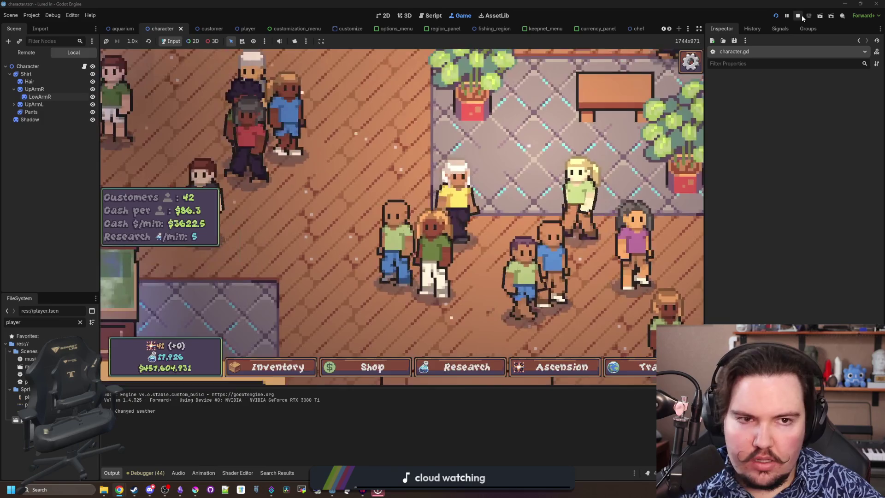
Step: Stop the running game and bring up the player_idle_1 sprite sheet in Krita
{"action": "left_click", "coordinate": [799, 16]}
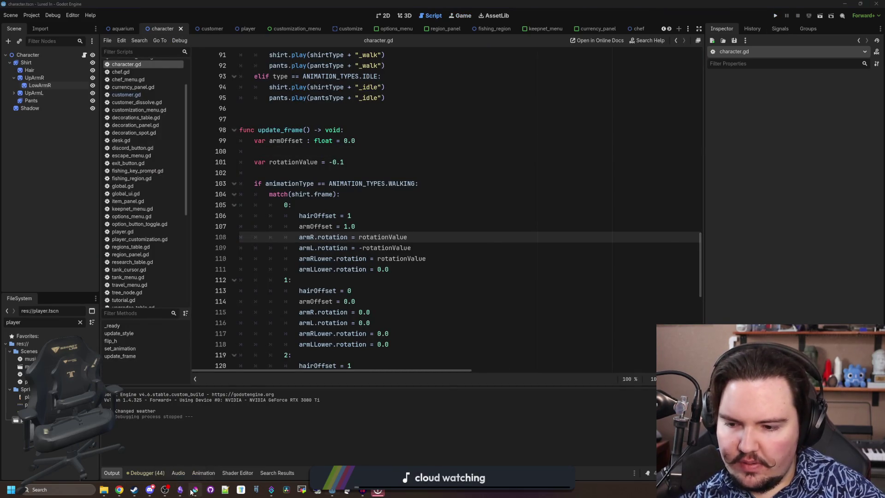
{"action": "left_click", "coordinate": [195, 489]}
{"action": "left_click", "coordinate": [631, 32]}
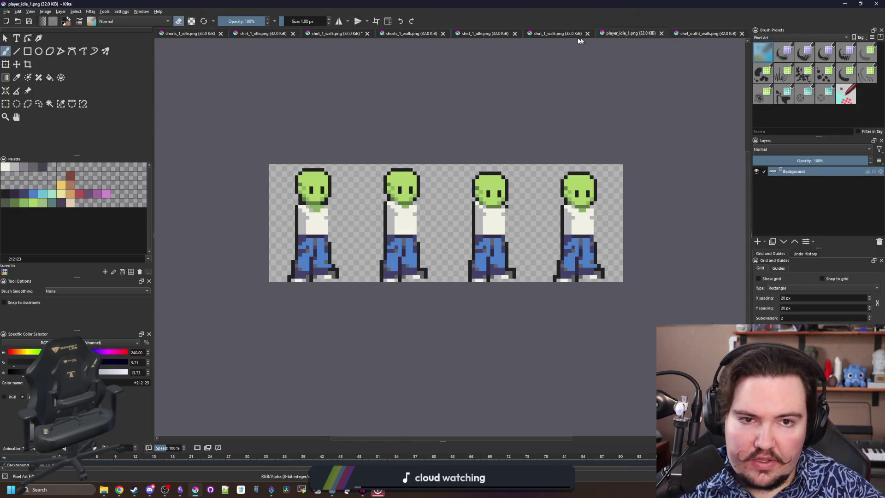
Step: Sample the shirt's off-white colour from the player_idle_1 sheet
{"action": "scroll", "coordinate": [579, 144], "scroll_direction": "up", "scroll_amount": 3}
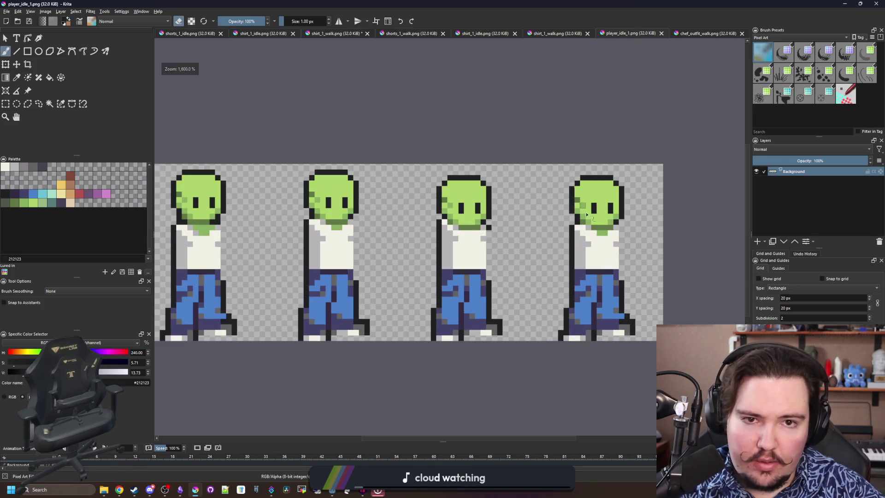
{"action": "scroll", "coordinate": [606, 231], "scroll_direction": "up", "scroll_amount": 2}
{"action": "key", "text": "p"}
{"action": "left_click", "coordinate": [593, 263]}
{"action": "scroll", "coordinate": [593, 263], "scroll_direction": "down", "scroll_amount": 3}
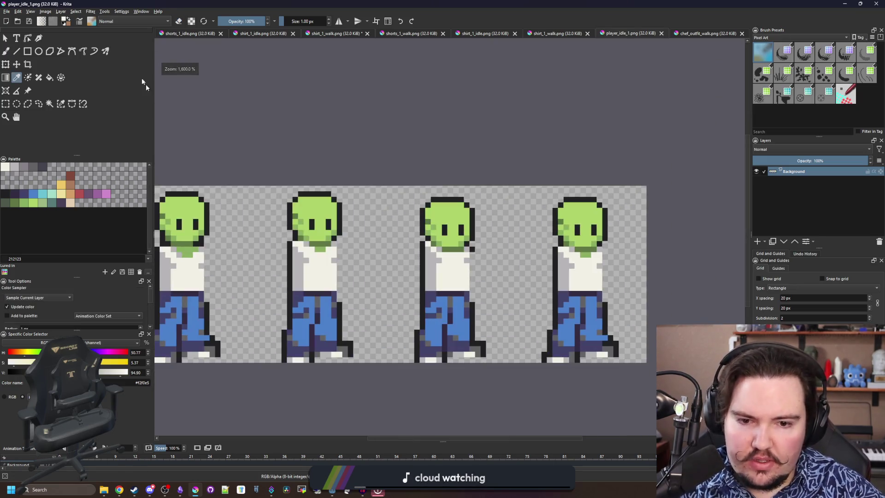
Step: Open the shirt_1_walk and shirt_1_idle sprite sheets together
{"action": "left_click", "coordinate": [7, 11]}
{"action": "left_click", "coordinate": [21, 25]}
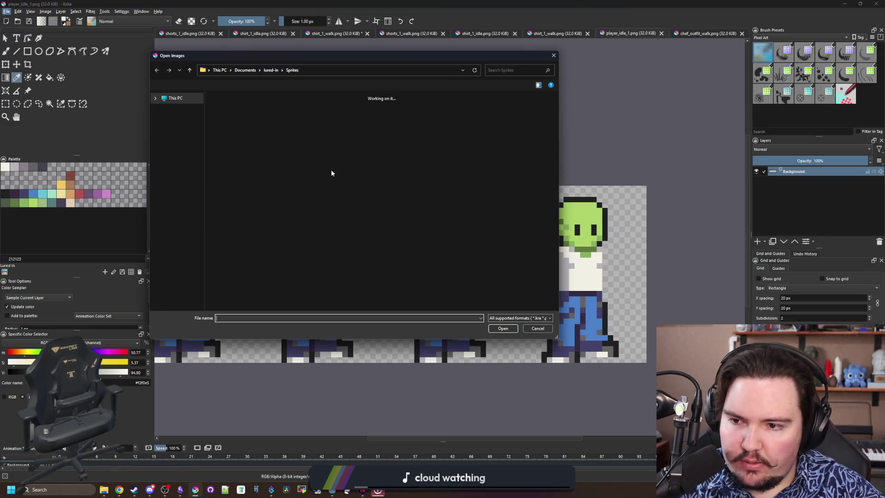
{"action": "scroll", "coordinate": [369, 235], "scroll_direction": "down", "scroll_amount": 1}
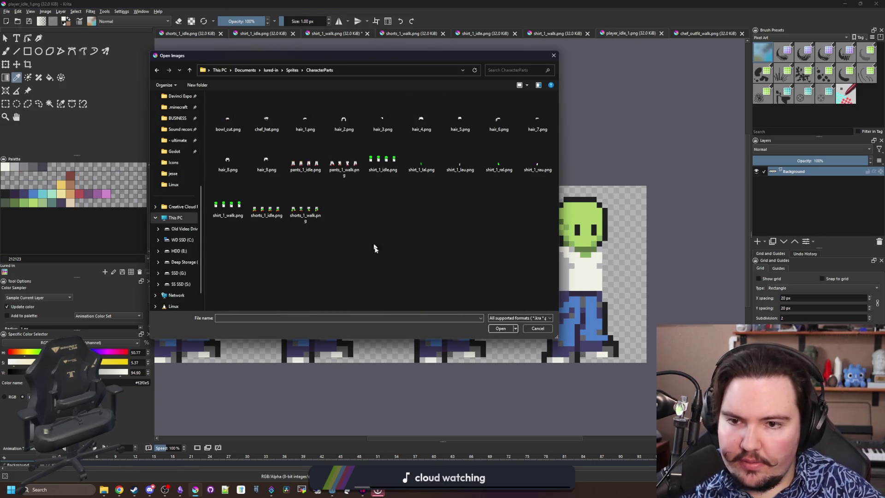
{"action": "left_click", "coordinate": [383, 162]}
{"action": "left_click", "coordinate": [228, 205], "text": "ctrl"}
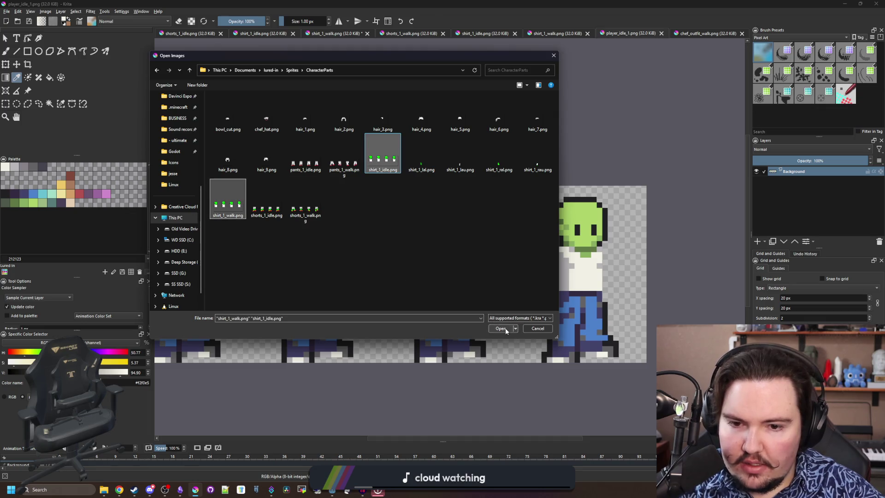
{"action": "left_click", "coordinate": [501, 328]}
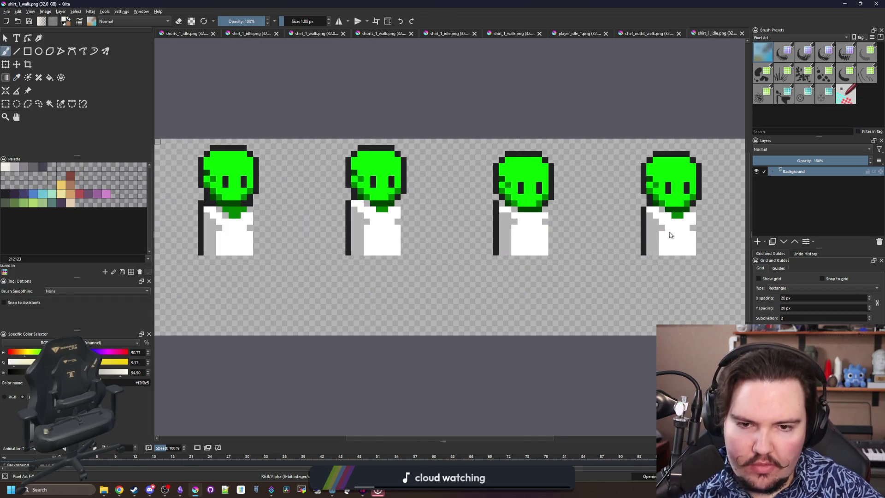
Step: Repaint the grey shading pixels on shirt_1_walk pure white
{"action": "left_click", "coordinate": [676, 228], "text": "ctrl"}
{"action": "scroll", "coordinate": [676, 228], "scroll_direction": "up", "scroll_amount": 5}
{"action": "scroll", "coordinate": [446, 217], "scroll_direction": "down", "scroll_amount": 4}
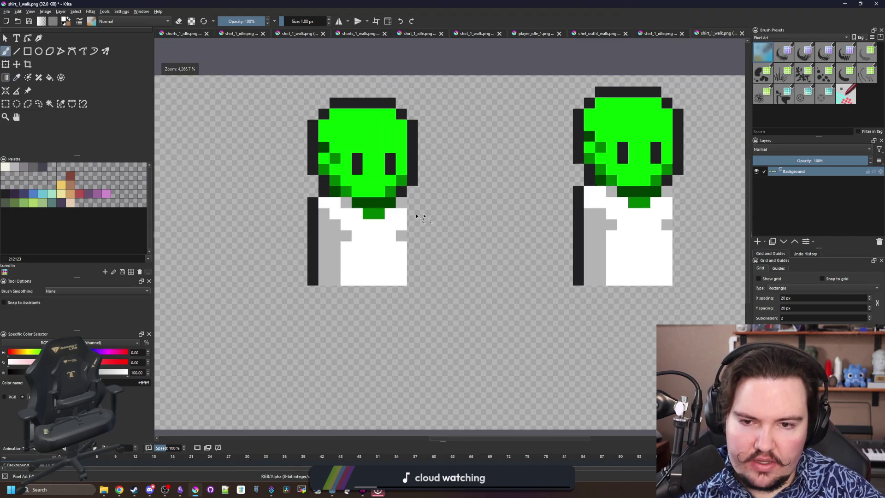
{"action": "scroll", "coordinate": [566, 246], "scroll_direction": "down", "scroll_amount": 2}
{"action": "scroll", "coordinate": [335, 232], "scroll_direction": "up", "scroll_amount": 1}
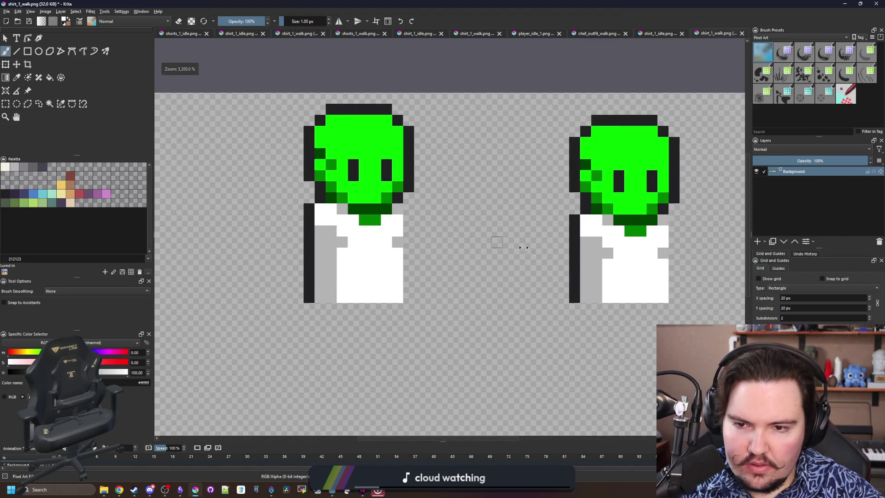
{"action": "scroll", "coordinate": [318, 222], "scroll_direction": "down", "scroll_amount": 1}
{"action": "scroll", "coordinate": [278, 229], "scroll_direction": "up", "scroll_amount": 1}
{"action": "scroll", "coordinate": [289, 233], "scroll_direction": "down", "scroll_amount": 2}
Step: Save shirt_1_walk as PNG and close it
{"action": "key", "text": "ctrl+s"}
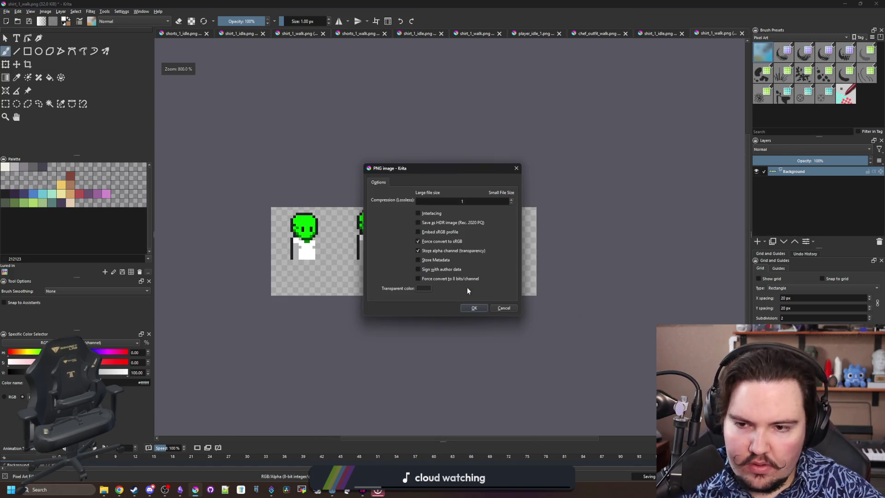
{"action": "left_click", "coordinate": [475, 310]}
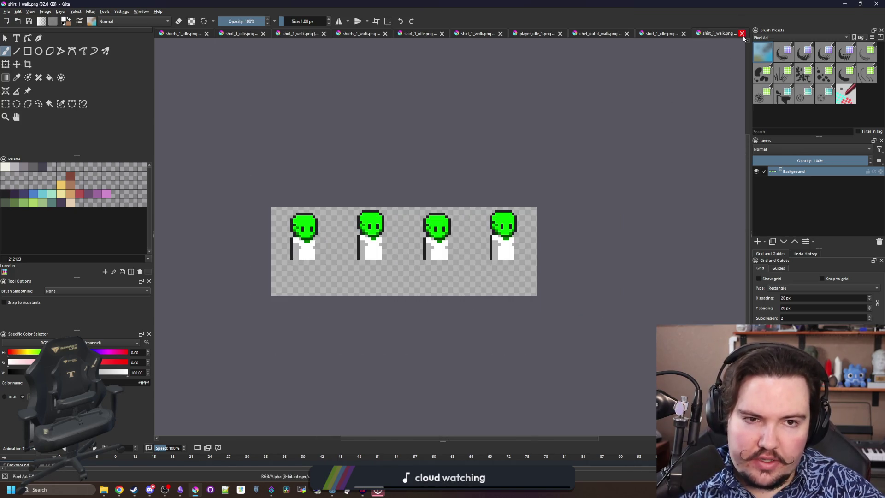
{"action": "left_click", "coordinate": [742, 33]}
Step: Turn the grey shirt pixels on shirt_1_idle white
{"action": "scroll", "coordinate": [616, 185], "scroll_direction": "up", "scroll_amount": 4}
{"action": "left_click", "coordinate": [615, 213]}
{"action": "scroll", "coordinate": [616, 213], "scroll_direction": "down", "scroll_amount": 2}
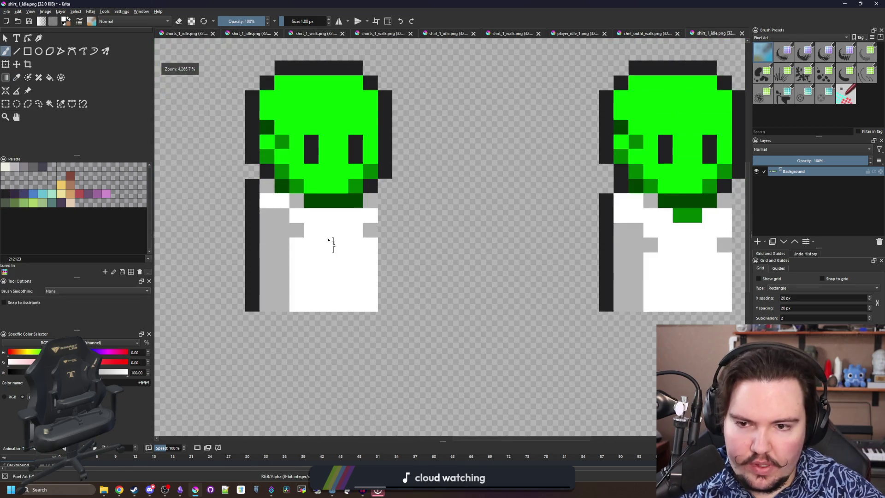
{"action": "scroll", "coordinate": [378, 227], "scroll_direction": "down", "scroll_amount": 2}
{"action": "scroll", "coordinate": [215, 218], "scroll_direction": "up", "scroll_amount": 2}
{"action": "scroll", "coordinate": [235, 226], "scroll_direction": "down", "scroll_amount": 3}
{"action": "scroll", "coordinate": [249, 231], "scroll_direction": "up", "scroll_amount": 2}
{"action": "scroll", "coordinate": [257, 232], "scroll_direction": "down", "scroll_amount": 3}
{"action": "scroll", "coordinate": [257, 232], "scroll_direction": "up", "scroll_amount": 4}
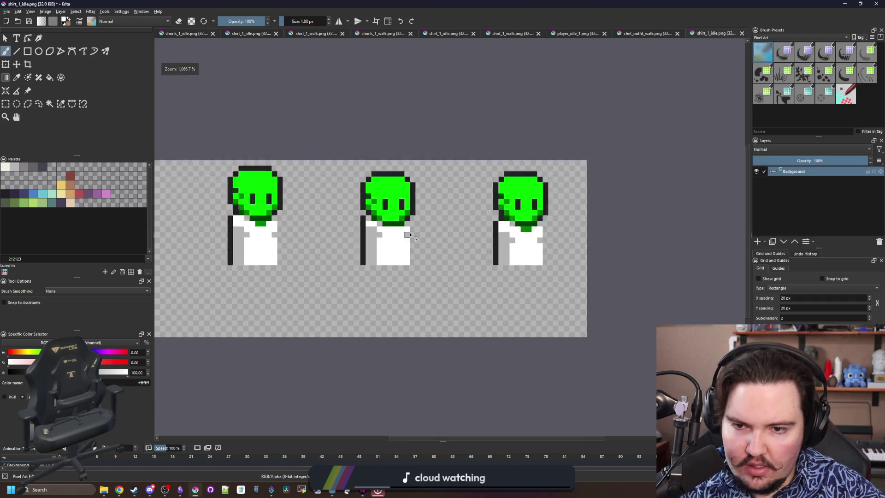
Step: Save shirt_1_idle as PNG and return to Godot
{"action": "key", "text": "ctrl+s"}
{"action": "left_click", "coordinate": [476, 307]}
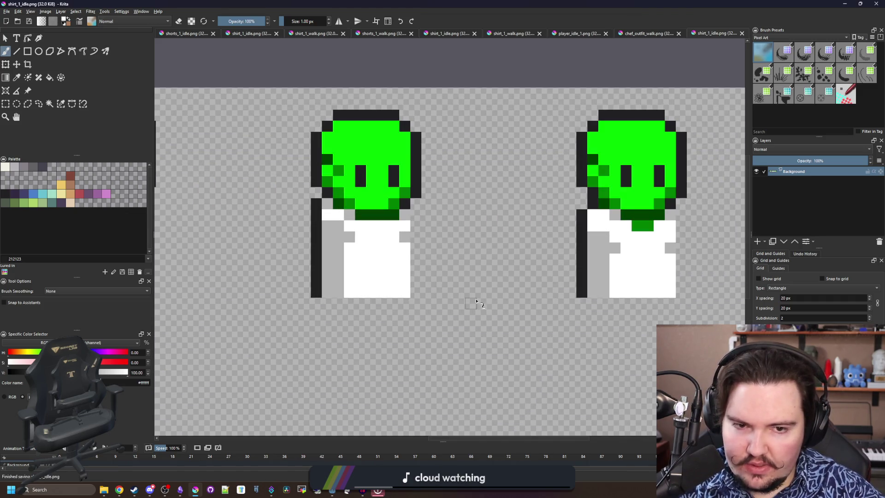
{"action": "scroll", "coordinate": [426, 250], "scroll_direction": "down", "scroll_amount": 2}
{"action": "key", "text": "alt+Tab"}
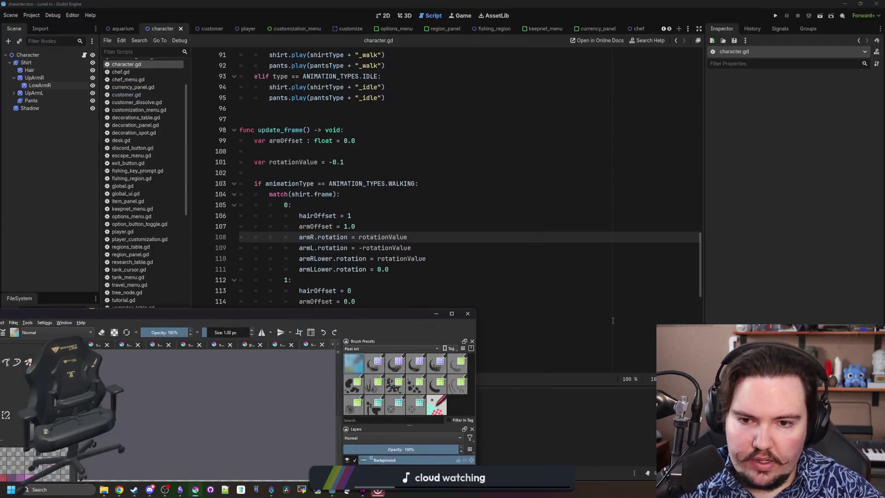
{"action": "left_click", "coordinate": [775, 16]}
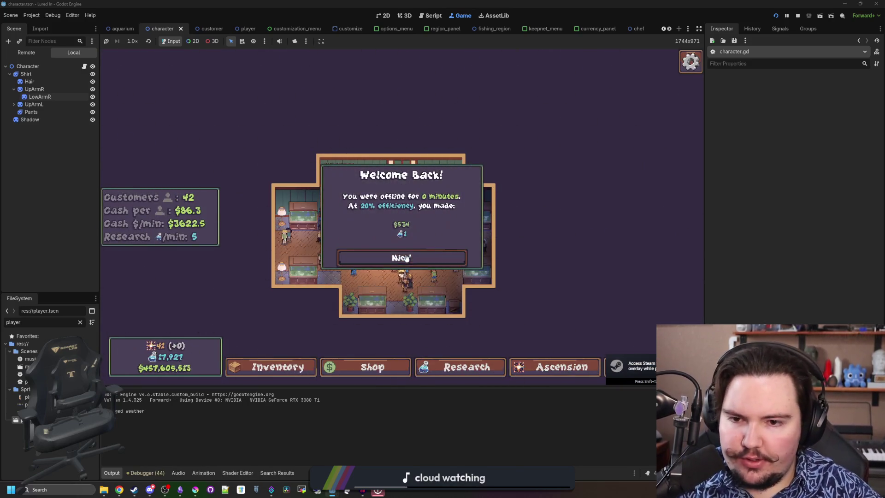
{"action": "left_click", "coordinate": [410, 257]}
{"action": "scroll", "coordinate": [521, 213], "scroll_direction": "up", "scroll_amount": 6}
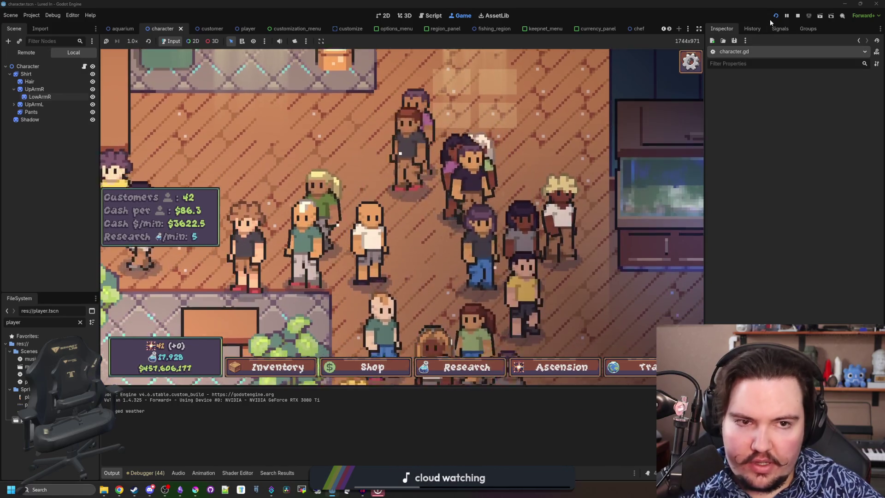
{"action": "left_click", "coordinate": [797, 15]}
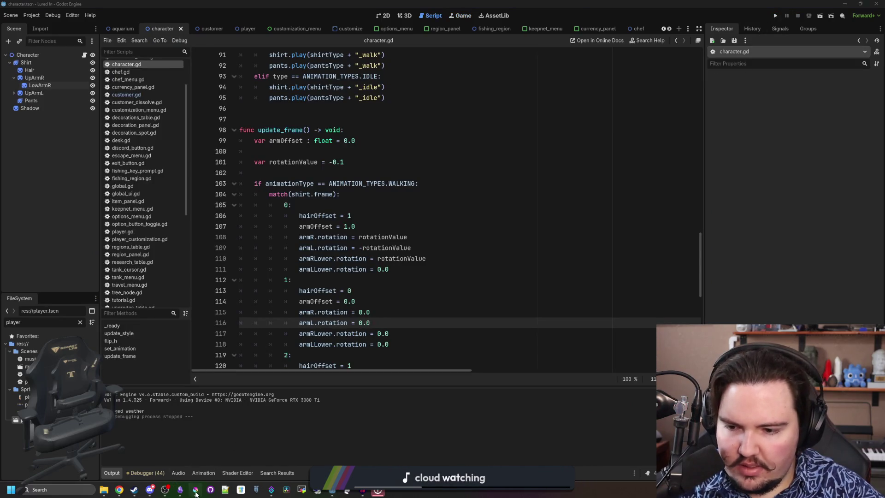
Step: Back in Krita, save the shirt_1_idle sheet as PNG
{"action": "left_click", "coordinate": [195, 490]}
{"action": "scroll", "coordinate": [515, 231], "scroll_direction": "up", "scroll_amount": 3}
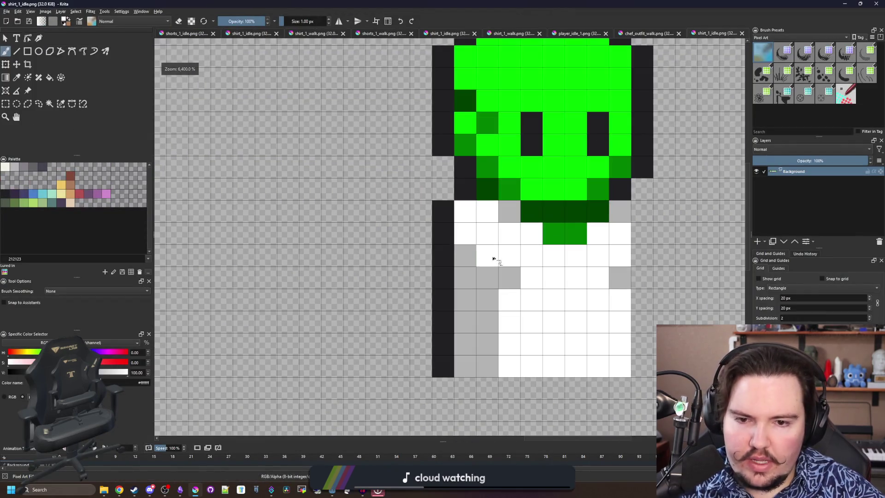
{"action": "scroll", "coordinate": [543, 264], "scroll_direction": "down", "scroll_amount": 1}
{"action": "scroll", "coordinate": [473, 244], "scroll_direction": "down", "scroll_amount": 3}
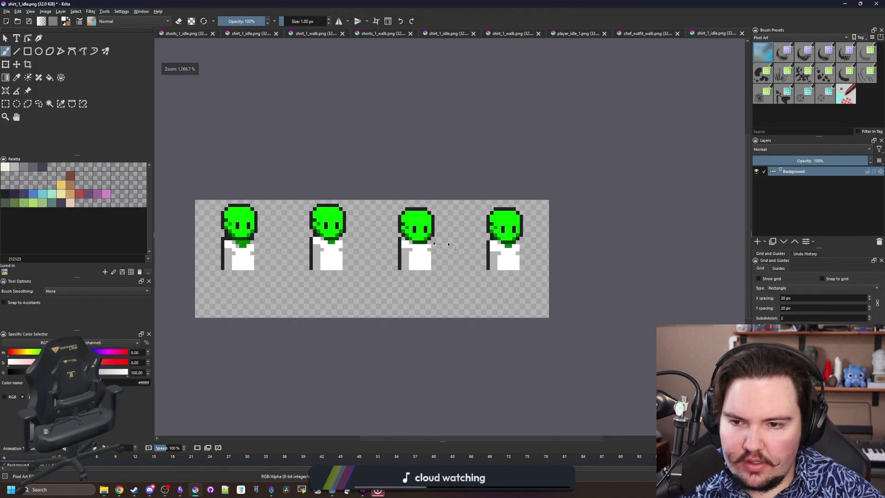
{"action": "scroll", "coordinate": [321, 252], "scroll_direction": "up", "scroll_amount": 2}
{"action": "scroll", "coordinate": [277, 254], "scroll_direction": "down", "scroll_amount": 2}
{"action": "scroll", "coordinate": [229, 262], "scroll_direction": "up", "scroll_amount": 2}
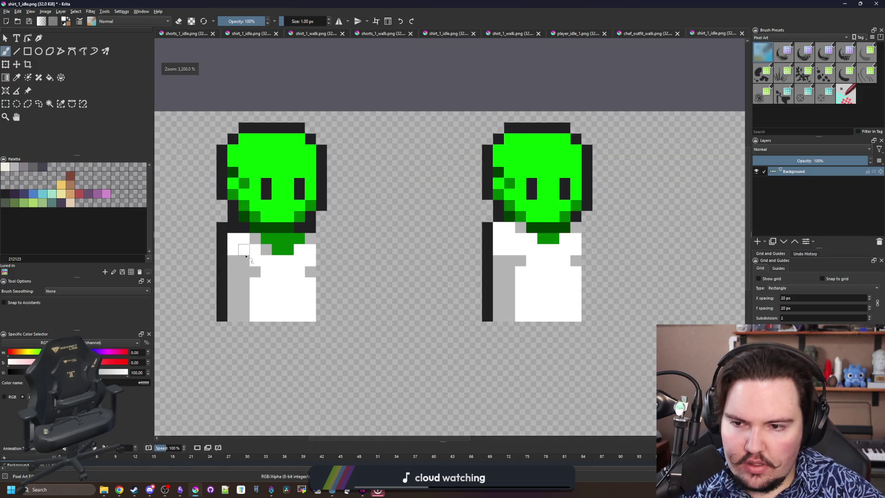
{"action": "scroll", "coordinate": [229, 261], "scroll_direction": "down", "scroll_amount": 3}
{"action": "key", "text": "ctrl+s"}
{"action": "left_click", "coordinate": [480, 313]}
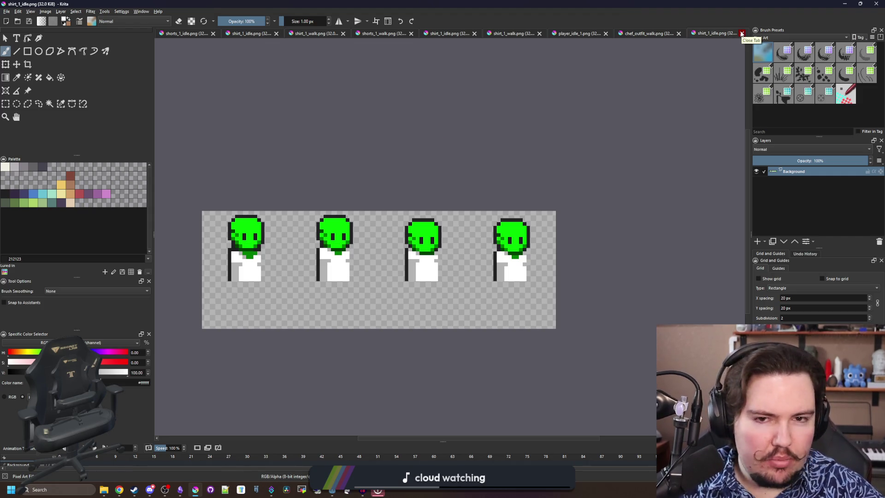
Step: Glance at the chef outfit walk sheet, then close shirt_1_idle
{"action": "left_click", "coordinate": [649, 34]}
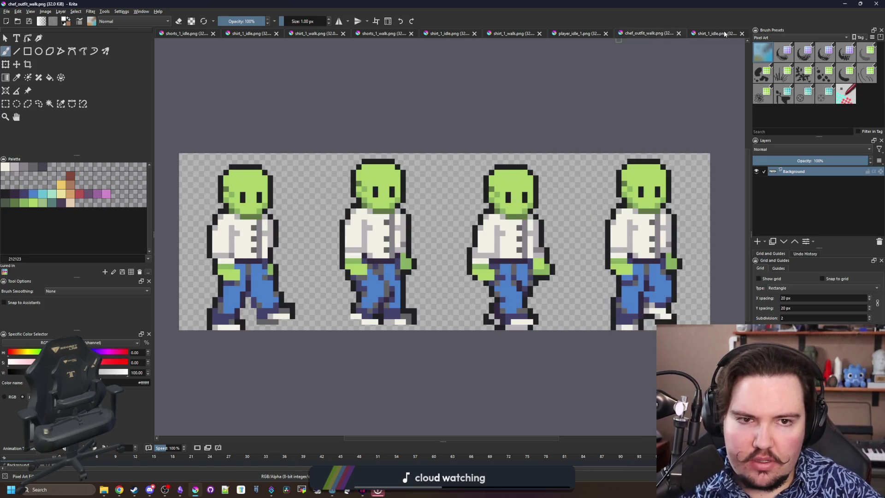
{"action": "left_click", "coordinate": [716, 34]}
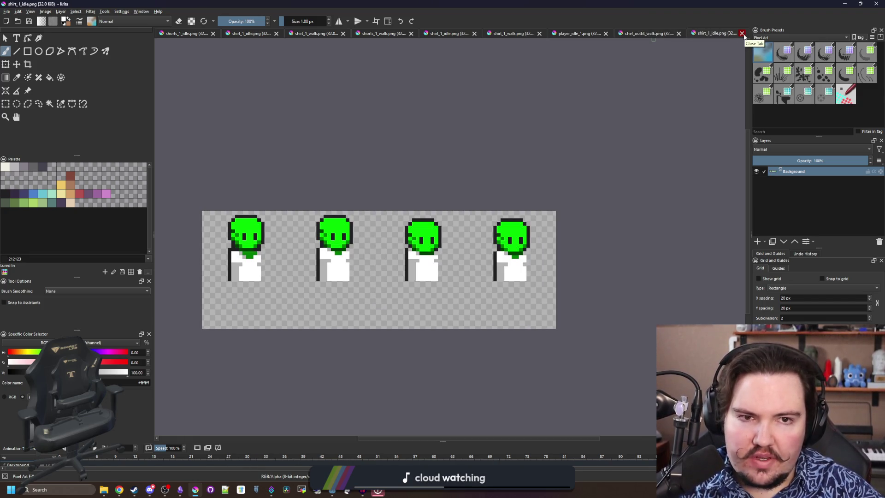
{"action": "left_click", "coordinate": [742, 33]}
Step: Reopen shirt_1_walk.png and paint a few more grey shirt pixels white
{"action": "left_click", "coordinate": [7, 11]}
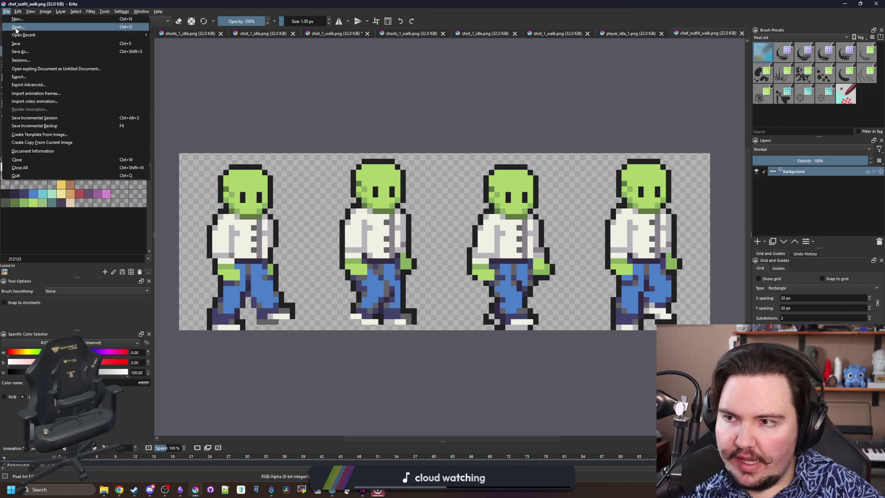
{"action": "left_click", "coordinate": [18, 29]}
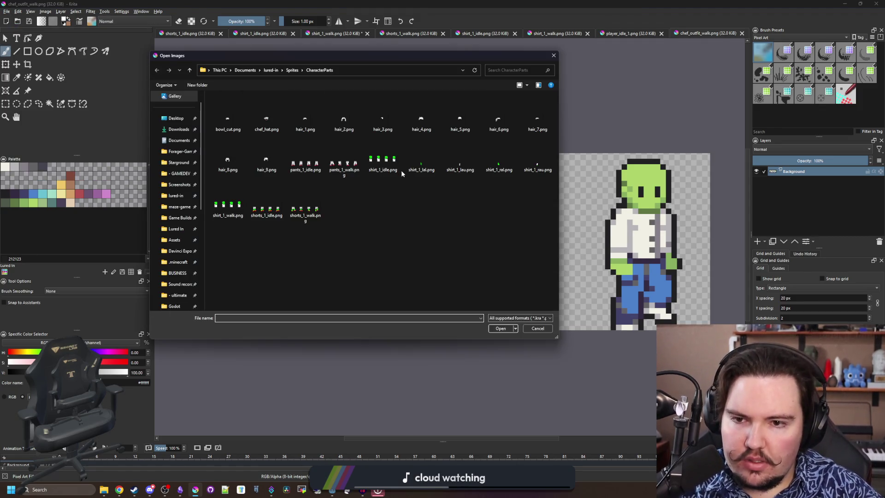
{"action": "double_click", "coordinate": [221, 208]}
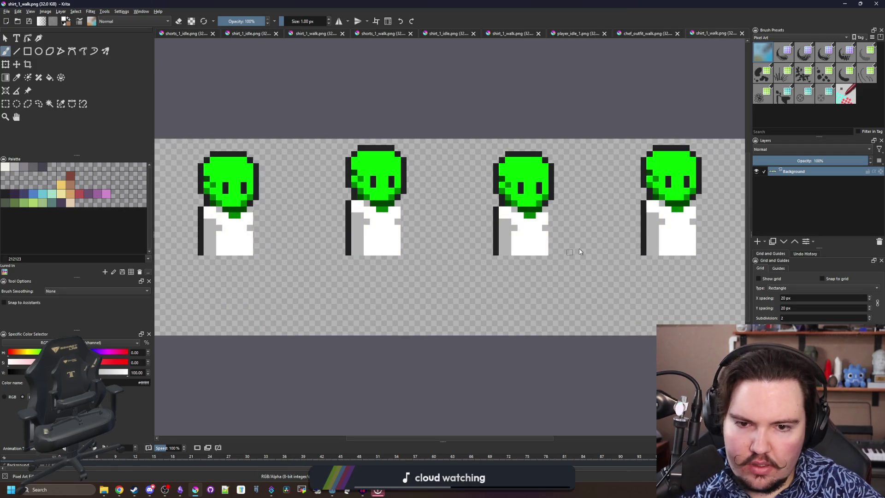
{"action": "scroll", "coordinate": [651, 225], "scroll_direction": "up", "scroll_amount": 4}
{"action": "left_click_drag", "start_coordinate": [295, 214], "coordinate": [280, 228]}
{"action": "scroll", "coordinate": [297, 230], "scroll_direction": "down", "scroll_amount": 3}
{"action": "scroll", "coordinate": [287, 233], "scroll_direction": "up", "scroll_amount": 3}
{"action": "scroll", "coordinate": [286, 233], "scroll_direction": "down", "scroll_amount": 3}
{"action": "scroll", "coordinate": [272, 237], "scroll_direction": "up", "scroll_amount": 3}
{"action": "scroll", "coordinate": [272, 237], "scroll_direction": "down", "scroll_amount": 5}
Step: Save shirt_1_walk as PNG and bring Godot back to the front
{"action": "key", "text": "ctrl+s"}
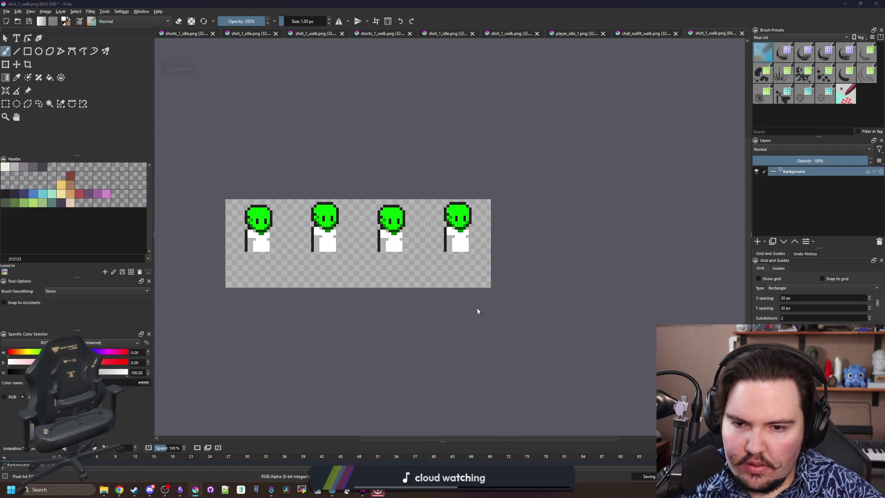
{"action": "left_click", "coordinate": [475, 310]}
{"action": "left_click", "coordinate": [510, 419]}
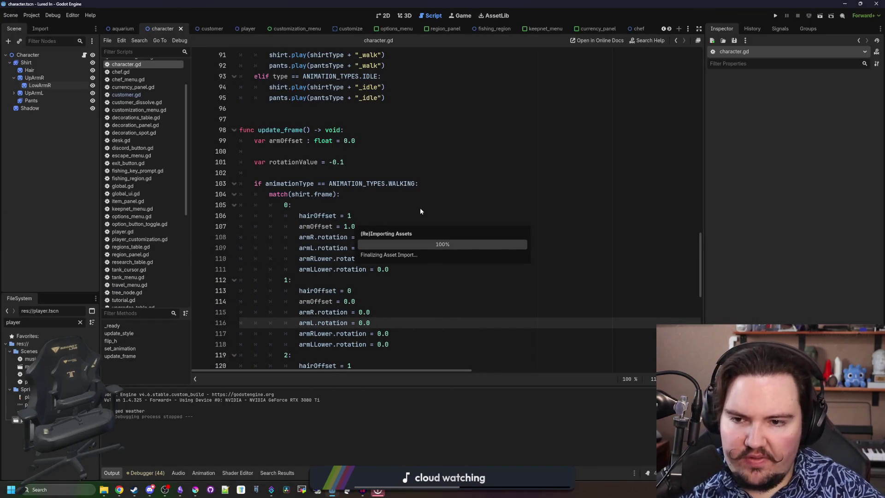
Step: Rerun the game with F5, accept the Welcome Back message, zoom around the shop, then stop it
{"action": "left_click", "coordinate": [385, 206]}
{"action": "key", "text": "F5"}
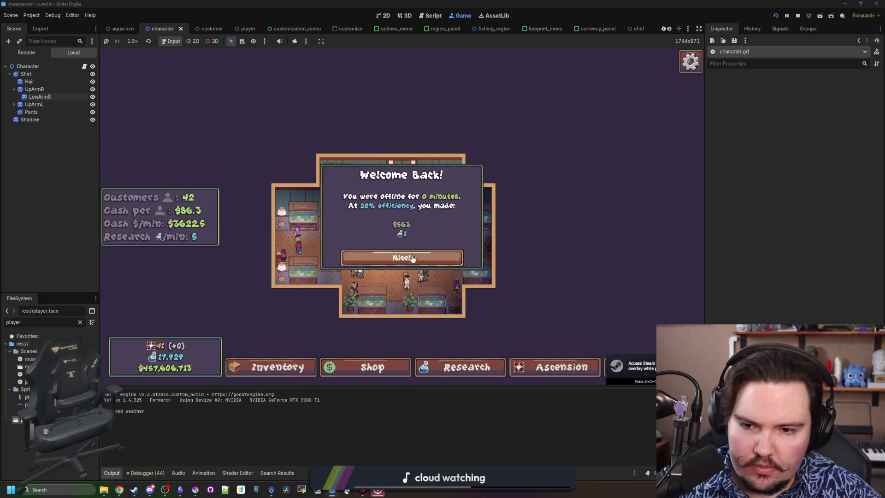
{"action": "left_click", "coordinate": [413, 259]}
{"action": "scroll", "coordinate": [413, 260], "scroll_direction": "up", "scroll_amount": 5}
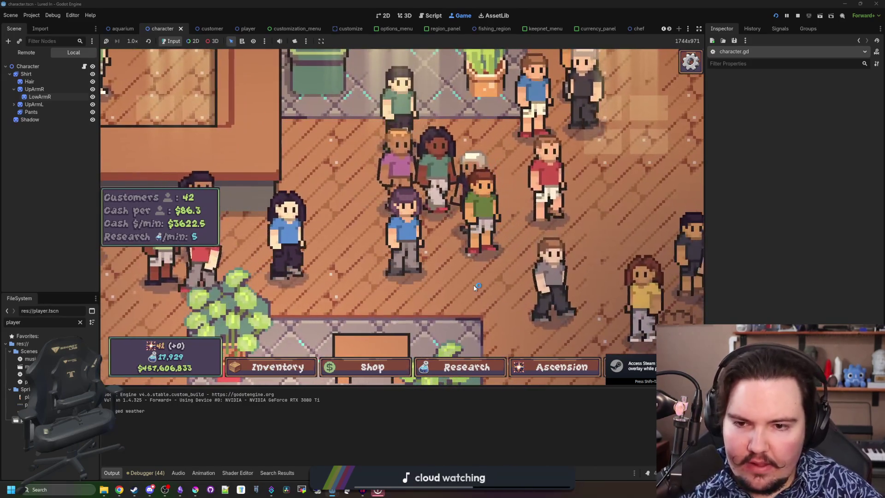
{"action": "scroll", "coordinate": [475, 288], "scroll_direction": "down", "scroll_amount": 5}
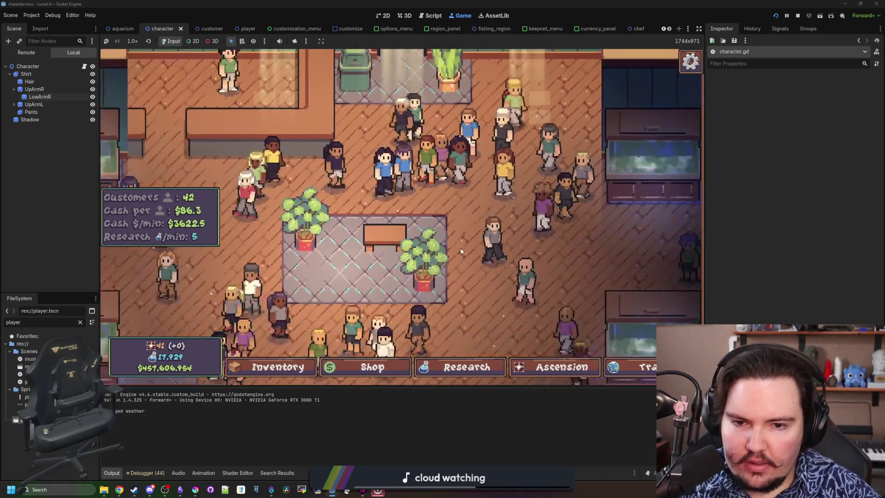
{"action": "left_click", "coordinate": [798, 15]}
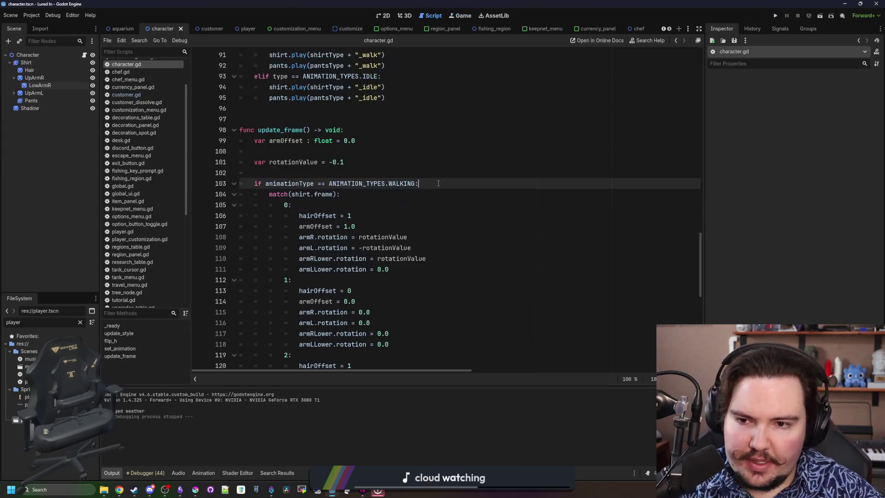
Step: Select the two lower-arm rotation lines in walking frame 0
{"action": "left_click", "coordinate": [353, 212]}
{"action": "left_click", "coordinate": [351, 259]}
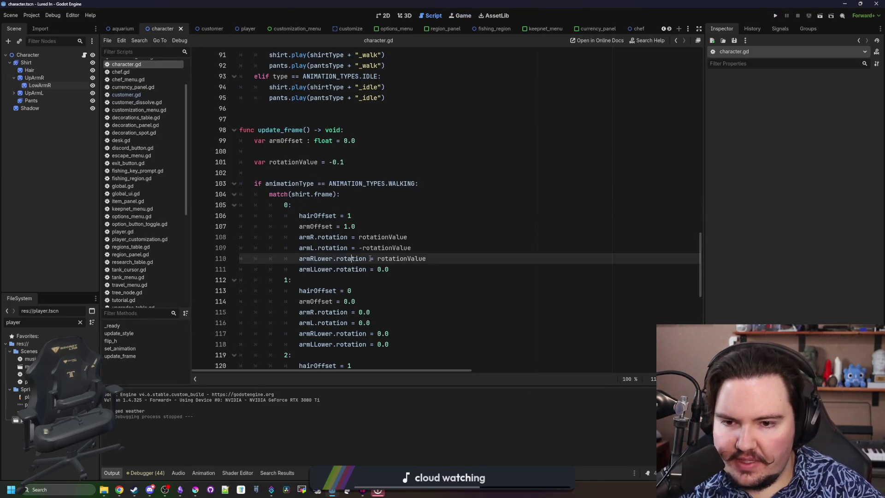
{"action": "double_click", "coordinate": [352, 258]}
{"action": "mouse_move", "coordinate": [388, 270]}
{"action": "left_mouse_down"}
{"action": "mouse_move", "coordinate": [258, 249]}
{"action": "mouse_move", "coordinate": [240, 259]}
{"action": "left_mouse_up"}
{"action": "key", "text": "ctrl+c"}
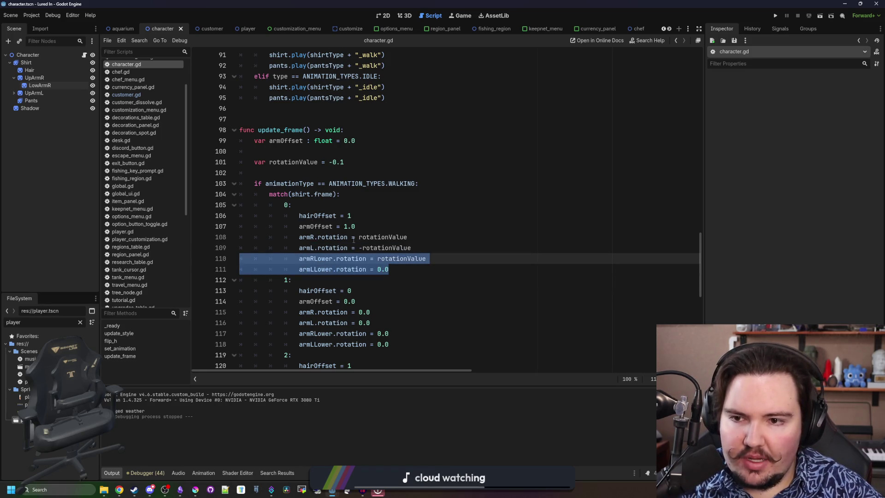
{"action": "scroll", "coordinate": [315, 210], "scroll_direction": "down", "scroll_amount": 7}
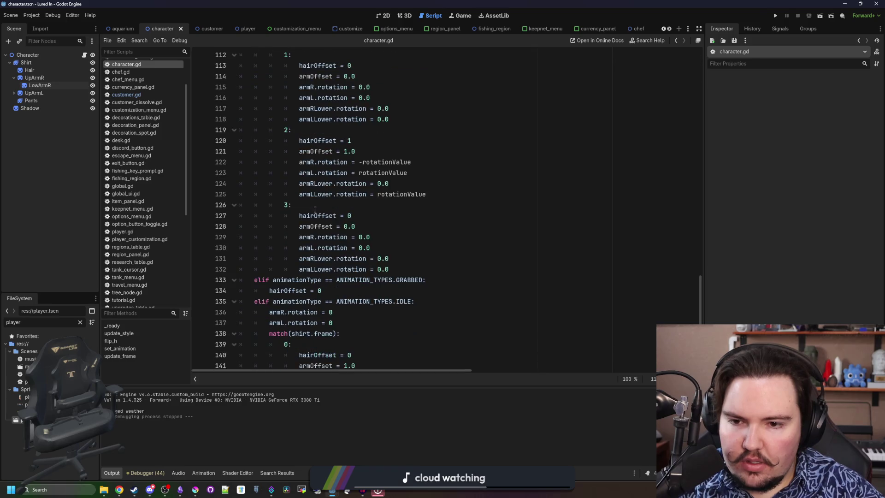
{"action": "scroll", "coordinate": [315, 210], "scroll_direction": "down", "scroll_amount": 2}
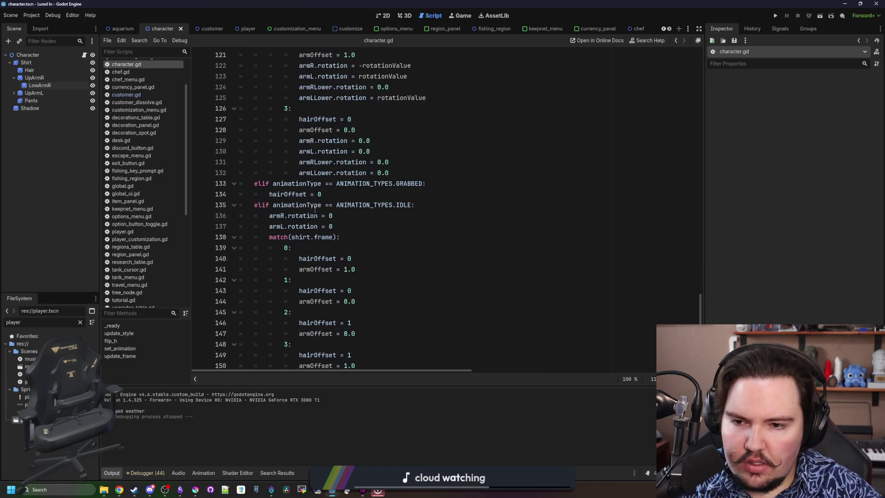
Step: Paste the lower-arm rotation lines into the IDLE branch after the armL reset, un-indented
{"action": "left_click", "coordinate": [343, 256]}
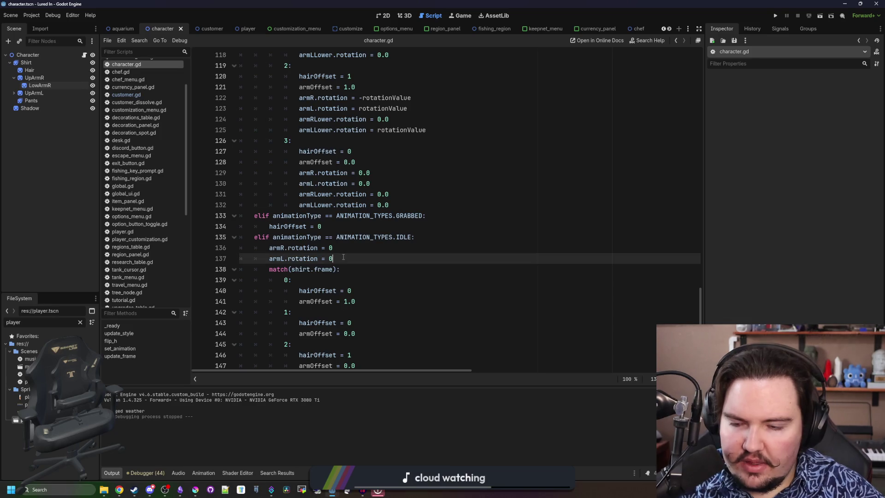
{"action": "key", "text": "Return"}
{"action": "key", "text": "ctrl+v"}
{"action": "key", "text": "Up"}
{"action": "key", "text": "shift+Tab"}
{"action": "key", "text": "shift+Tab"}
{"action": "key", "text": "shift+Tab"}
{"action": "key", "text": "Down"}
{"action": "key", "text": "shift+Tab"}
{"action": "key", "text": "shift+Tab"}
Step: Move the four arm rotation lines from IDLE to below the rotationValue declaration
{"action": "key", "text": "shift+Up"}
{"action": "key", "text": "shift+Up"}
{"action": "key", "text": "shift+Up"}
{"action": "key", "text": "BackSpace"}
{"action": "scroll", "coordinate": [343, 217], "scroll_direction": "up", "scroll_amount": 8}
{"action": "scroll", "coordinate": [343, 217], "scroll_direction": "up", "scroll_amount": 2}
{"action": "left_click", "coordinate": [292, 208]}
{"action": "key", "text": "Return"}
{"action": "key", "text": "ctrl+v"}
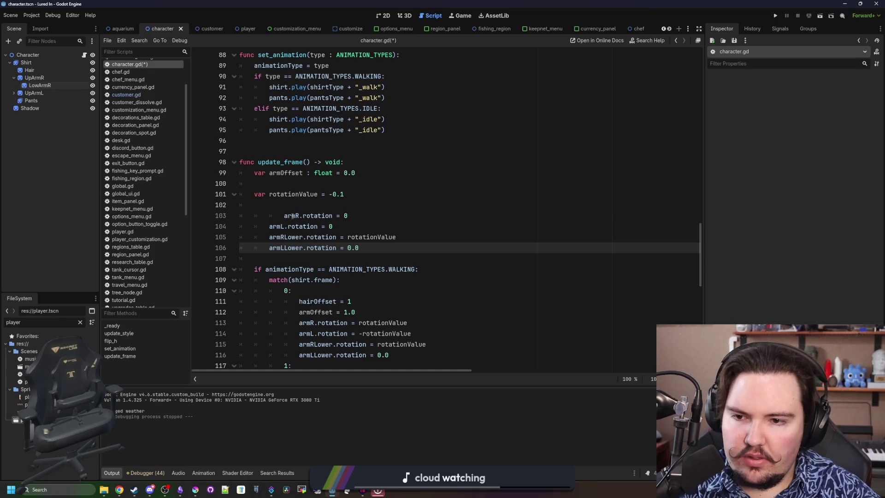
Step: Un-indent the four arm resets to function level and set armRLower's rotation to 0.0
{"action": "key", "text": "Up"}
{"action": "key", "text": "Up"}
{"action": "key", "text": "Up"}
{"action": "key", "text": "shift+Tab"}
{"action": "key", "text": "shift+Tab"}
{"action": "key", "text": "Down"}
{"action": "key", "text": "shift+Tab"}
{"action": "key", "text": "Down"}
{"action": "key", "text": "shift+Tab"}
{"action": "key", "text": "Down"}
{"action": "key", "text": "shift+Tab"}
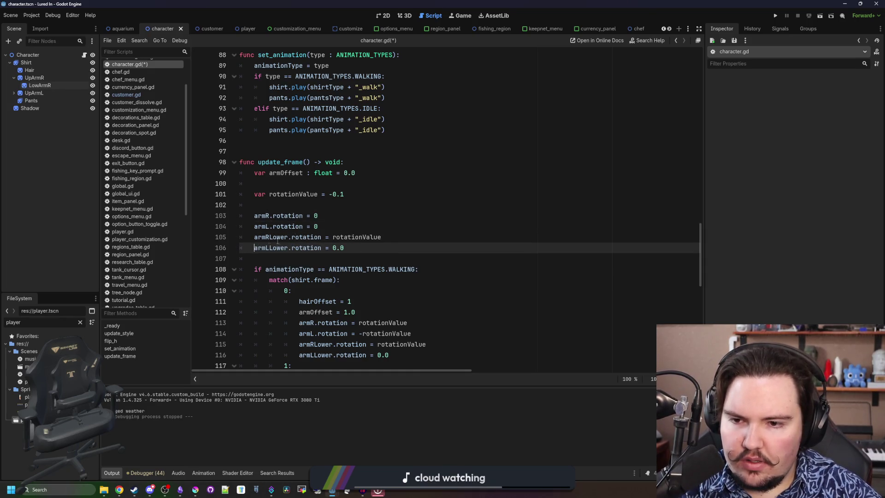
{"action": "double_click", "coordinate": [367, 236]}
{"action": "key", "text": "BackSpace"}
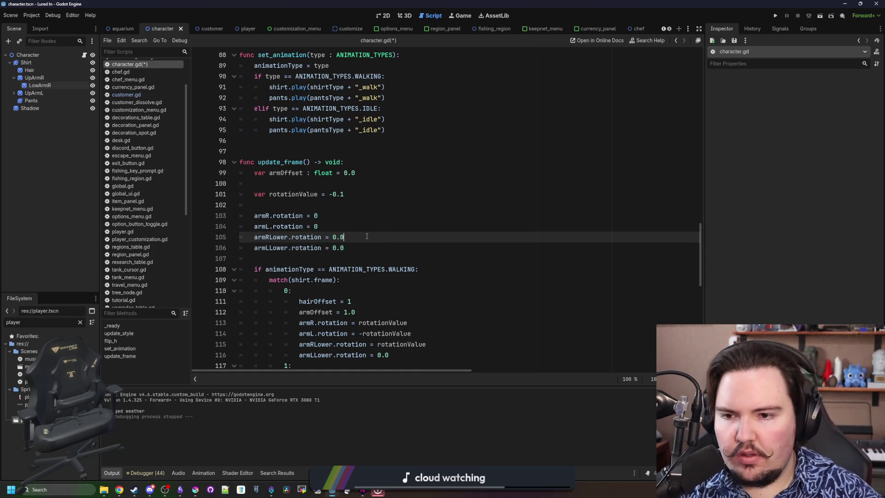
Step: Paste frame 1's hairOffset and armOffset = 0.0 resets below the arm resets
{"action": "scroll", "coordinate": [367, 236], "scroll_direction": "down", "scroll_amount": 5}
{"action": "left_click", "coordinate": [407, 268]}
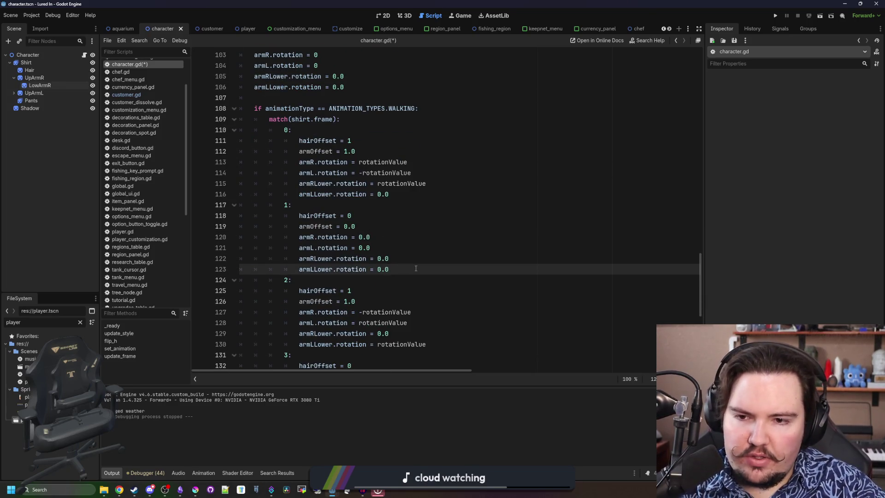
{"action": "left_click_drag", "start_coordinate": [416, 268], "coordinate": [269, 248]}
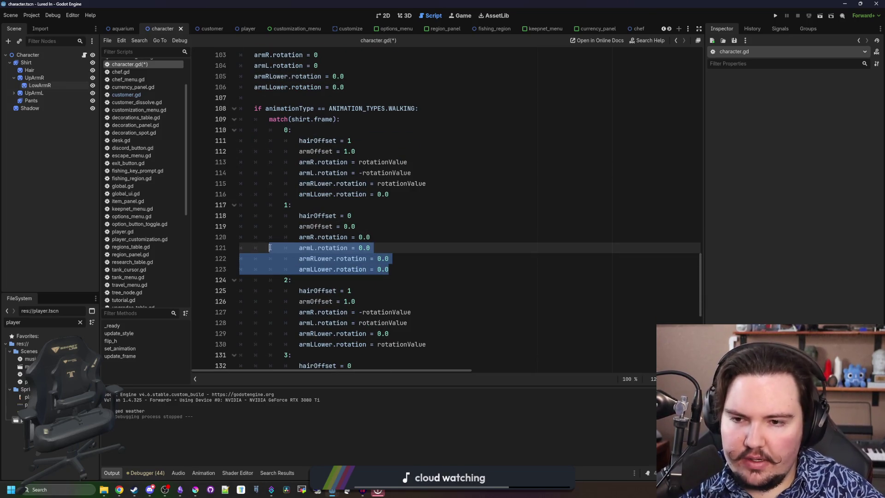
{"action": "scroll", "coordinate": [359, 269], "scroll_direction": "up", "scroll_amount": 3}
{"action": "left_click", "coordinate": [349, 298]}
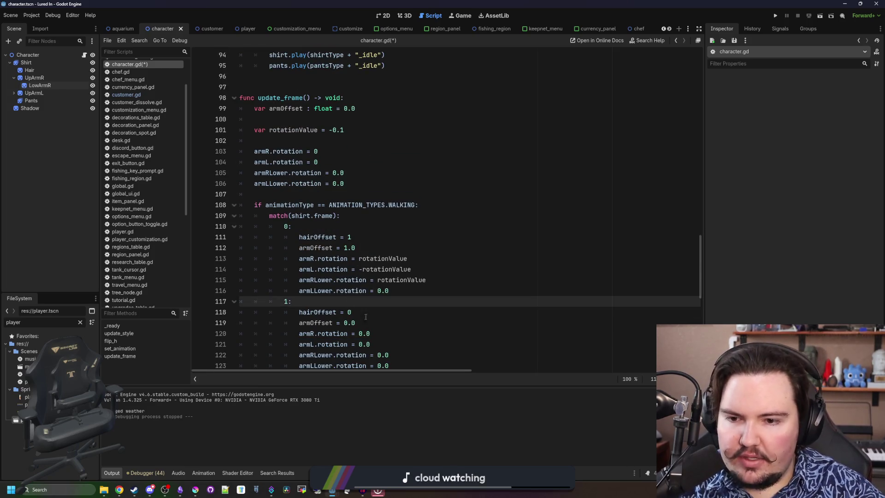
{"action": "left_click_drag", "start_coordinate": [359, 323], "coordinate": [218, 323]}
{"action": "left_click", "coordinate": [372, 194]}
{"action": "left_click", "coordinate": [373, 184]}
{"action": "key", "text": "Return"}
{"action": "type", "text": "hairOffset = 0 \t\t\t\tarmOffset = 0.0"}
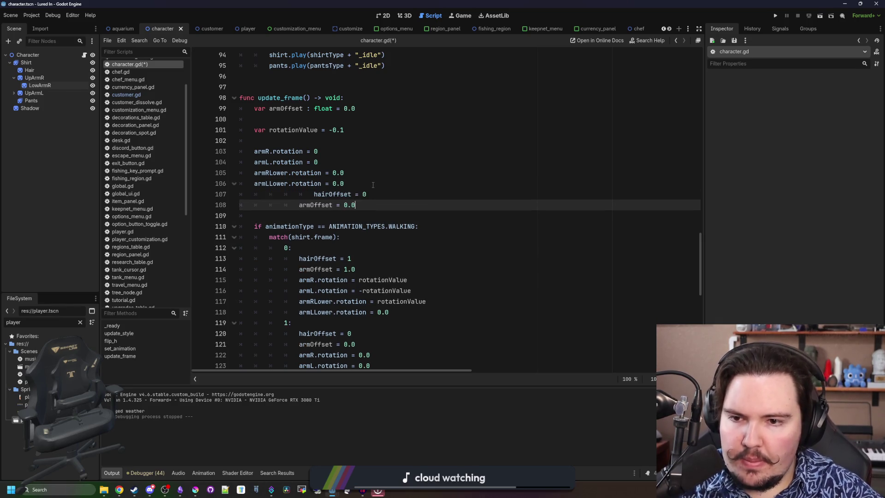
Step: Move the armOffset declaration below the arm resets and remove the blank declaration line
{"action": "left_click", "coordinate": [356, 141]}
{"action": "scroll", "coordinate": [359, 153], "scroll_direction": "up", "scroll_amount": 1}
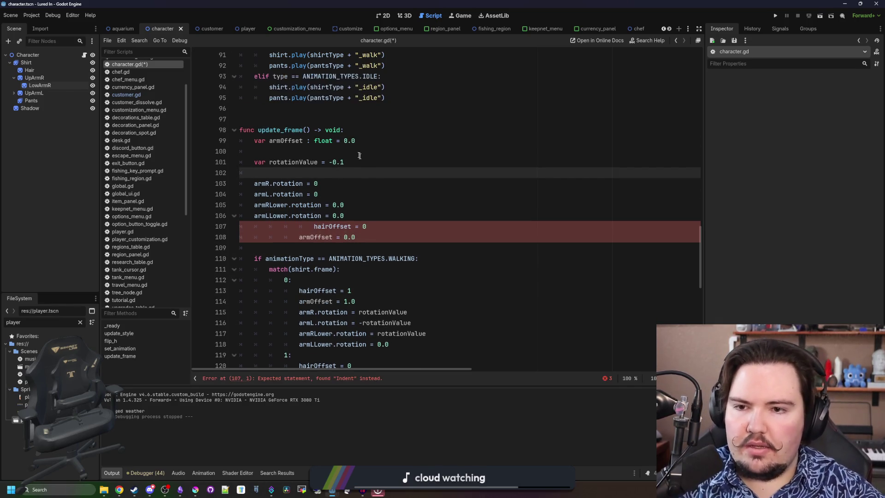
{"action": "left_click", "coordinate": [276, 151]}
{"action": "key", "text": "BackSpace"}
{"action": "left_click_drag", "start_coordinate": [358, 140], "coordinate": [247, 138]}
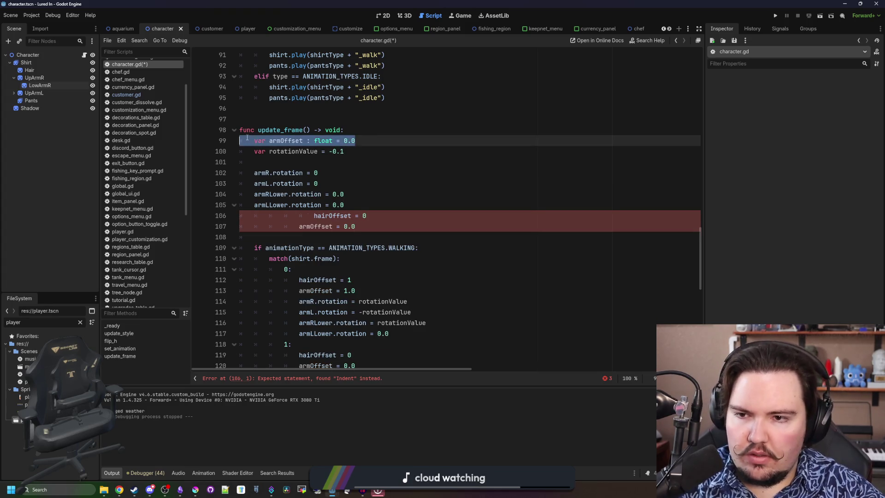
{"action": "key", "text": "ctrl+x"}
{"action": "left_click", "coordinate": [363, 204]}
{"action": "key", "text": "Return"}
{"action": "key", "text": "ctrl+v"}
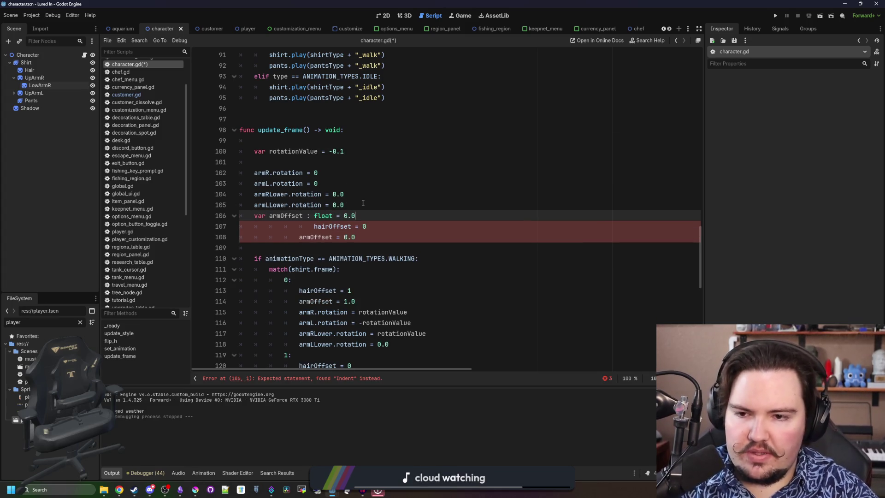
Step: Un-indent the hairOffset = 0 line and delete the duplicate armOffset = 0.0 line
{"action": "double_click", "coordinate": [313, 227]}
{"action": "key", "text": "shift+Tab"}
{"action": "key", "text": "shift+Tab"}
{"action": "key", "text": "shift+Tab"}
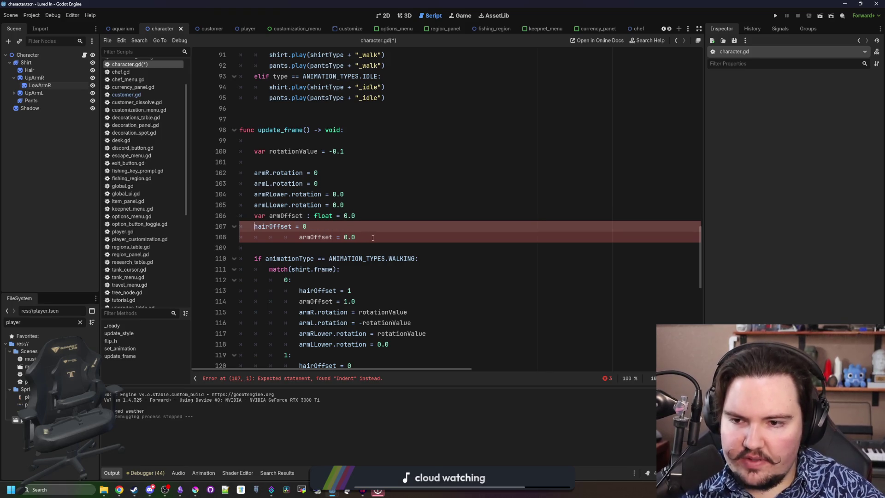
{"action": "left_click_drag", "start_coordinate": [357, 237], "coordinate": [323, 226]}
{"action": "key", "text": "BackSpace"}
{"action": "scroll", "coordinate": [340, 234], "scroll_direction": "down", "scroll_amount": 3}
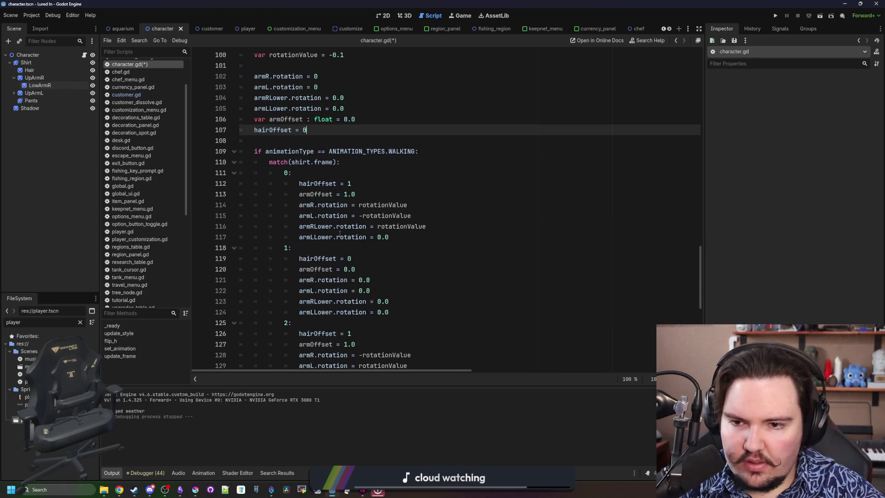
Step: Delete frame 0's armLLower rotation line and frame 1's six body lines in character.gd
{"action": "triple_click", "coordinate": [395, 238]}
{"action": "key", "text": "BackSpace"}
{"action": "key", "text": "BackSpace"}
{"action": "scroll", "coordinate": [396, 271], "scroll_direction": "down", "scroll_amount": 3}
{"action": "mouse_move", "coordinate": [395, 271]}
{"action": "left_mouse_down"}
{"action": "mouse_move", "coordinate": [387, 259]}
{"action": "mouse_move", "coordinate": [211, 217]}
{"action": "left_mouse_up"}
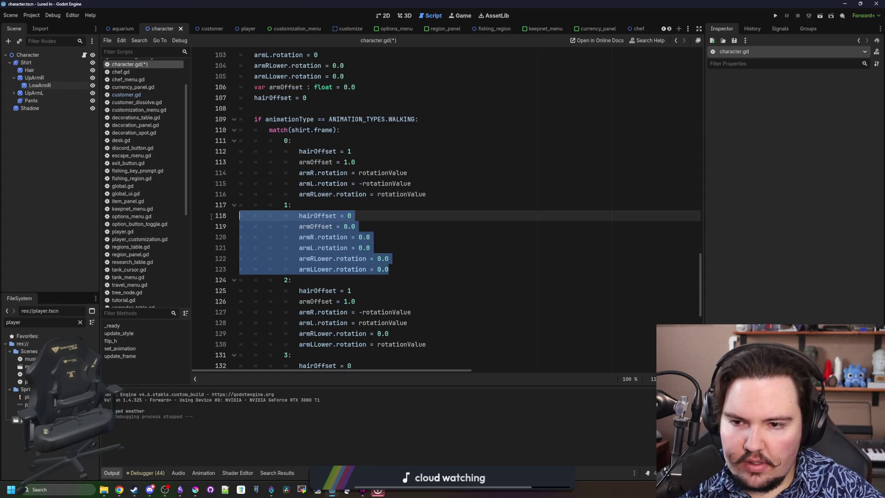
{"action": "key", "text": "BackSpace"}
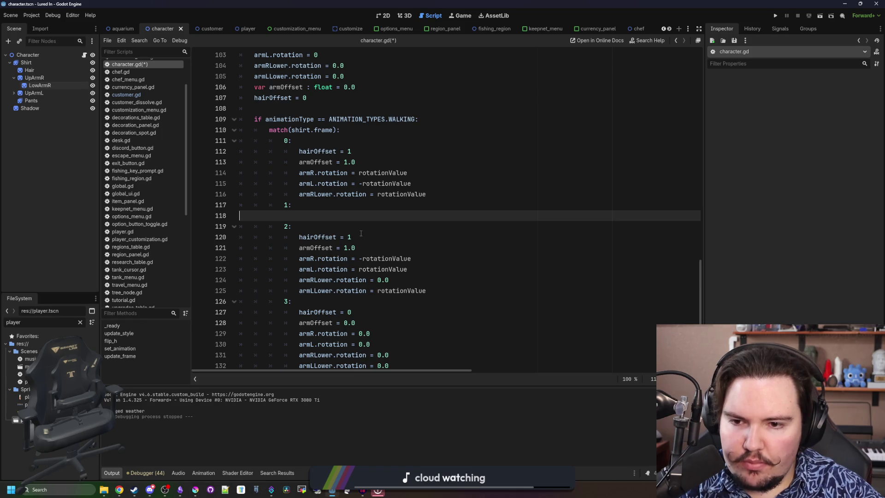
Step: Delete frame 2's armRLower line and frame 3's six body lines, typing 'pass' as a placeholder
{"action": "scroll", "coordinate": [361, 233], "scroll_direction": "down", "scroll_amount": 1}
{"action": "triple_click", "coordinate": [369, 248]}
{"action": "key", "text": "BackSpace"}
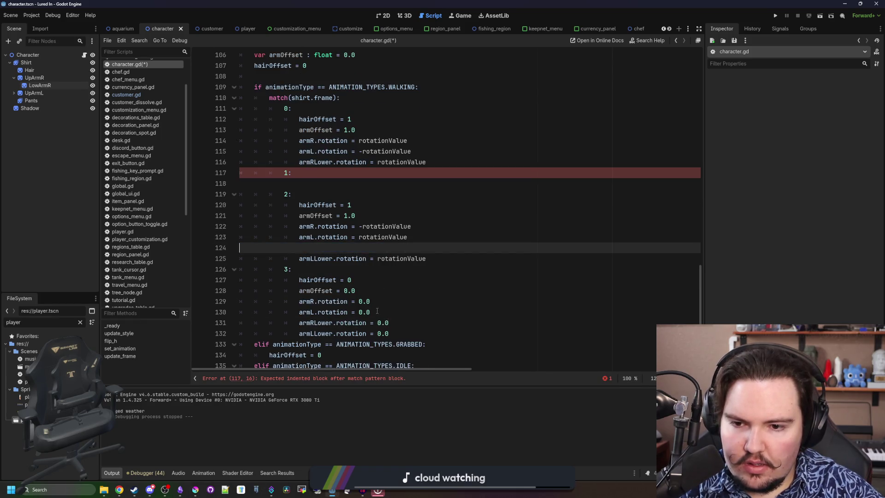
{"action": "key", "text": "BackSpace"}
{"action": "mouse_move", "coordinate": [396, 324]}
{"action": "left_mouse_down"}
{"action": "mouse_move", "coordinate": [323, 291]}
{"action": "mouse_move", "coordinate": [190, 269]}
{"action": "left_mouse_up"}
{"action": "key", "text": "BackSpace"}
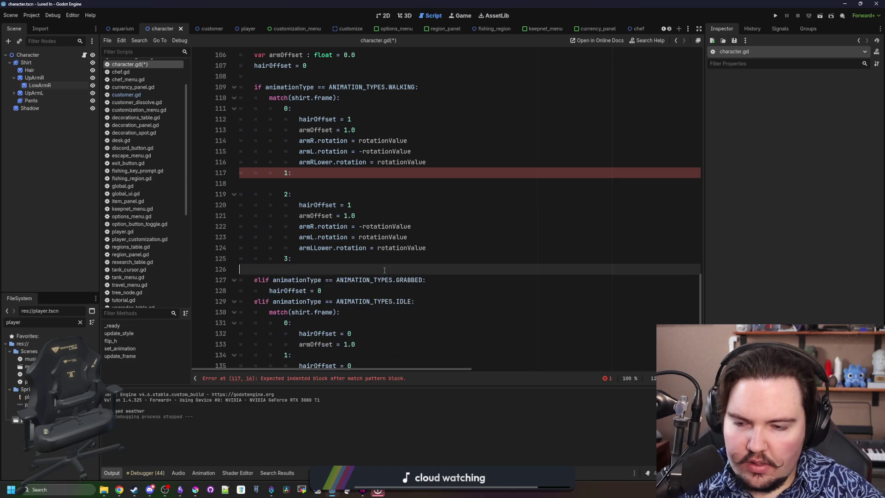
{"action": "type", "text": "pass"}
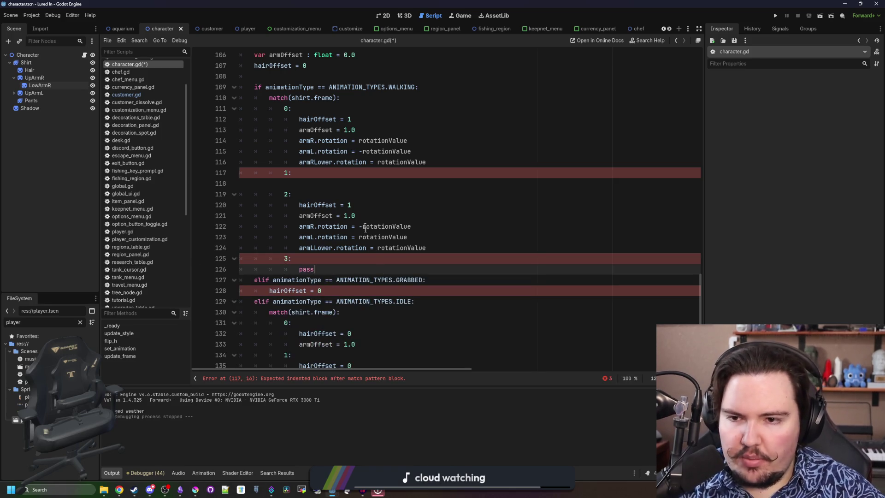
{"action": "left_click", "coordinate": [336, 188]}
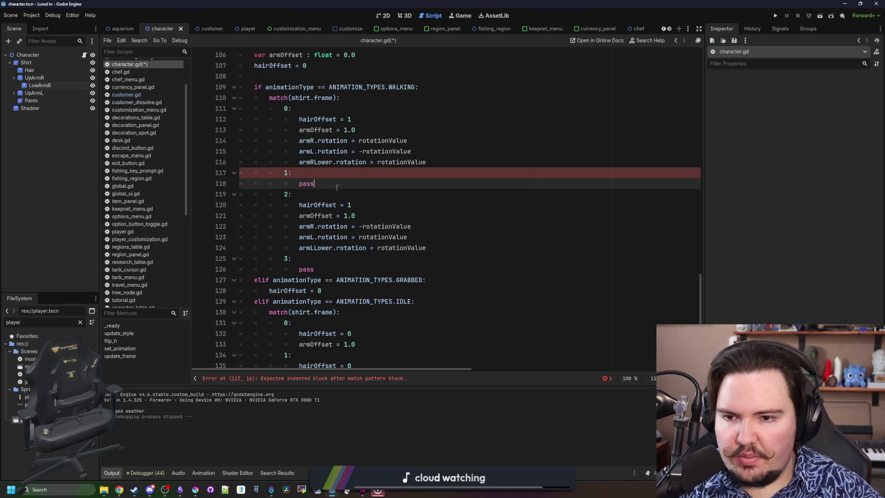
Step: Remove the hairOffset and armOffset lines from idle frames 0–2, adding an indented line under frame 1
{"action": "scroll", "coordinate": [363, 280], "scroll_direction": "down", "scroll_amount": 4}
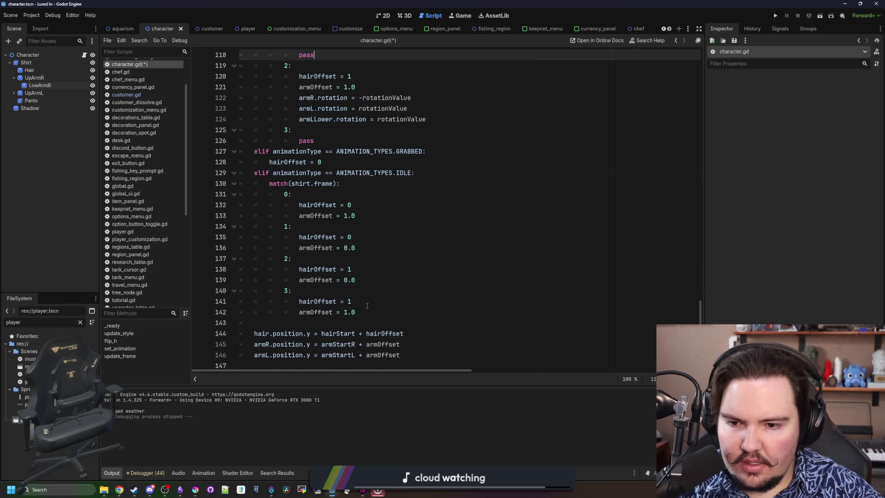
{"action": "left_click_drag", "start_coordinate": [366, 284], "coordinate": [230, 261]}
{"action": "key", "text": "BackSpace"}
{"action": "left_click_drag", "start_coordinate": [356, 245], "coordinate": [180, 237]}
{"action": "key", "text": "BackSpace"}
{"action": "key", "text": "BackSpace"}
{"action": "left_click_drag", "start_coordinate": [355, 200], "coordinate": [239, 200]}
{"action": "key", "text": "BackSpace"}
{"action": "key", "text": "BackSpace"}
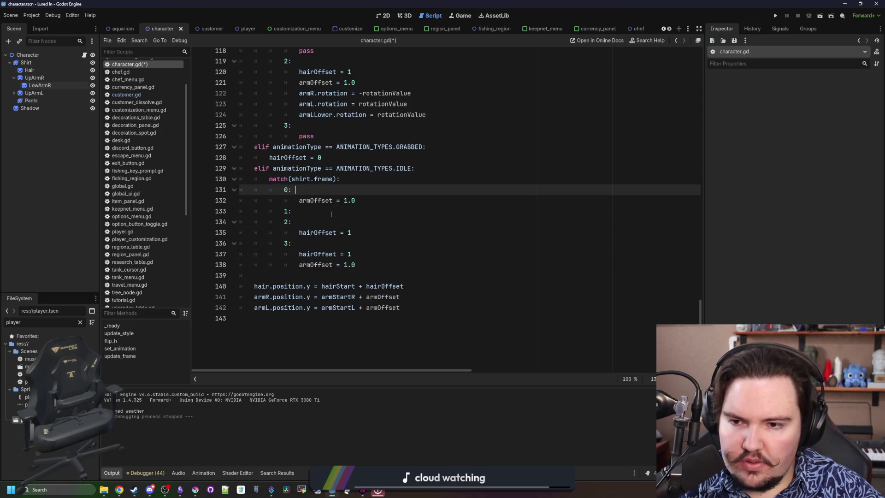
{"action": "left_click", "coordinate": [332, 212]}
{"action": "key", "text": "Return"}
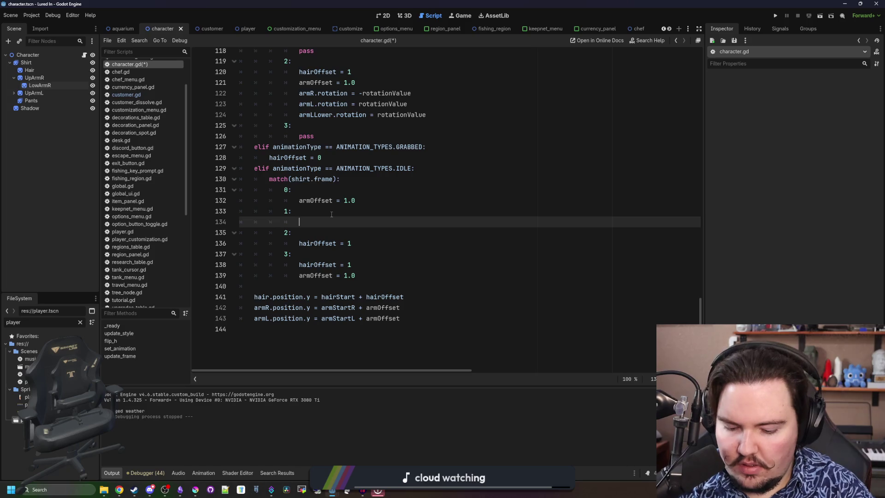
{"action": "left_click", "coordinate": [331, 214]}
{"action": "scroll", "coordinate": [383, 235], "scroll_direction": "up", "scroll_amount": 1}
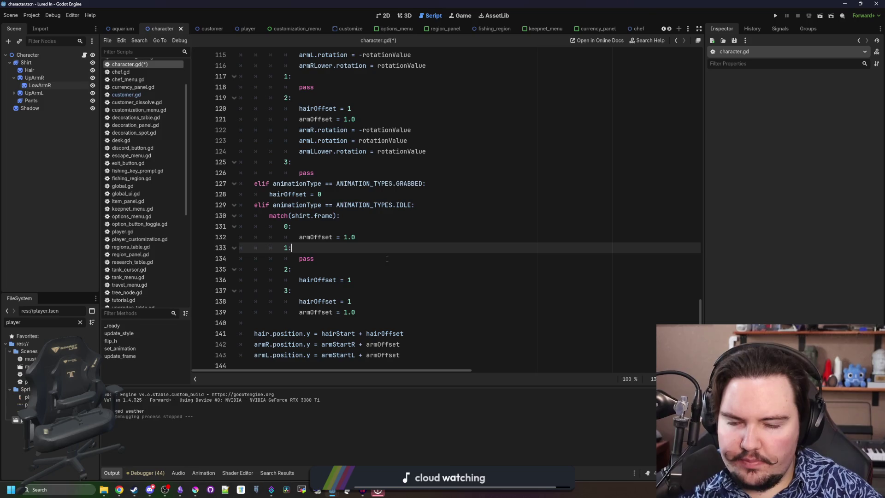
{"action": "scroll", "coordinate": [380, 240], "scroll_direction": "up", "scroll_amount": 7}
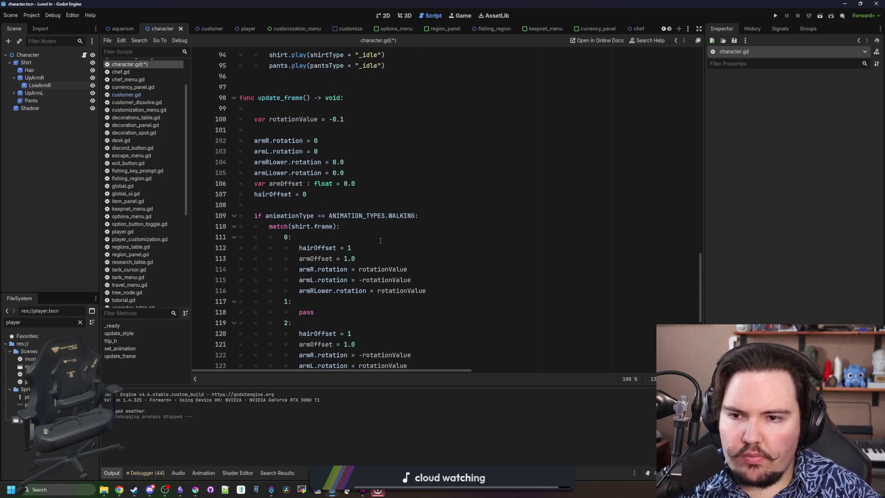
Step: Save character.gd and move down through the walking cases to the idle match(shirt.frame) line
{"action": "left_click", "coordinate": [346, 200]}
{"action": "key", "text": "ctrl+s"}
{"action": "scroll", "coordinate": [343, 207], "scroll_direction": "down", "scroll_amount": 3}
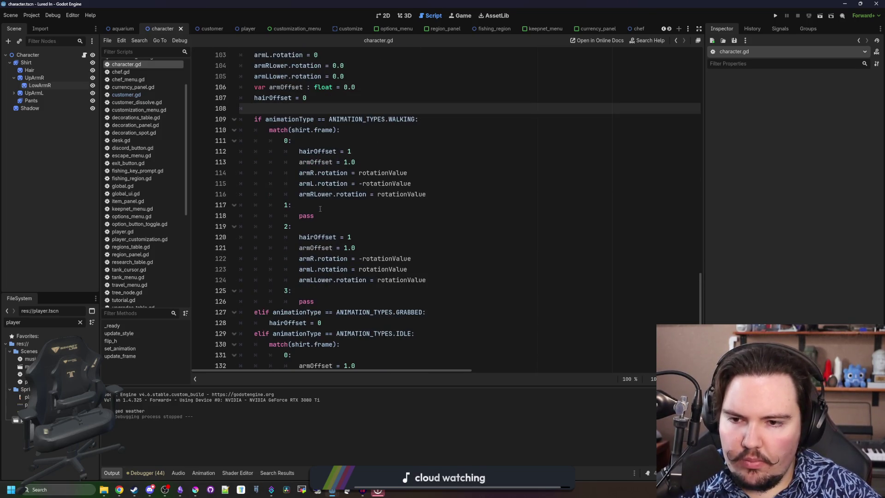
{"action": "left_click", "coordinate": [338, 211]}
{"action": "left_click", "coordinate": [327, 226]}
{"action": "scroll", "coordinate": [327, 226], "scroll_direction": "down", "scroll_amount": 4}
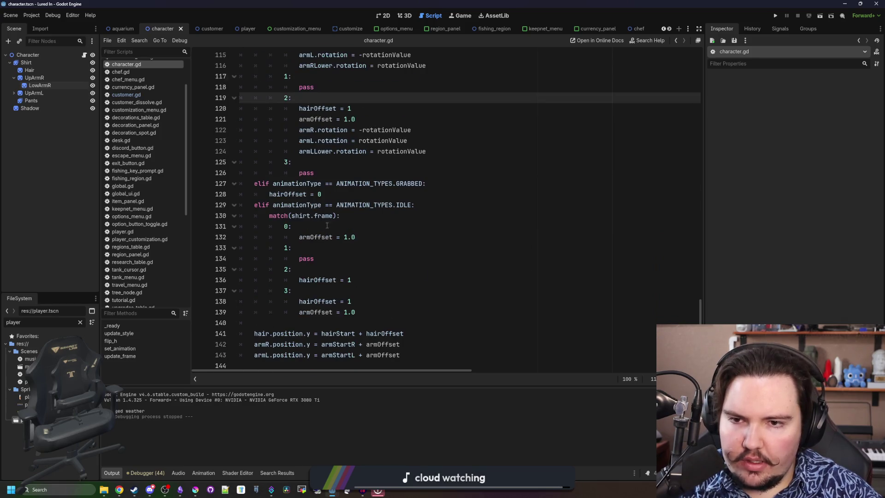
{"action": "left_click", "coordinate": [335, 236]}
{"action": "left_click", "coordinate": [349, 219]}
{"action": "left_click", "coordinate": [332, 225]}
{"action": "left_click", "coordinate": [776, 16]}
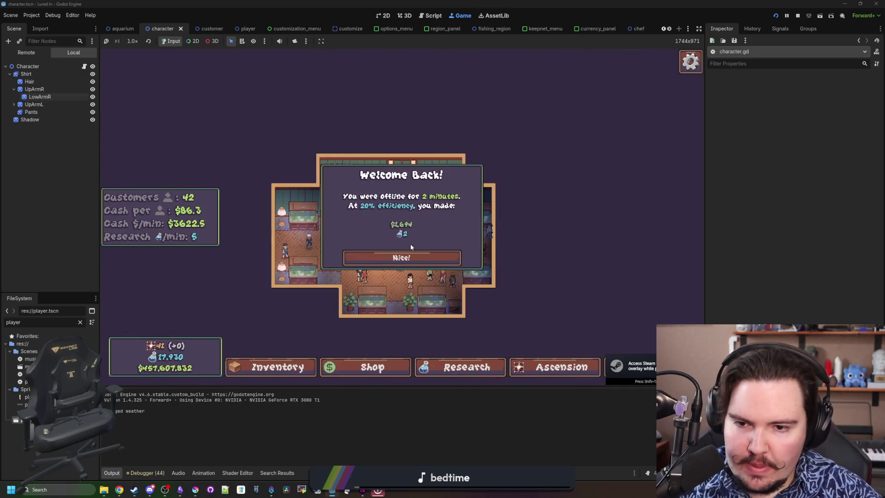
{"action": "left_click", "coordinate": [402, 258]}
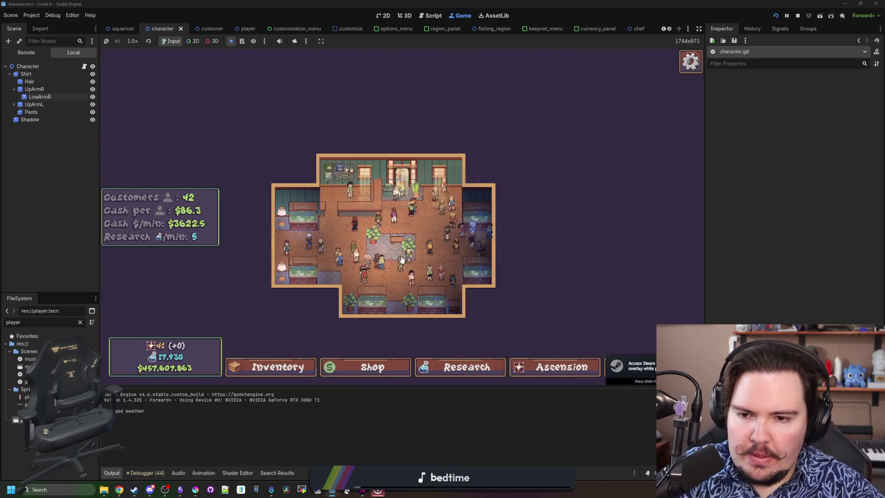
{"action": "scroll", "coordinate": [402, 258], "scroll_direction": "up", "scroll_amount": 5}
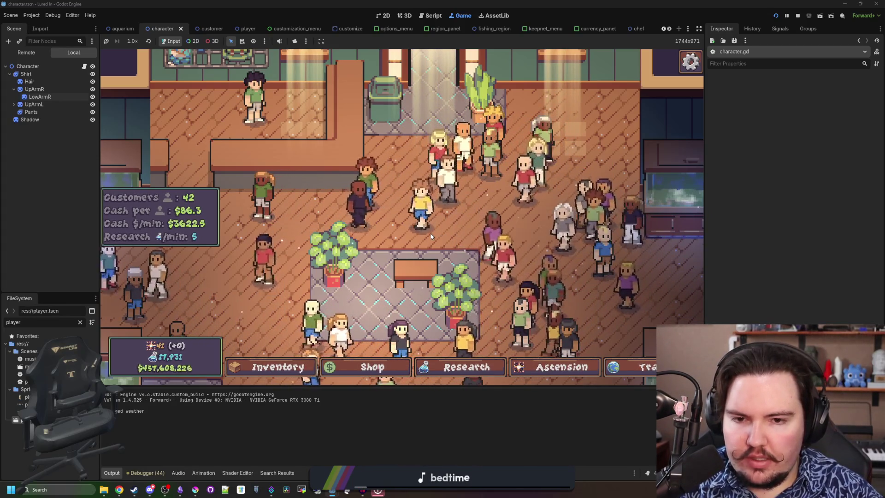
{"action": "scroll", "coordinate": [515, 273], "scroll_direction": "up", "scroll_amount": 3}
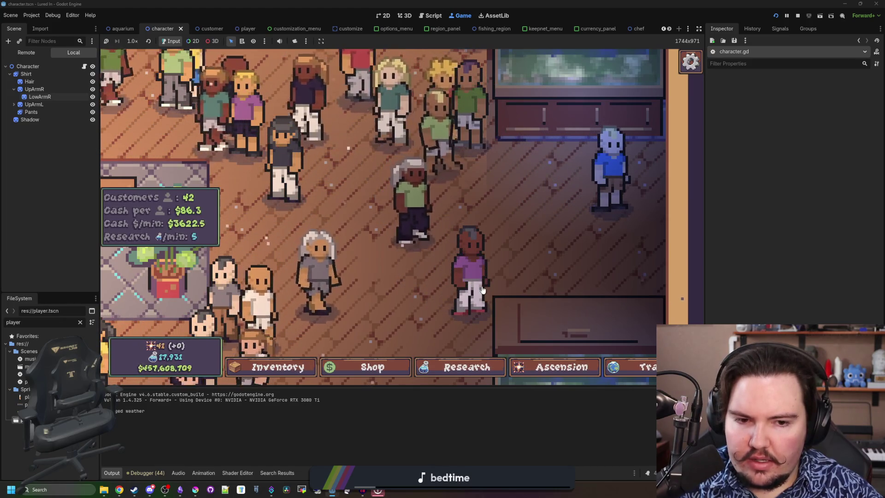
{"action": "key", "text": "F8"}
{"action": "key", "text": "ctrl+s"}
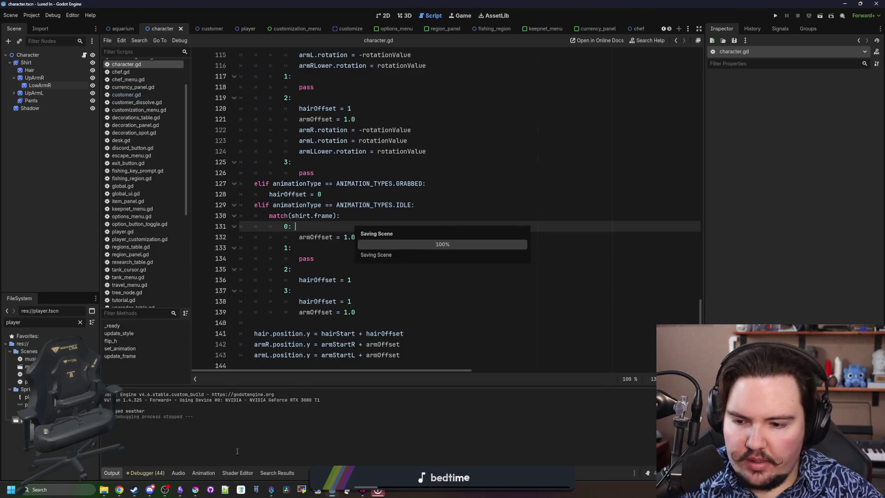
Step: Bring Krita forward maximized and switch to the shirt_1_walk.png document
{"action": "left_click", "coordinate": [196, 490]}
{"action": "double_click", "coordinate": [249, 289]}
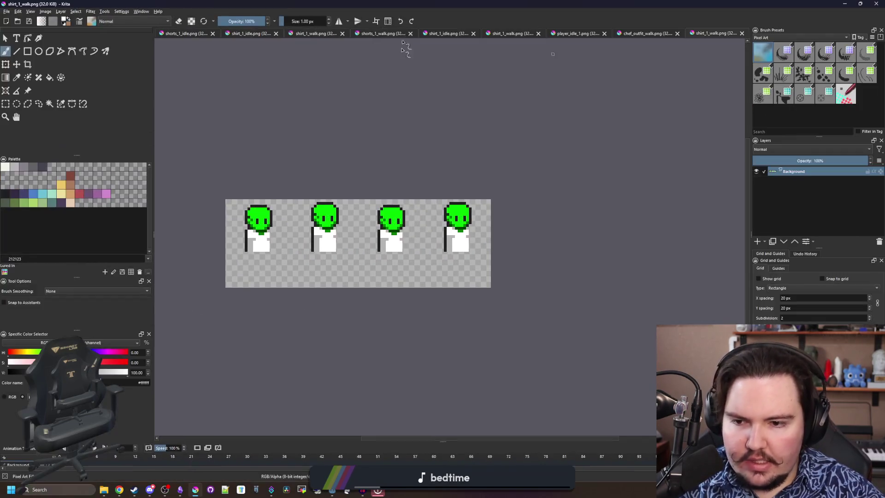
{"action": "left_click", "coordinate": [665, 35]}
{"action": "left_click", "coordinate": [703, 35]}
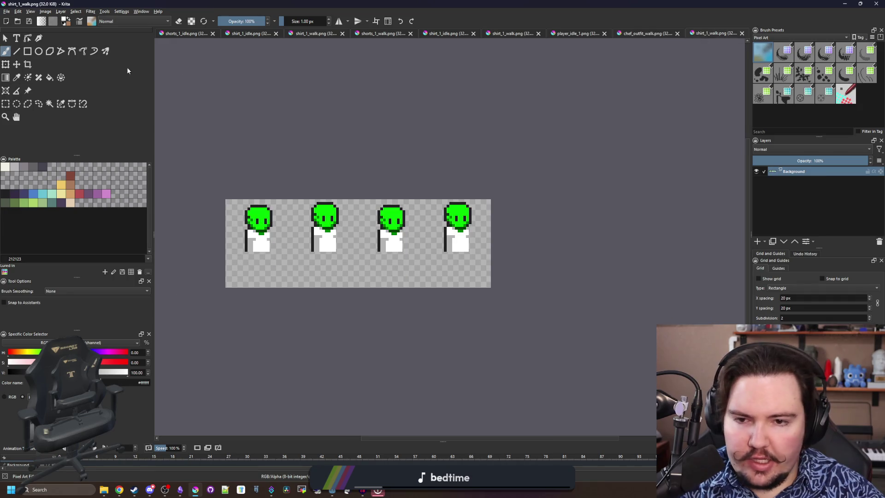
Step: Open shorts_1_walk, shorts_1_idle, pants_1_idle and pants_1_walk PNGs from CharacterParts
{"action": "left_click", "coordinate": [6, 11]}
{"action": "left_click", "coordinate": [21, 27]}
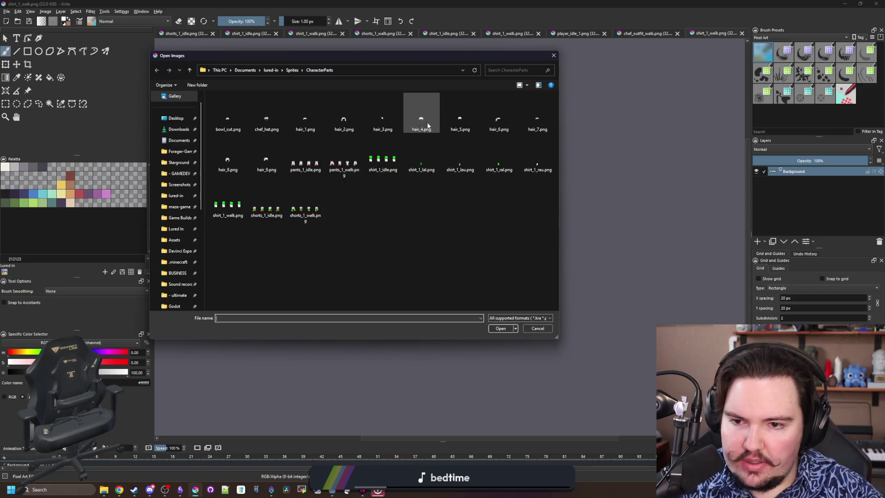
{"action": "left_click", "coordinate": [304, 205]}
{"action": "left_click", "coordinate": [272, 209], "text": "ctrl"}
{"action": "left_click", "coordinate": [346, 169], "text": "ctrl"}
{"action": "left_click", "coordinate": [305, 159], "text": "ctrl"}
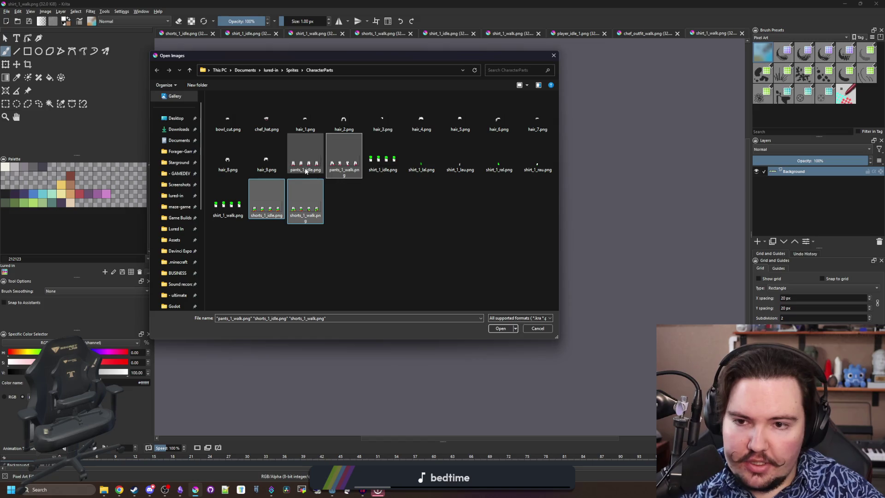
{"action": "left_click", "coordinate": [502, 329]}
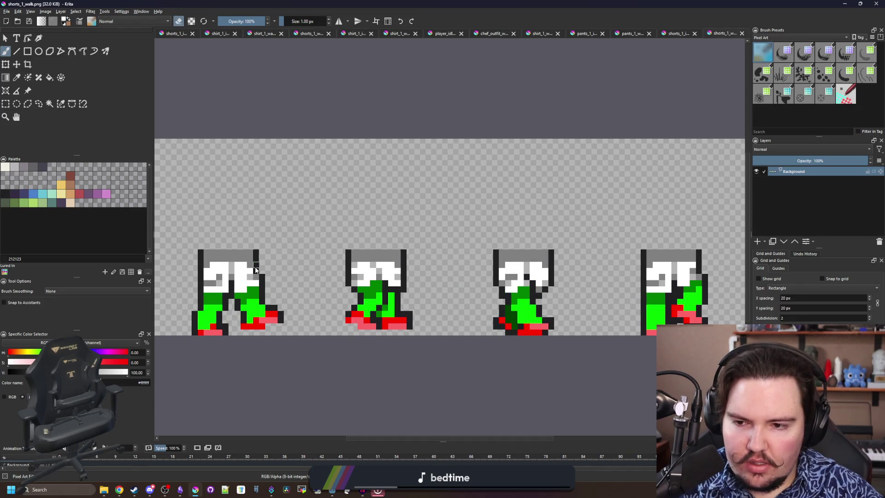
Step: Inspect shorts_1_idle.png, save it with the PNG export options, and return to Godot
{"action": "scroll", "coordinate": [554, 270], "scroll_direction": "up", "scroll_amount": 5}
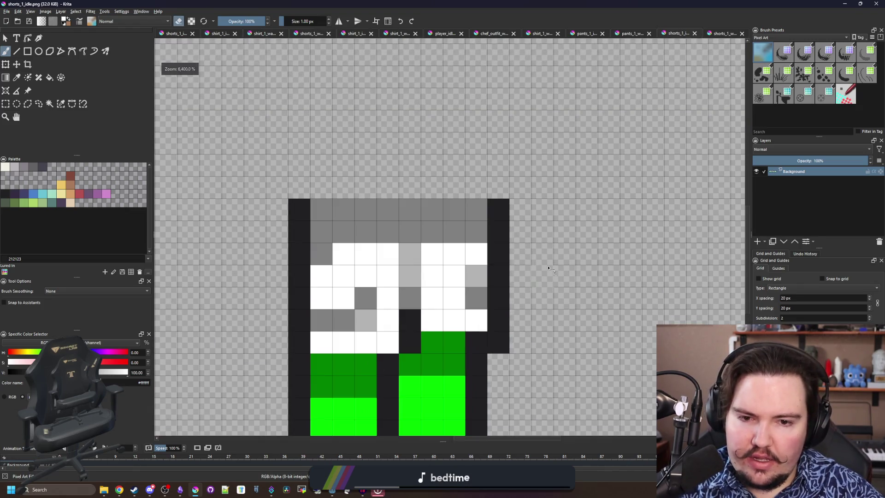
{"action": "scroll", "coordinate": [334, 217], "scroll_direction": "down", "scroll_amount": 2}
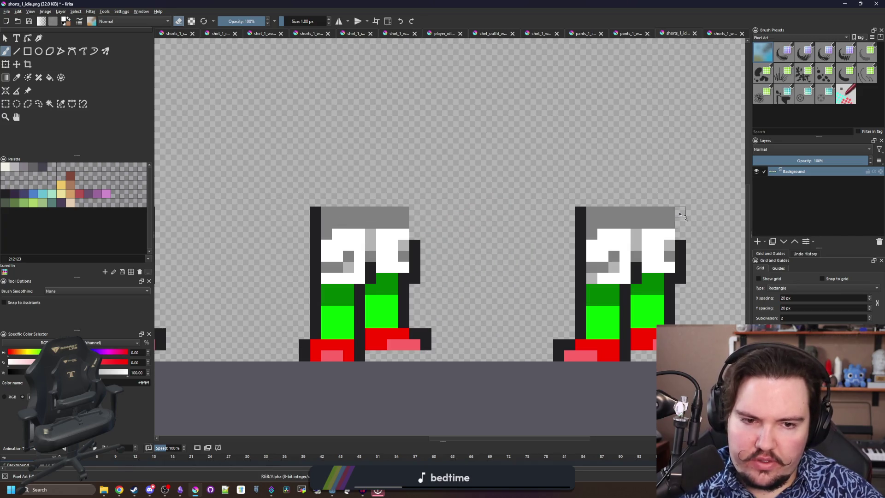
{"action": "scroll", "coordinate": [365, 220], "scroll_direction": "down", "scroll_amount": 2}
{"action": "scroll", "coordinate": [396, 226], "scroll_direction": "up", "scroll_amount": 2}
{"action": "scroll", "coordinate": [421, 202], "scroll_direction": "down", "scroll_amount": 2}
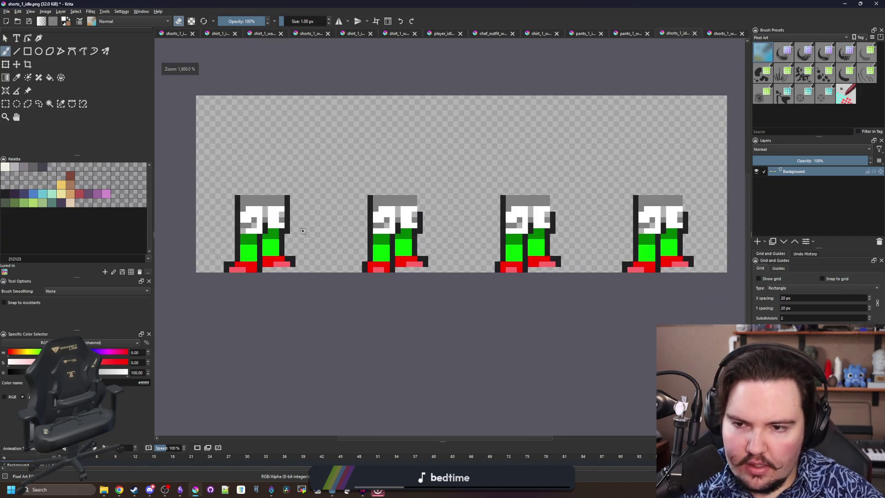
{"action": "scroll", "coordinate": [421, 201], "scroll_direction": "up", "scroll_amount": 2}
{"action": "scroll", "coordinate": [505, 276], "scroll_direction": "down", "scroll_amount": 3}
{"action": "key", "text": "ctrl+s"}
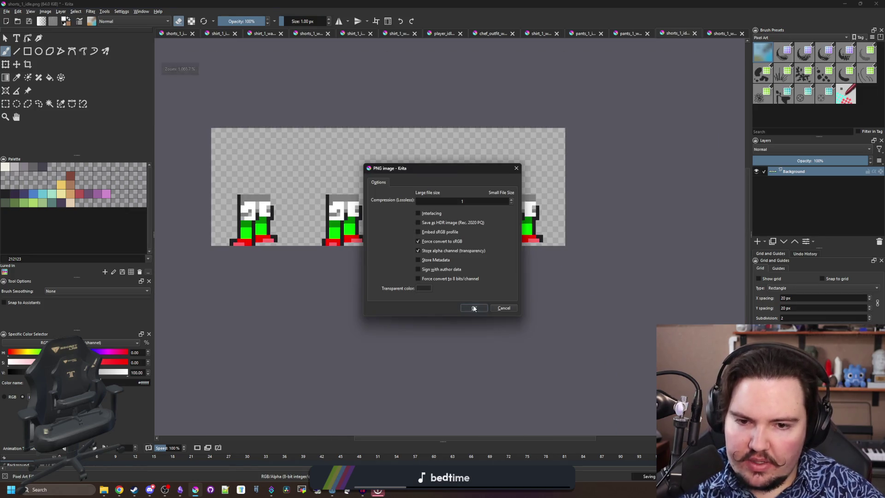
{"action": "left_click", "coordinate": [474, 307]}
{"action": "key", "text": "alt+Tab"}
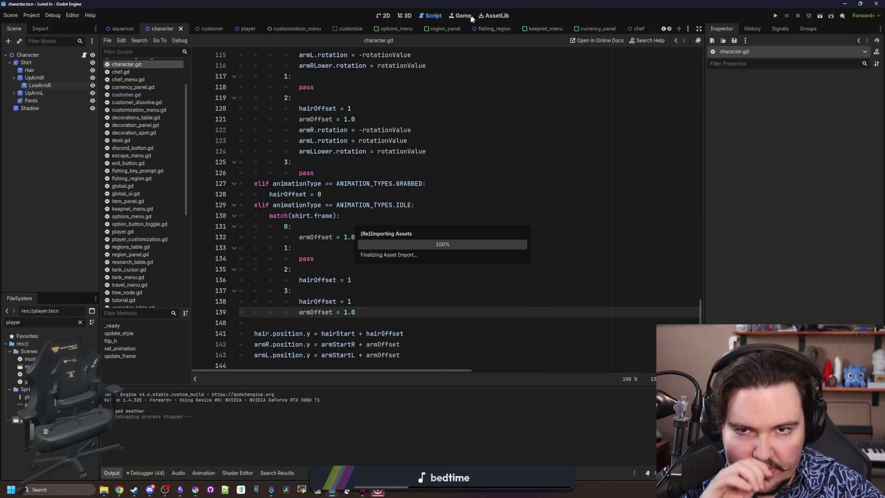
Step: Test-run the game, dismiss Welcome Back, grab the white-shirt customer, stop, and return to Krita
{"action": "left_click", "coordinate": [778, 17]}
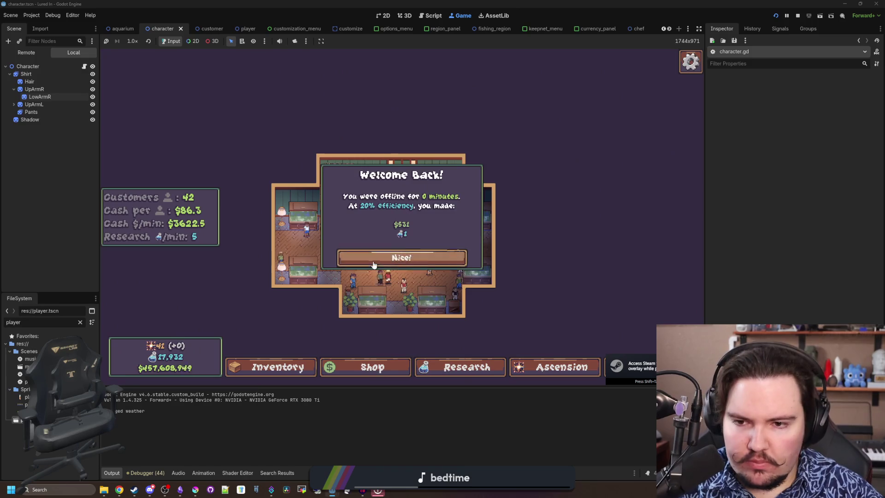
{"action": "left_click", "coordinate": [402, 255]}
{"action": "scroll", "coordinate": [399, 277], "scroll_direction": "up", "scroll_amount": 3}
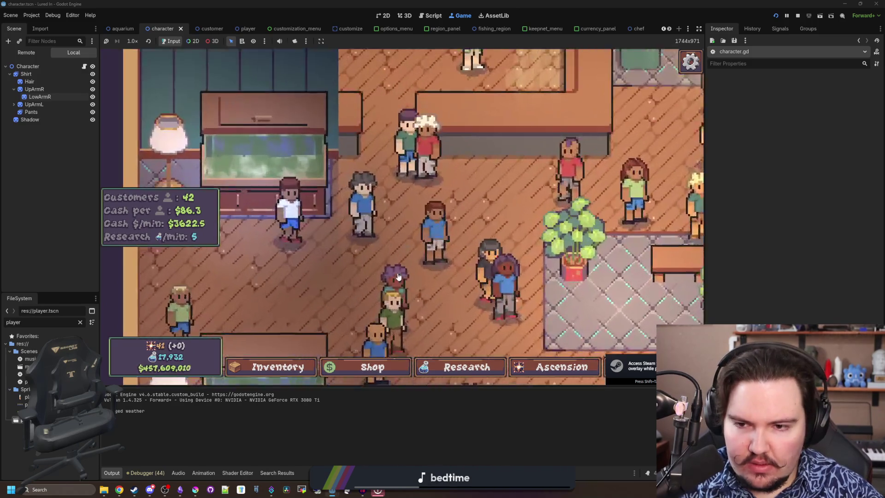
{"action": "left_click", "coordinate": [337, 276]}
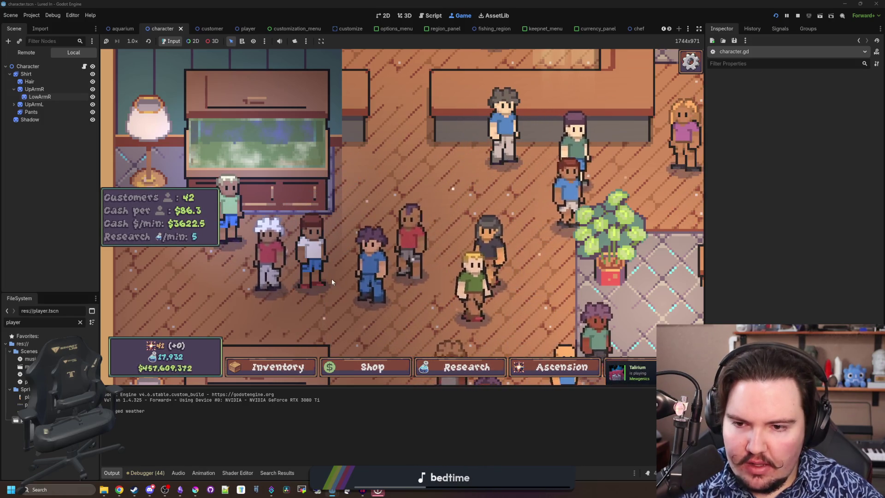
{"action": "left_click", "coordinate": [798, 17]}
{"action": "left_click", "coordinate": [195, 490]}
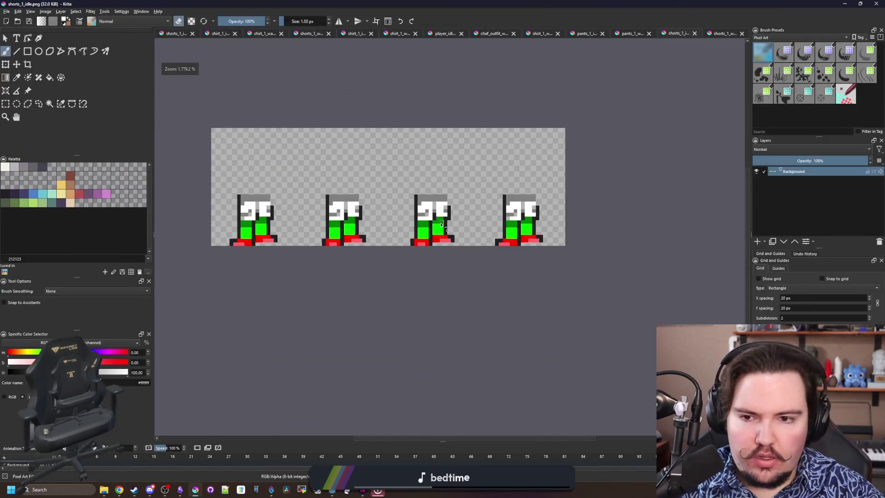
Step: Close shorts_1_idle, then erase stray dark outline pixels on shorts_1_walk, save it as PNG and close it
{"action": "scroll", "coordinate": [624, 178], "scroll_direction": "up", "scroll_amount": 5}
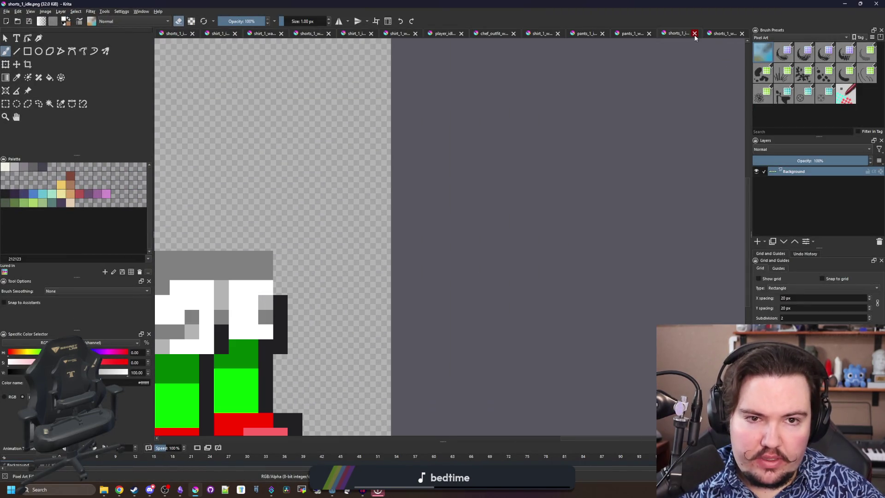
{"action": "left_click", "coordinate": [695, 34]}
{"action": "scroll", "coordinate": [260, 274], "scroll_direction": "up", "scroll_amount": 3}
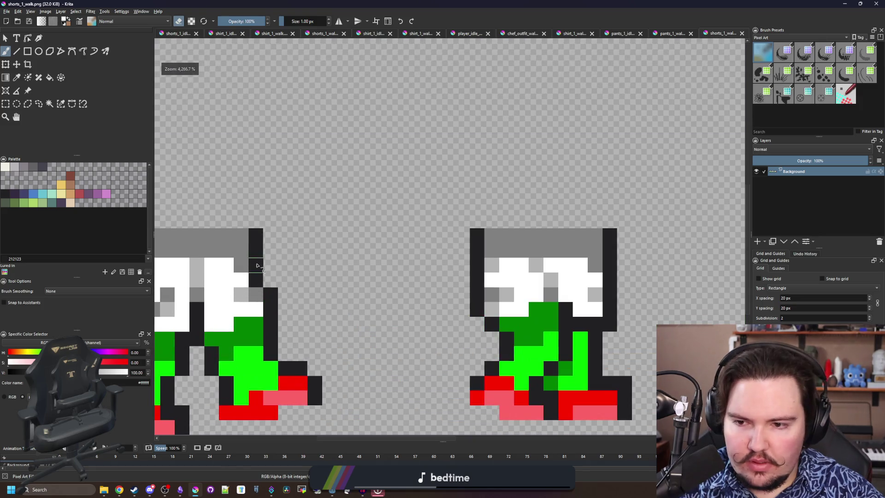
{"action": "left_click_drag", "start_coordinate": [256, 267], "coordinate": [257, 238]}
{"action": "left_click_drag", "start_coordinate": [610, 265], "coordinate": [608, 232]}
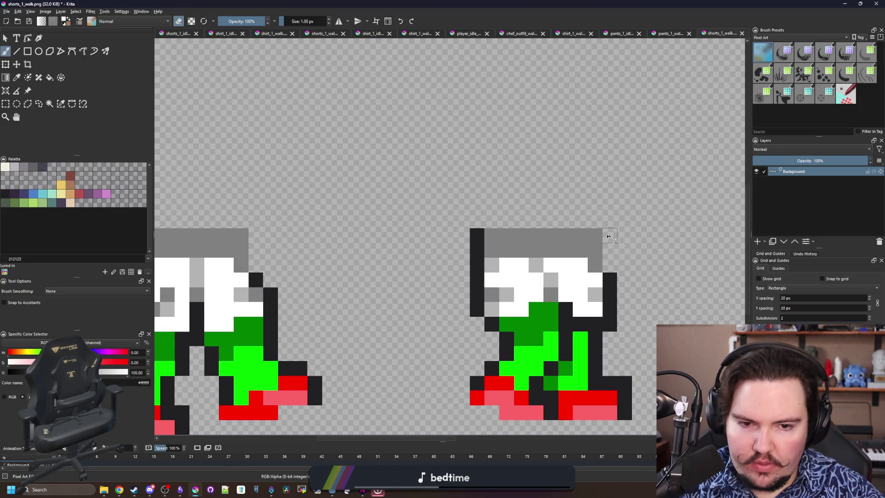
{"action": "scroll", "coordinate": [608, 232], "scroll_direction": "down", "scroll_amount": 3}
{"action": "scroll", "coordinate": [534, 252], "scroll_direction": "up", "scroll_amount": 5}
{"action": "scroll", "coordinate": [534, 225], "scroll_direction": "down", "scroll_amount": 3}
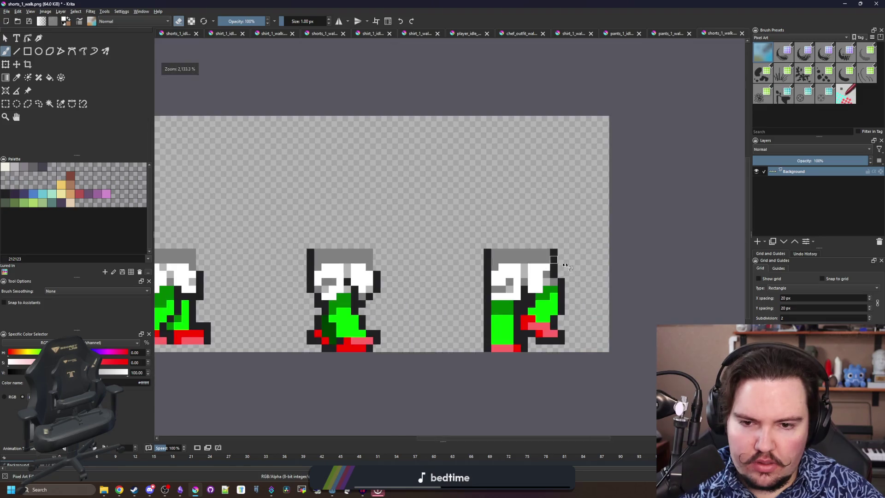
{"action": "scroll", "coordinate": [555, 261], "scroll_direction": "up", "scroll_amount": 2}
{"action": "left_click_drag", "start_coordinate": [531, 276], "coordinate": [530, 233]}
{"action": "scroll", "coordinate": [531, 233], "scroll_direction": "down", "scroll_amount": 3}
{"action": "key", "text": "ctrl+s"}
{"action": "left_click", "coordinate": [474, 308]}
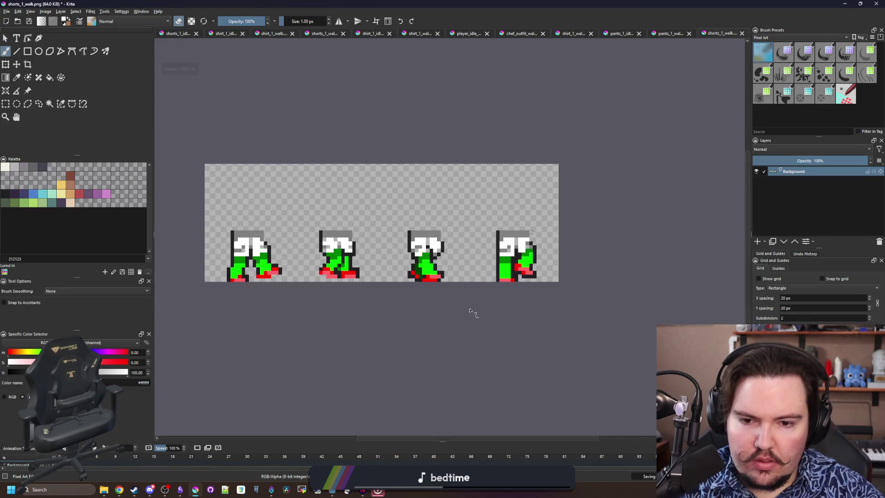
{"action": "left_click", "coordinate": [742, 33]}
Step: Erase the top-right dark pixels on pants_1_walk, save it as PNG and close it
{"action": "scroll", "coordinate": [668, 261], "scroll_direction": "up", "scroll_amount": 2}
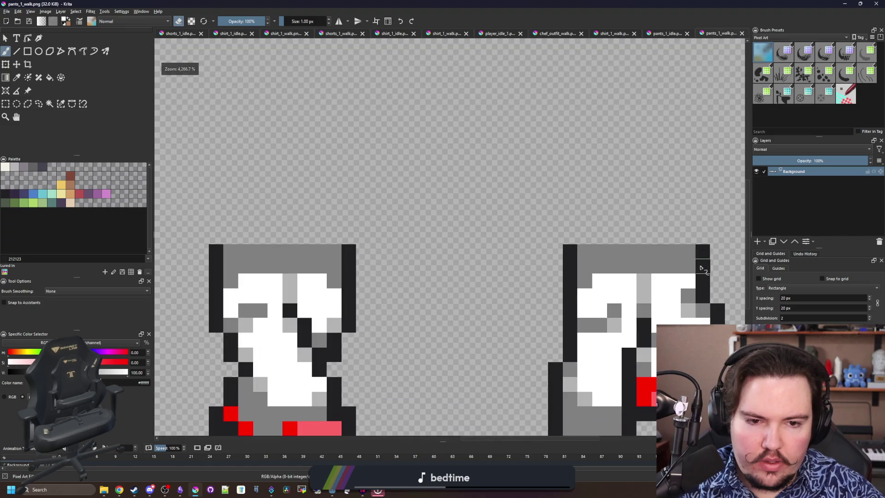
{"action": "left_click_drag", "start_coordinate": [348, 316], "coordinate": [347, 249]}
{"action": "scroll", "coordinate": [347, 249], "scroll_direction": "down", "scroll_amount": 2}
{"action": "scroll", "coordinate": [323, 269], "scroll_direction": "up", "scroll_amount": 2}
{"action": "scroll", "coordinate": [431, 268], "scroll_direction": "down", "scroll_amount": 2}
{"action": "scroll", "coordinate": [262, 271], "scroll_direction": "up", "scroll_amount": 2}
{"action": "mouse_move", "coordinate": [284, 277]}
{"action": "left_mouse_down"}
{"action": "mouse_move", "coordinate": [284, 249]}
{"action": "mouse_move", "coordinate": [287, 277]}
{"action": "left_mouse_up"}
{"action": "scroll", "coordinate": [286, 277], "scroll_direction": "down", "scroll_amount": 1}
{"action": "key", "text": "ctrl+s"}
{"action": "left_click", "coordinate": [474, 308]}
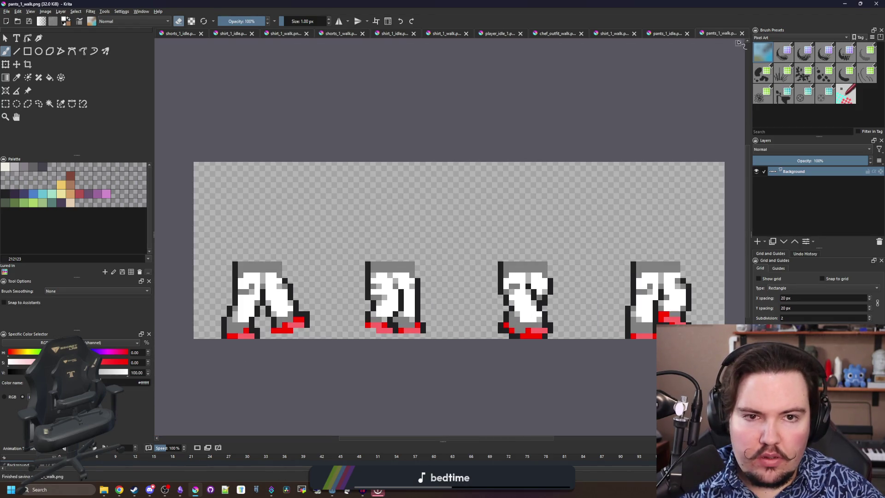
{"action": "left_click", "coordinate": [741, 33]}
Step: Save the pants_1_idle sheet as PNG, close it, and minimize Krita
{"action": "scroll", "coordinate": [336, 301], "scroll_direction": "up", "scroll_amount": 3}
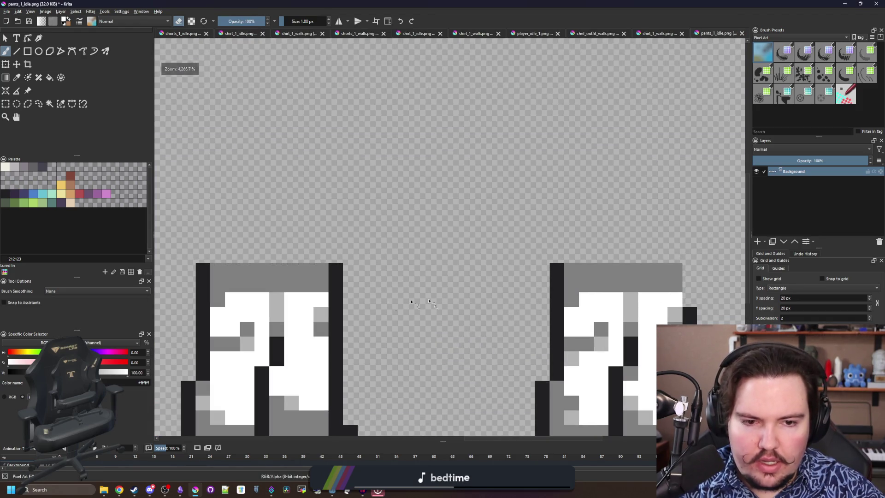
{"action": "scroll", "coordinate": [337, 302], "scroll_direction": "down", "scroll_amount": 5}
{"action": "scroll", "coordinate": [284, 253], "scroll_direction": "up", "scroll_amount": 4}
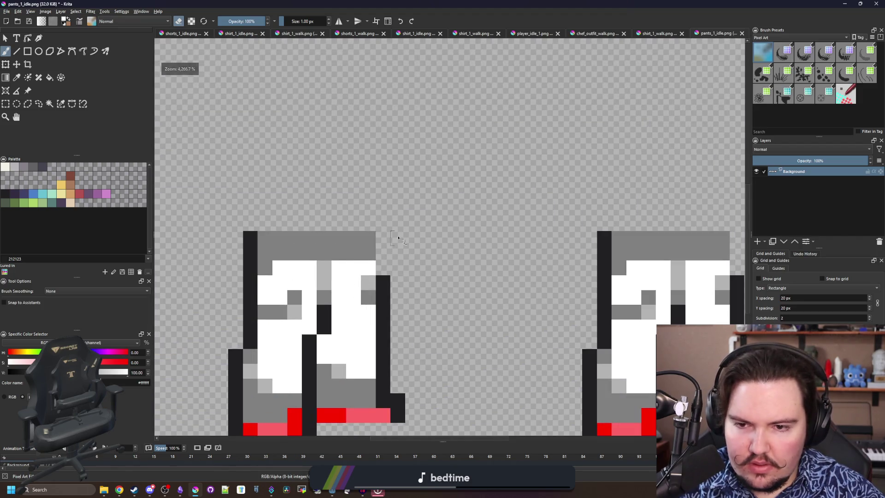
{"action": "scroll", "coordinate": [285, 252], "scroll_direction": "down", "scroll_amount": 1}
{"action": "scroll", "coordinate": [251, 256], "scroll_direction": "up", "scroll_amount": 2}
{"action": "scroll", "coordinate": [292, 259], "scroll_direction": "down", "scroll_amount": 3}
{"action": "key", "text": "ctrl+s"}
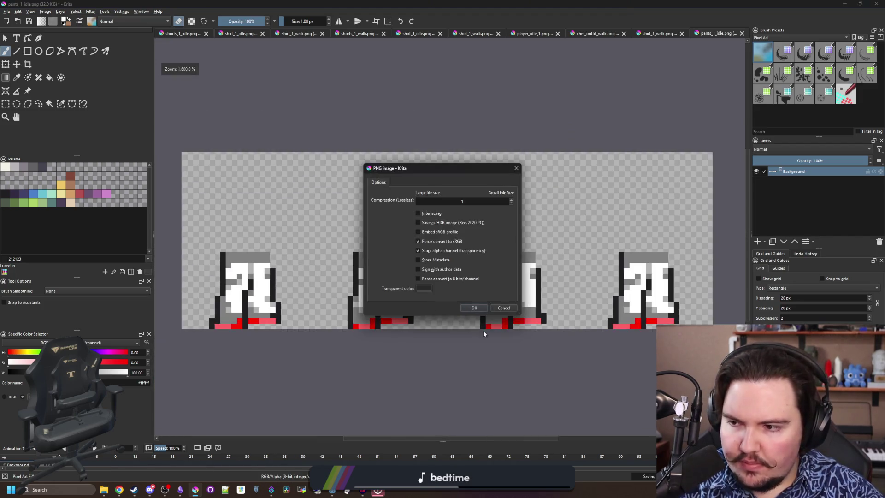
{"action": "left_click", "coordinate": [474, 309]}
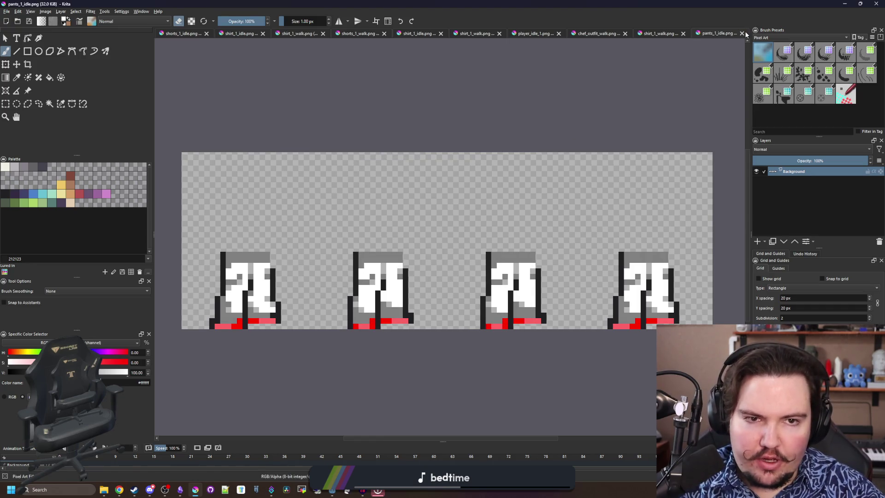
{"action": "left_click", "coordinate": [743, 34]}
{"action": "scroll", "coordinate": [276, 230], "scroll_direction": "up", "scroll_amount": 3}
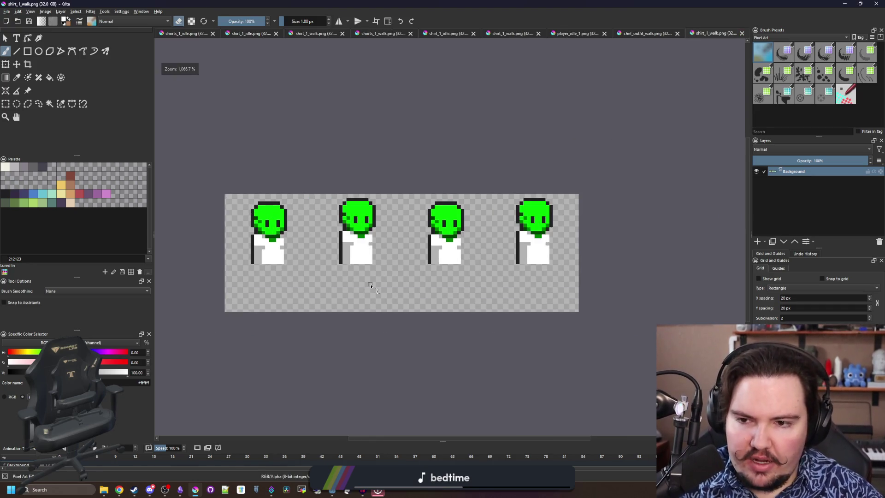
{"action": "left_click", "coordinate": [845, 3]}
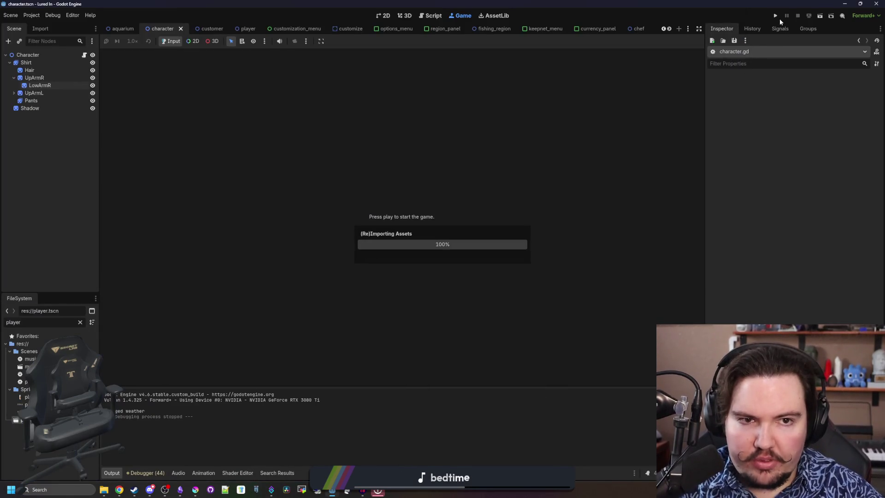
Step: Run the game to check the characters, dismiss Welcome Back, stop it, and open the customer scene
{"action": "left_click", "coordinate": [777, 16]}
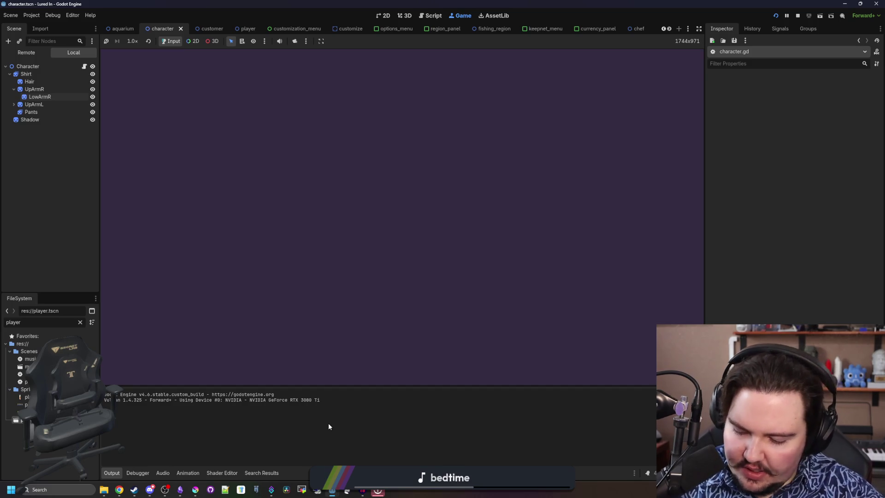
{"action": "left_click", "coordinate": [421, 260]}
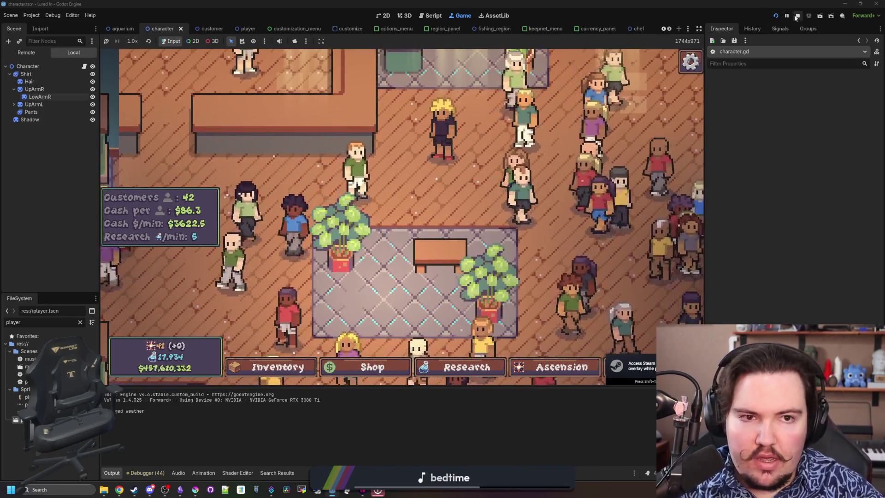
{"action": "left_click", "coordinate": [798, 16]}
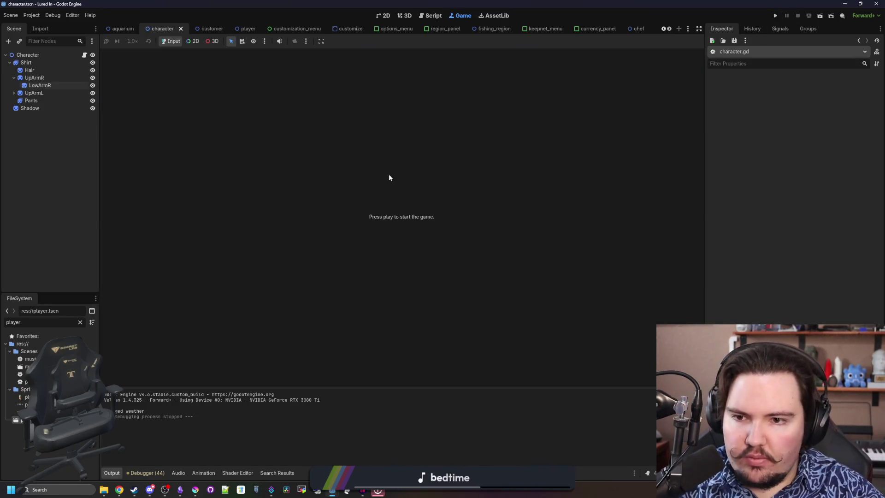
{"action": "left_click", "coordinate": [83, 54]}
Step: Open customer.gd and uncomment the random scale and shirt.scale lines 91–92 with Ctrl+K
{"action": "left_click", "coordinate": [320, 194]}
{"action": "key", "text": "ctrl+s"}
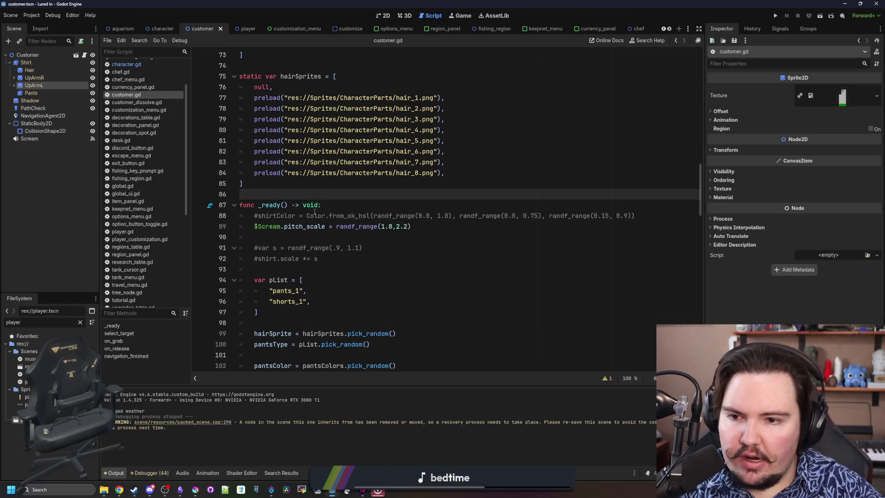
{"action": "left_click", "coordinate": [306, 237]}
{"action": "left_click", "coordinate": [272, 269]}
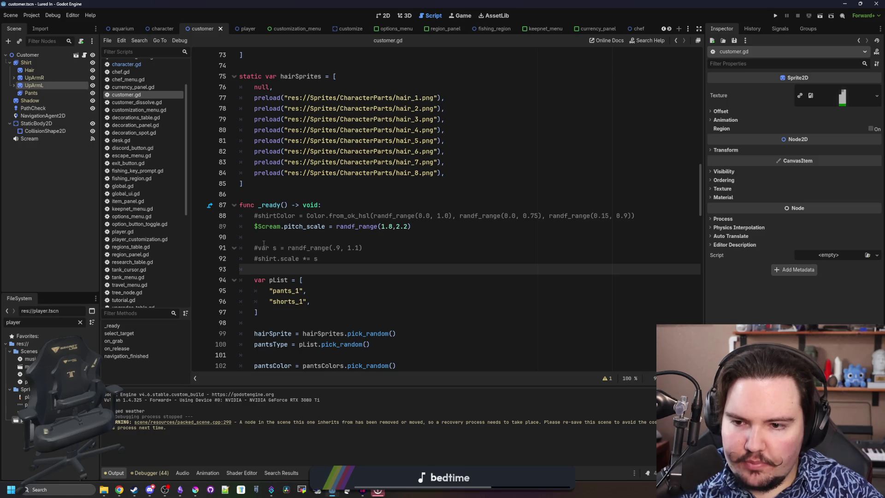
{"action": "left_click", "coordinate": [266, 243]}
{"action": "key", "text": "ctrl+k"}
{"action": "key", "text": "Down"}
{"action": "key", "text": "ctrl+k"}
{"action": "left_click", "coordinate": [273, 242]}
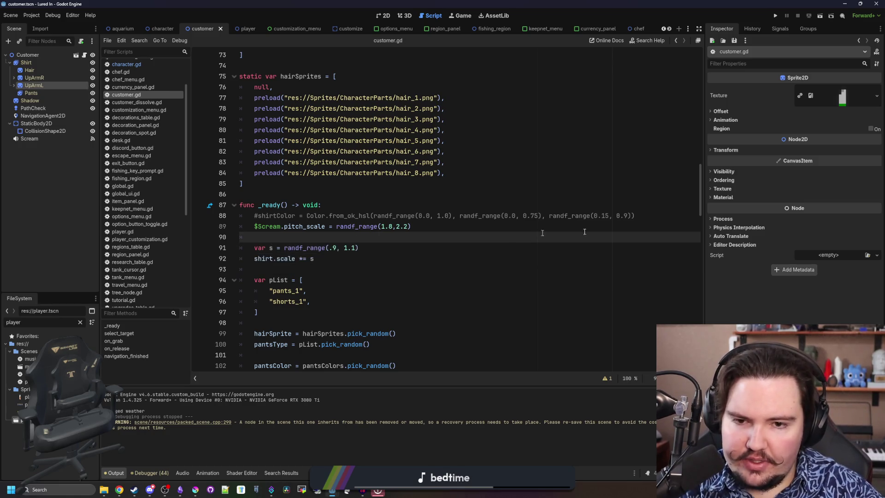
Step: Look over customer.gd down to on_grab and back, then switch to the character scene
{"action": "left_click", "coordinate": [615, 222]}
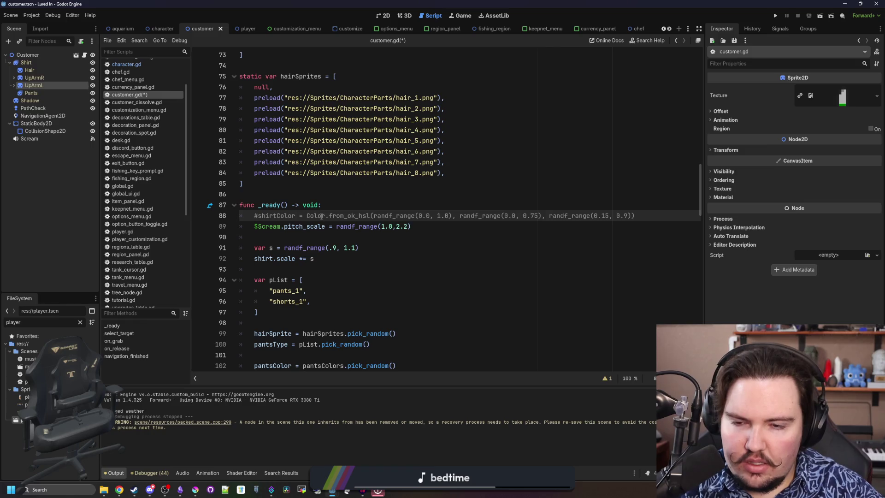
{"action": "scroll", "coordinate": [321, 216], "scroll_direction": "down", "scroll_amount": 14}
{"action": "scroll", "coordinate": [322, 217], "scroll_direction": "down", "scroll_amount": 10}
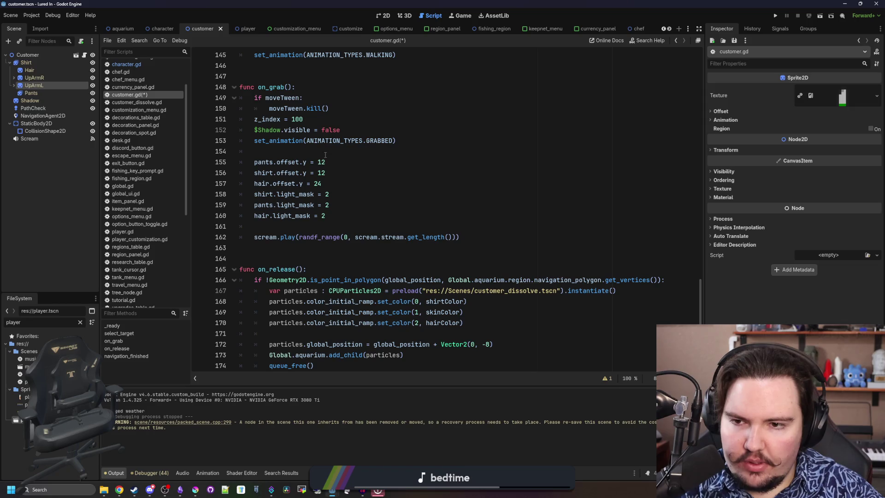
{"action": "left_click", "coordinate": [325, 154]}
{"action": "scroll", "coordinate": [333, 191], "scroll_direction": "up", "scroll_amount": 1}
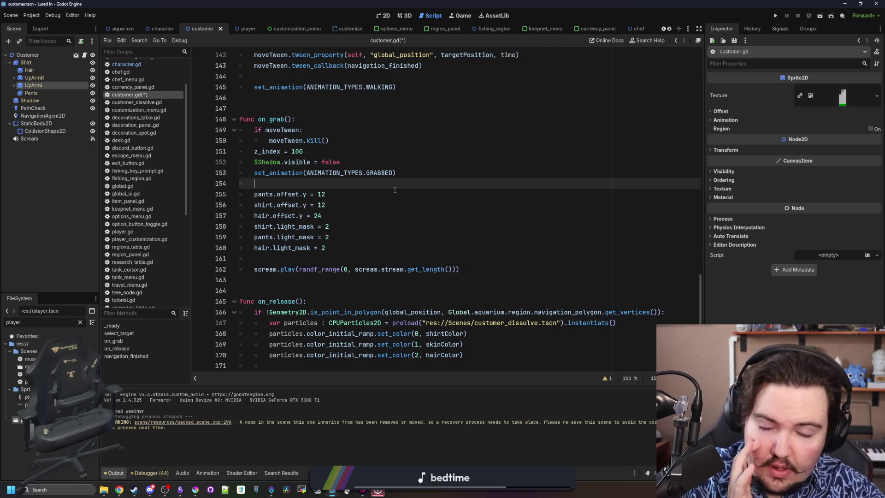
{"action": "scroll", "coordinate": [671, 219], "scroll_direction": "up", "scroll_amount": 20}
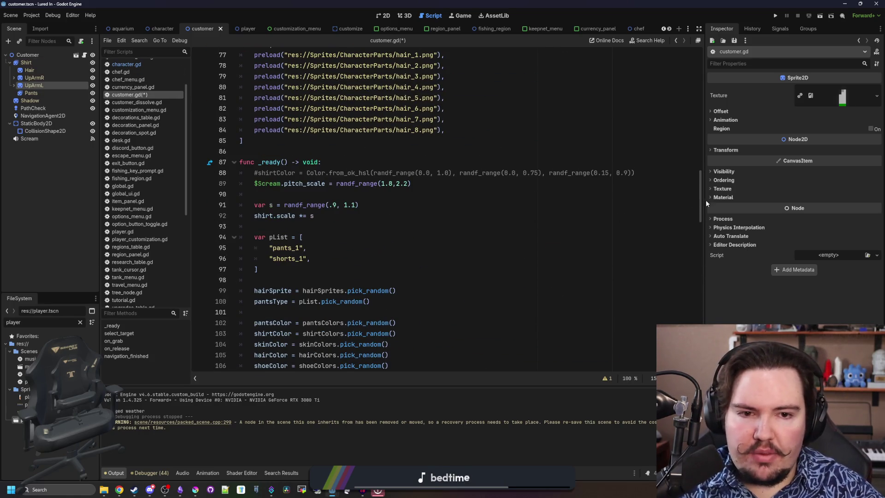
{"action": "left_click_drag", "start_coordinate": [702, 202], "coordinate": [703, 78]}
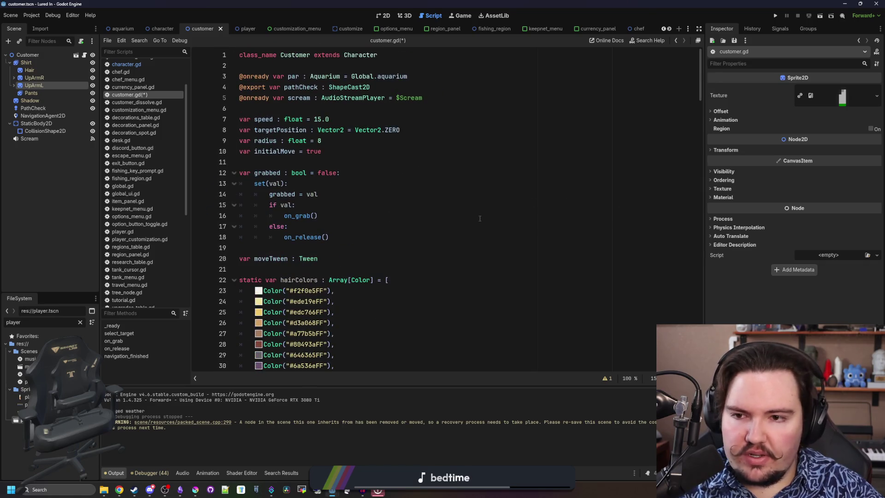
{"action": "left_click", "coordinate": [313, 158]}
{"action": "left_click", "coordinate": [163, 29]}
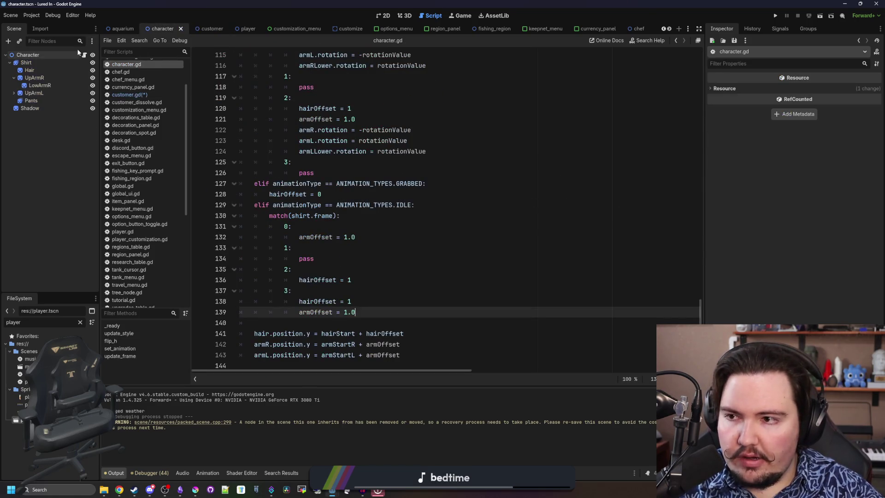
{"action": "scroll", "coordinate": [682, 212], "scroll_direction": "up", "scroll_amount": 10}
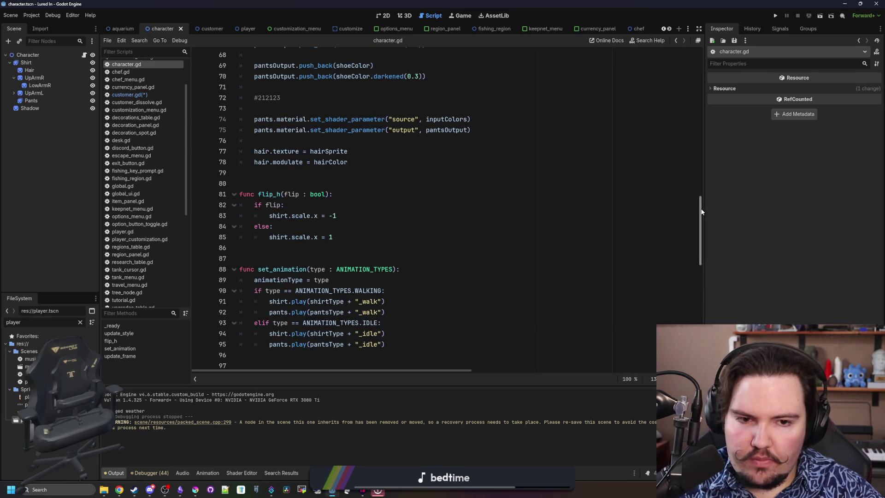
{"action": "left_click_drag", "start_coordinate": [704, 205], "coordinate": [702, 82]}
{"action": "left_click", "coordinate": [305, 194]}
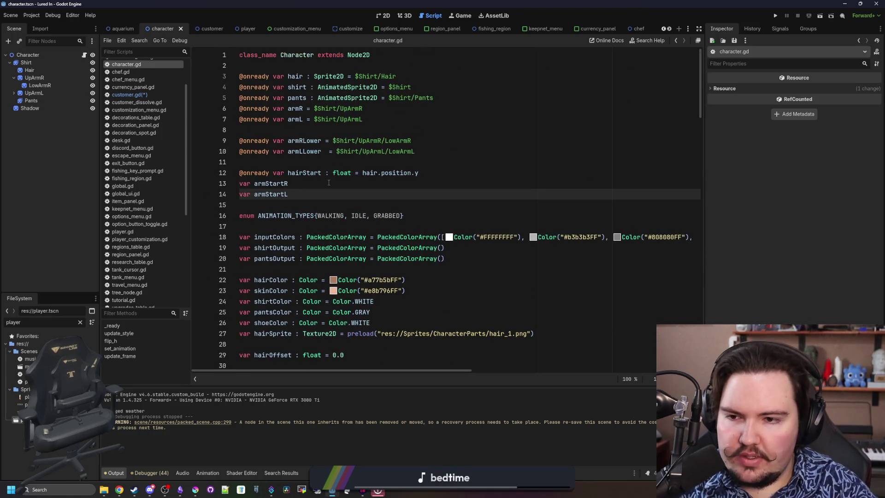
{"action": "key", "text": "Return"}
{"action": "type", "text": "var shirtStart : float ="}
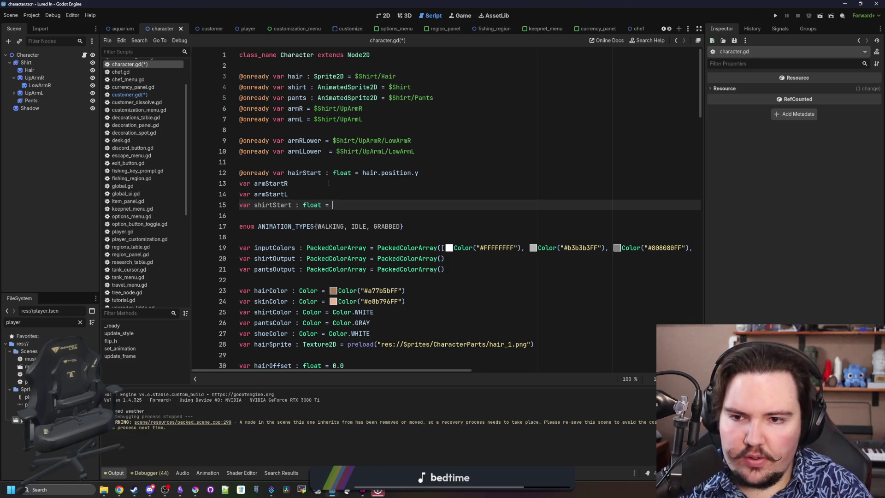
{"action": "type", "text": "shirt.position.y"}
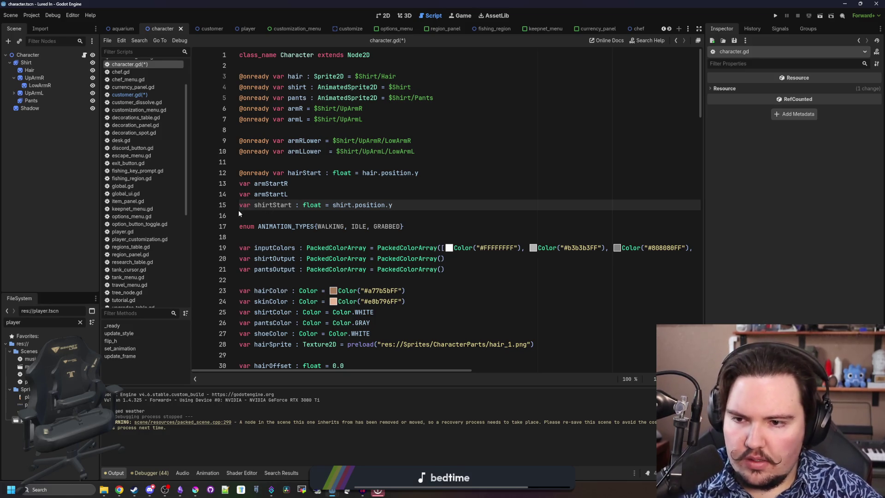
{"action": "type", "text": "@onready"}
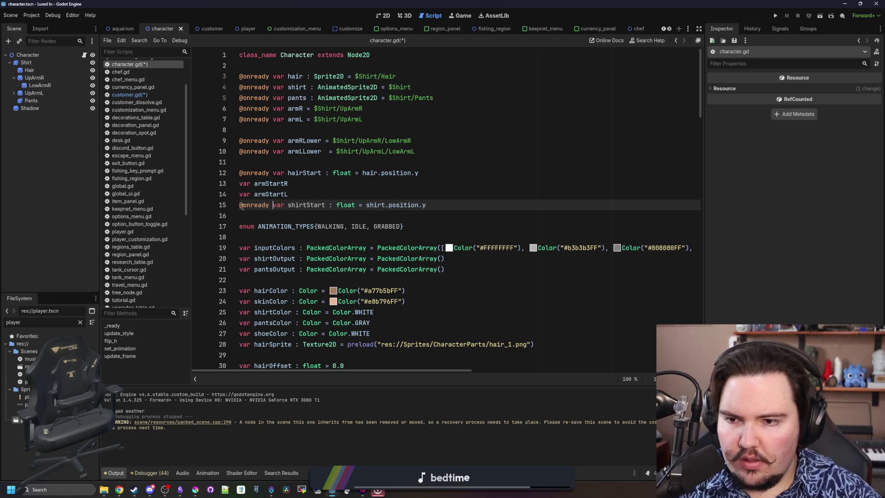
{"action": "double_click", "coordinate": [318, 206]}
{"action": "key", "text": "ctrl+s"}
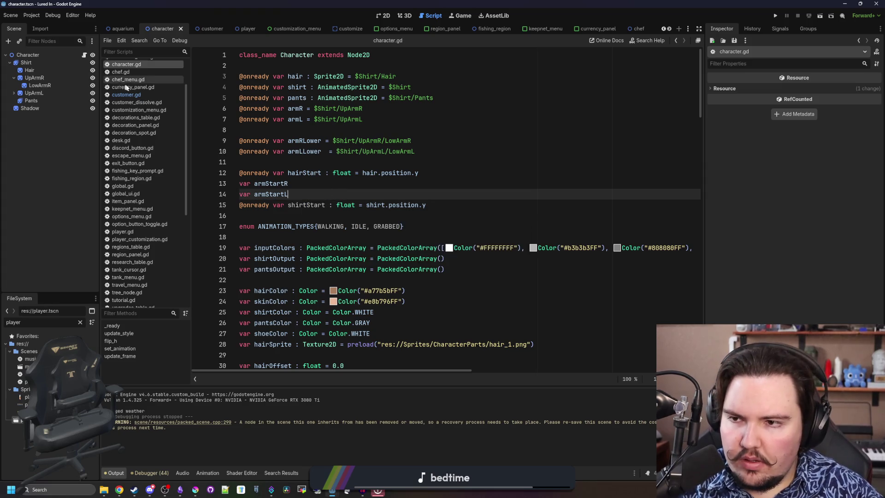
{"action": "left_click", "coordinate": [136, 95]}
{"action": "left_click", "coordinate": [332, 237]}
Step: Insert a new blank line in on_grab after the GRABBED set_animation call
{"action": "scroll", "coordinate": [385, 247], "scroll_direction": "down", "scroll_amount": 12}
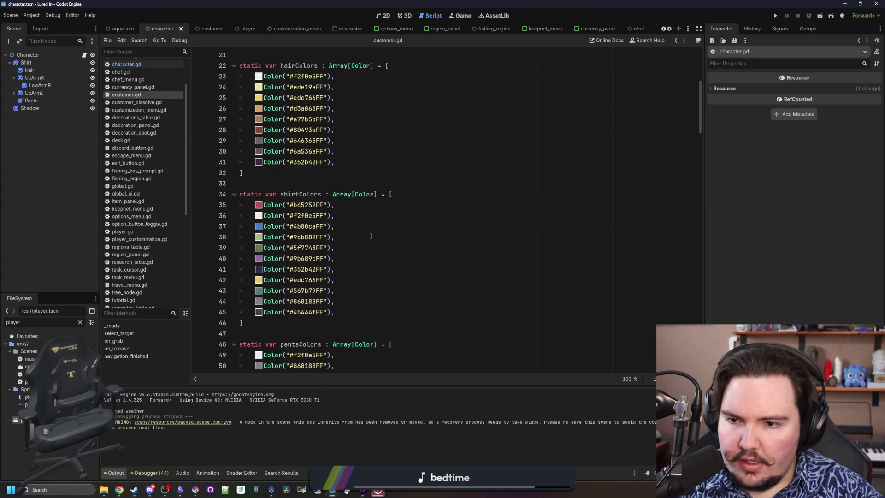
{"action": "scroll", "coordinate": [385, 247], "scroll_direction": "down", "scroll_amount": 20}
{"action": "scroll", "coordinate": [420, 237], "scroll_direction": "up", "scroll_amount": 10}
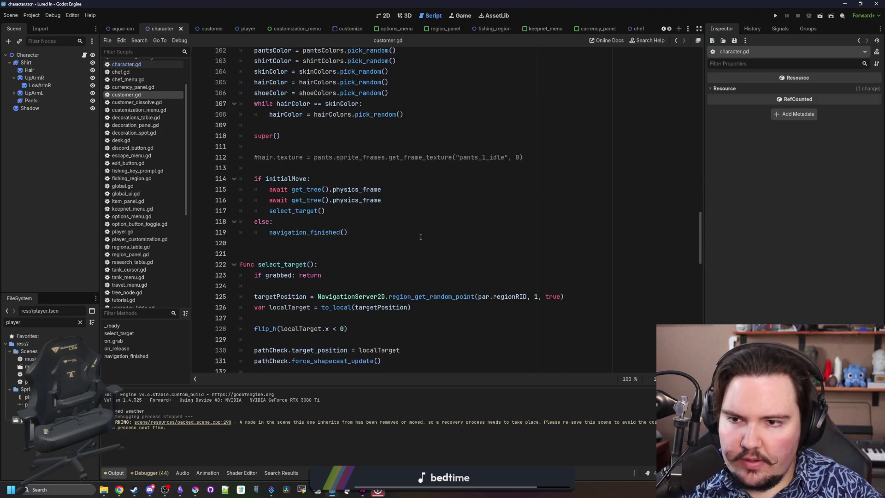
{"action": "scroll", "coordinate": [420, 237], "scroll_direction": "up", "scroll_amount": 2}
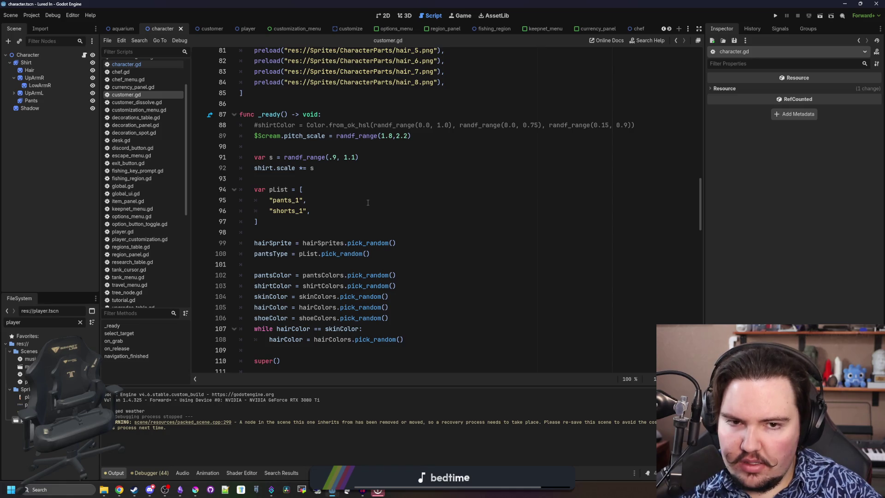
{"action": "scroll", "coordinate": [368, 203], "scroll_direction": "up", "scroll_amount": 1}
{"action": "left_click", "coordinate": [277, 211]}
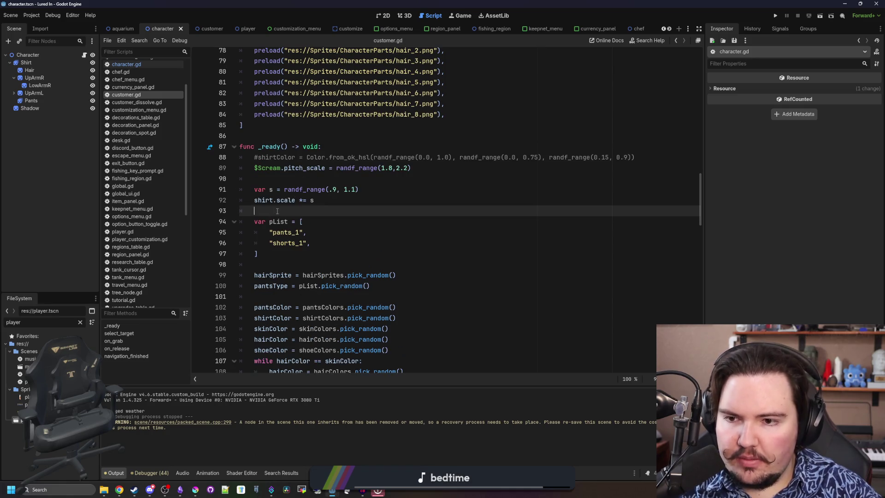
{"action": "scroll", "coordinate": [277, 211], "scroll_direction": "down", "scroll_amount": 20}
{"action": "scroll", "coordinate": [323, 222], "scroll_direction": "up", "scroll_amount": 2}
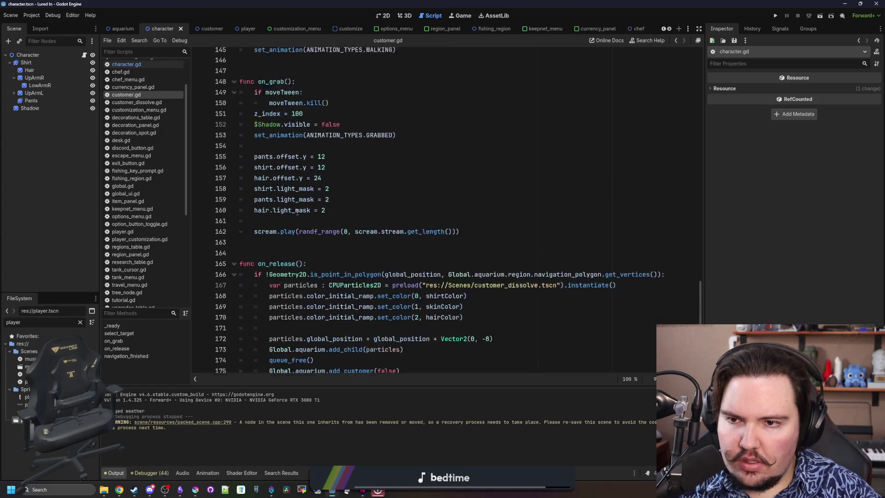
{"action": "left_click", "coordinate": [323, 216]}
{"action": "left_click", "coordinate": [293, 161]}
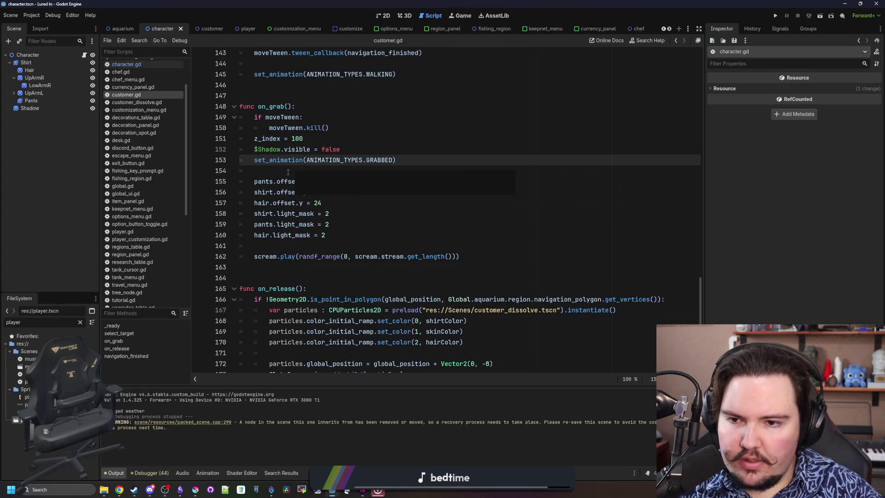
{"action": "left_click", "coordinate": [288, 172]}
{"action": "key", "text": "Return"}
{"action": "key", "text": "Return"}
{"action": "key", "text": "Up"}
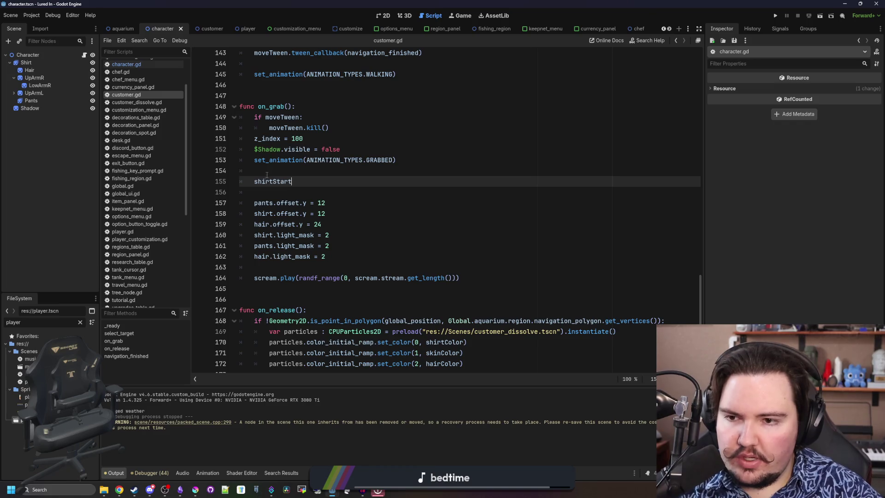
Step: Write shirt.position.y = shirtStart + 24 on the new line
{"action": "type", "text": "hirt.pos"}
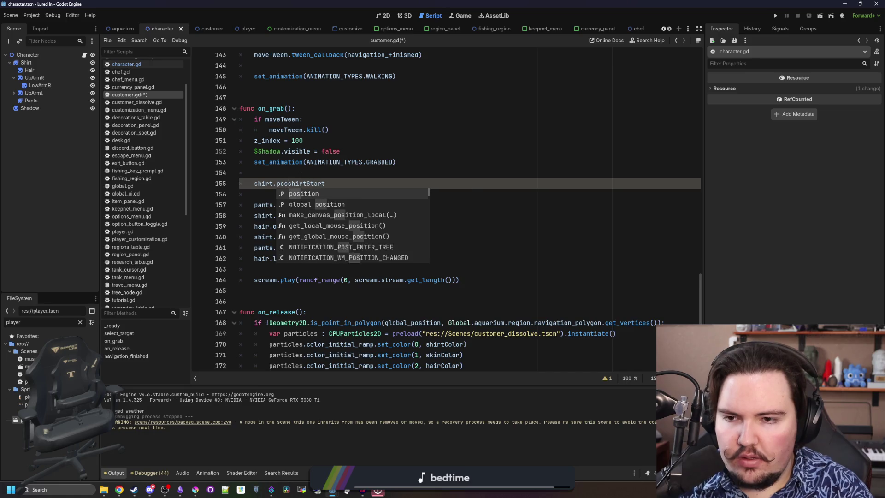
{"action": "key", "text": "Return"}
{"action": "type", "text": "="}
{"action": "left_click", "coordinate": [357, 177]}
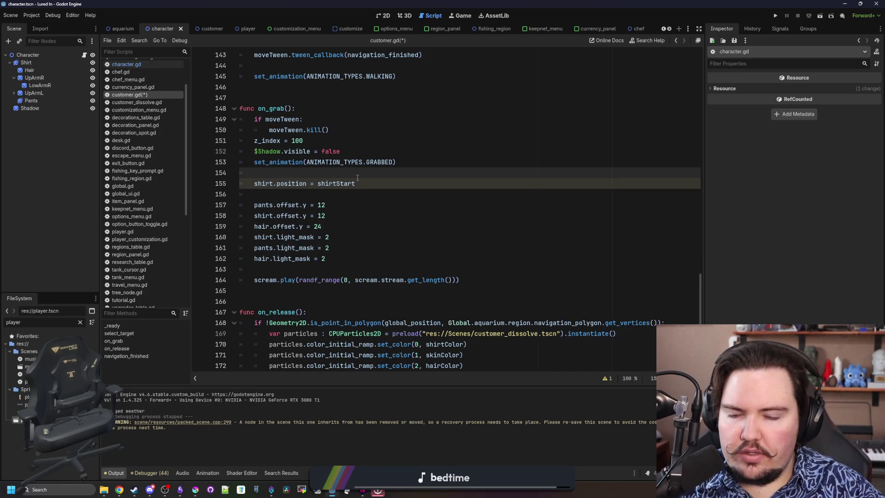
{"action": "left_click", "coordinate": [361, 183]}
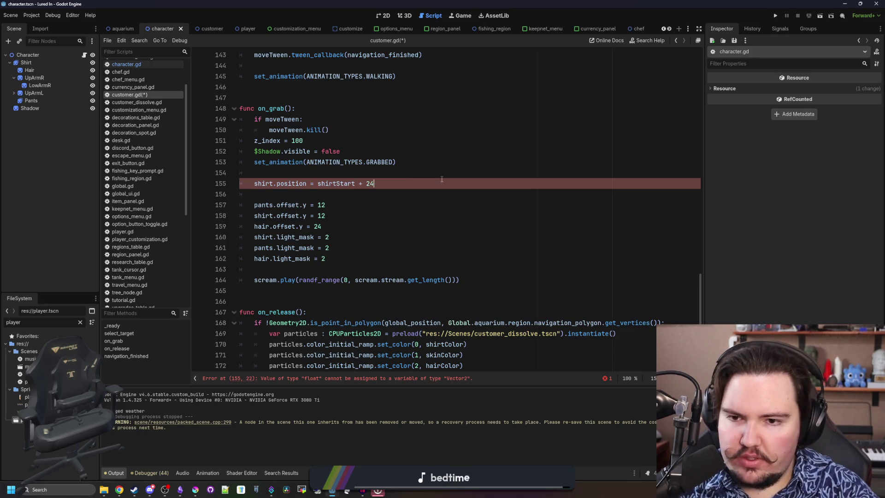
{"action": "type", "text": ".y"}
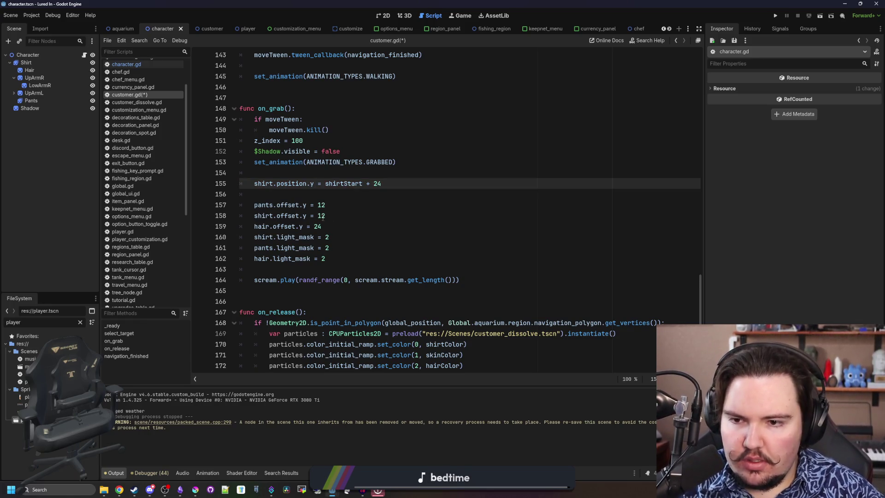
Step: Comment out the three offset lines and the pants and hair light_mask lines in on_grab
{"action": "left_click_drag", "start_coordinate": [330, 226], "coordinate": [189, 202]}
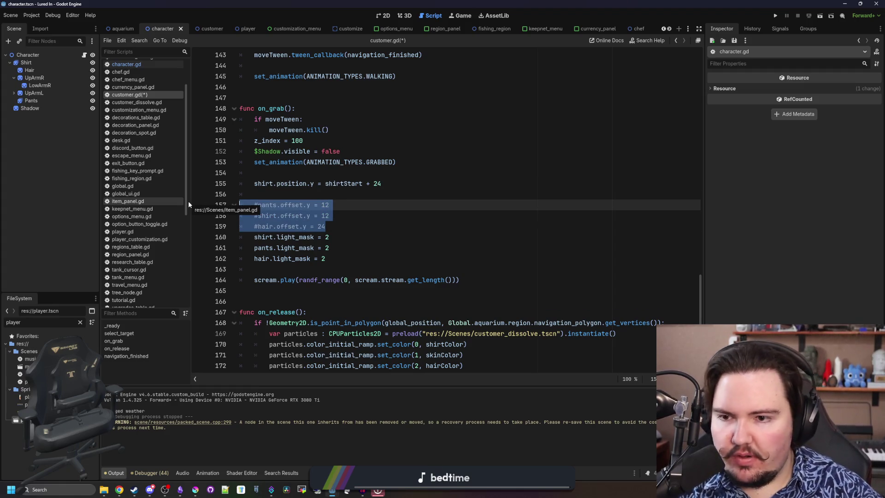
{"action": "key", "text": "ctrl+k"}
{"action": "left_click_drag", "start_coordinate": [336, 255], "coordinate": [253, 236]}
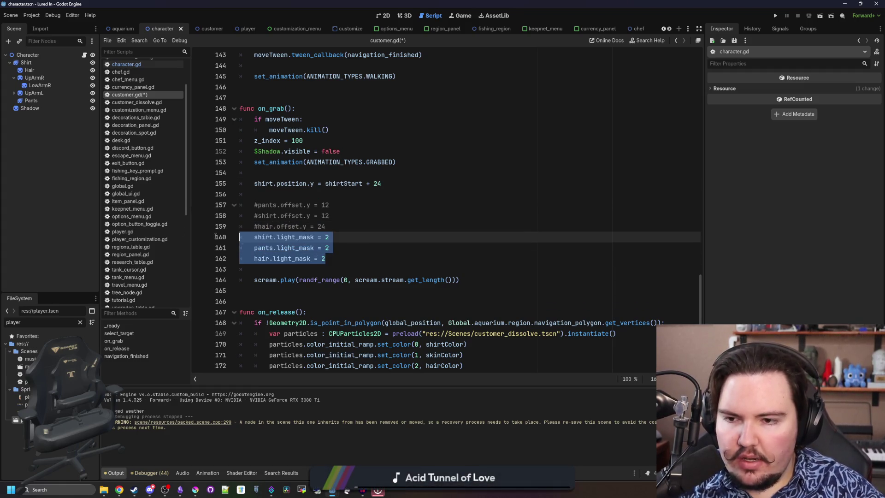
{"action": "left_click", "coordinate": [344, 258]}
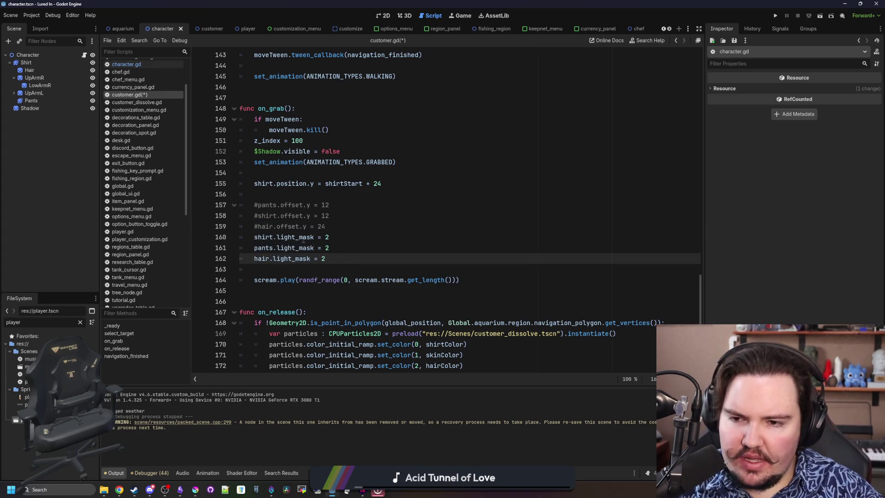
{"action": "left_click", "coordinate": [292, 195]}
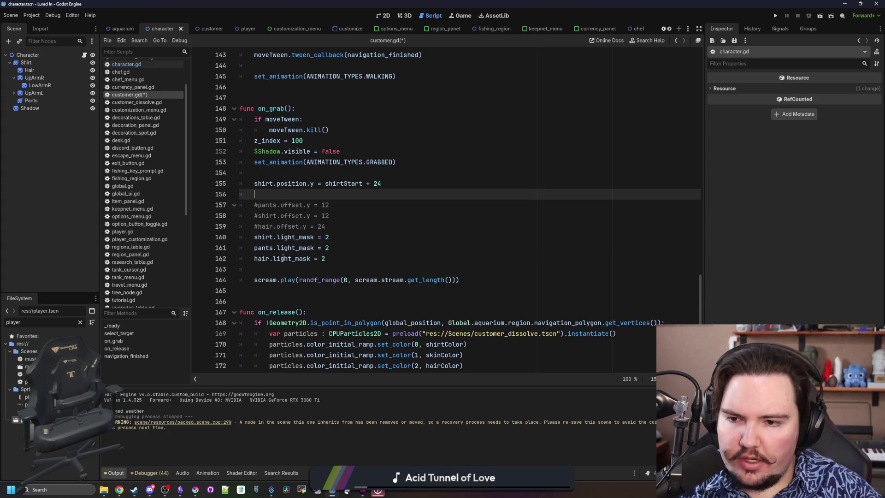
{"action": "left_click", "coordinate": [292, 253]}
{"action": "key", "text": "ctrl+k"}
{"action": "key", "text": "Down"}
{"action": "key", "text": "ctrl+k"}
{"action": "left_click", "coordinate": [345, 240]}
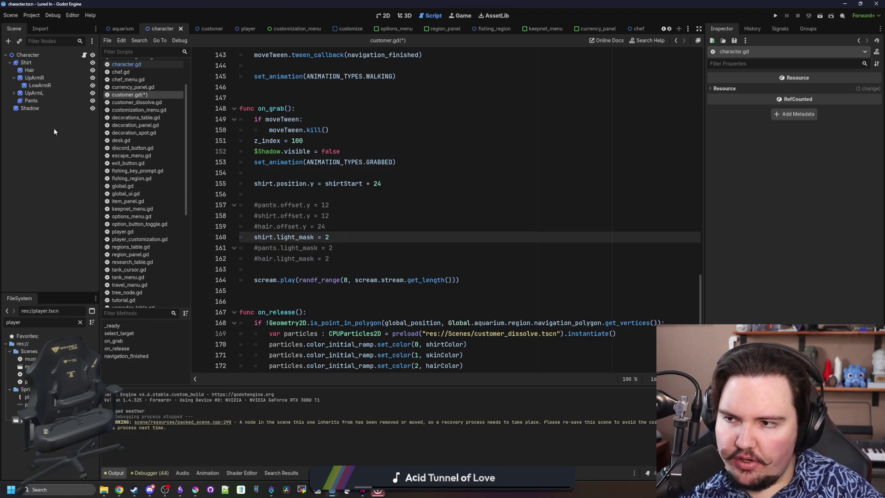
{"action": "left_click", "coordinate": [362, 221]}
{"action": "left_click", "coordinate": [349, 234]}
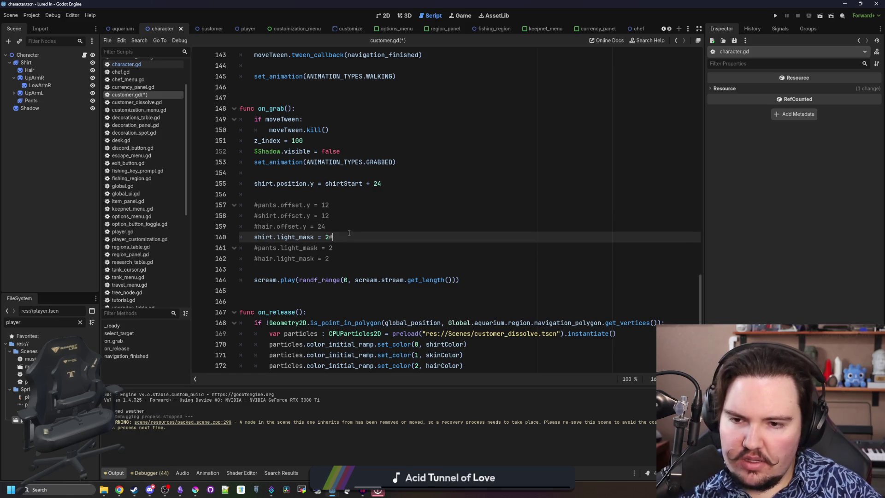
{"action": "scroll", "coordinate": [349, 233], "scroll_direction": "down", "scroll_amount": 7}
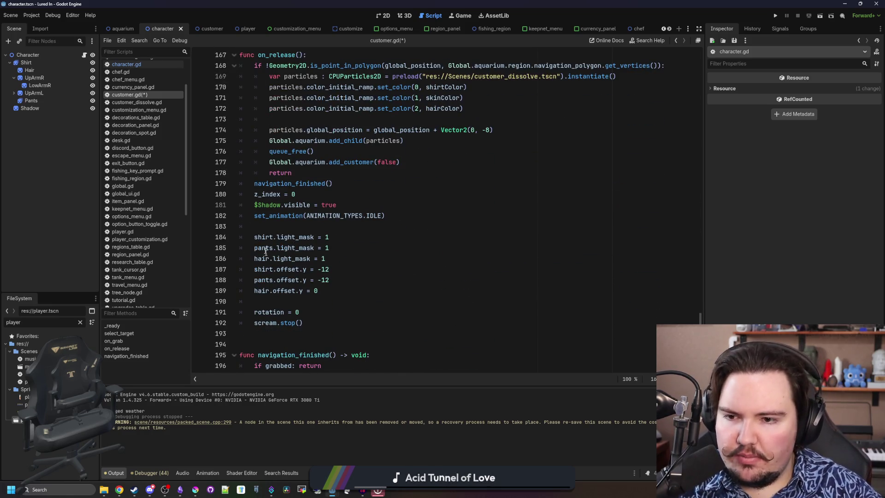
Step: Comment out the pants and hair offset and light_mask lines in on_release
{"action": "left_click", "coordinate": [255, 279]}
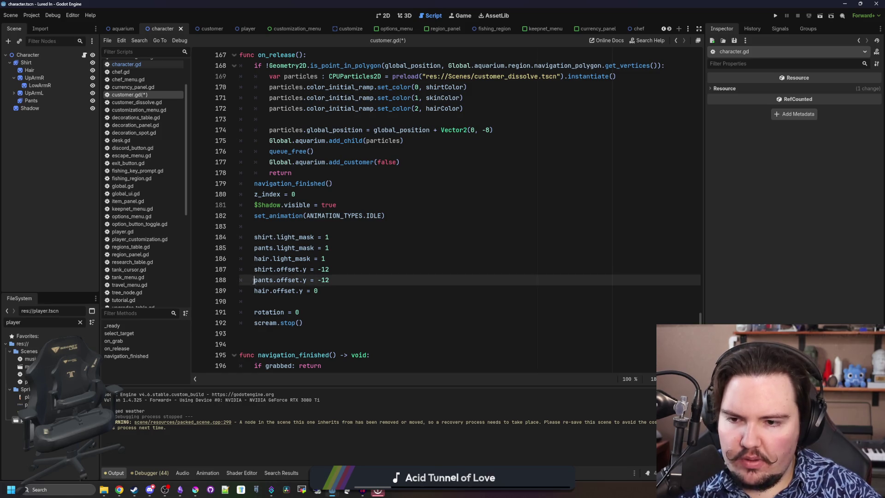
{"action": "left_click", "coordinate": [254, 290]}
{"action": "key", "text": "ctrl+k"}
{"action": "left_click", "coordinate": [251, 258]}
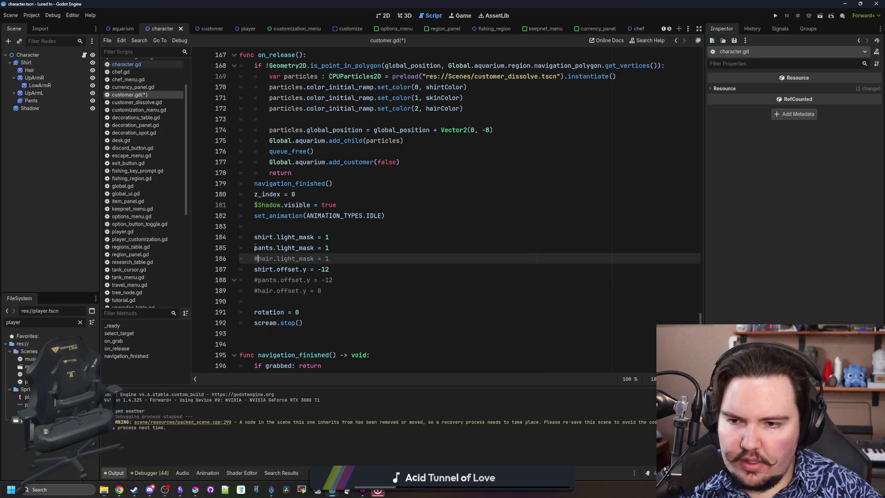
{"action": "left_click", "coordinate": [255, 248]}
{"action": "key", "text": "ctrl+k"}
Step: Change the shirt line to shirt.position.y = shirtStart and save customer.gd
{"action": "left_click", "coordinate": [355, 269]}
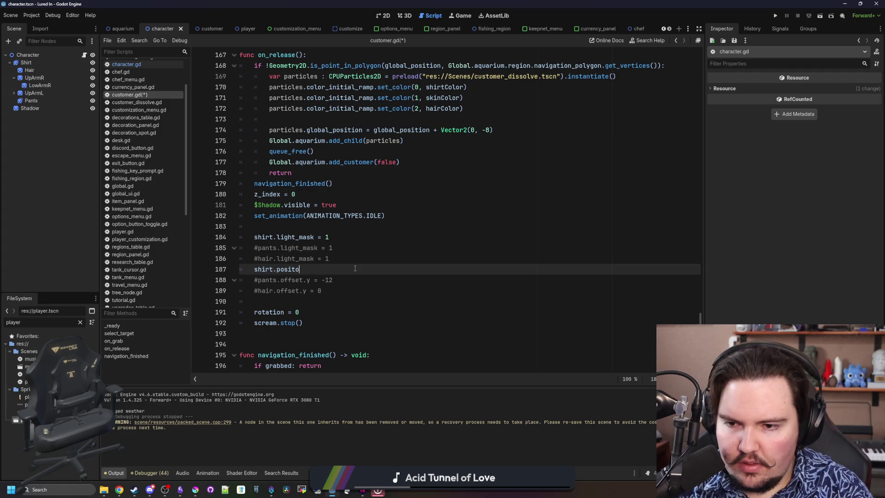
{"action": "type", "text": "shirtStart"}
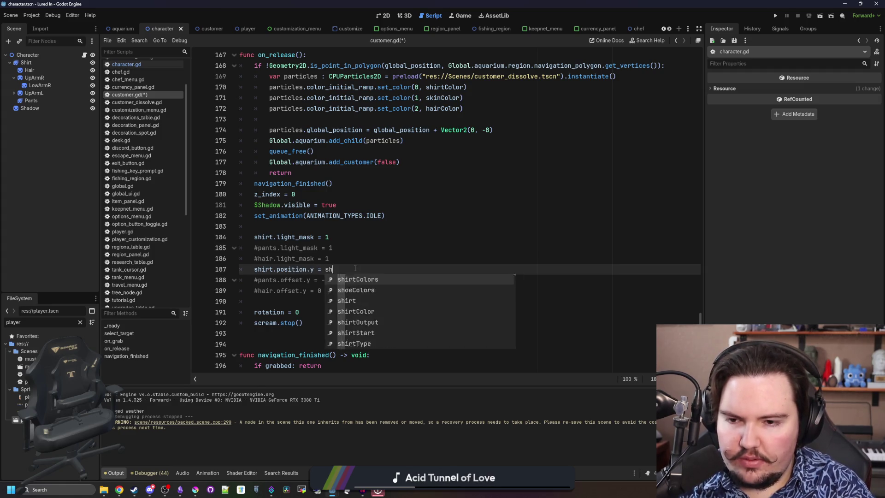
{"action": "left_click", "coordinate": [385, 259]}
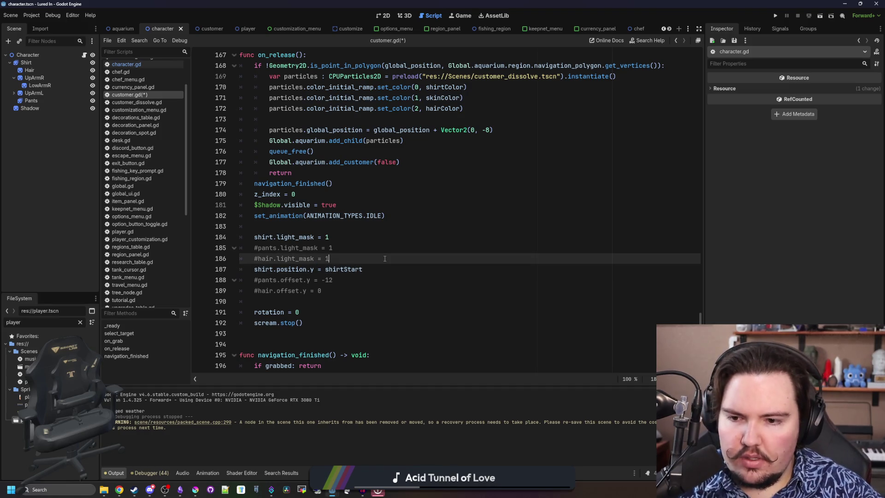
{"action": "left_click", "coordinate": [302, 303]}
{"action": "scroll", "coordinate": [302, 303], "scroll_direction": "up", "scroll_amount": 8}
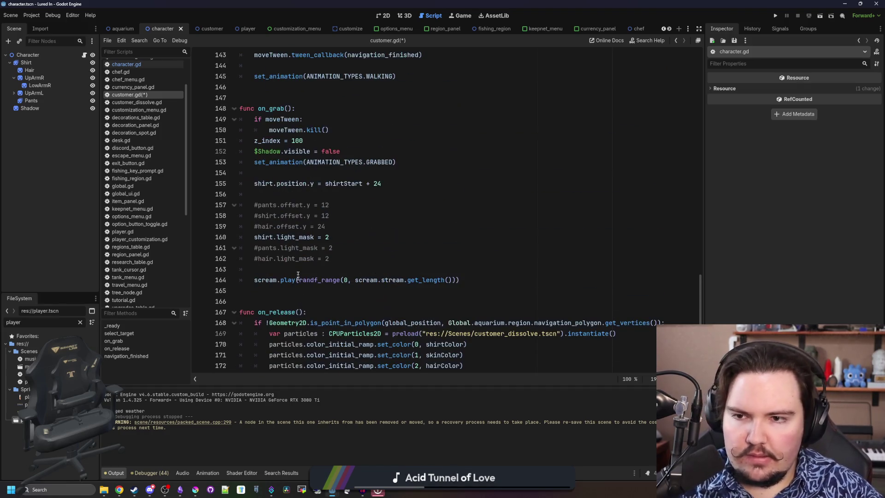
{"action": "left_click", "coordinate": [355, 237]}
{"action": "key", "text": "ctrl+s"}
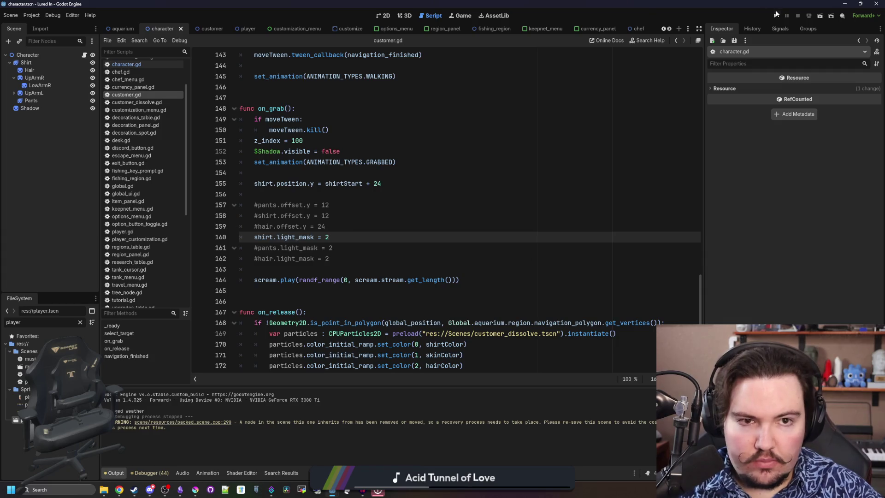
Step: Run the game, dismiss Welcome Back, carry a blue-shirt customer across the shop, then stop it
{"action": "left_click", "coordinate": [777, 15]}
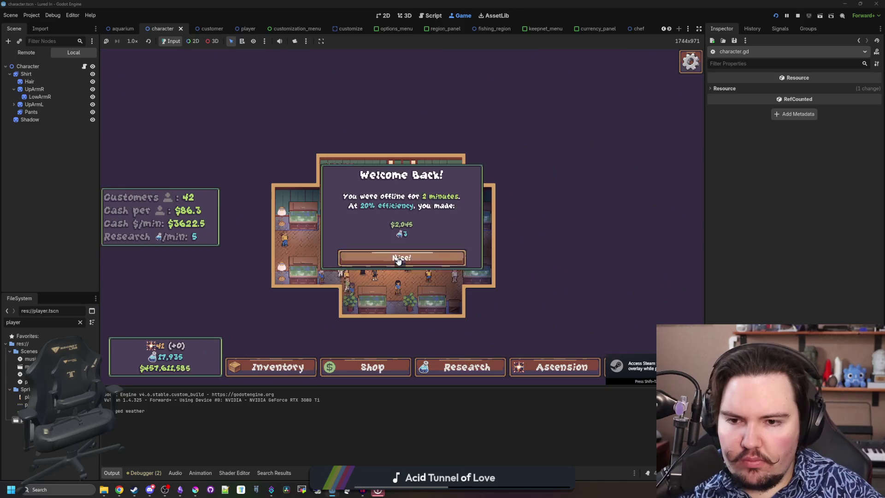
{"action": "left_click", "coordinate": [385, 261]}
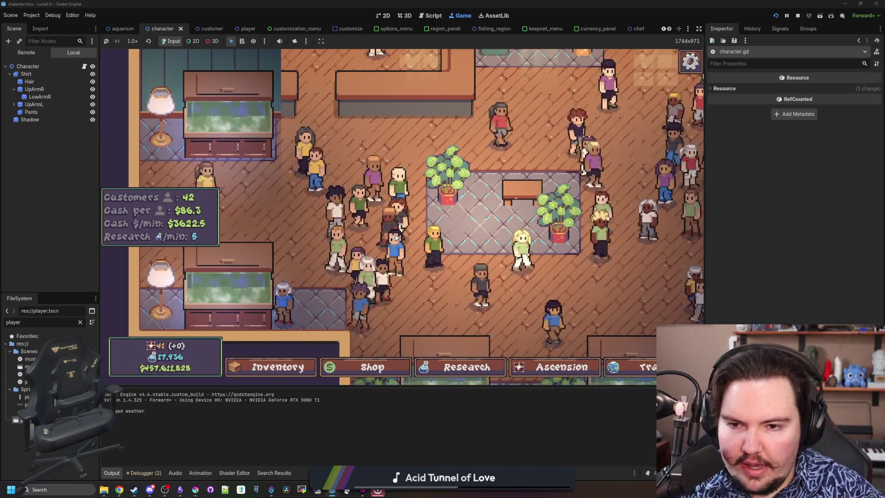
{"action": "mouse_move", "coordinate": [395, 237]}
{"action": "left_mouse_down"}
{"action": "mouse_move", "coordinate": [288, 221]}
{"action": "mouse_move", "coordinate": [638, 230]}
{"action": "left_mouse_up"}
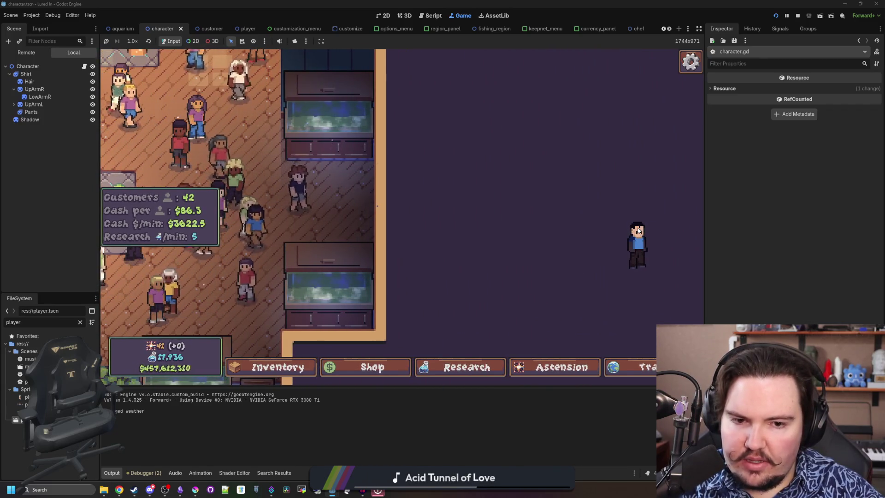
{"action": "mouse_move", "coordinate": [638, 231]}
{"action": "left_mouse_down"}
{"action": "mouse_move", "coordinate": [411, 234]}
{"action": "mouse_move", "coordinate": [609, 245]}
{"action": "mouse_move", "coordinate": [397, 233]}
{"action": "left_mouse_up"}
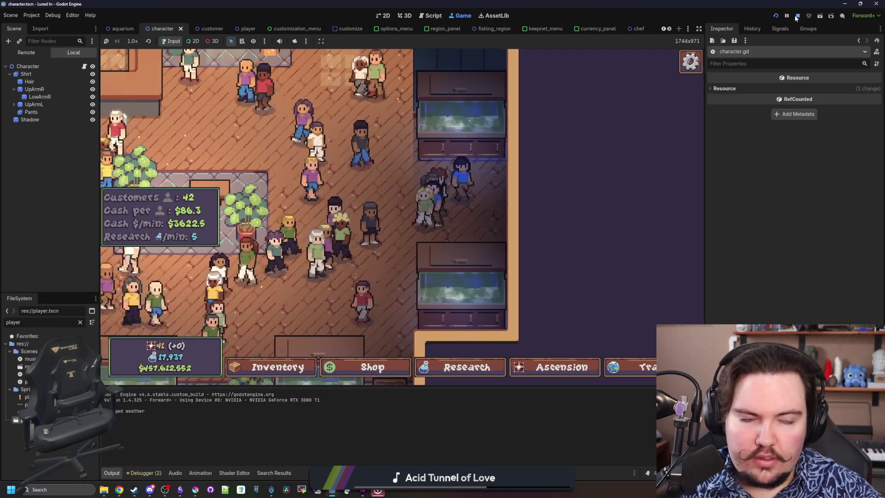
{"action": "key", "text": "F8"}
{"action": "left_click", "coordinate": [284, 197]}
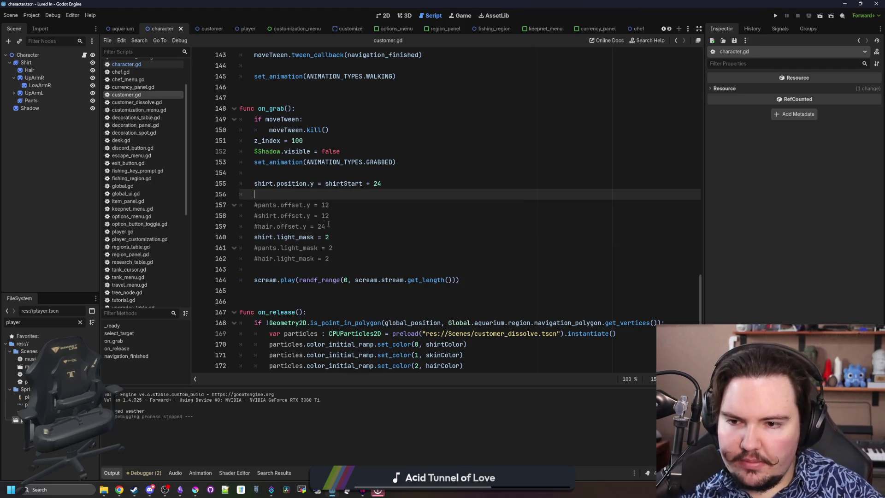
Step: Delete the commented-out lines in on_grab and open a new line below the shirt light_mask line
{"action": "left_click", "coordinate": [346, 236]}
{"action": "mouse_move", "coordinate": [345, 259]}
{"action": "left_mouse_down"}
{"action": "mouse_move", "coordinate": [337, 237]}
{"action": "mouse_move", "coordinate": [239, 205]}
{"action": "left_mouse_up"}
{"action": "key", "text": "BackSpace"}
{"action": "key", "text": "BackSpace"}
{"action": "key", "text": "BackSpace"}
{"action": "left_click", "coordinate": [349, 205]}
{"action": "key", "text": "Return"}
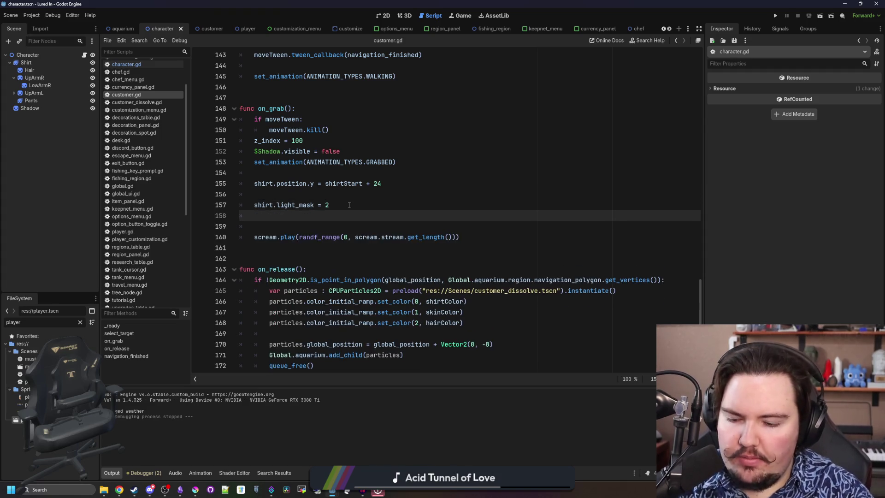
{"action": "type", "text": "t"}
{"action": "key", "text": "BackSpace"}
{"action": "key", "text": "BackSpace"}
{"action": "key", "text": "BackSpace"}
Step: Add lines for pants.light_mask, armL, armR, armRLower, armLLower and hair
{"action": "type", "text": "pants."}
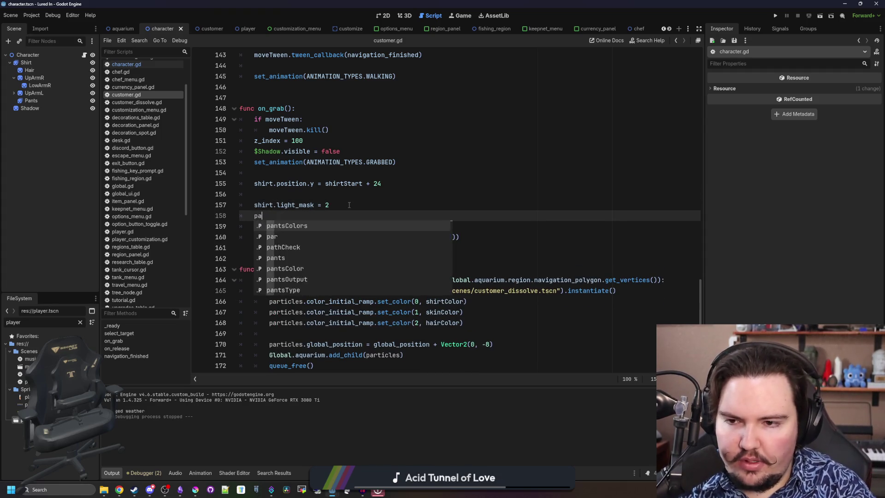
{"action": "type", "text": "light_mask = 2"}
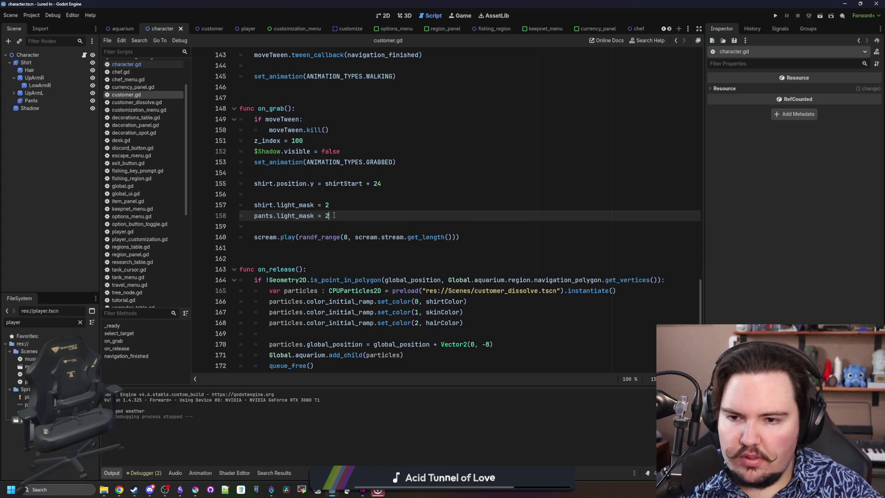
{"action": "key", "text": "Return"}
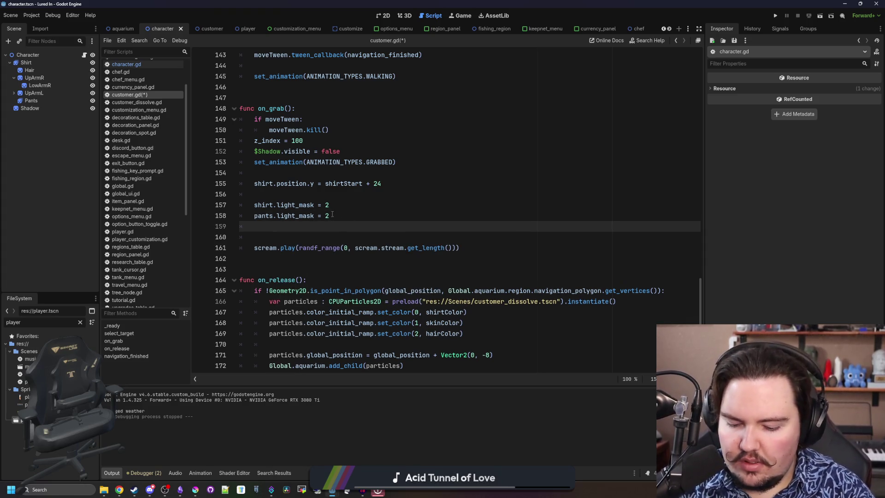
{"action": "type", "text": "mL"}
{"action": "key", "text": "Return"}
{"action": "key", "text": "Return"}
{"action": "type", "text": "armR"}
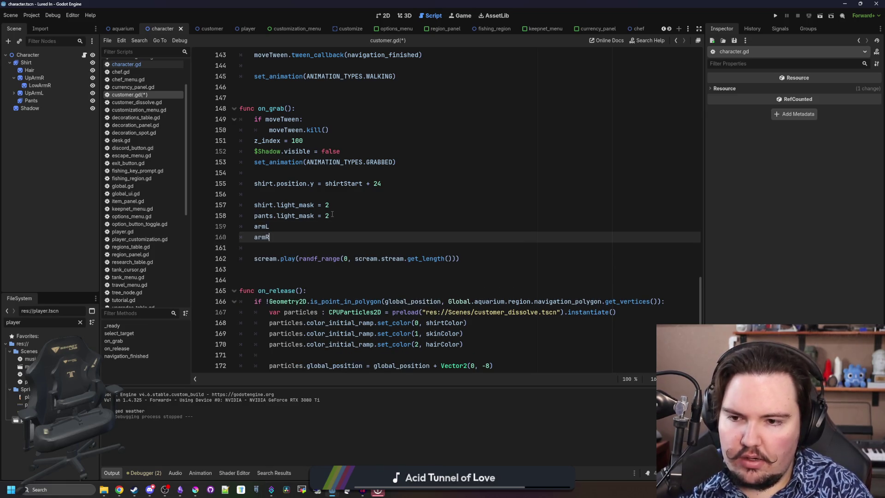
{"action": "key", "text": "Return"}
{"action": "type", "text": "rmRL"}
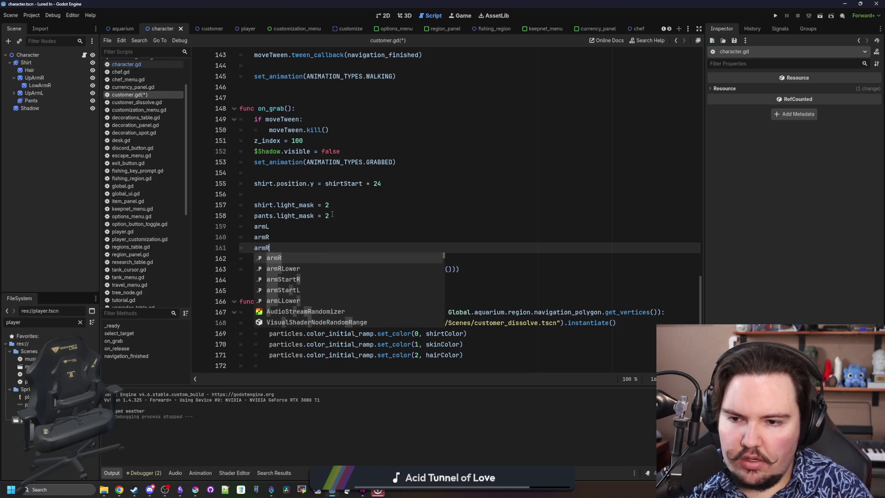
{"action": "key", "text": "Return"}
{"action": "key", "text": "Return"}
{"action": "type", "text": "L"}
{"action": "key", "text": "Return"}
{"action": "key", "text": "Return"}
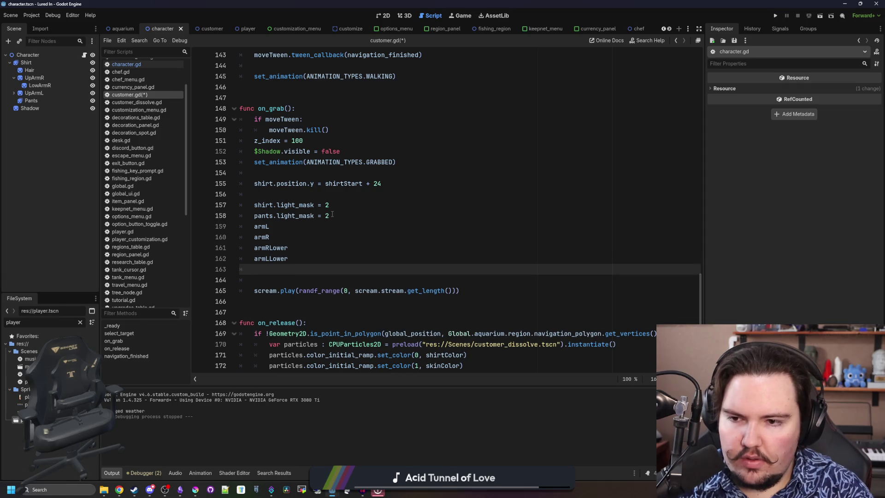
{"action": "type", "text": "h"}
{"action": "key", "text": "Escape"}
{"action": "type", "text": "air"}
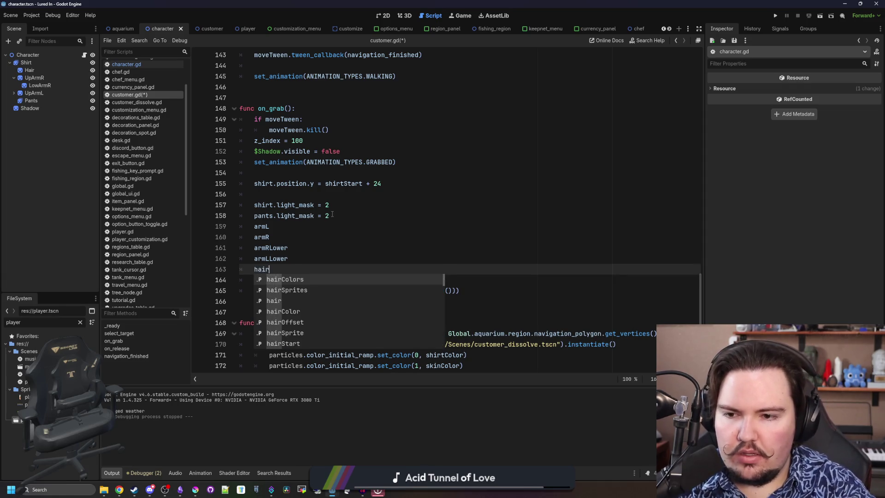
{"action": "left_click", "coordinate": [280, 300]}
Step: Append .light_mask = 2 to the arm and hair lines using multiple carets
{"action": "mouse_move", "coordinate": [338, 215]}
{"action": "left_mouse_down"}
{"action": "mouse_move", "coordinate": [286, 216]}
{"action": "mouse_move", "coordinate": [275, 205]}
{"action": "mouse_move", "coordinate": [269, 237]}
{"action": "left_mouse_up"}
{"action": "key", "text": "ctrl+c"}
{"action": "key", "text": "ctrl+v"}
{"action": "left_click", "coordinate": [292, 248]}
{"action": "key", "text": "ctrl+v"}
{"action": "left_click", "coordinate": [291, 258]}
{"action": "key", "text": "ctrl+v"}
{"action": "left_click", "coordinate": [289, 270]}
{"action": "key", "text": "ctrl+v"}
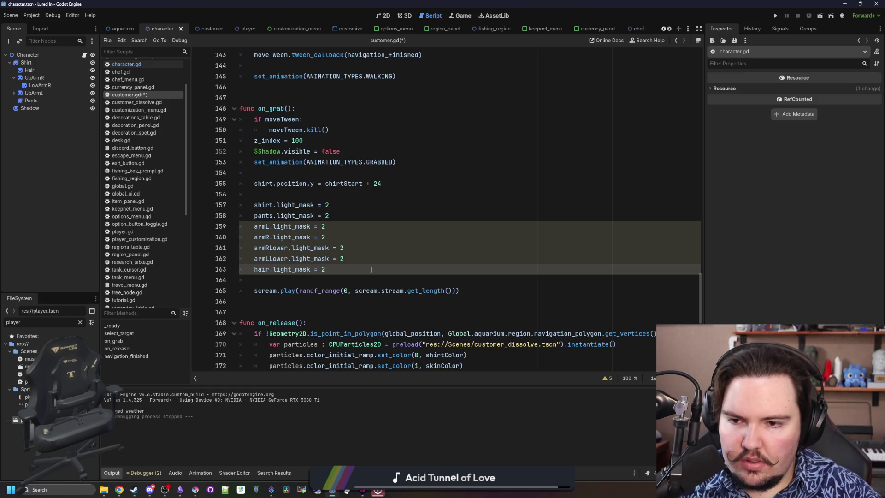
Step: Try removing the blank line after the shirt position line, then undo it
{"action": "left_click", "coordinate": [295, 199]}
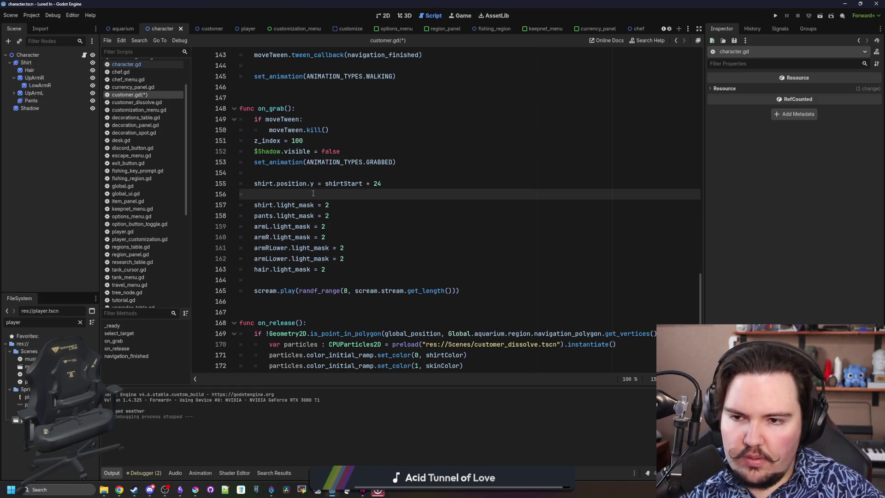
{"action": "left_click", "coordinate": [293, 176]}
{"action": "left_click", "coordinate": [277, 197]}
{"action": "key", "text": "BackSpace"}
{"action": "key", "text": "ctrl+z"}
{"action": "left_click", "coordinate": [339, 269]}
Step: Delete the old shirt, pants and hair light_mask lines and the two commented offset lines in on_release
{"action": "left_click_drag", "start_coordinate": [340, 269], "coordinate": [244, 205]}
{"action": "scroll", "coordinate": [328, 262], "scroll_direction": "down", "scroll_amount": 9}
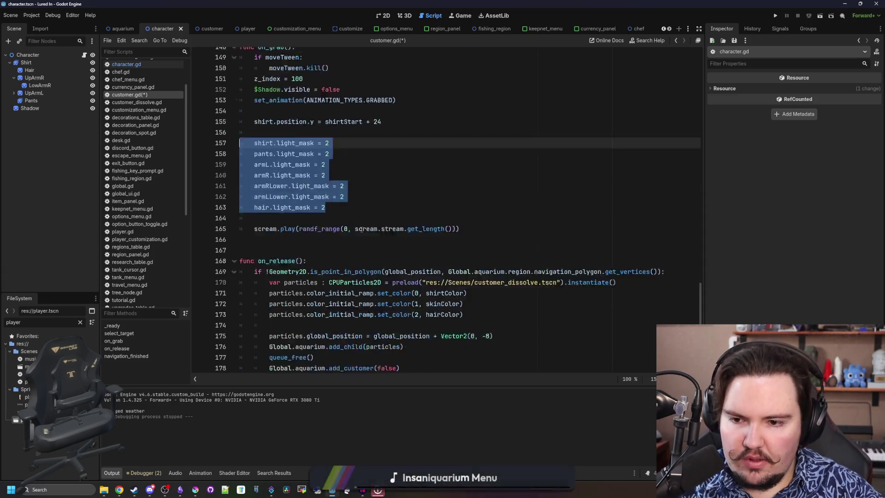
{"action": "left_click", "coordinate": [327, 261]}
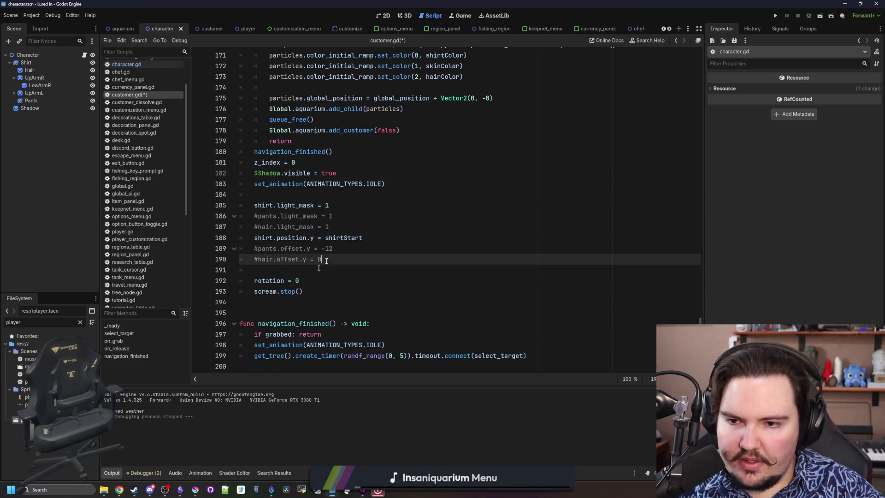
{"action": "left_click", "coordinate": [350, 230]}
{"action": "key", "text": "shift+Up"}
{"action": "key", "text": "shift+Up"}
{"action": "key", "text": "shift+Up"}
{"action": "key", "text": "BackSpace"}
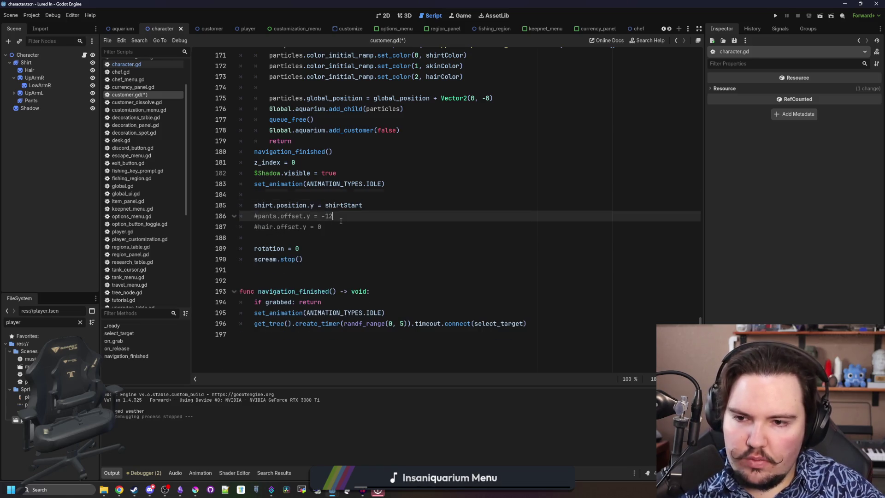
{"action": "left_click_drag", "start_coordinate": [341, 221], "coordinate": [239, 216]}
{"action": "key", "text": "BackSpace"}
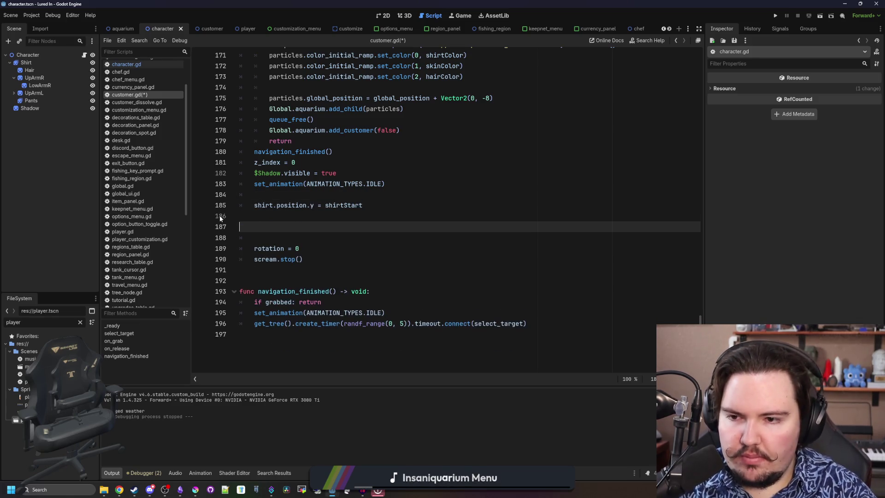
Step: Paste the seven light_mask lines and change each value from 2 to 1
{"action": "key", "text": "ctrl+v"}
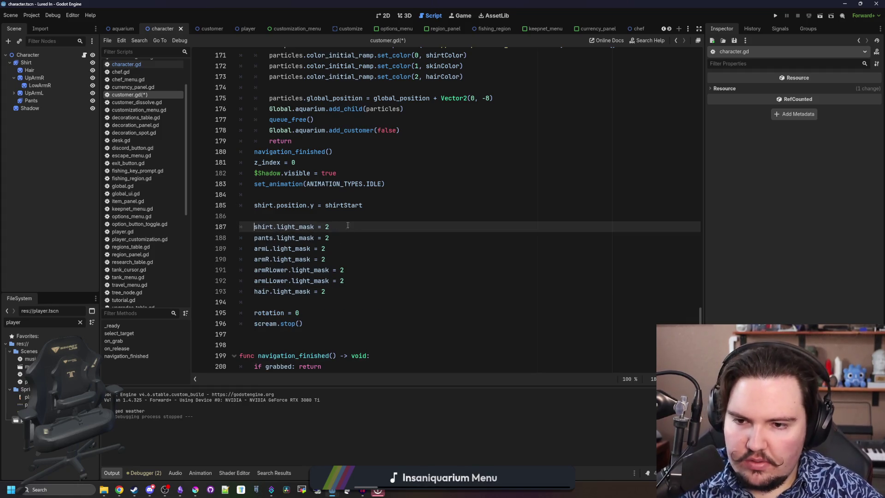
{"action": "key", "text": "BackSpace"}
{"action": "type", "text": "1"}
{"action": "key", "text": "Down"}
{"action": "key", "text": "BackSpace"}
{"action": "type", "text": "1"}
{"action": "key", "text": "Down"}
{"action": "key", "text": "BackSpace"}
{"action": "type", "text": "1"}
{"action": "key", "text": "Down"}
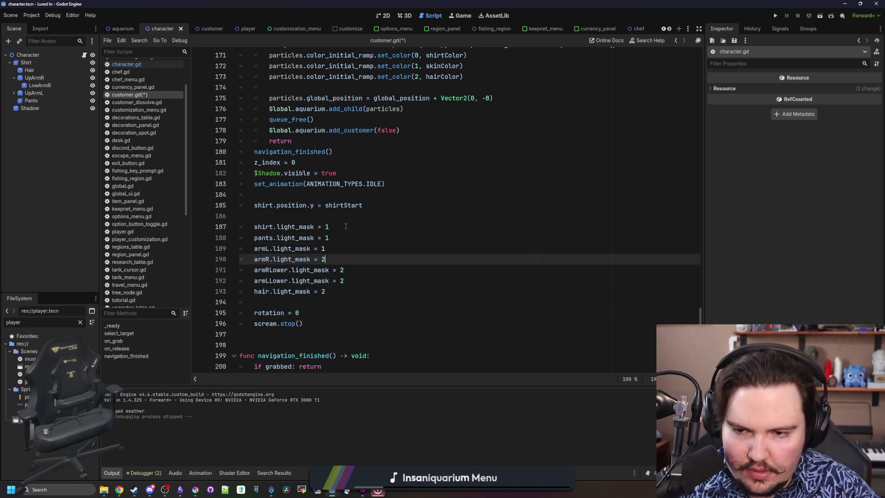
{"action": "key", "text": "Down"}
{"action": "key", "text": "BackSpace"}
{"action": "type", "text": "1"}
{"action": "key", "text": "Down"}
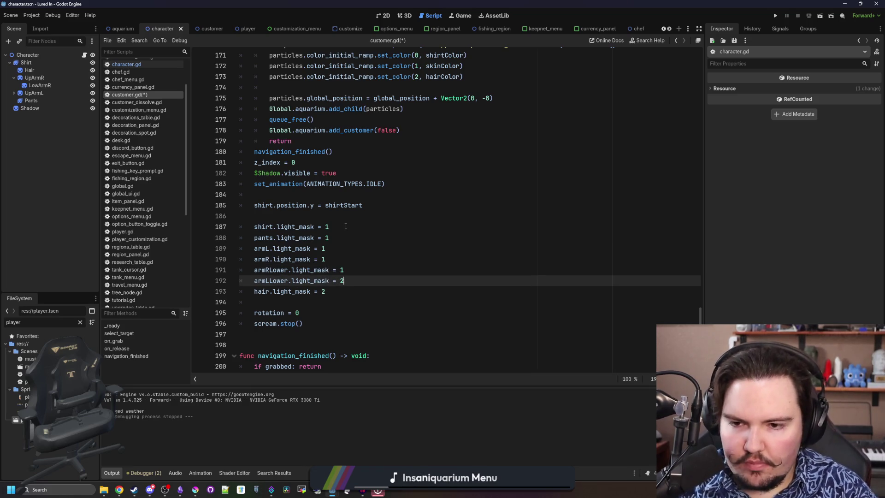
{"action": "key", "text": "BackSpace"}
{"action": "type", "text": "1"}
{"action": "key", "text": "Down"}
Step: Save customer.gd and run the project to test
{"action": "left_click", "coordinate": [345, 226]}
{"action": "key", "text": "ctrl+s"}
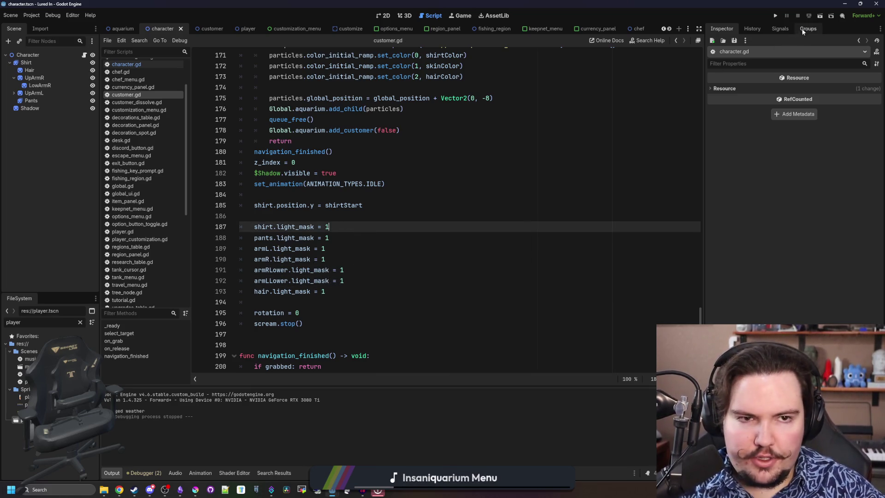
{"action": "left_click", "coordinate": [775, 17]}
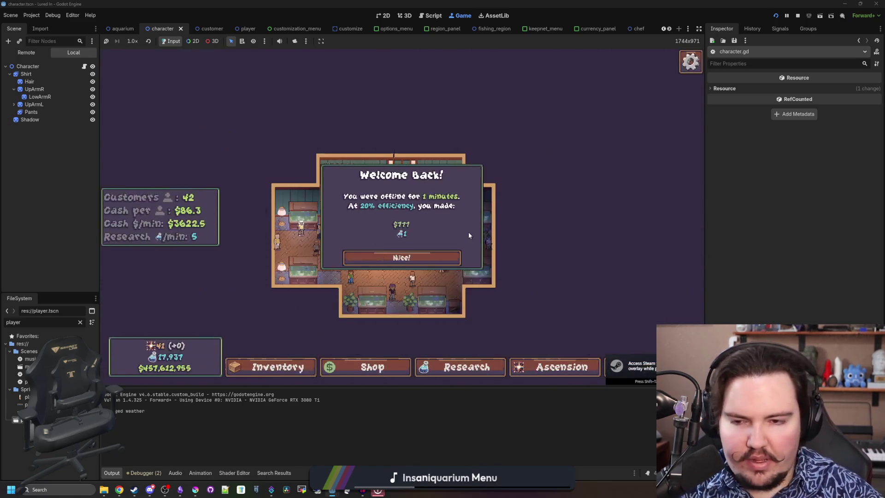
Step: Dismiss Welcome Back, carry the purple-shirted customer across the shop floor, then stop the game
{"action": "left_click", "coordinate": [442, 270]}
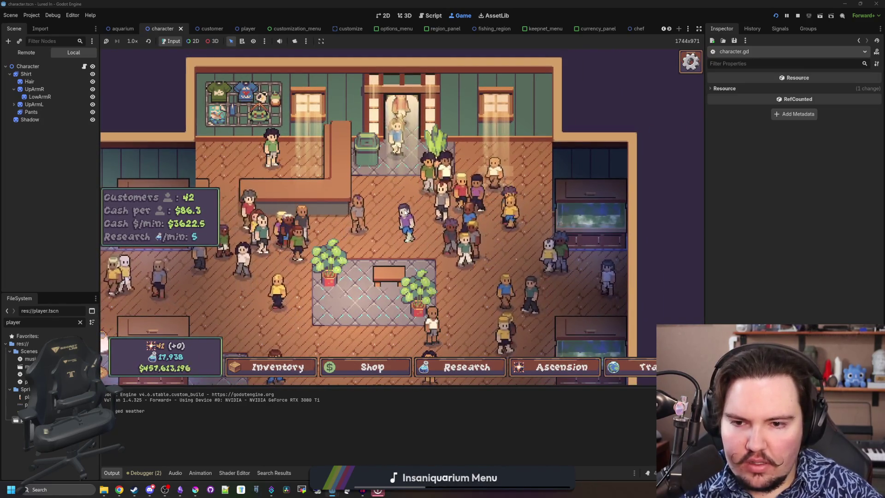
{"action": "left_click_drag", "start_coordinate": [404, 213], "coordinate": [278, 309]}
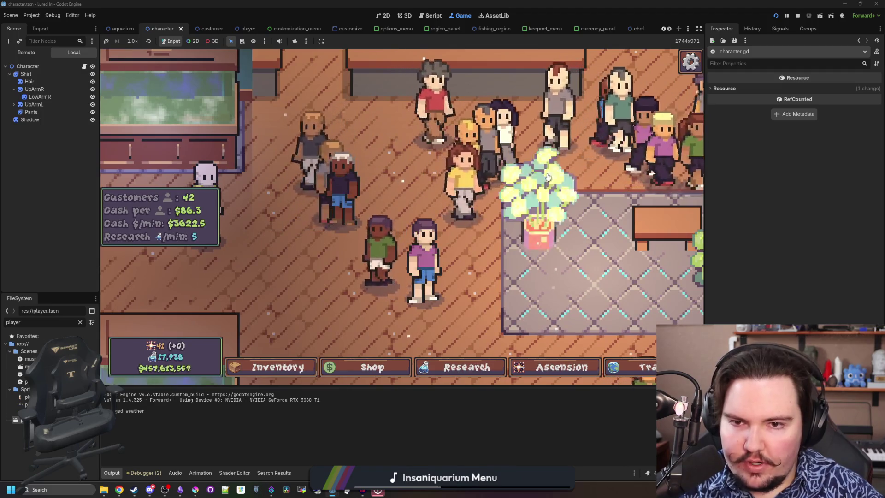
{"action": "left_click", "coordinate": [797, 17]}
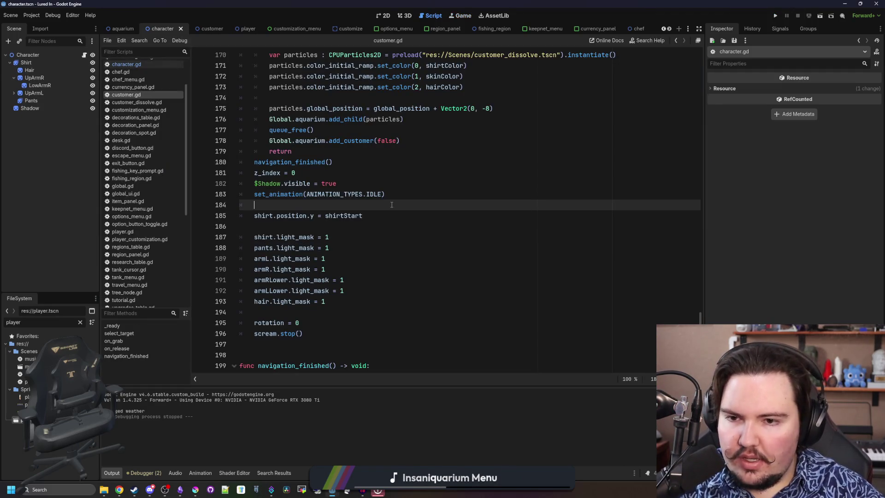
Step: Open character.gd and search it for 'flip'
{"action": "left_click", "coordinate": [145, 109]}
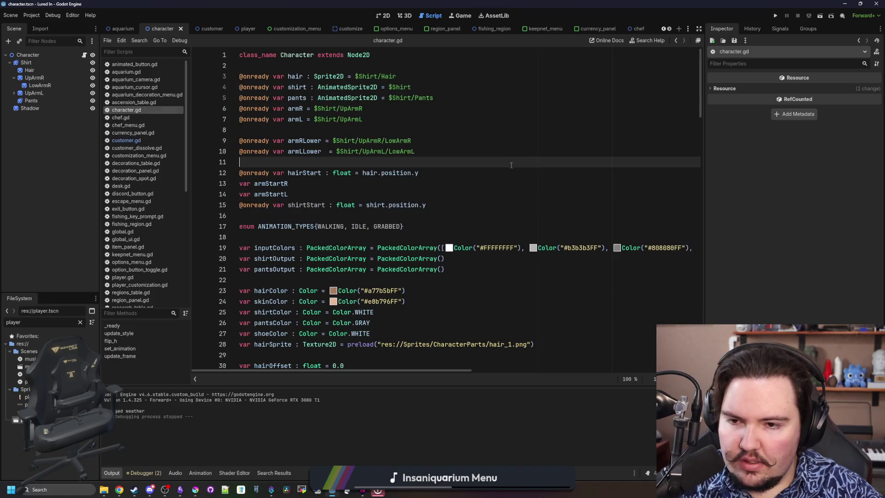
{"action": "key", "text": "ctrl+f"}
{"action": "type", "text": "flip"}
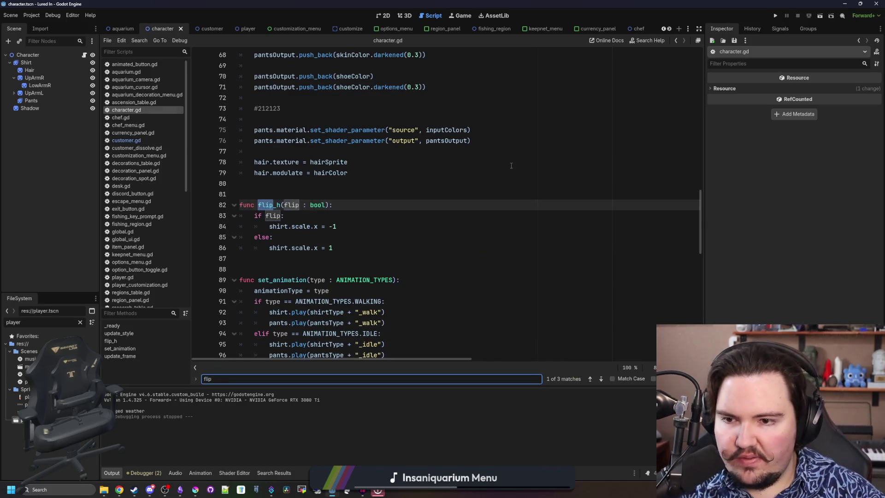
{"action": "left_click", "coordinate": [299, 226]}
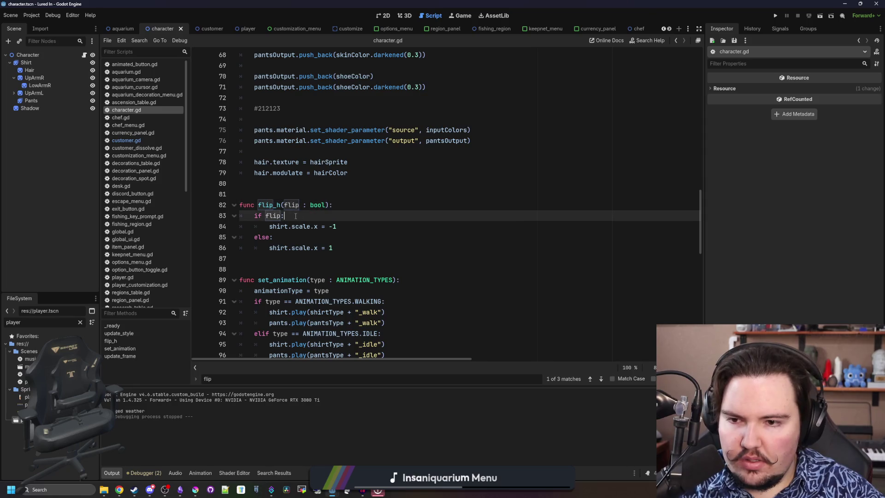
Step: Add a new line under 'if flip:' in the flip_h function
{"action": "scroll", "coordinate": [697, 192], "scroll_direction": "up", "scroll_amount": 5}
{"action": "scroll", "coordinate": [697, 192], "scroll_direction": "up", "scroll_amount": 2}
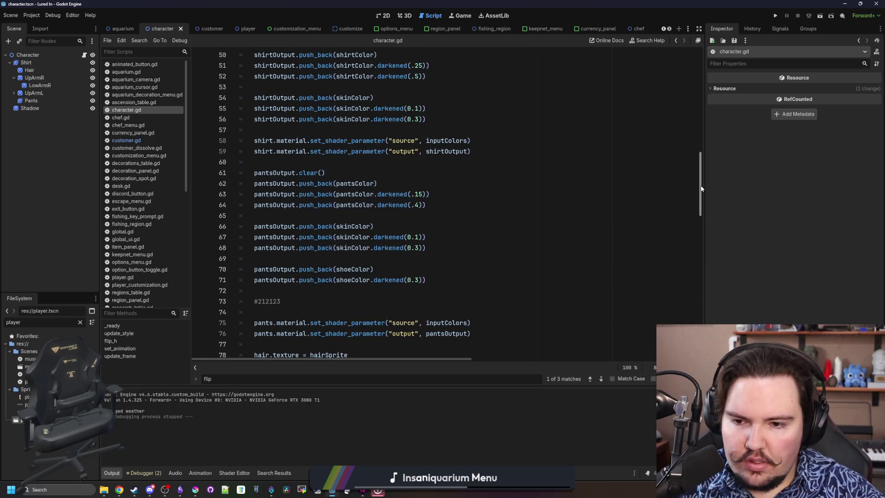
{"action": "mouse_move", "coordinate": [702, 188]}
{"action": "left_mouse_down"}
{"action": "mouse_move", "coordinate": [700, 75]}
{"action": "mouse_move", "coordinate": [688, 140]}
{"action": "mouse_move", "coordinate": [697, 228]}
{"action": "left_mouse_up"}
{"action": "left_click", "coordinate": [375, 221]}
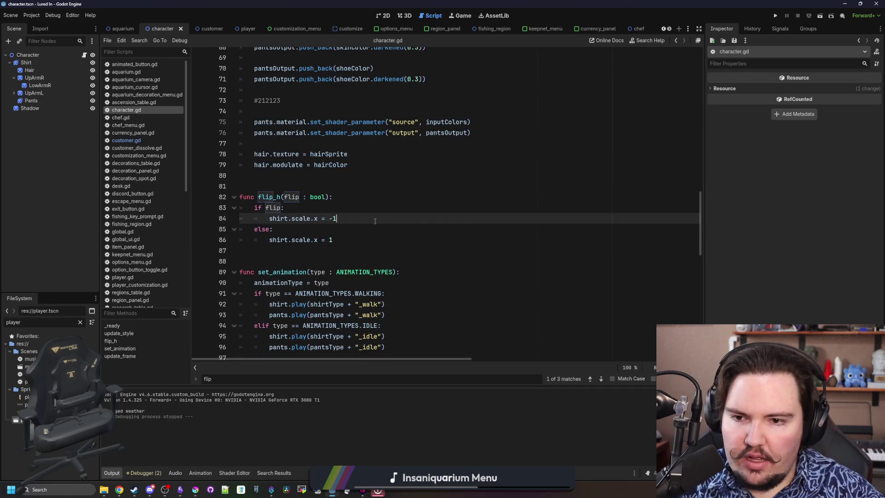
{"action": "scroll", "coordinate": [261, 217], "scroll_direction": "right", "scroll_amount": 3}
{"action": "scroll", "coordinate": [321, 254], "scroll_direction": "left", "scroll_amount": 3}
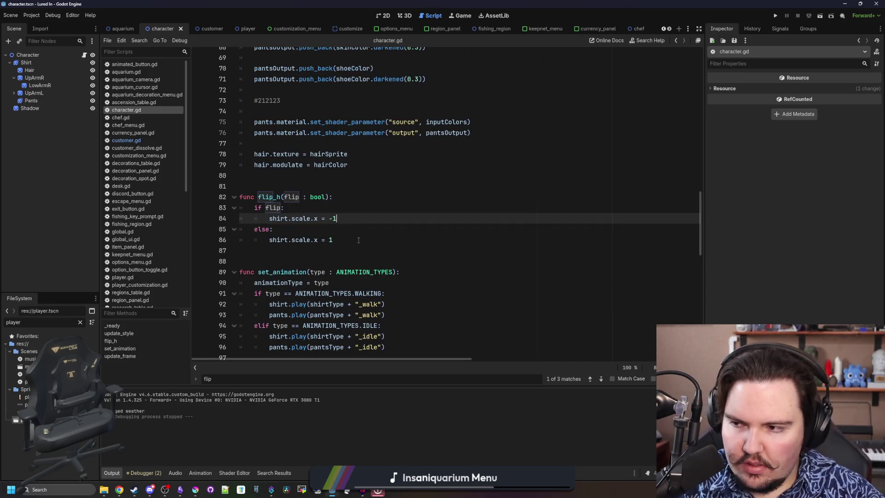
{"action": "left_click", "coordinate": [318, 208]}
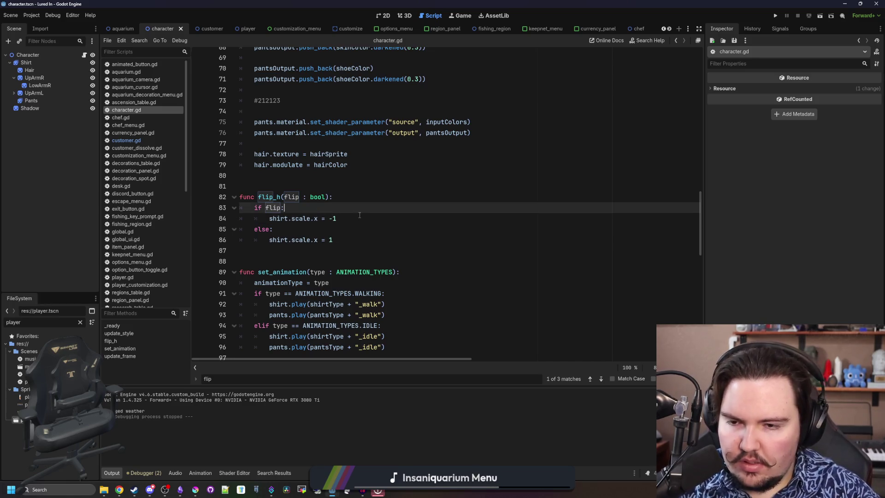
{"action": "key", "text": "Return"}
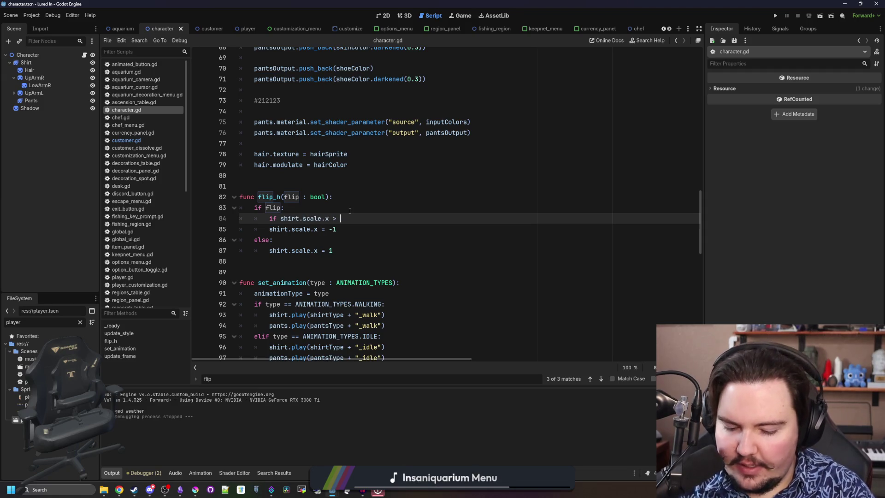
Step: Write 'if shirt.scale.x > 0.0: shirt.scale.x = -shirt.scale.x' in the flip branch
{"action": "type", "text": "0.0:"}
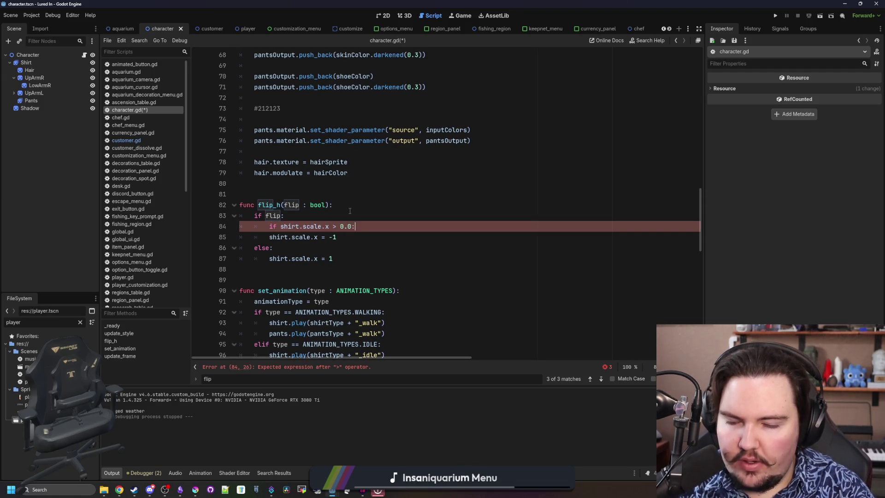
{"action": "left_click", "coordinate": [271, 238]}
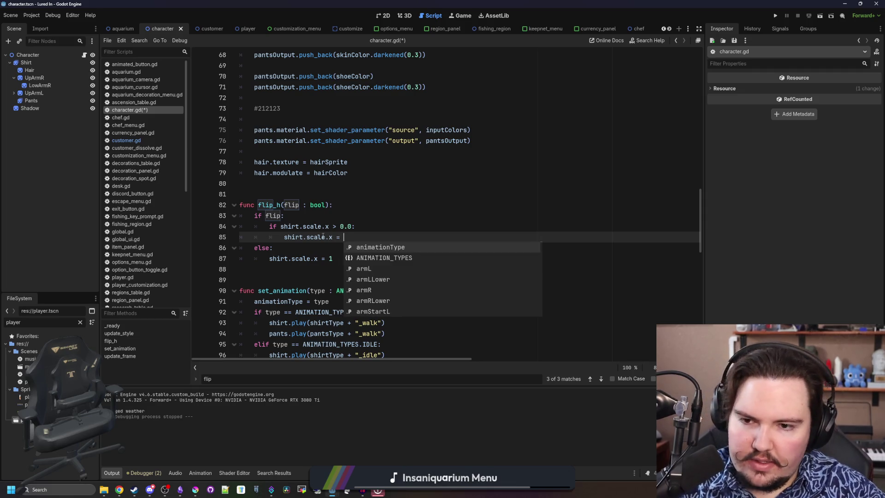
{"action": "key", "text": "Escape"}
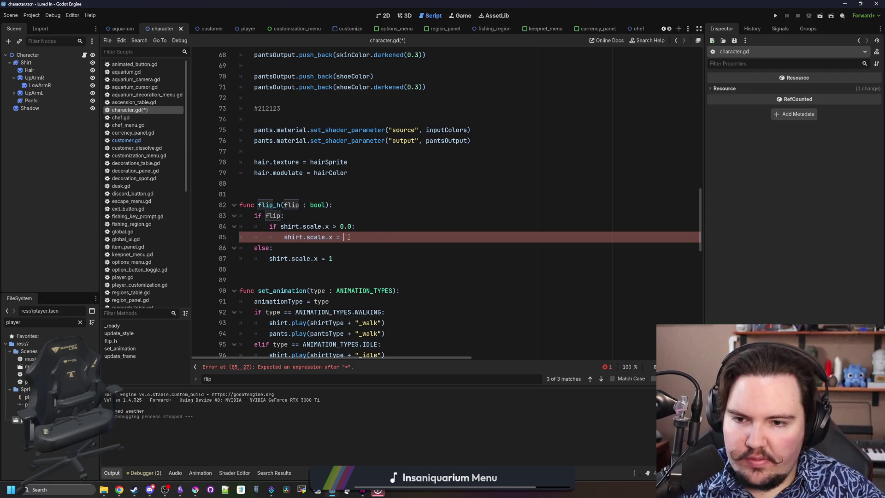
{"action": "type", "text": "-shirt.scale.x"}
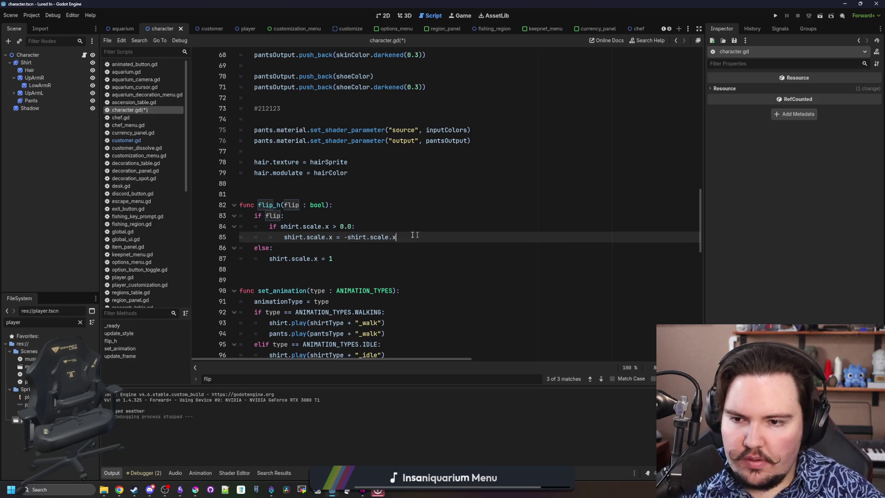
Step: Copy the check into the else branch using '<', save character.gd and rerun the game
{"action": "left_click_drag", "start_coordinate": [396, 237], "coordinate": [240, 226]}
{"action": "key", "text": "ctrl+c"}
{"action": "left_click_drag", "start_coordinate": [332, 258], "coordinate": [269, 258]}
{"action": "key", "text": "ctrl+v"}
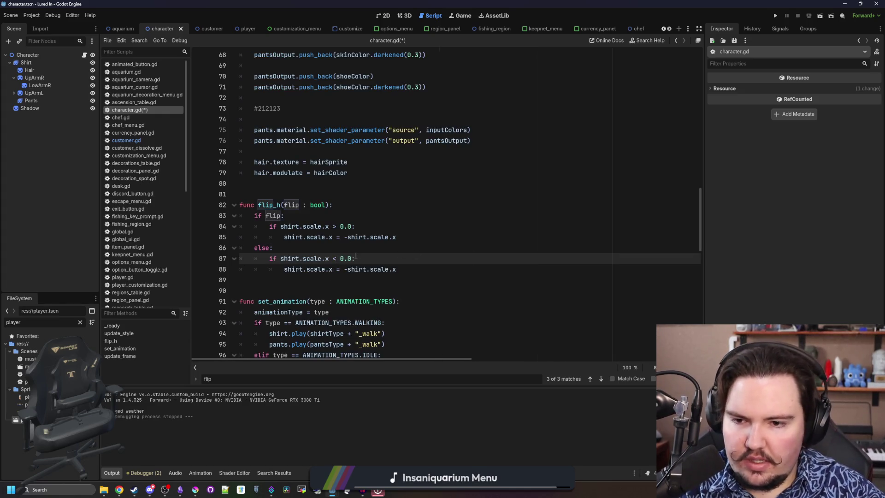
{"action": "key", "text": "ctrl+s"}
{"action": "left_click", "coordinate": [776, 15]}
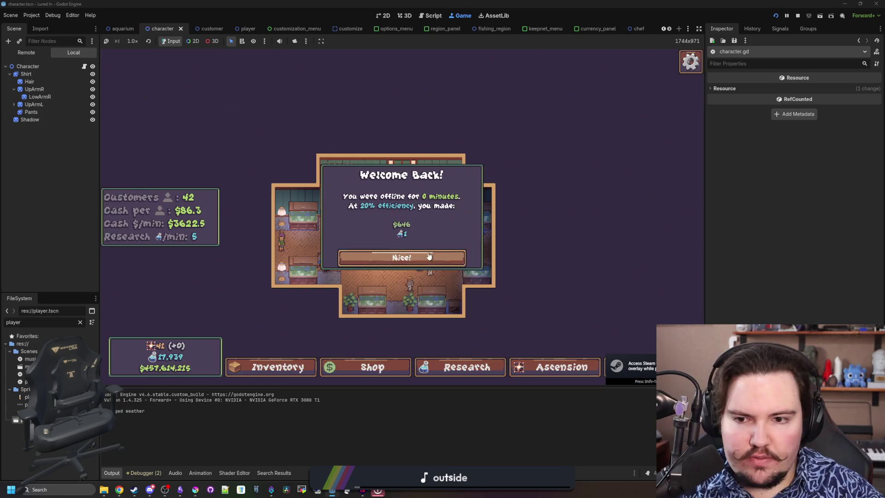
Step: Dismiss the welcome back message and pan the shop view down and left to the lower aquariums
{"action": "left_click", "coordinate": [410, 262]}
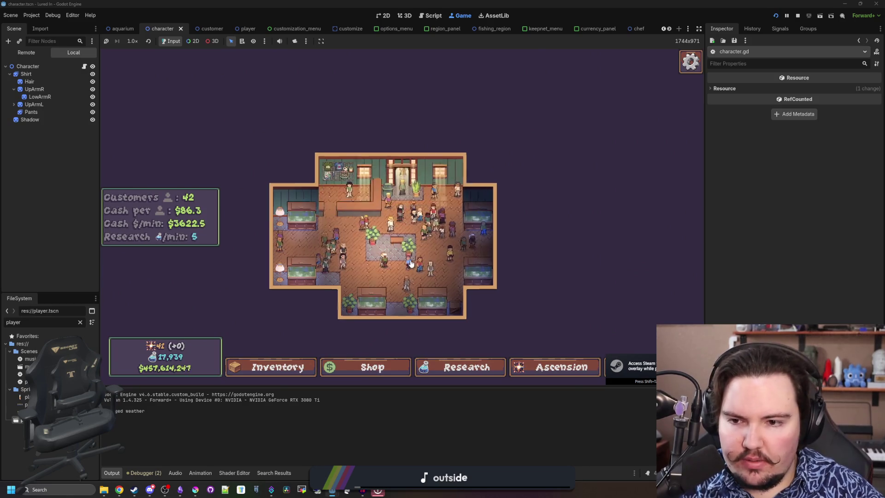
{"action": "scroll", "coordinate": [411, 264], "scroll_direction": "up", "scroll_amount": 5}
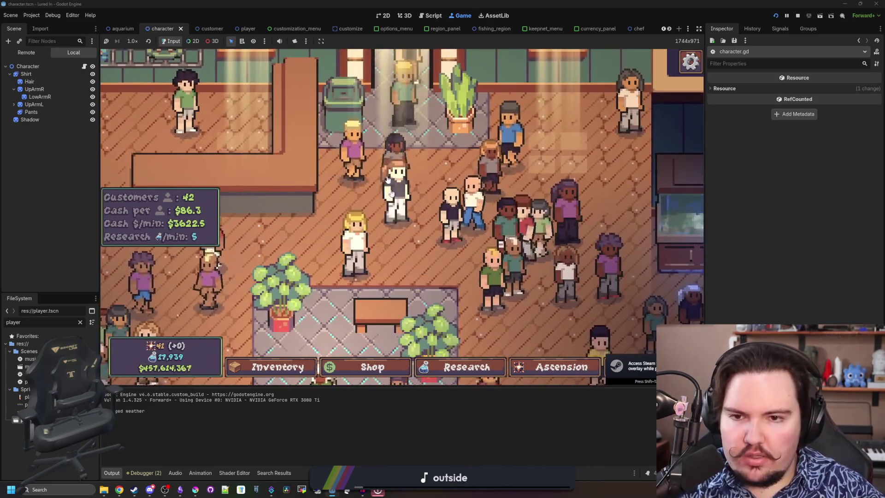
{"action": "key", "text": "s"}
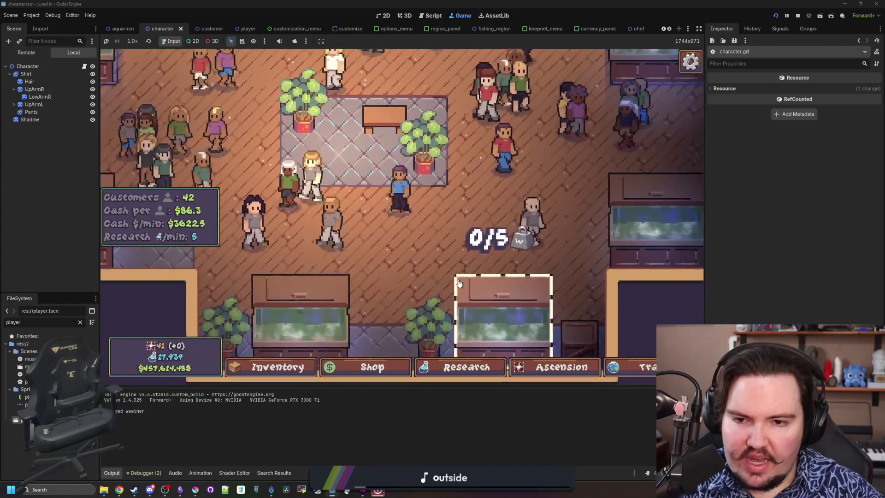
{"action": "key", "text": "a"}
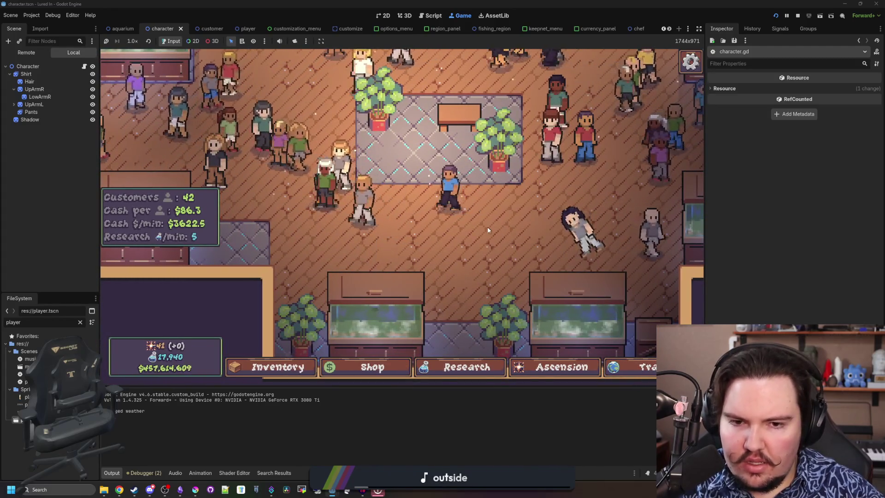
Step: Move the customer lying on the floor to another spot, look over the shop floor, and bring Krita forward
{"action": "mouse_move", "coordinate": [611, 229]}
{"action": "left_mouse_down"}
{"action": "mouse_move", "coordinate": [600, 224]}
{"action": "mouse_move", "coordinate": [597, 237]}
{"action": "mouse_move", "coordinate": [512, 227]}
{"action": "left_mouse_up"}
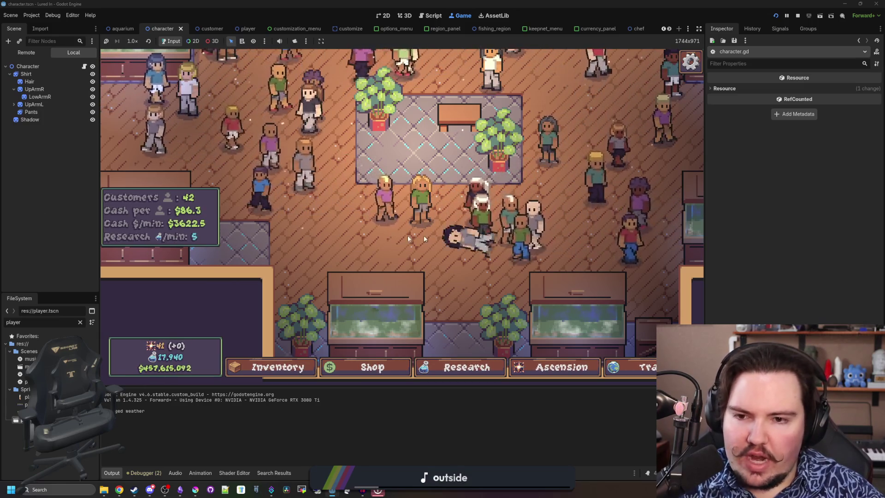
{"action": "mouse_move", "coordinate": [309, 223]}
{"action": "left_mouse_down"}
{"action": "mouse_move", "coordinate": [593, 223]}
{"action": "mouse_move", "coordinate": [297, 234]}
{"action": "mouse_move", "coordinate": [451, 237]}
{"action": "mouse_move", "coordinate": [409, 220]}
{"action": "mouse_move", "coordinate": [332, 235]}
{"action": "left_mouse_up"}
{"action": "left_click_drag", "start_coordinate": [528, 231], "coordinate": [396, 213]}
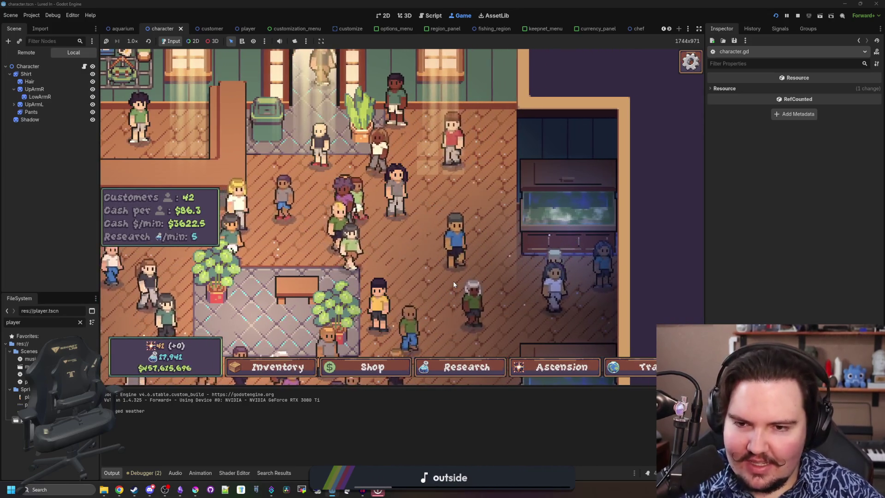
{"action": "scroll", "coordinate": [452, 281], "scroll_direction": "down", "scroll_amount": 3}
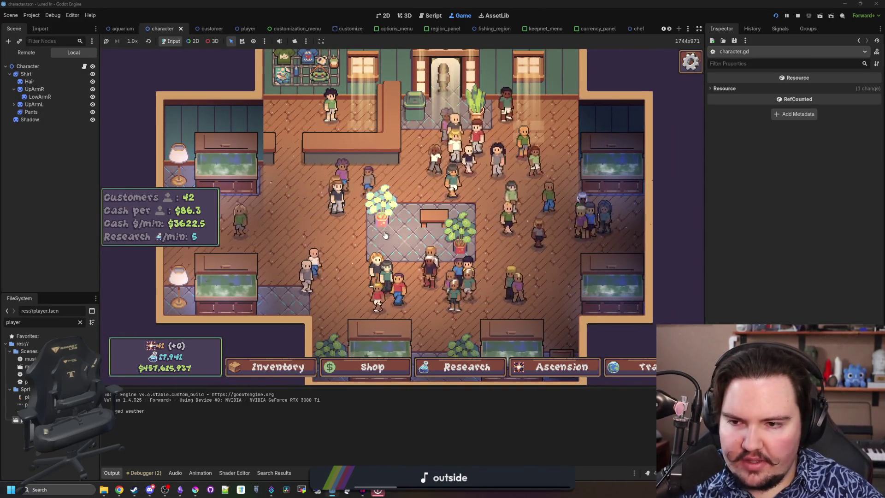
{"action": "key", "text": "a"}
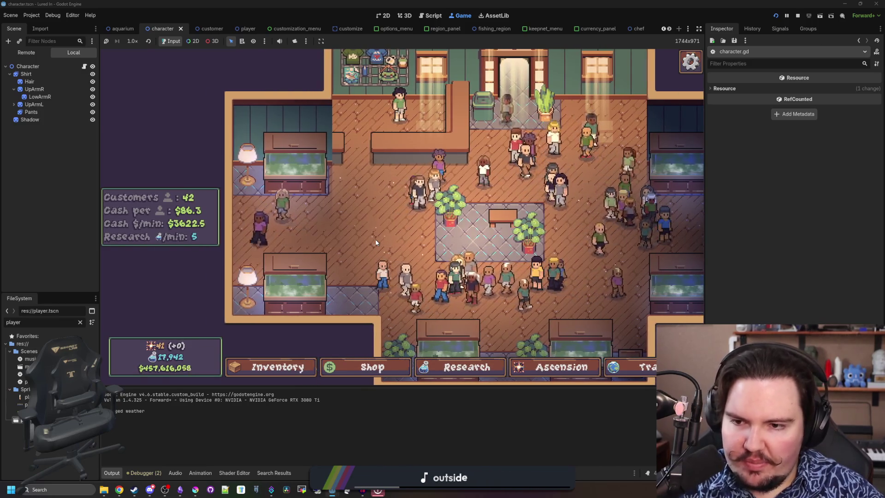
{"action": "scroll", "coordinate": [414, 253], "scroll_direction": "up", "scroll_amount": 3}
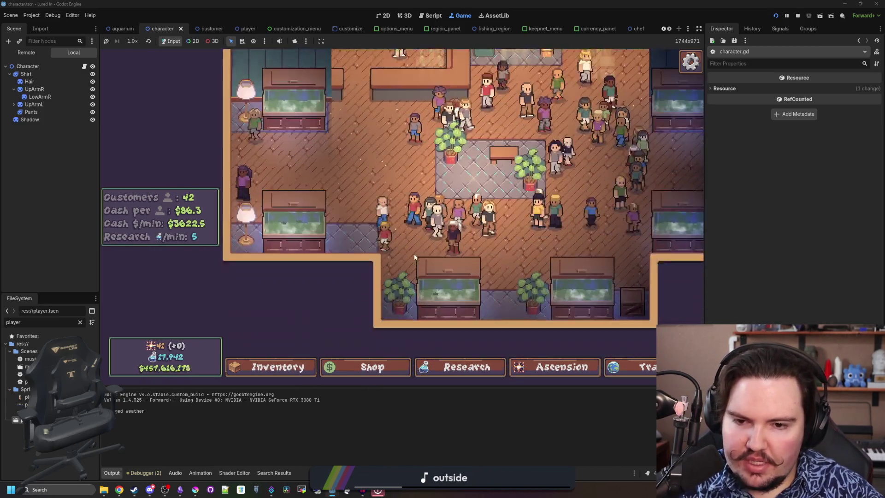
{"action": "scroll", "coordinate": [414, 252], "scroll_direction": "up", "scroll_amount": 3}
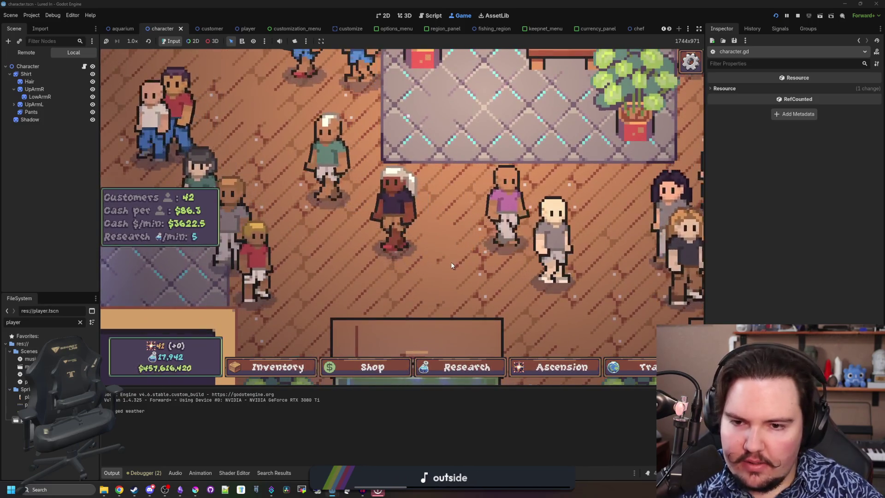
{"action": "left_click", "coordinate": [196, 490]}
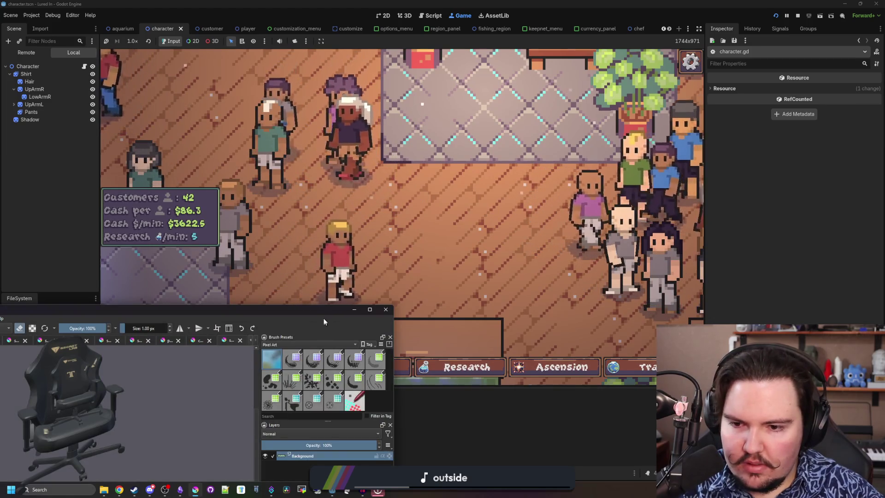
Step: Maximize Krita and open the four shirt arm sprites, including shirt_1_lal
{"action": "double_click", "coordinate": [330, 307]}
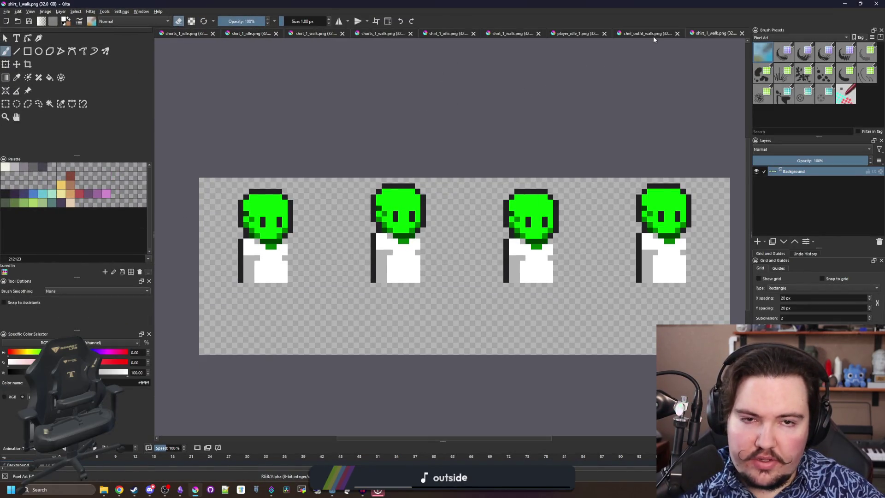
{"action": "left_click", "coordinate": [6, 11]}
{"action": "left_click", "coordinate": [19, 30]}
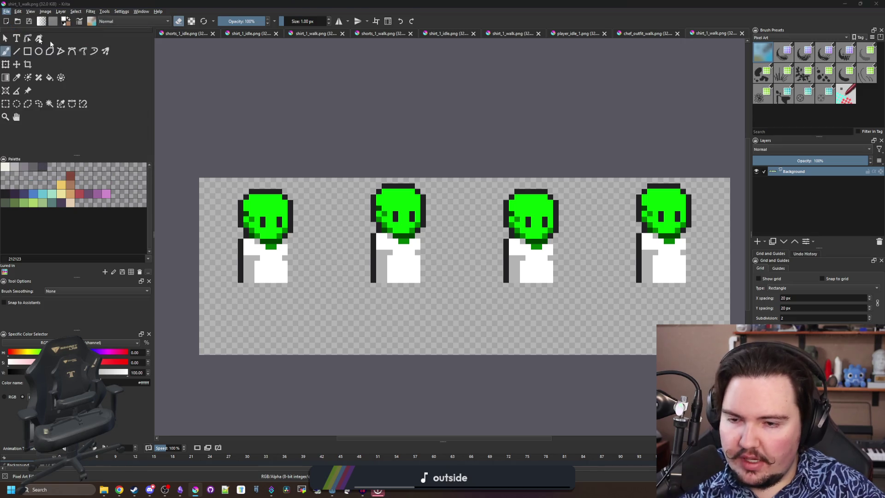
{"action": "left_click", "coordinate": [420, 162]}
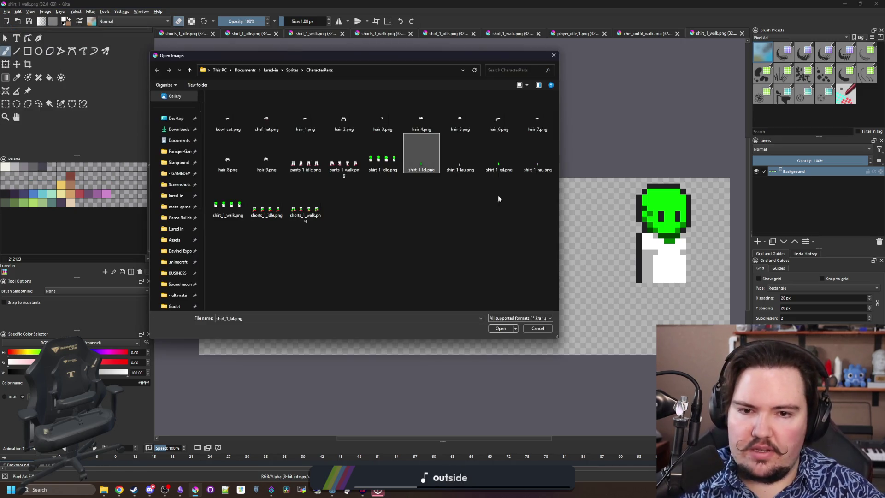
{"action": "left_click", "coordinate": [540, 171], "text": "shift"}
{"action": "left_click", "coordinate": [502, 328]}
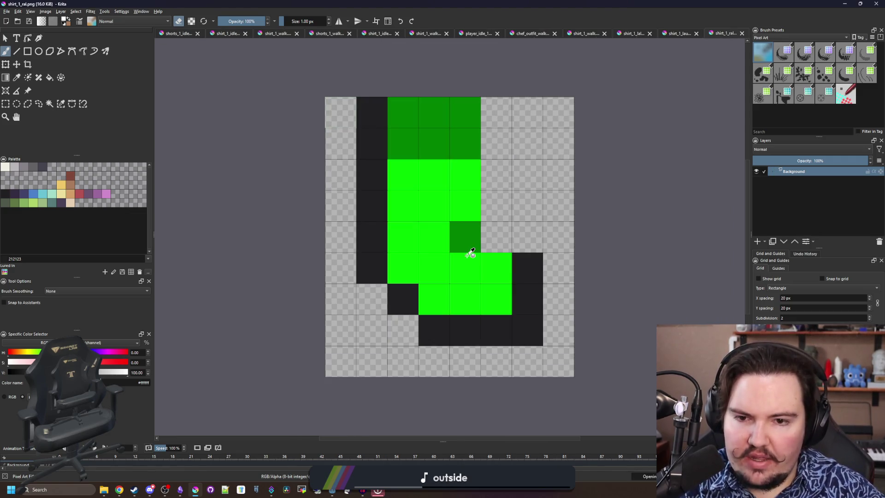
Step: Paint the sampled dark outline colour onto shirt_1_ral, save it as PNG, and close it
{"action": "key", "text": "p"}
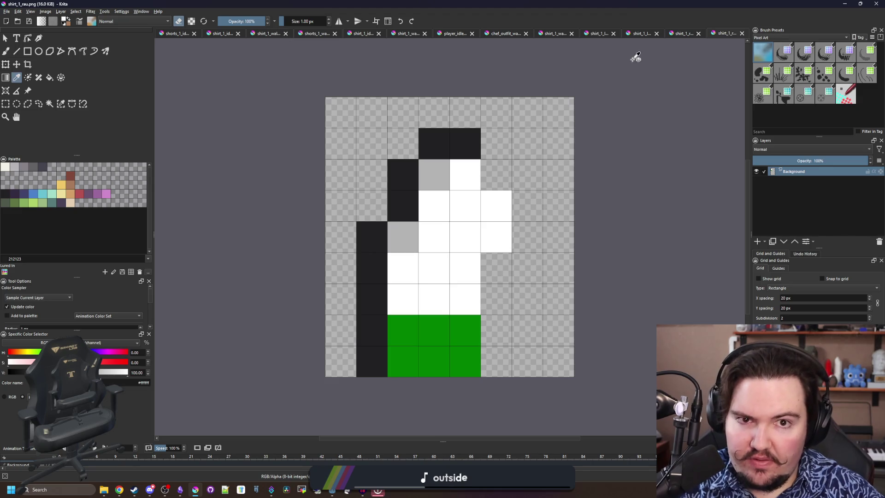
{"action": "left_click", "coordinate": [681, 34]}
{"action": "left_click", "coordinate": [531, 266]}
{"action": "key", "text": "b"}
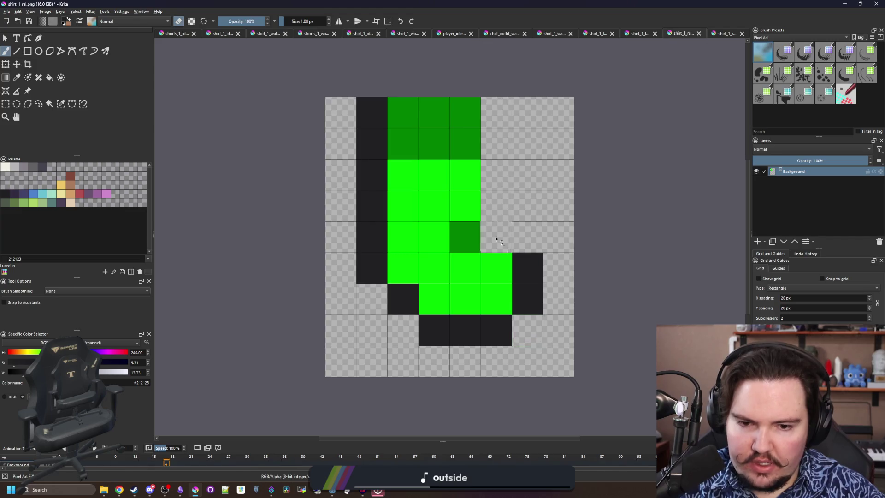
{"action": "scroll", "coordinate": [563, 237], "scroll_direction": "down", "scroll_amount": 1}
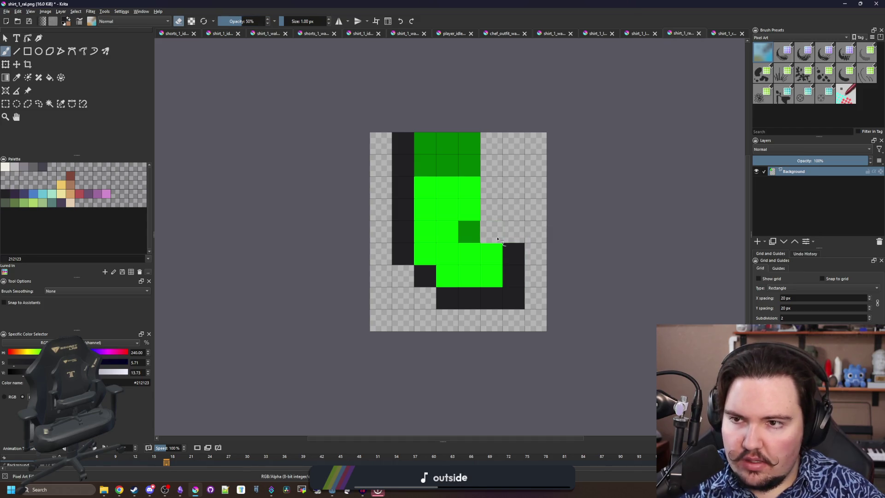
{"action": "scroll", "coordinate": [345, 239], "scroll_direction": "down", "scroll_amount": 4}
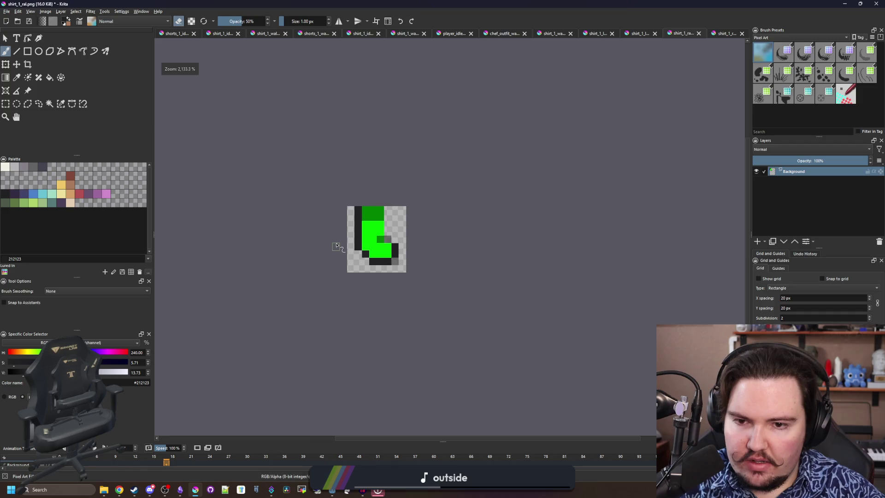
{"action": "scroll", "coordinate": [350, 214], "scroll_direction": "up", "scroll_amount": 4}
{"action": "key", "text": "ctrl+s"}
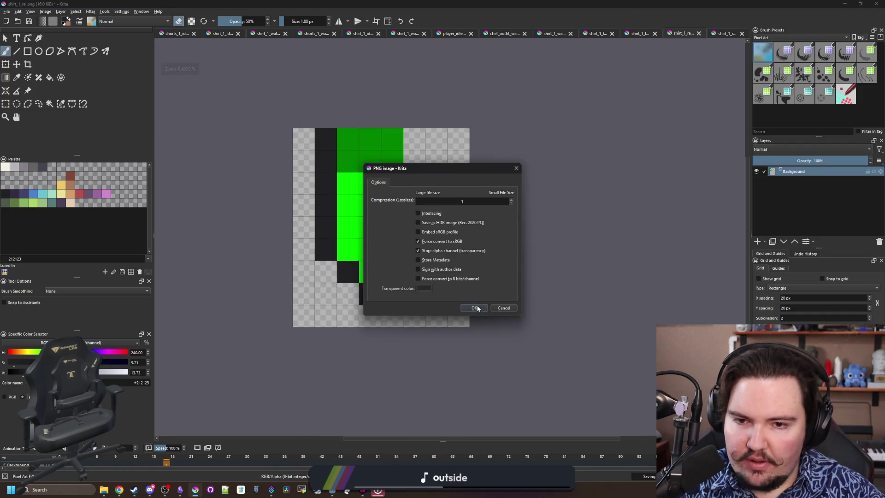
{"action": "left_click", "coordinate": [476, 308]}
{"action": "left_click", "coordinate": [699, 34]}
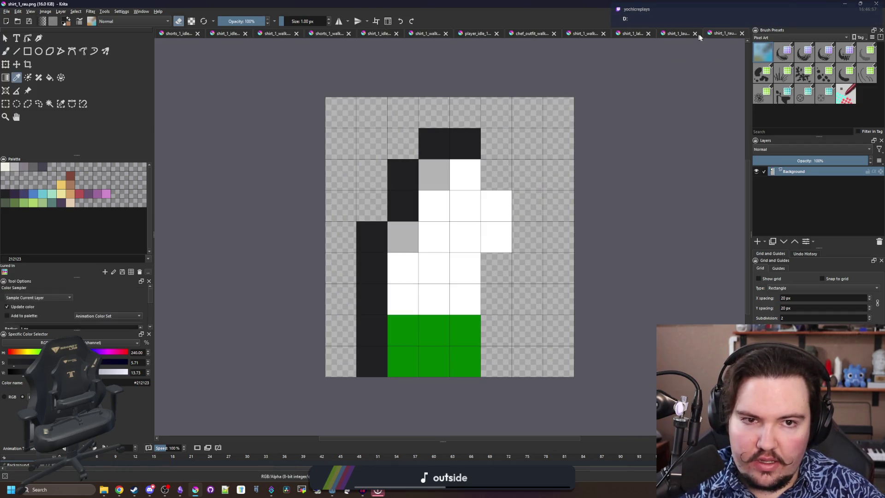
Step: Add an outline pixel to the shirt_1_lal sleeve, save it, and return to the game
{"action": "left_click", "coordinate": [684, 36]}
{"action": "left_click", "coordinate": [633, 33]}
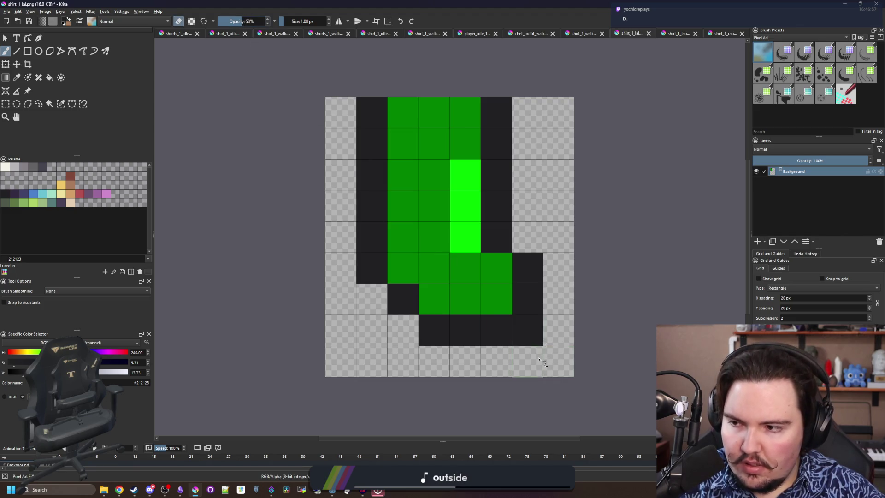
{"action": "scroll", "coordinate": [537, 335], "scroll_direction": "down", "scroll_amount": 5}
{"action": "key", "text": "ctrl+s"}
{"action": "left_click", "coordinate": [484, 311]}
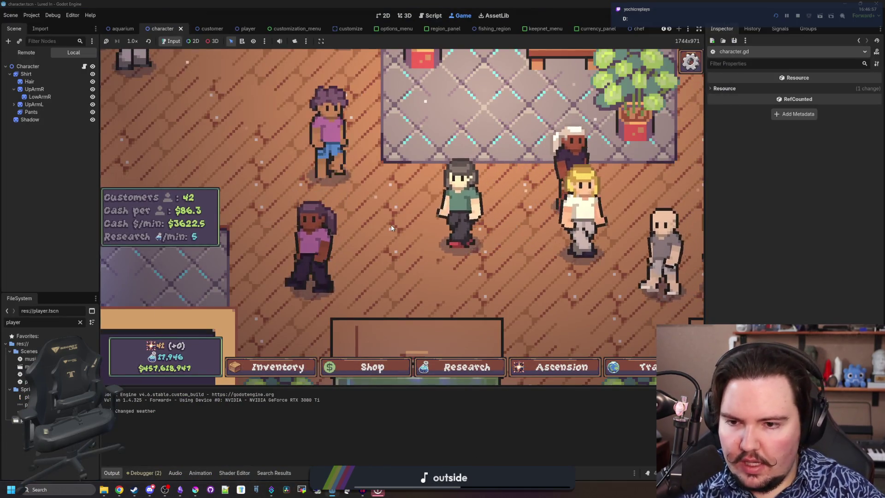
Step: Zoom the running game in and out to check customers, then un-maximize Godot to reveal the desktop
{"action": "scroll", "coordinate": [390, 275], "scroll_direction": "down", "scroll_amount": 2}
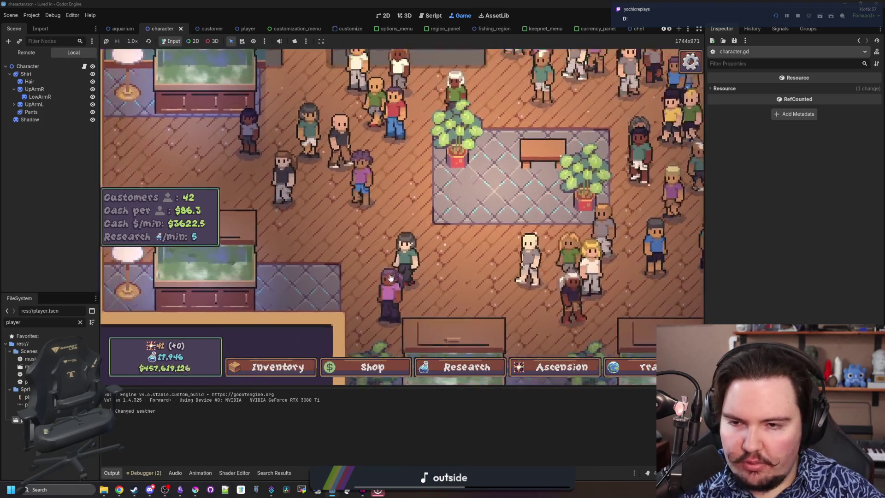
{"action": "scroll", "coordinate": [389, 275], "scroll_direction": "up", "scroll_amount": 3}
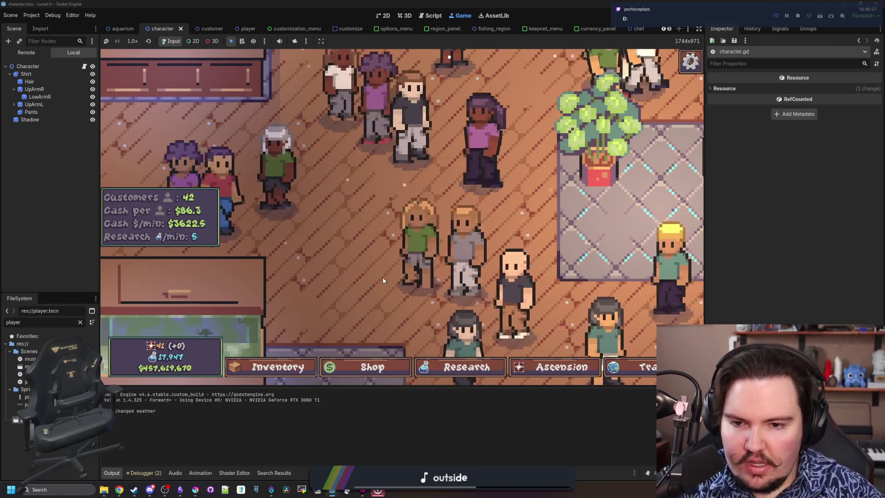
{"action": "scroll", "coordinate": [375, 274], "scroll_direction": "down", "scroll_amount": 5}
{"action": "key", "text": "super+Down"}
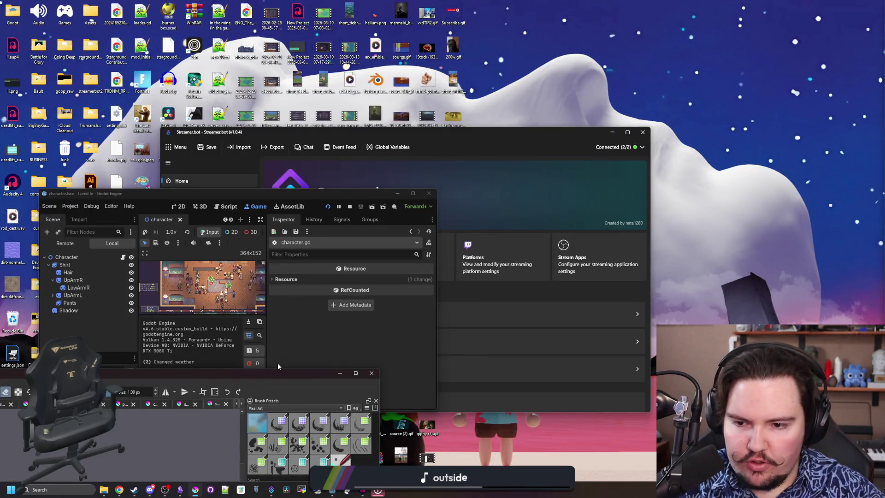
Step: Bring Krita back maximized and close the shirt_1_lal, shirt_1_lau and shirt_1_rau documents
{"action": "left_click", "coordinate": [195, 490]}
{"action": "left_click_drag", "start_coordinate": [399, 3], "coordinate": [399, 2]}
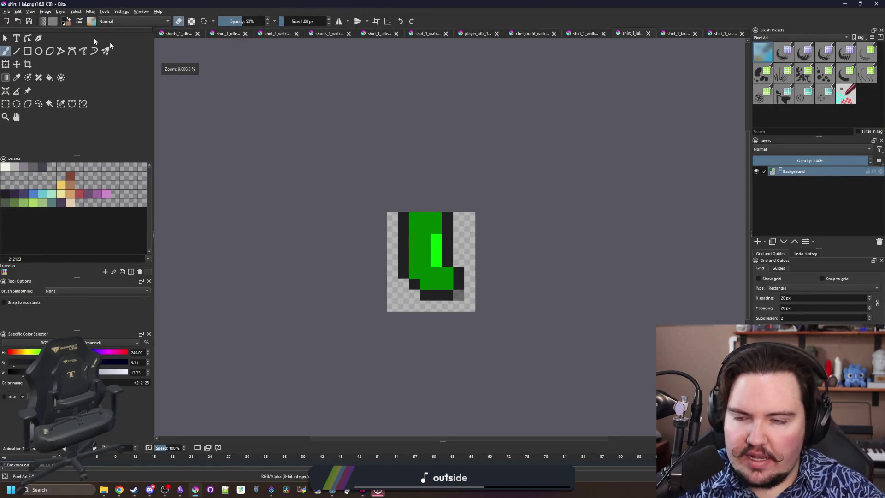
{"action": "left_click", "coordinate": [648, 33]}
{"action": "left_click", "coordinate": [692, 33]}
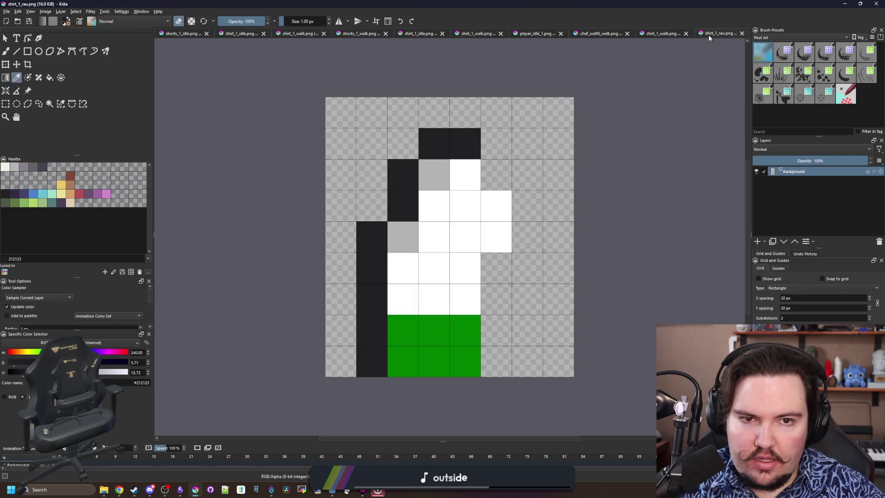
{"action": "left_click", "coordinate": [742, 33]}
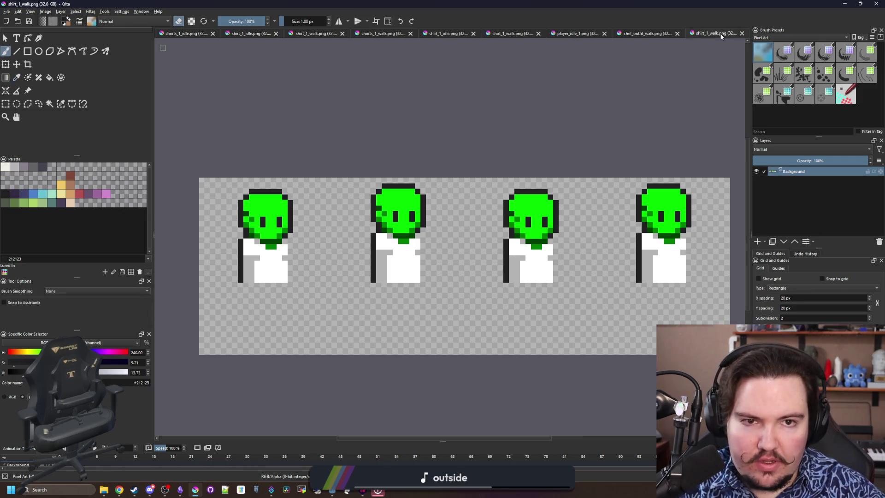
Step: Open pants_1_idle.png and pants_1_walk.png from the CharacterParts folder
{"action": "left_click", "coordinate": [7, 12]}
{"action": "left_click", "coordinate": [24, 31]}
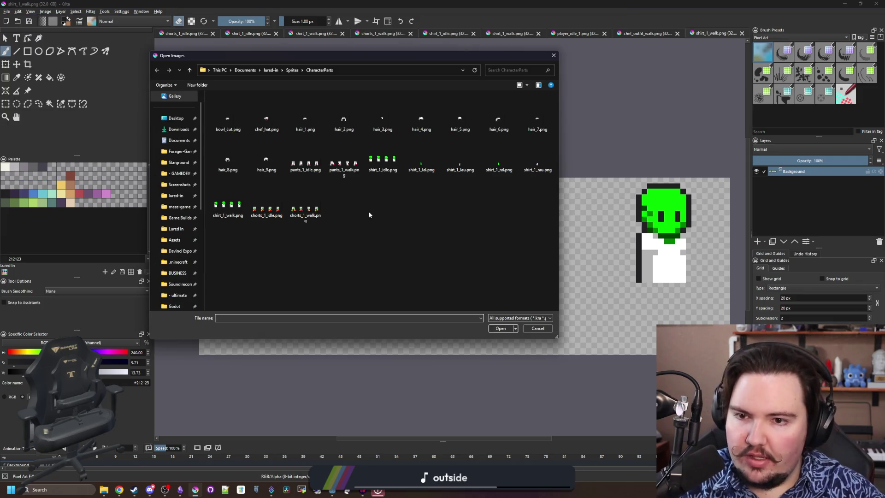
{"action": "left_click", "coordinate": [296, 161]}
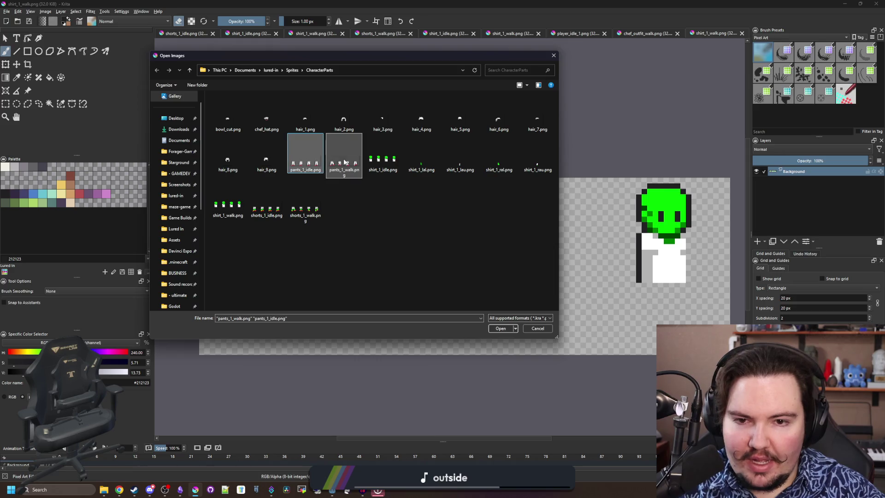
{"action": "left_click", "coordinate": [313, 218], "text": "ctrl"}
{"action": "left_click", "coordinate": [501, 328]}
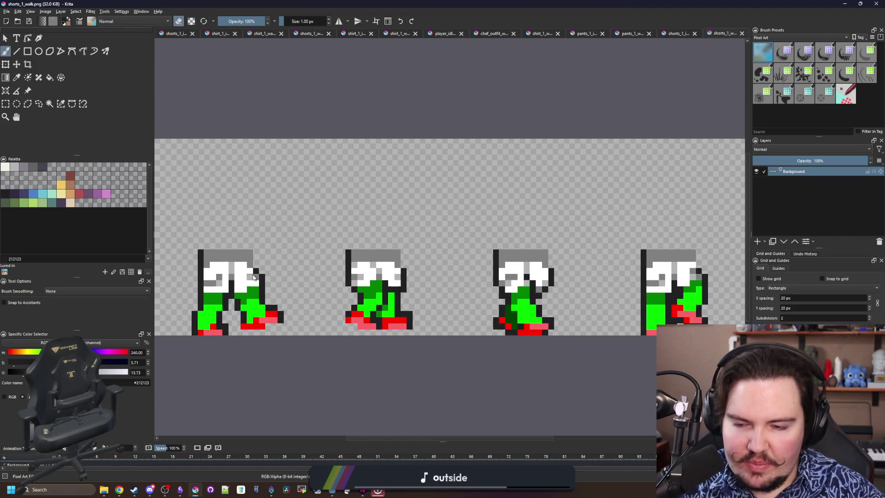
Step: Erase a stray dark pixel beside a foot in shorts_1_walk and save the sheet as PNG
{"action": "scroll", "coordinate": [253, 277], "scroll_direction": "down", "scroll_amount": 1}
{"action": "scroll", "coordinate": [495, 311], "scroll_direction": "up", "scroll_amount": 3}
{"action": "scroll", "coordinate": [507, 310], "scroll_direction": "down", "scroll_amount": 3}
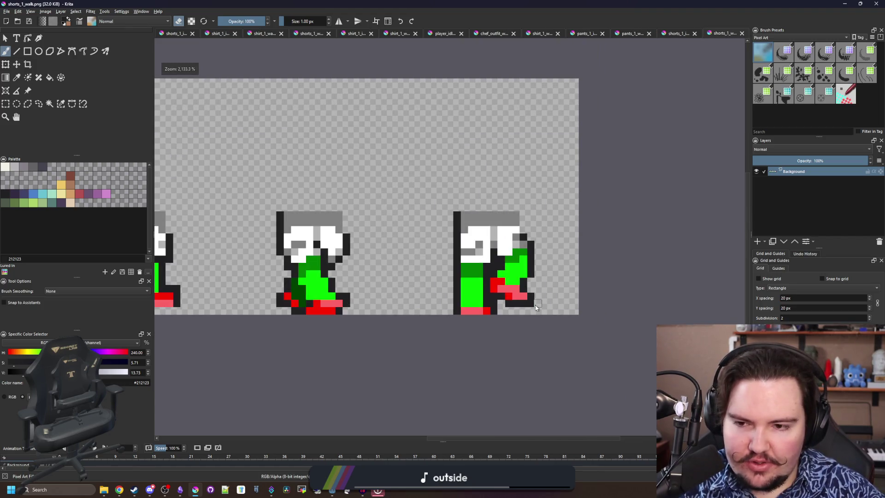
{"action": "scroll", "coordinate": [349, 310], "scroll_direction": "up", "scroll_amount": 5}
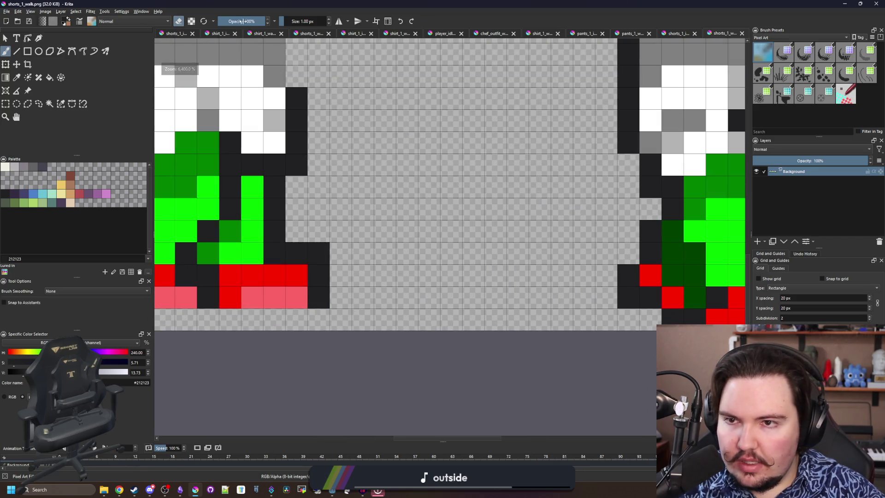
{"action": "left_click", "coordinate": [322, 259]}
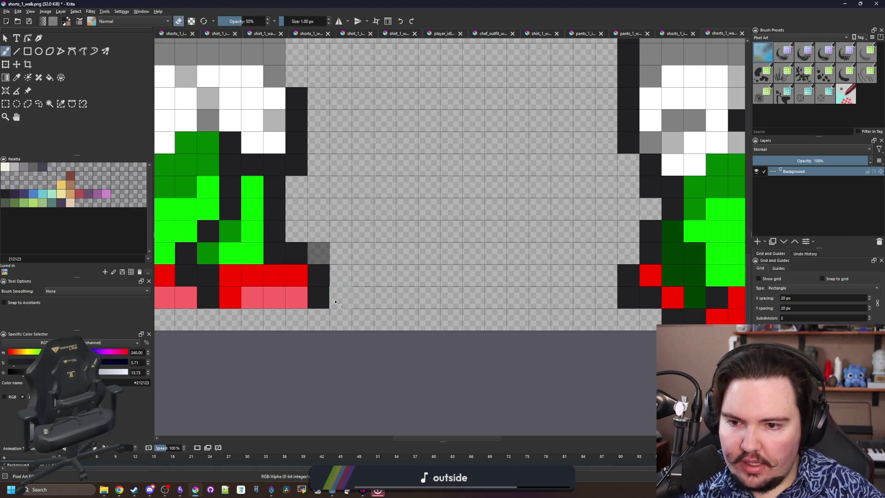
{"action": "scroll", "coordinate": [510, 306], "scroll_direction": "down", "scroll_amount": 5}
{"action": "scroll", "coordinate": [498, 290], "scroll_direction": "up", "scroll_amount": 5}
{"action": "scroll", "coordinate": [475, 290], "scroll_direction": "down", "scroll_amount": 5}
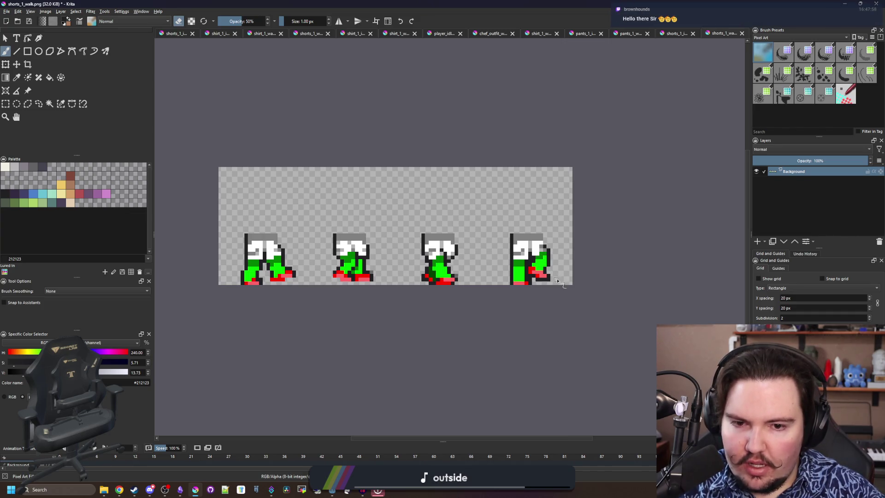
{"action": "scroll", "coordinate": [559, 281], "scroll_direction": "up", "scroll_amount": 4}
{"action": "scroll", "coordinate": [523, 282], "scroll_direction": "down", "scroll_amount": 5}
{"action": "key", "text": "ctrl+s"}
{"action": "left_click", "coordinate": [466, 310]}
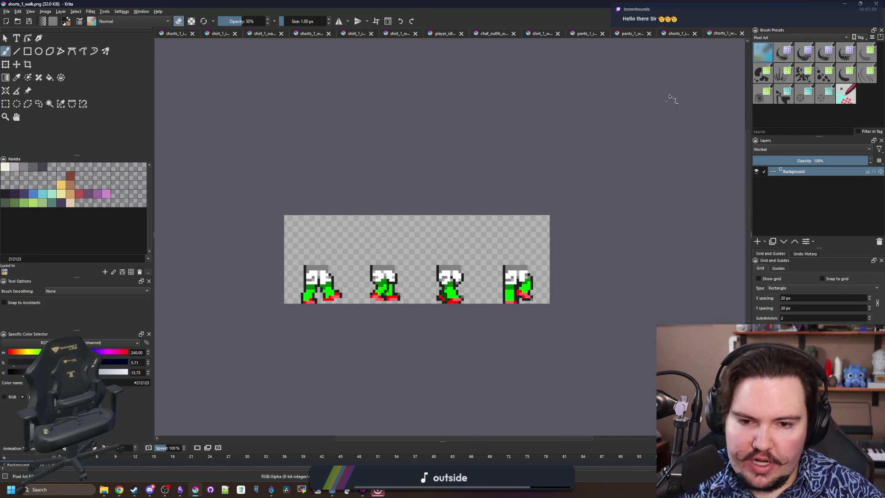
Step: Close the shorts walk sheet and zoom in on the shorts_1_idle frames
{"action": "left_click", "coordinate": [742, 34]}
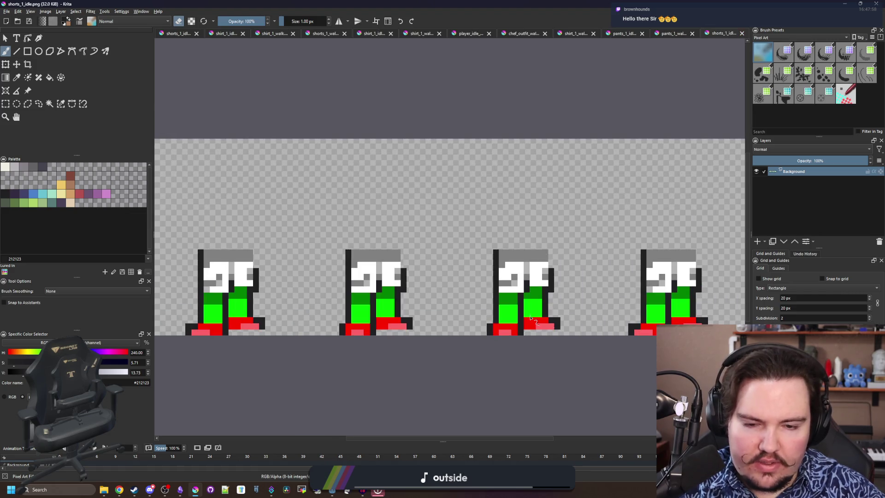
{"action": "scroll", "coordinate": [546, 320], "scroll_direction": "up", "scroll_amount": 5}
{"action": "scroll", "coordinate": [494, 316], "scroll_direction": "down", "scroll_amount": 5}
{"action": "scroll", "coordinate": [494, 316], "scroll_direction": "up", "scroll_amount": 5}
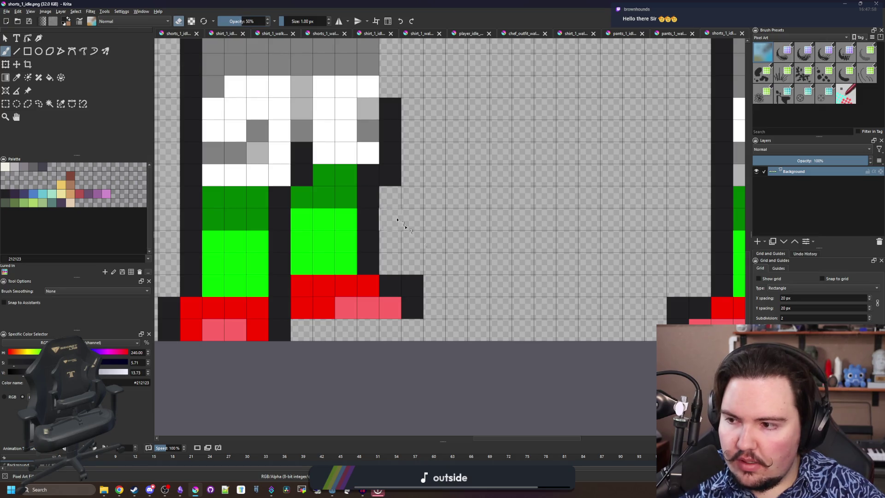
{"action": "scroll", "coordinate": [369, 276], "scroll_direction": "down", "scroll_amount": 4}
{"action": "scroll", "coordinate": [364, 272], "scroll_direction": "up", "scroll_amount": 4}
{"action": "scroll", "coordinate": [364, 270], "scroll_direction": "down", "scroll_amount": 3}
{"action": "scroll", "coordinate": [367, 267], "scroll_direction": "up", "scroll_amount": 4}
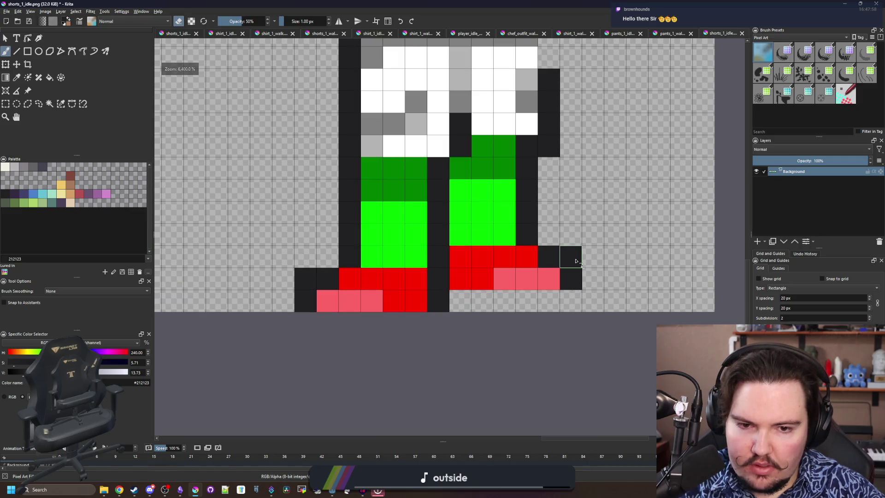
{"action": "scroll", "coordinate": [299, 278], "scroll_direction": "down", "scroll_amount": 5}
{"action": "scroll", "coordinate": [336, 270], "scroll_direction": "up", "scroll_amount": 3}
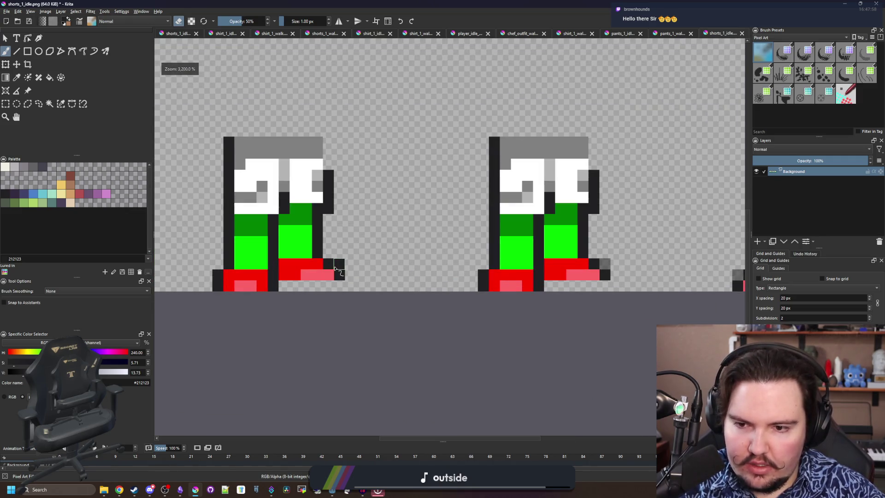
Step: Inspect the idle frames' shoe outlines and save shorts_1_idle as PNG
{"action": "scroll", "coordinate": [426, 281], "scroll_direction": "down", "scroll_amount": 5}
{"action": "scroll", "coordinate": [341, 286], "scroll_direction": "up", "scroll_amount": 6}
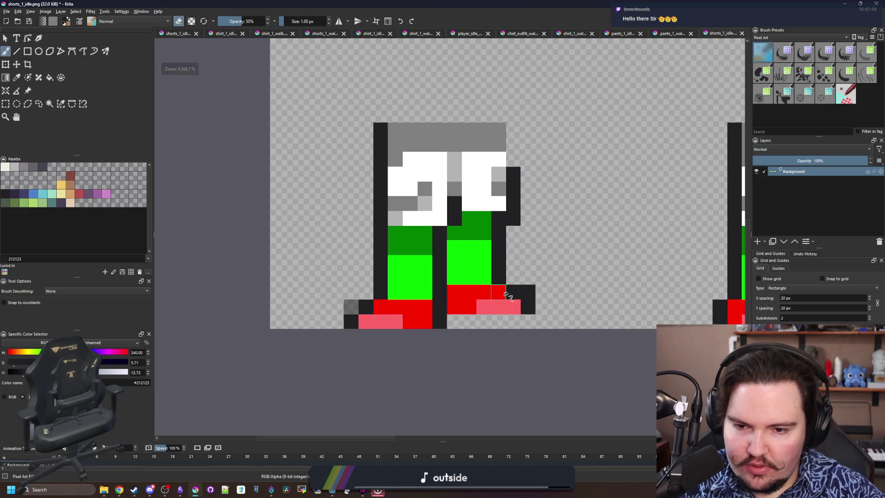
{"action": "scroll", "coordinate": [520, 290], "scroll_direction": "down", "scroll_amount": 5}
{"action": "scroll", "coordinate": [421, 266], "scroll_direction": "up", "scroll_amount": 6}
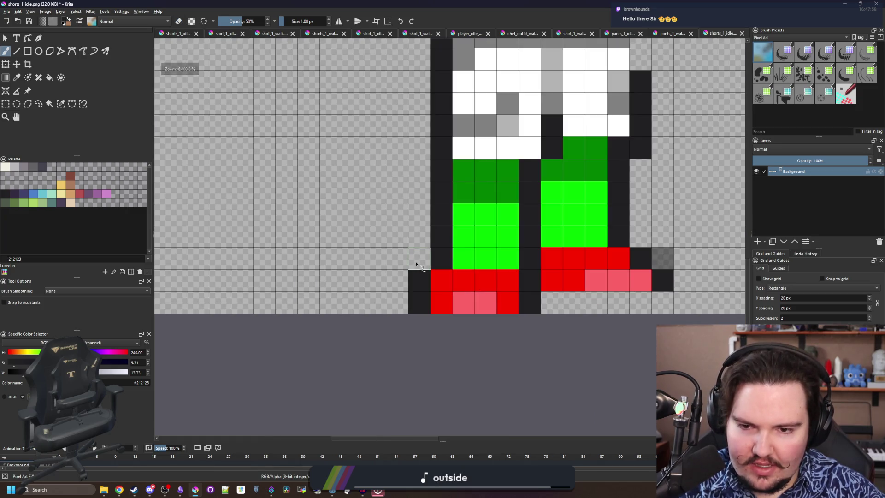
{"action": "scroll", "coordinate": [417, 265], "scroll_direction": "down", "scroll_amount": 3}
{"action": "scroll", "coordinate": [454, 262], "scroll_direction": "up", "scroll_amount": 3}
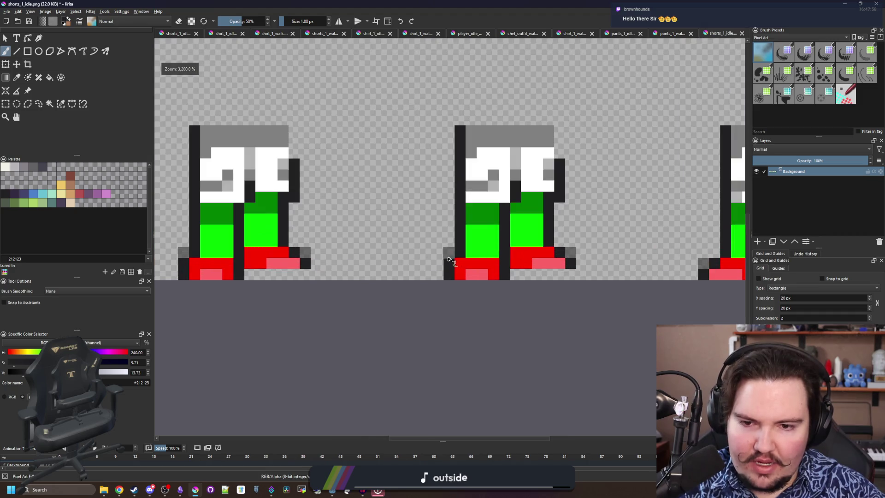
{"action": "scroll", "coordinate": [395, 232], "scroll_direction": "down", "scroll_amount": 5}
{"action": "scroll", "coordinate": [363, 247], "scroll_direction": "up", "scroll_amount": 1}
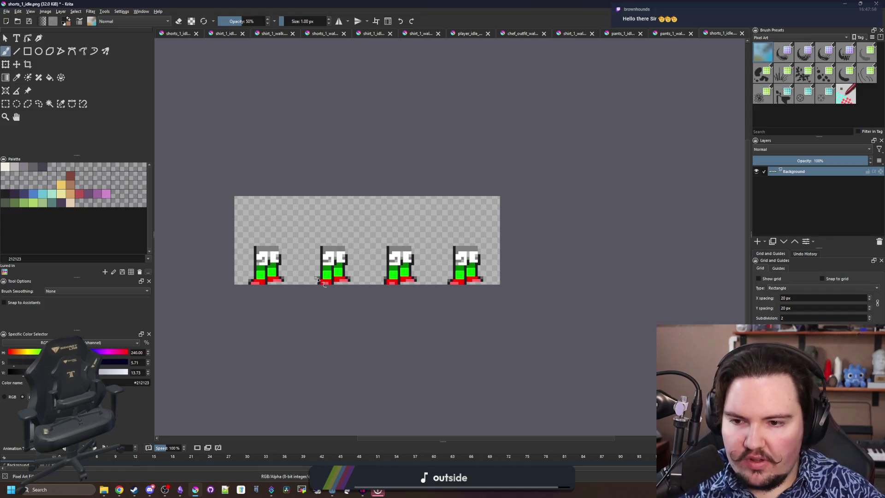
{"action": "scroll", "coordinate": [286, 282], "scroll_direction": "up", "scroll_amount": 1}
{"action": "scroll", "coordinate": [286, 282], "scroll_direction": "down", "scroll_amount": 1}
{"action": "key", "text": "ctrl+s"}
{"action": "left_click", "coordinate": [472, 308]}
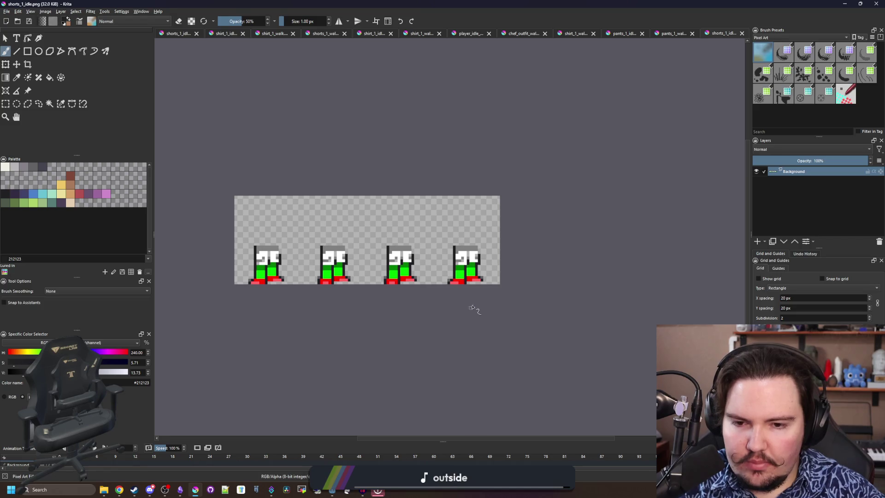
Step: Bring the Godot editor forward full screen and pan across the running game's shop floor
{"action": "double_click", "coordinate": [546, 3]}
{"action": "left_click", "coordinate": [348, 201]}
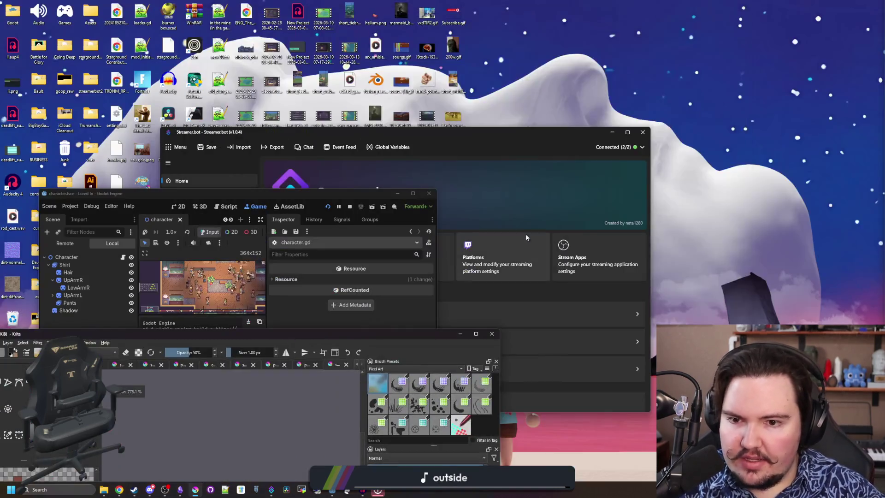
{"action": "double_click", "coordinate": [350, 201]}
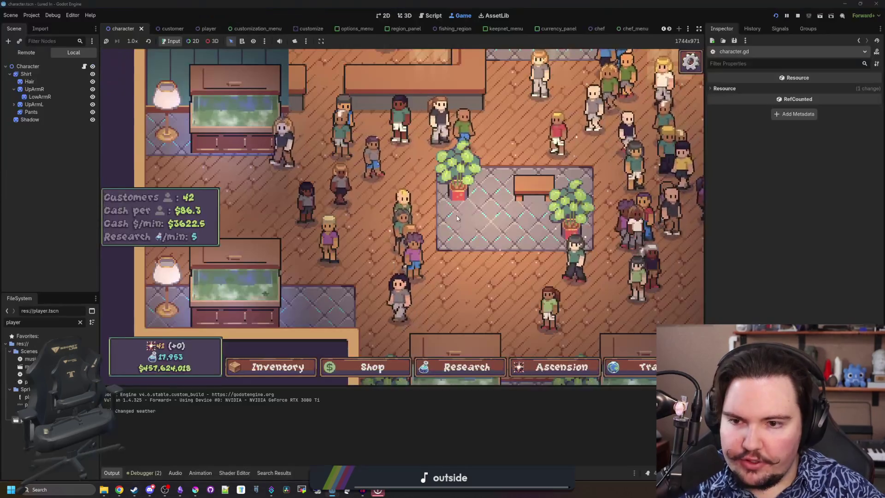
{"action": "scroll", "coordinate": [474, 267], "scroll_direction": "up", "scroll_amount": 3}
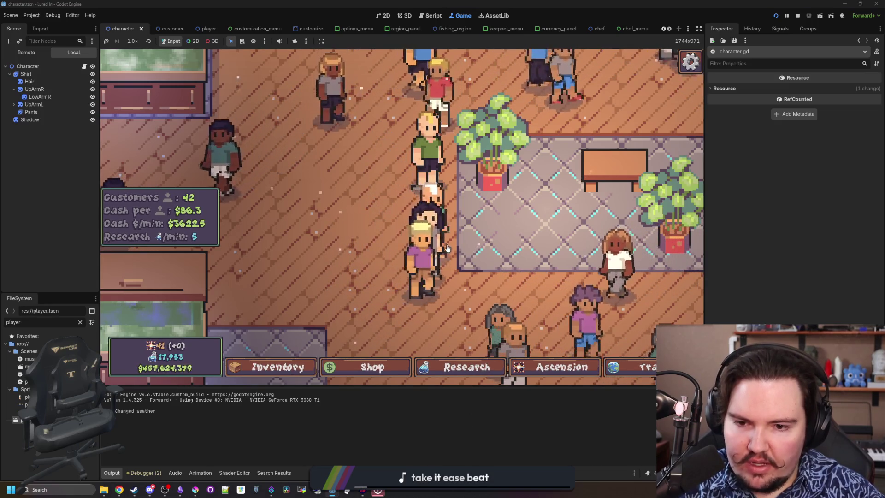
{"action": "left_click_drag", "start_coordinate": [311, 235], "coordinate": [332, 258]}
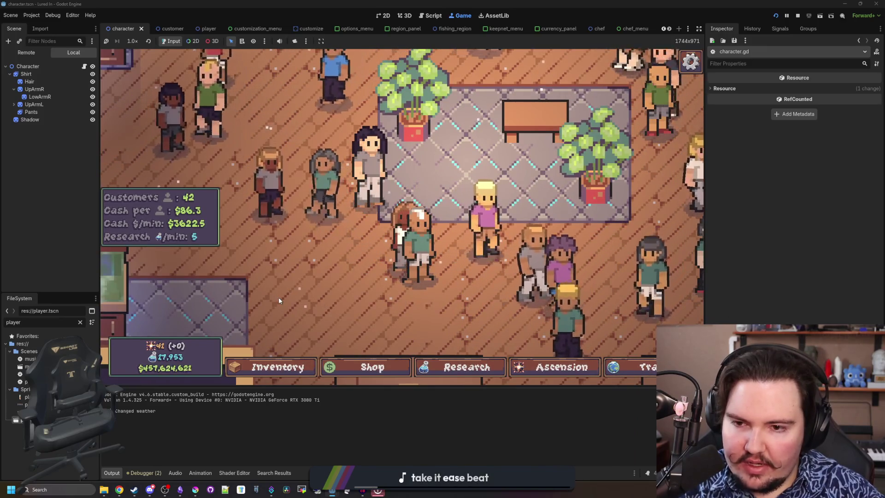
Step: Stop and rerun the game, then dismiss the Welcome Back message
{"action": "left_click", "coordinate": [796, 18]}
{"action": "left_click", "coordinate": [775, 14]}
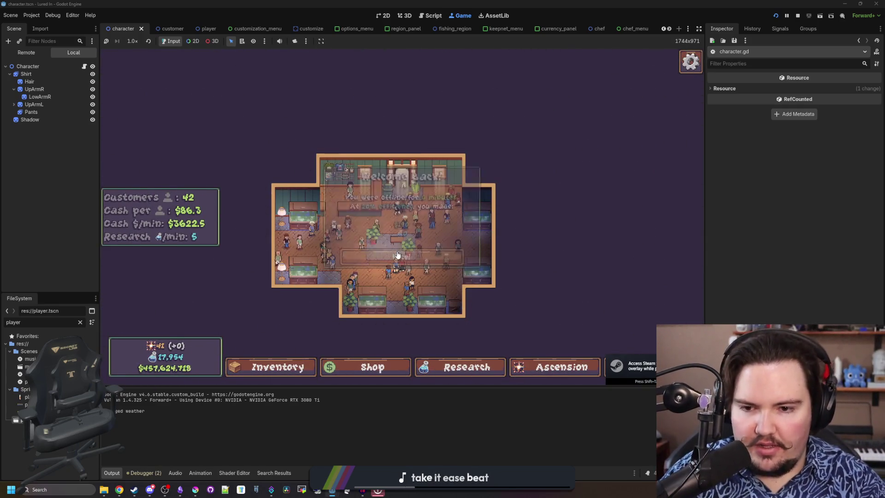
{"action": "left_click", "coordinate": [398, 256]}
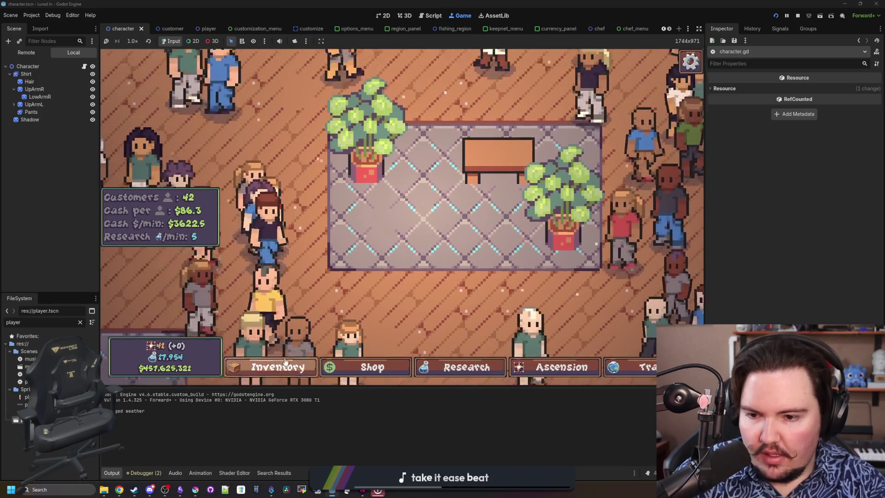
Step: Open the in-game shop and browse its Marketing, Equipment and Decorations tabs
{"action": "left_click", "coordinate": [340, 366]}
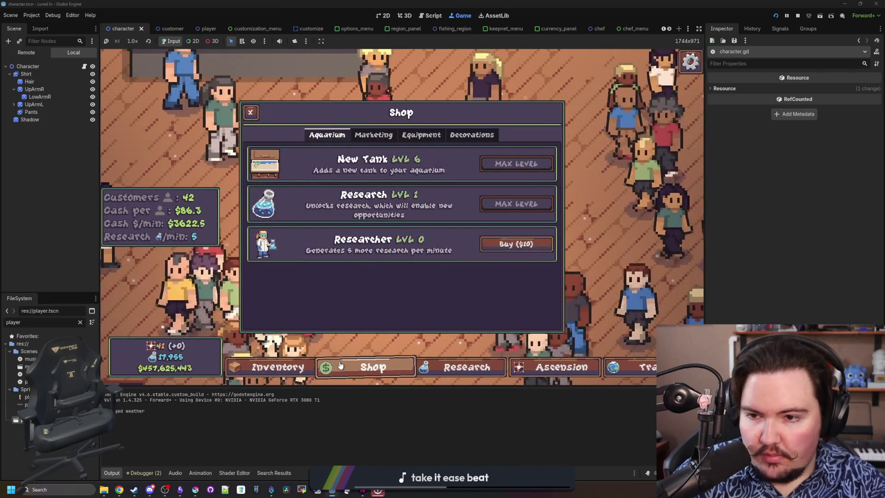
{"action": "left_click", "coordinate": [395, 134]}
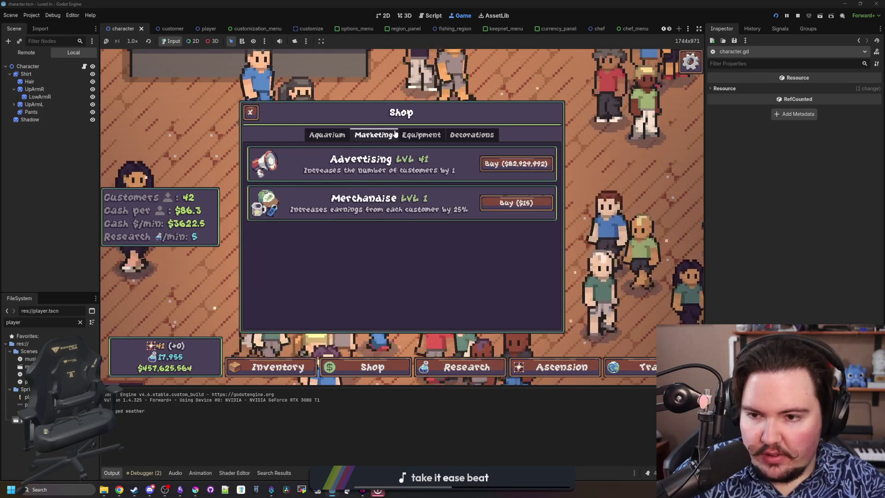
{"action": "left_click", "coordinate": [433, 138]}
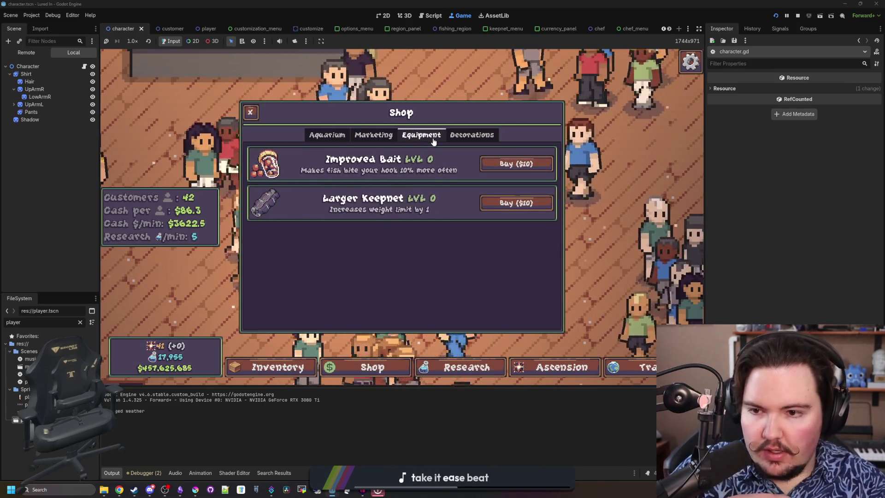
{"action": "left_click", "coordinate": [455, 138]}
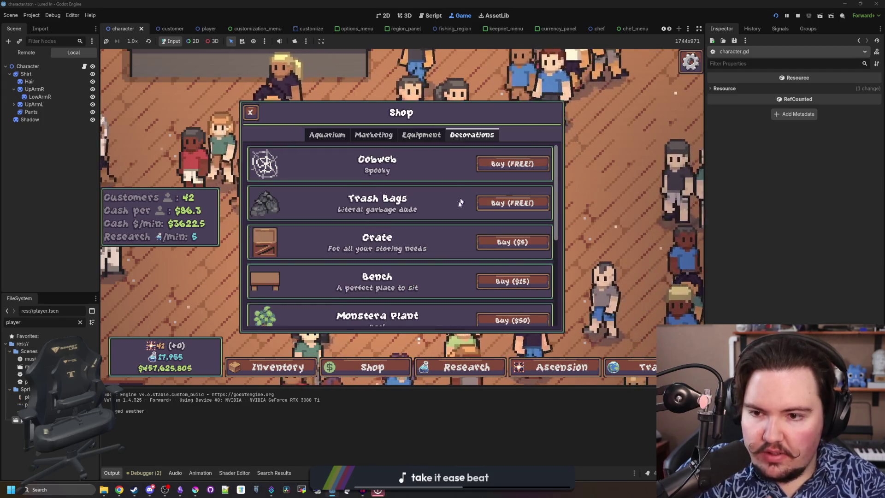
{"action": "scroll", "coordinate": [422, 195], "scroll_direction": "down", "scroll_amount": 5}
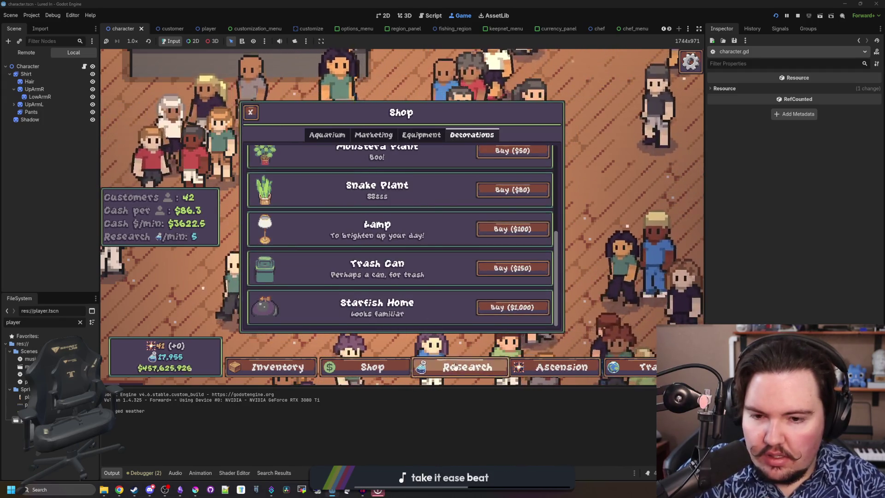
Step: Open the Research panel and zoom and pan the tree to its lower upgrade nodes
{"action": "left_click", "coordinate": [458, 370]}
{"action": "scroll", "coordinate": [307, 236], "scroll_direction": "up", "scroll_amount": 8}
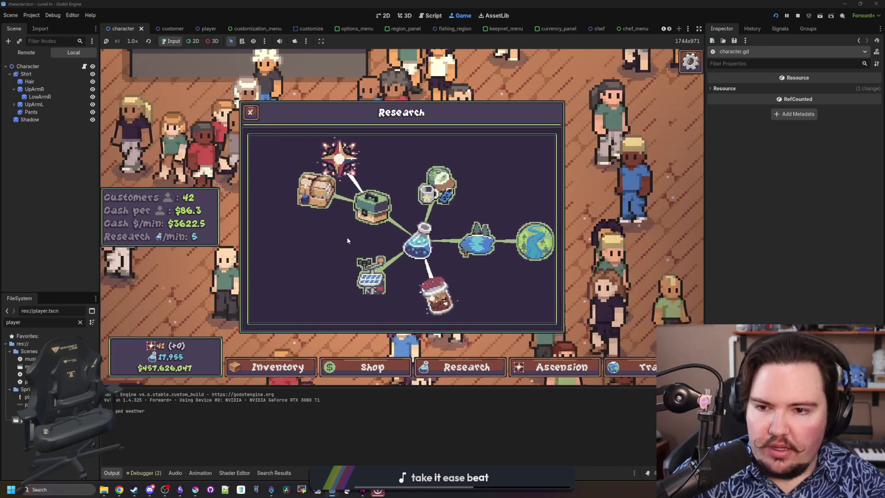
{"action": "scroll", "coordinate": [330, 193], "scroll_direction": "down", "scroll_amount": 3}
{"action": "scroll", "coordinate": [318, 184], "scroll_direction": "up", "scroll_amount": 3}
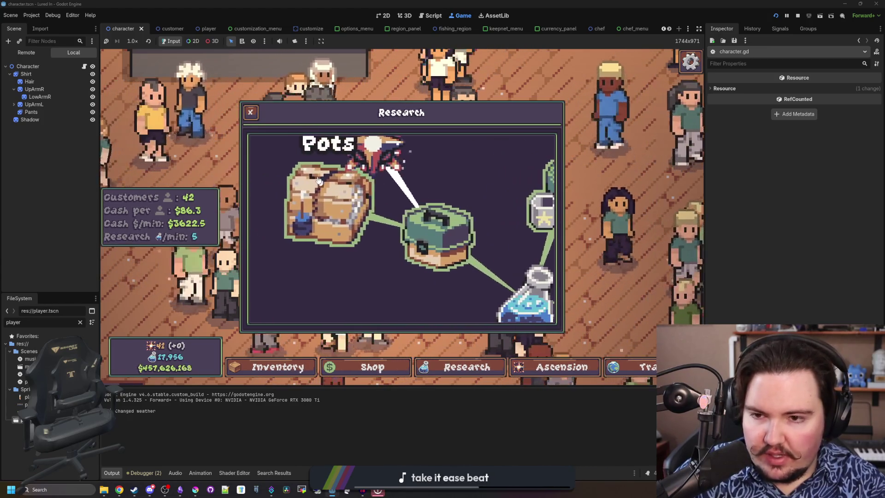
{"action": "scroll", "coordinate": [373, 253], "scroll_direction": "down", "scroll_amount": 2}
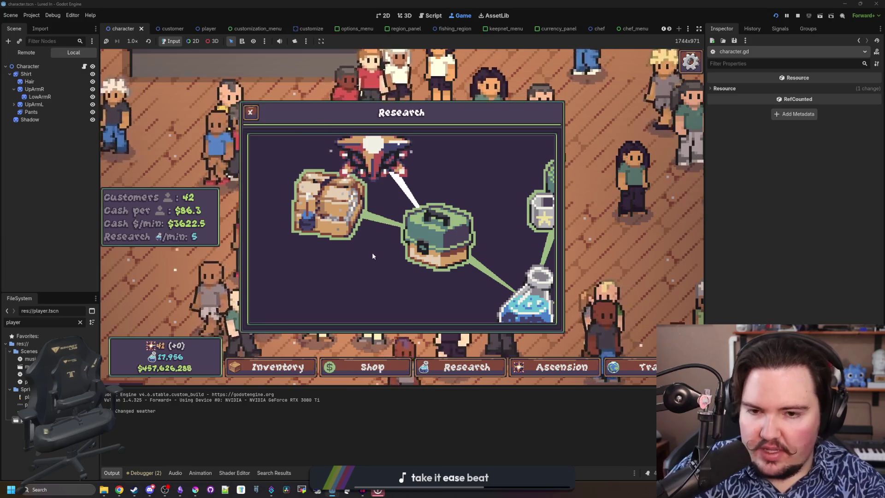
{"action": "scroll", "coordinate": [373, 256], "scroll_direction": "up", "scroll_amount": 2}
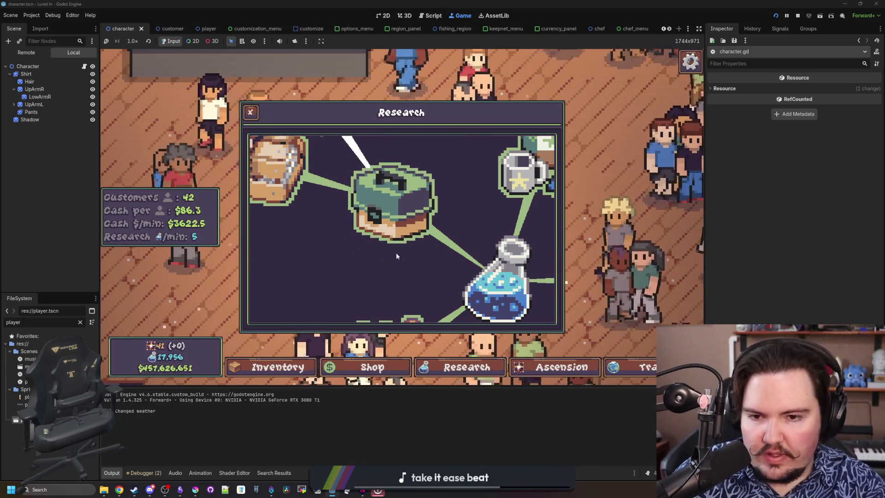
{"action": "left_click_drag", "start_coordinate": [409, 289], "coordinate": [326, 247]}
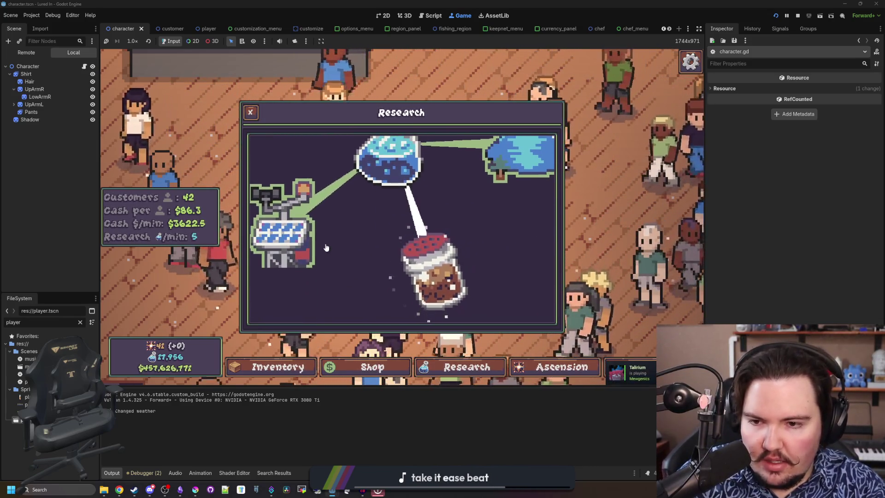
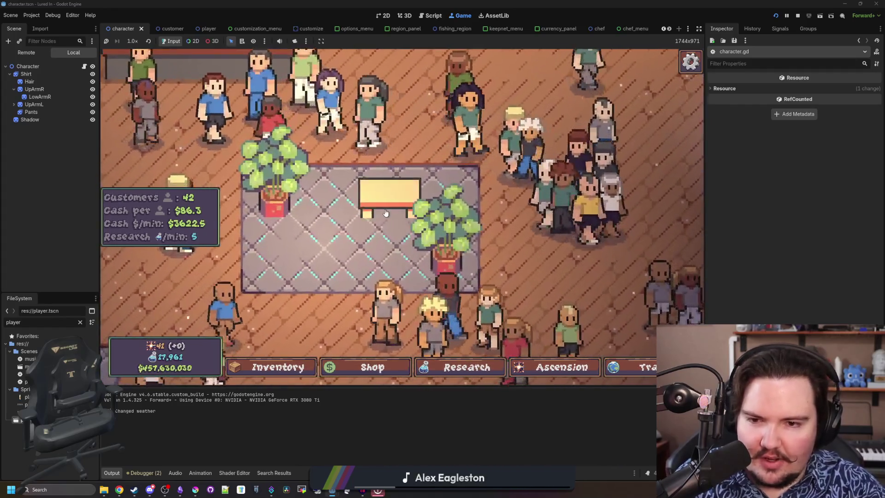
Step: Open and close the central table's edit options, then pan and zoom around the running cafe
{"action": "left_click", "coordinate": [412, 207]}
{"action": "left_click", "coordinate": [413, 206]}
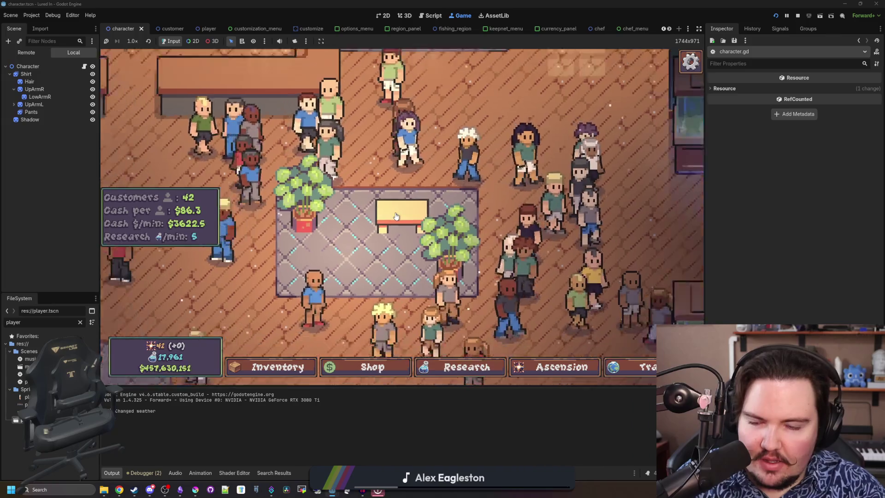
{"action": "mouse_move", "coordinate": [396, 216]}
{"action": "left_mouse_down"}
{"action": "mouse_move", "coordinate": [448, 203]}
{"action": "mouse_move", "coordinate": [372, 179]}
{"action": "left_mouse_up"}
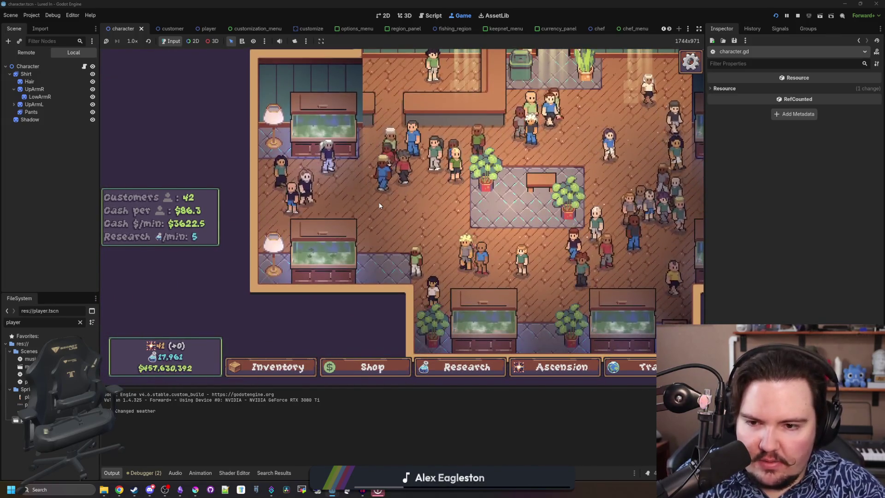
{"action": "key", "text": "d"}
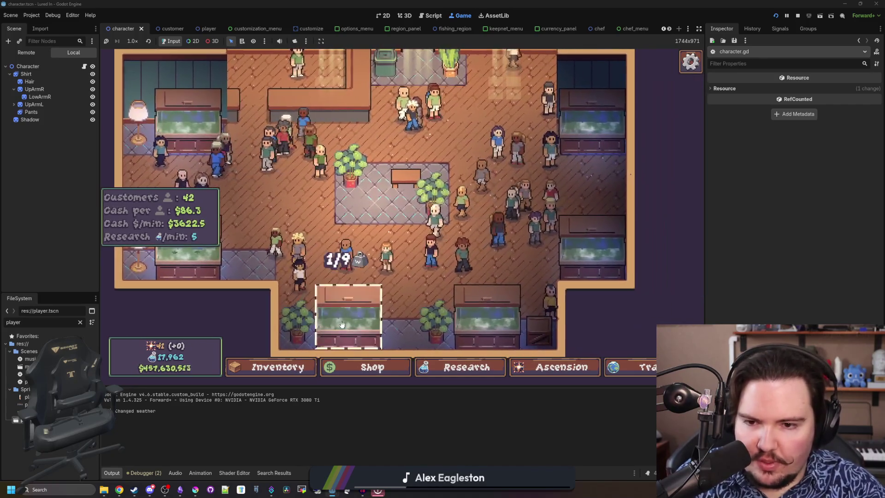
{"action": "scroll", "coordinate": [406, 231], "scroll_direction": "up", "scroll_amount": 5}
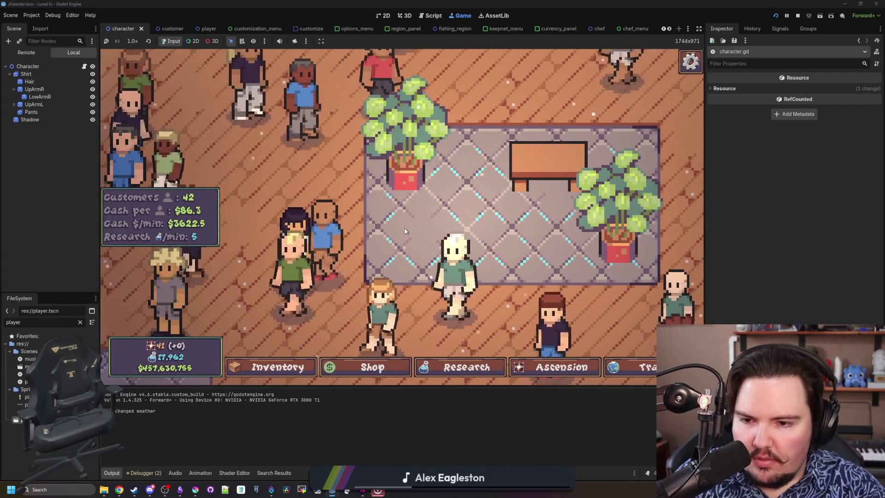
{"action": "key", "text": "s"}
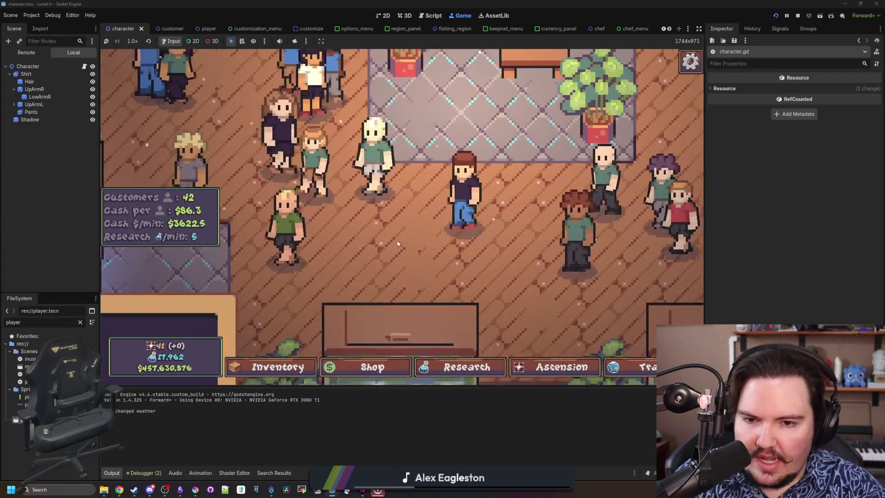
{"action": "scroll", "coordinate": [398, 243], "scroll_direction": "down", "scroll_amount": 3}
{"action": "key", "text": "d"}
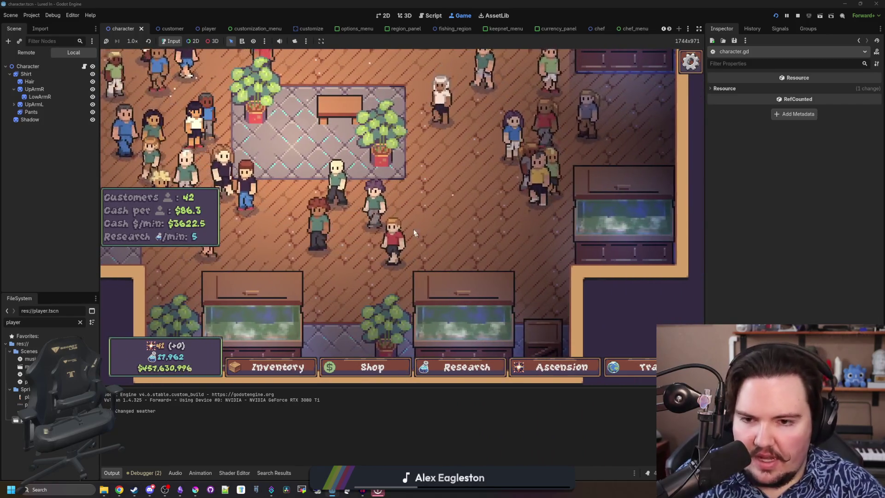
{"action": "key", "text": "w"}
{"action": "key", "text": "w"}
{"action": "key", "text": "a"}
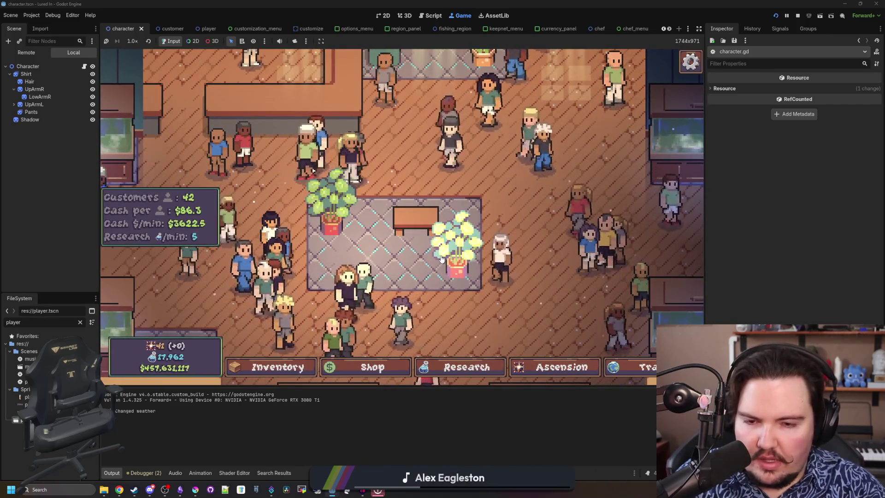
{"action": "key", "text": "w"}
{"action": "key", "text": "a"}
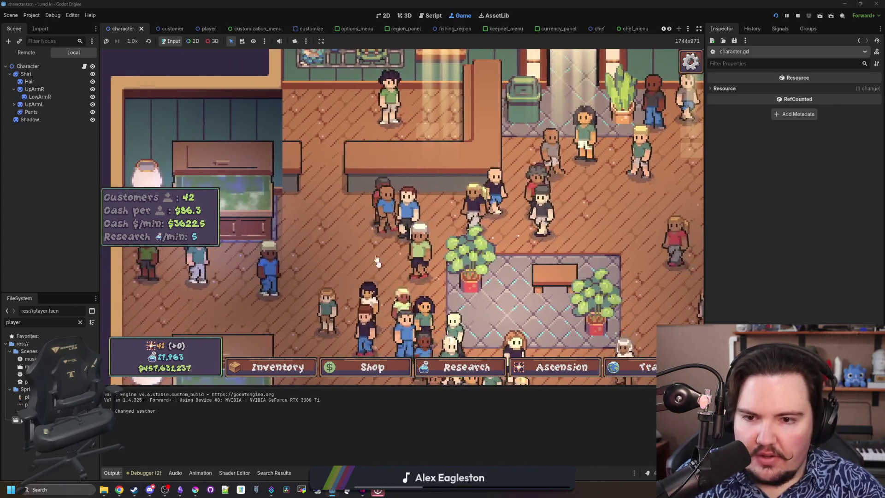
Step: Pan the camera up and right over the counter and the customers
{"action": "key", "text": "d"}
{"action": "key", "text": "w"}
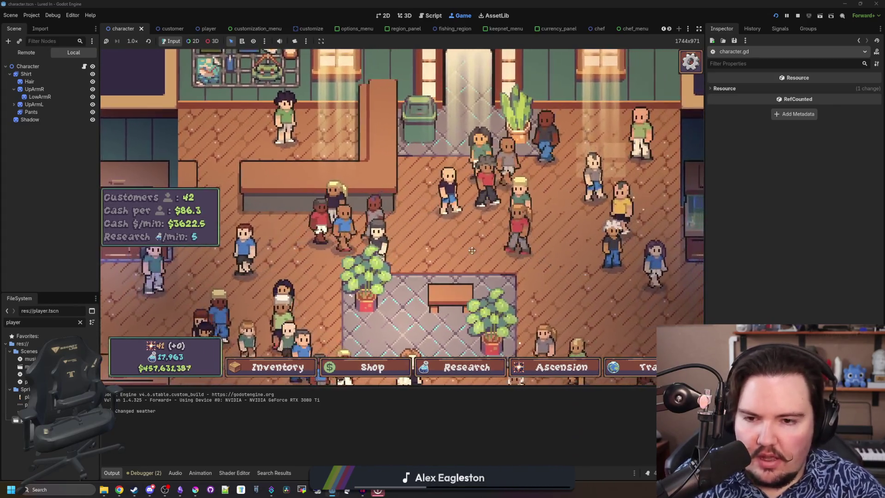
{"action": "scroll", "coordinate": [472, 250], "scroll_direction": "up", "scroll_amount": 5}
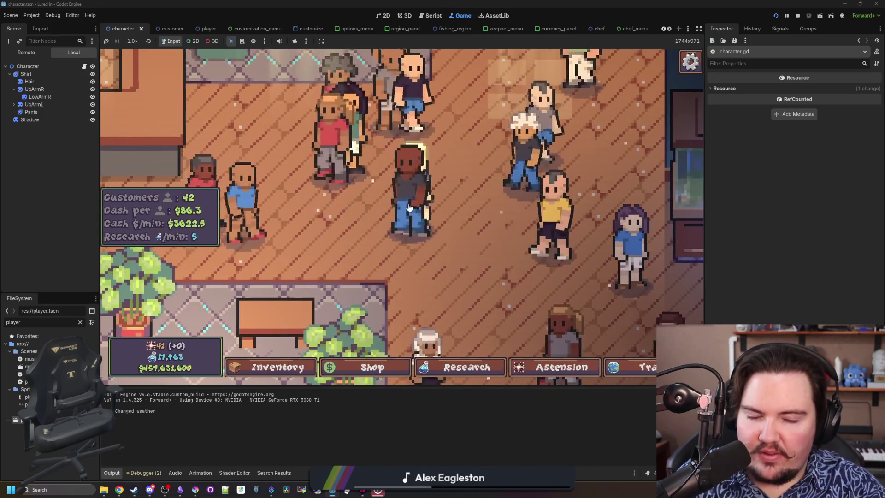
{"action": "key", "text": "w"}
{"action": "key", "text": "d"}
{"action": "key", "text": "w"}
{"action": "key", "text": "d"}
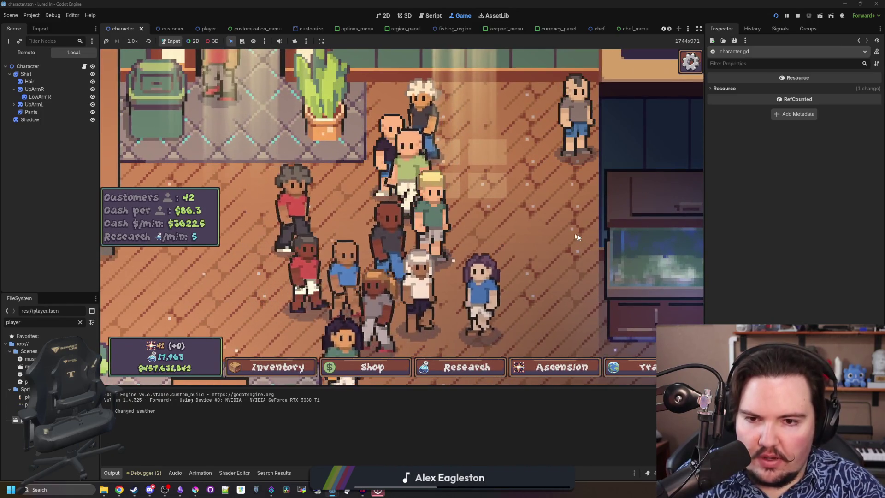
Step: Pan down the shop past the rug, then return to character.gd at line 80
{"action": "key", "text": "a"}
{"action": "key", "text": "s"}
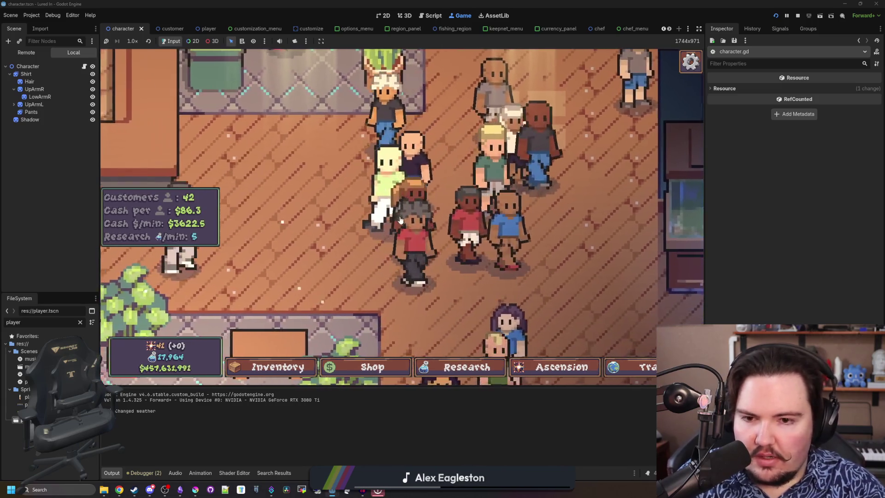
{"action": "key", "text": "s"}
{"action": "key", "text": "d"}
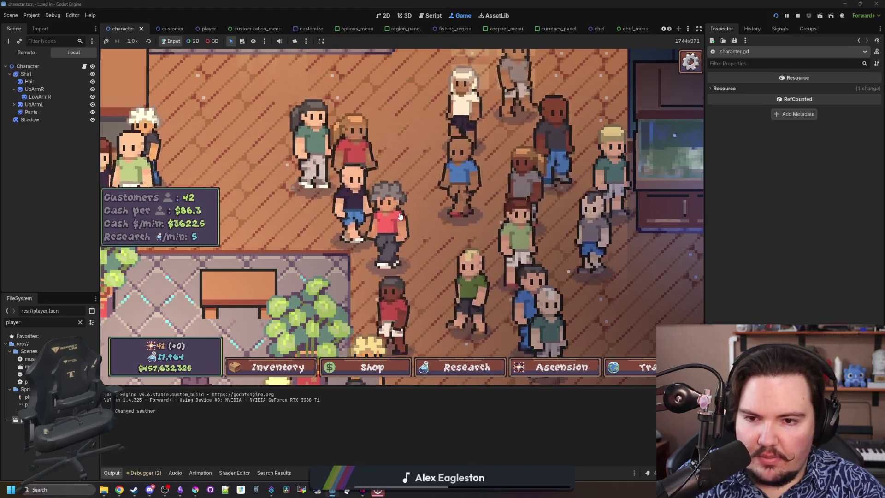
{"action": "key", "text": "s"}
{"action": "key", "text": "a"}
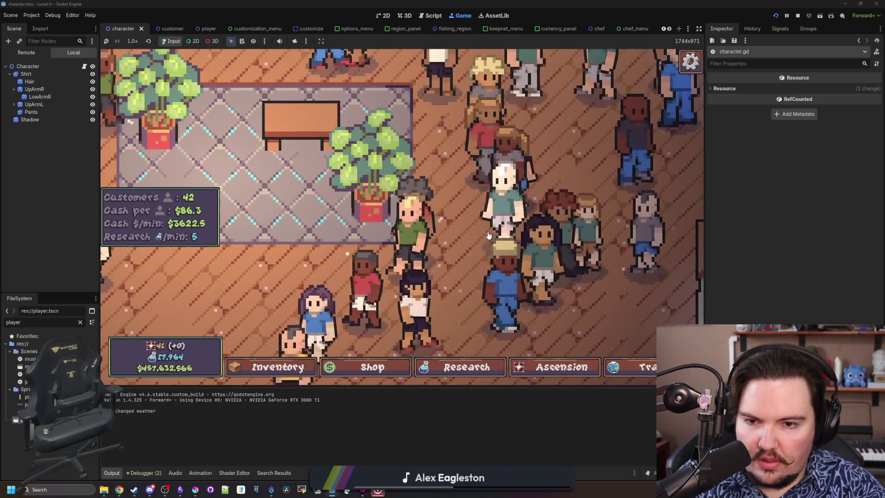
{"action": "key", "text": "s"}
{"action": "key", "text": "s"}
{"action": "key", "text": "a"}
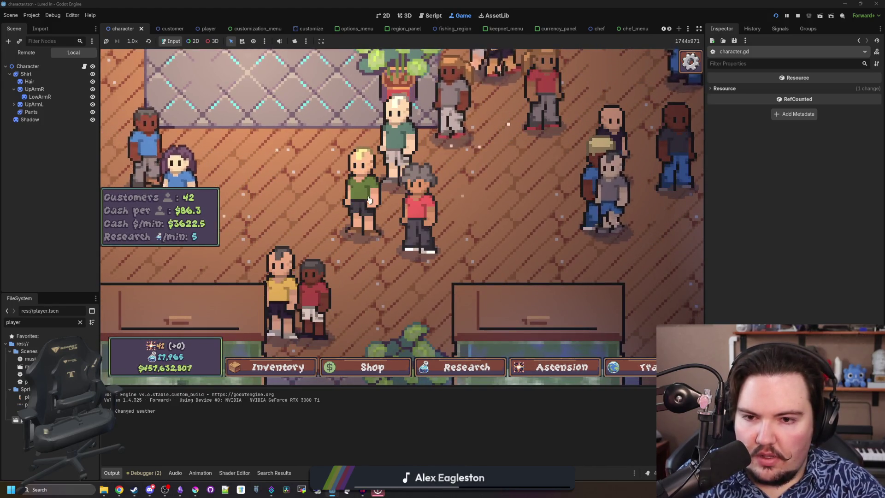
{"action": "left_click", "coordinate": [84, 67]}
{"action": "left_click", "coordinate": [394, 188]}
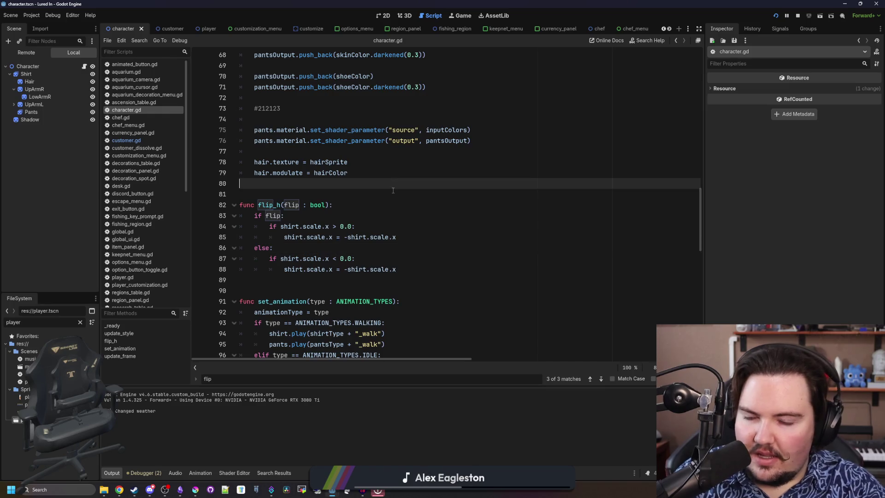
Step: Review the colour arrays in customer.gd, save with Ctrl+S, and return to character.gd's flip_h
{"action": "scroll", "coordinate": [393, 190], "scroll_direction": "up", "scroll_amount": 6}
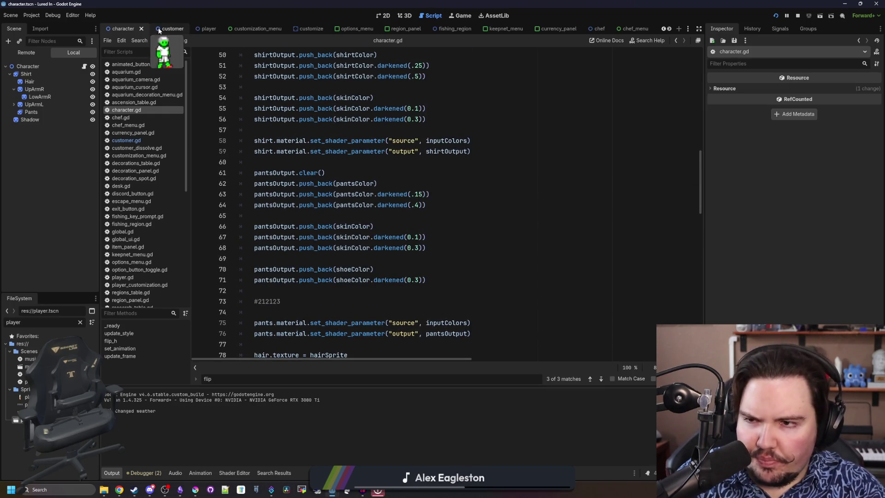
{"action": "left_click", "coordinate": [160, 30]}
{"action": "scroll", "coordinate": [458, 217], "scroll_direction": "up", "scroll_amount": 10}
{"action": "scroll", "coordinate": [458, 217], "scroll_direction": "up", "scroll_amount": 19}
{"action": "scroll", "coordinate": [447, 212], "scroll_direction": "up", "scroll_amount": 15}
{"action": "key", "text": "ctrl+s"}
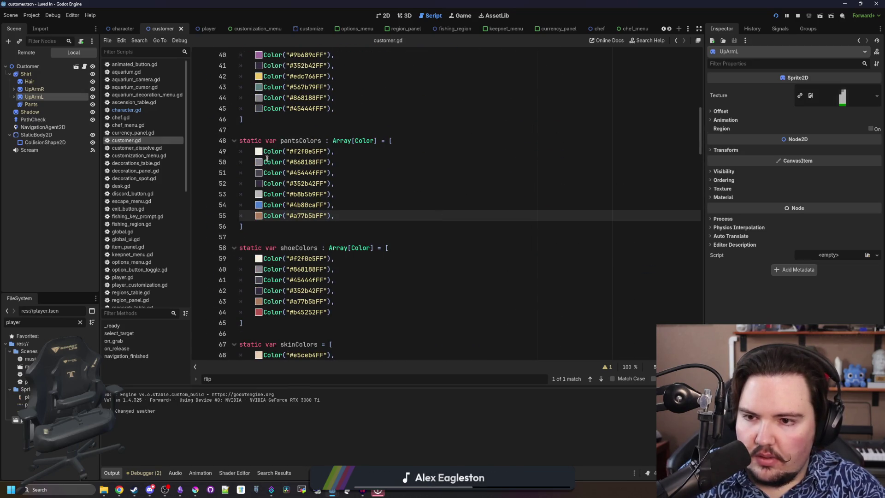
{"action": "scroll", "coordinate": [279, 209], "scroll_direction": "down", "scroll_amount": 2}
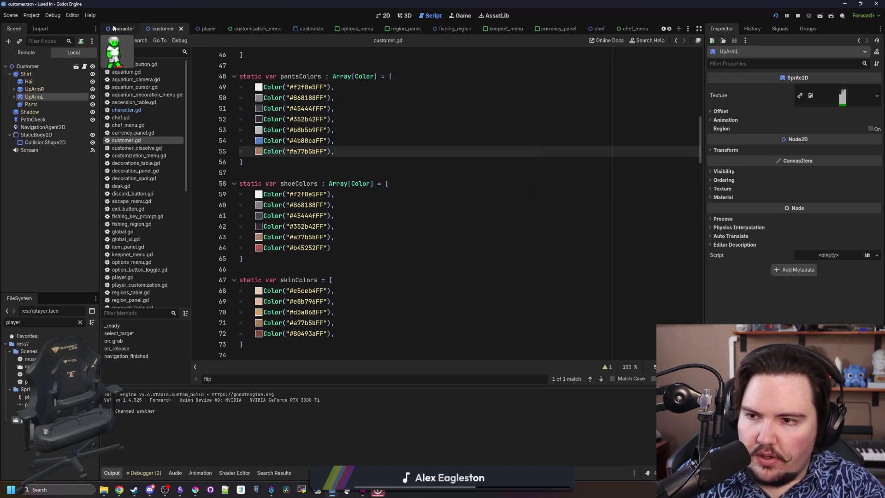
{"action": "left_click", "coordinate": [114, 28]}
{"action": "scroll", "coordinate": [701, 213], "scroll_direction": "down", "scroll_amount": 7}
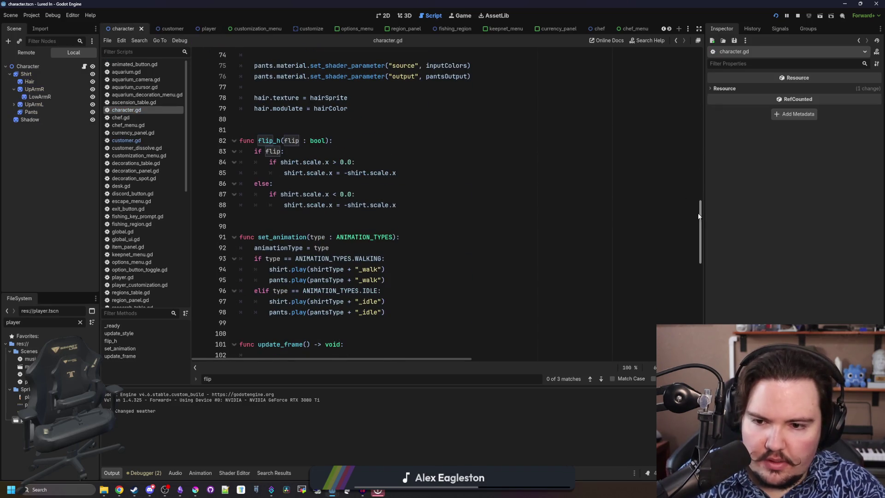
Step: Review update_frame's match cases for arm rotation, including the GRABBED hairOffset branch
{"action": "scroll", "coordinate": [699, 215], "scroll_direction": "down", "scroll_amount": 11}
{"action": "left_click", "coordinate": [403, 283]}
{"action": "left_click", "coordinate": [368, 264]}
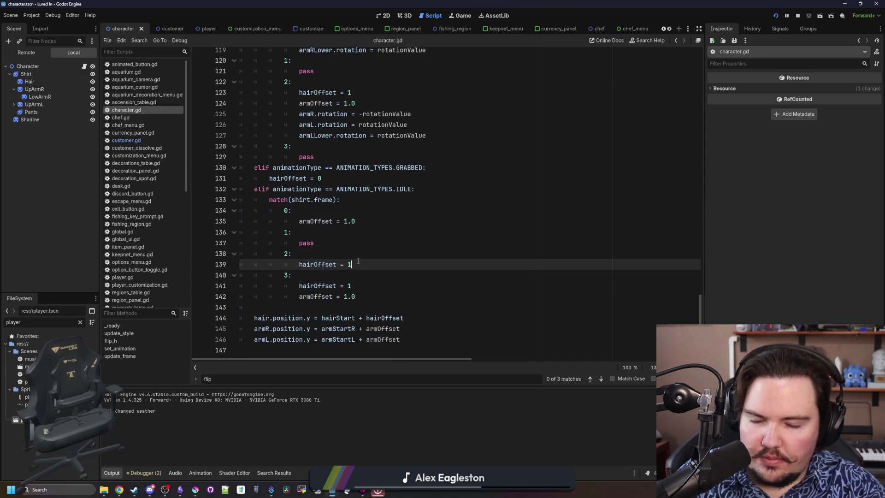
{"action": "left_click", "coordinate": [360, 254]}
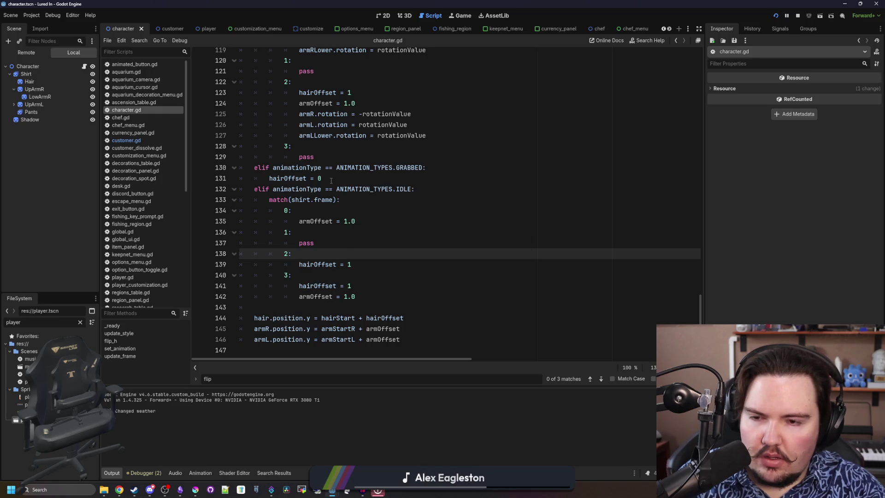
{"action": "left_click", "coordinate": [332, 179]}
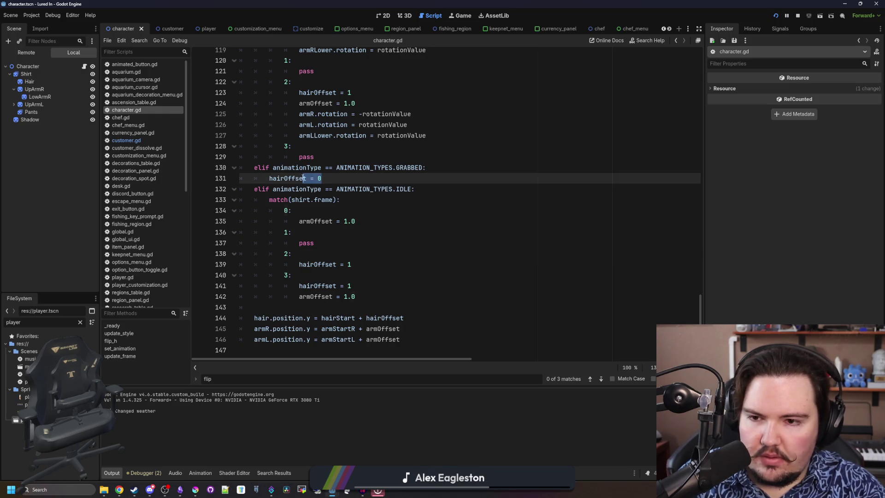
{"action": "scroll", "coordinate": [332, 223], "scroll_direction": "up", "scroll_amount": 9}
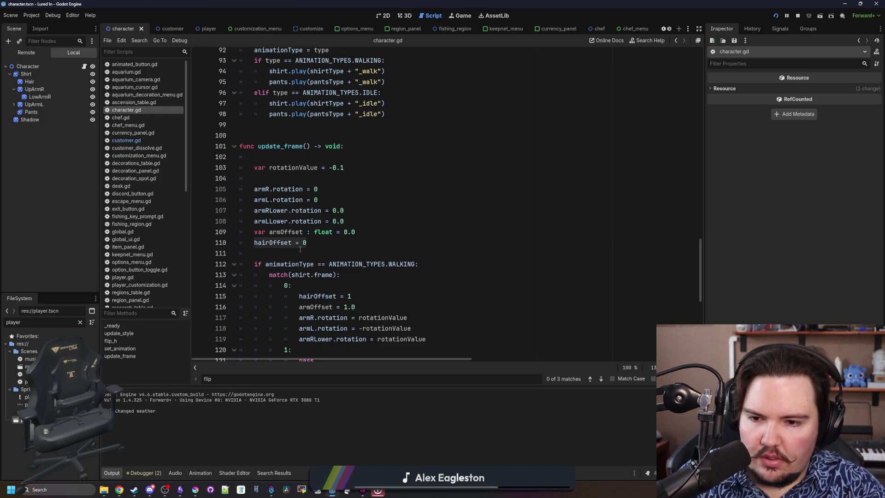
{"action": "left_click", "coordinate": [310, 256]}
{"action": "scroll", "coordinate": [311, 254], "scroll_direction": "down", "scroll_amount": 5}
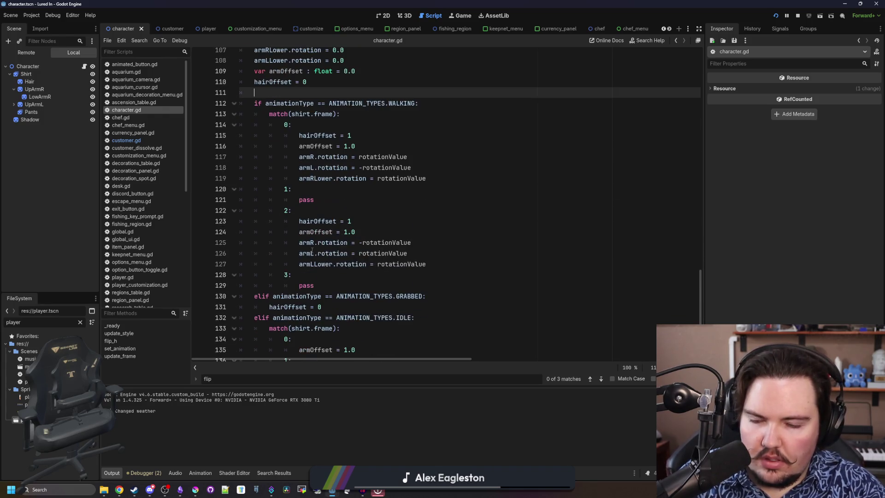
{"action": "scroll", "coordinate": [312, 252], "scroll_direction": "down", "scroll_amount": 2}
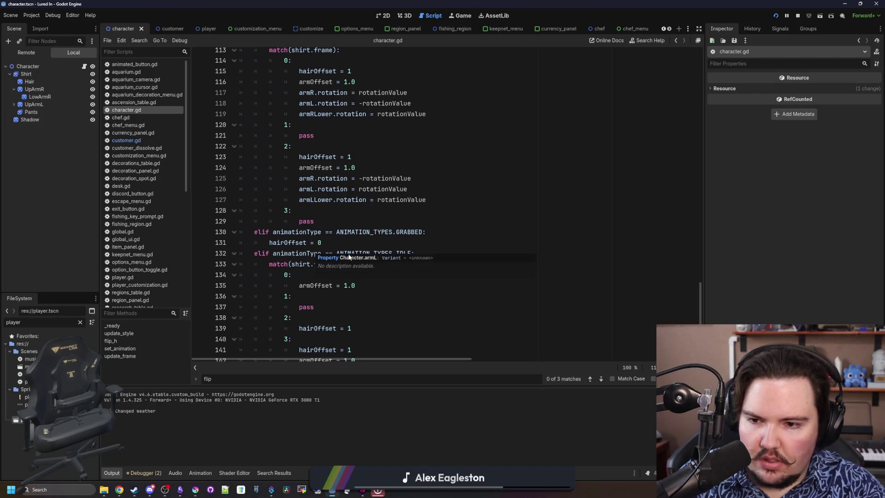
{"action": "scroll", "coordinate": [306, 226], "scroll_direction": "down", "scroll_amount": 2}
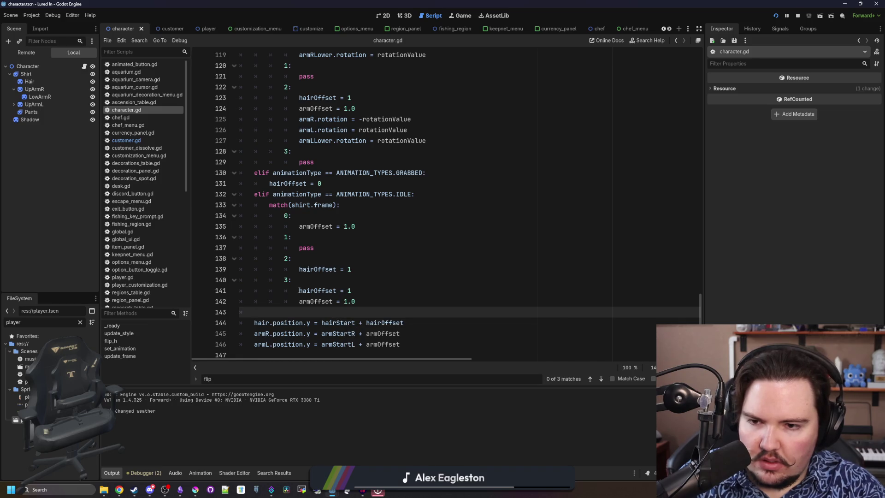
{"action": "scroll", "coordinate": [299, 290], "scroll_direction": "up", "scroll_amount": 9}
{"action": "scroll", "coordinate": [403, 266], "scroll_direction": "up", "scroll_amount": 4}
{"action": "scroll", "coordinate": [415, 194], "scroll_direction": "down", "scroll_amount": 4}
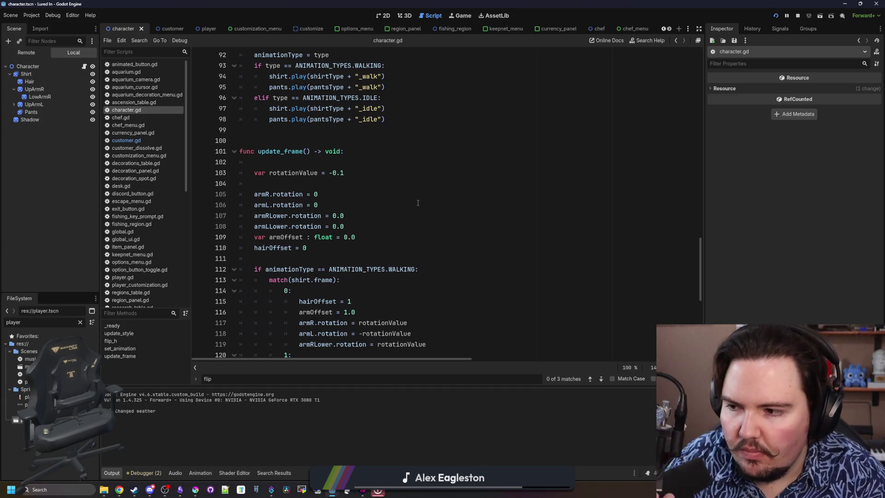
{"action": "scroll", "coordinate": [428, 212], "scroll_direction": "down", "scroll_amount": 3}
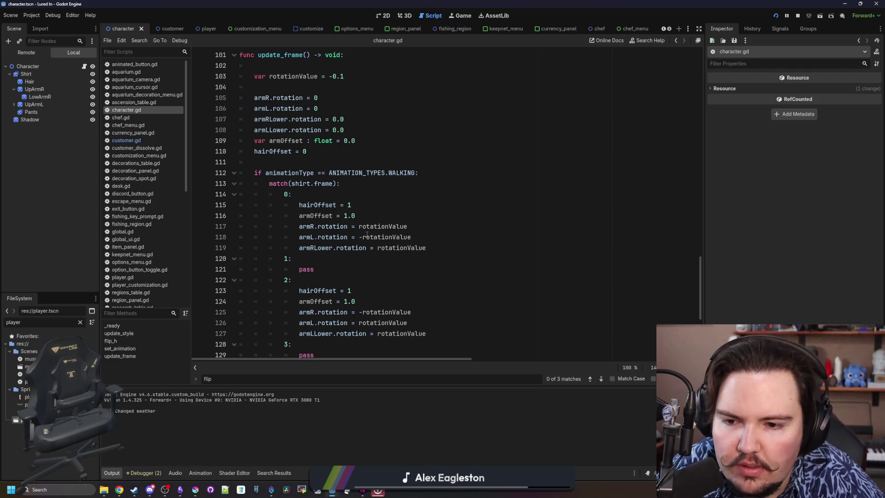
{"action": "scroll", "coordinate": [367, 235], "scroll_direction": "down", "scroll_amount": 2}
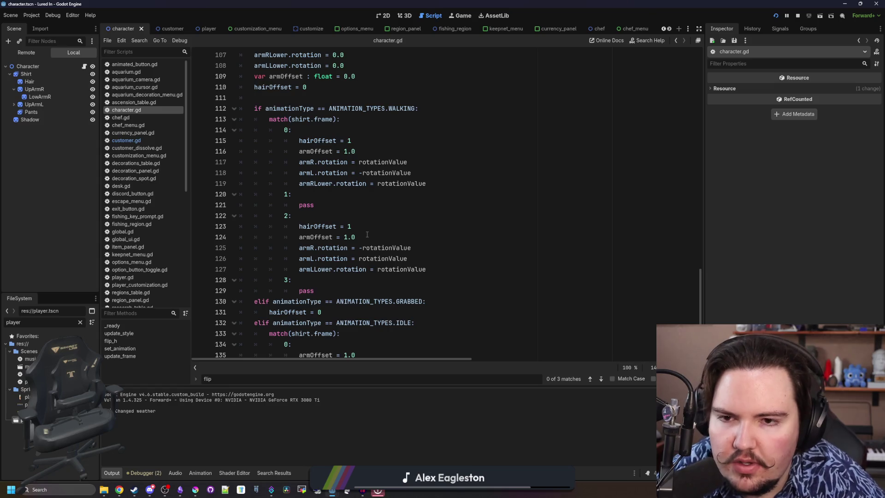
Step: Move up from update_frame to the update_style() call in the _ready function
{"action": "left_click", "coordinate": [328, 99]}
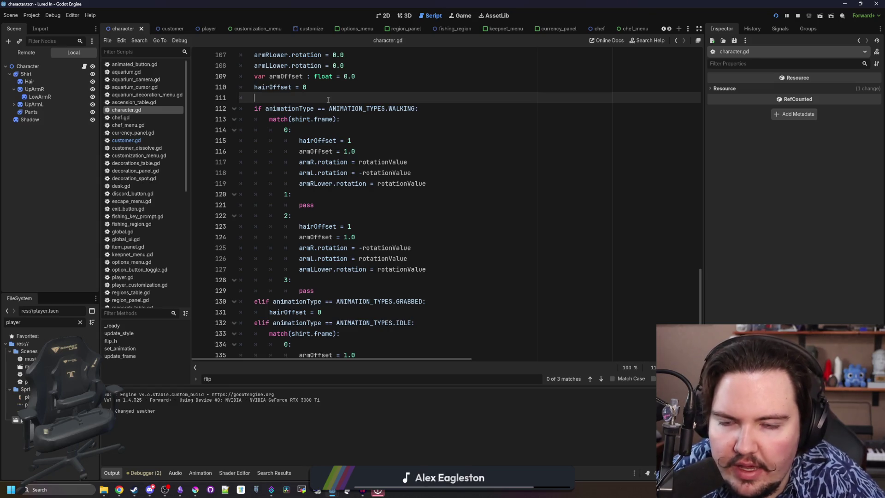
{"action": "scroll", "coordinate": [364, 157], "scroll_direction": "up", "scroll_amount": 5}
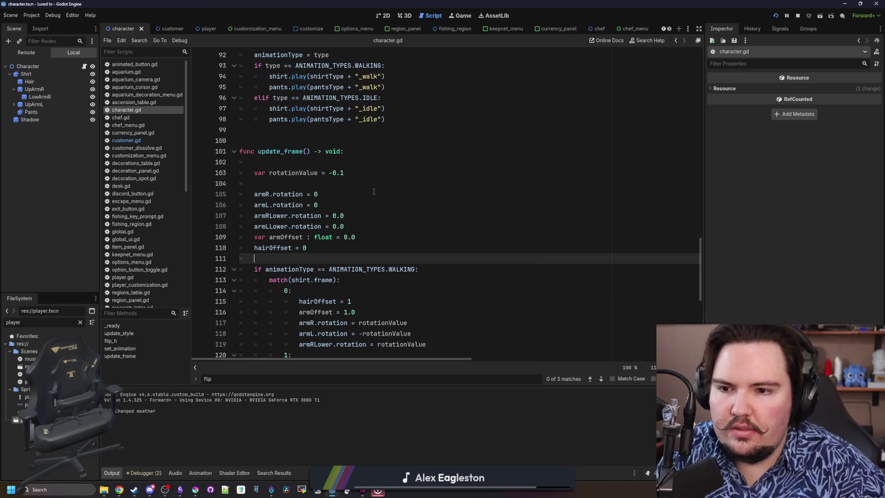
{"action": "scroll", "coordinate": [374, 191], "scroll_direction": "right", "scroll_amount": 3}
{"action": "scroll", "coordinate": [435, 146], "scroll_direction": "left", "scroll_amount": 3}
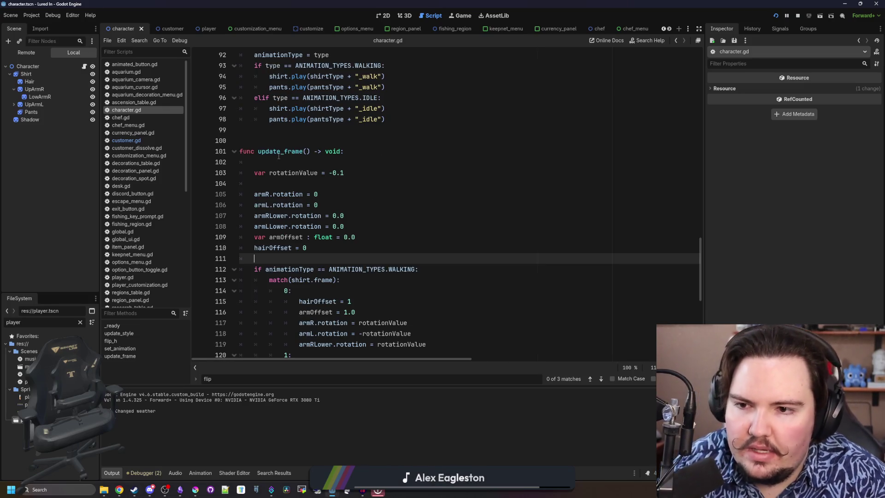
{"action": "left_click", "coordinate": [278, 157]}
{"action": "scroll", "coordinate": [292, 212], "scroll_direction": "up", "scroll_amount": 15}
{"action": "scroll", "coordinate": [292, 212], "scroll_direction": "up", "scroll_amount": 7}
{"action": "scroll", "coordinate": [323, 222], "scroll_direction": "down", "scroll_amount": 5}
{"action": "left_click", "coordinate": [357, 227]}
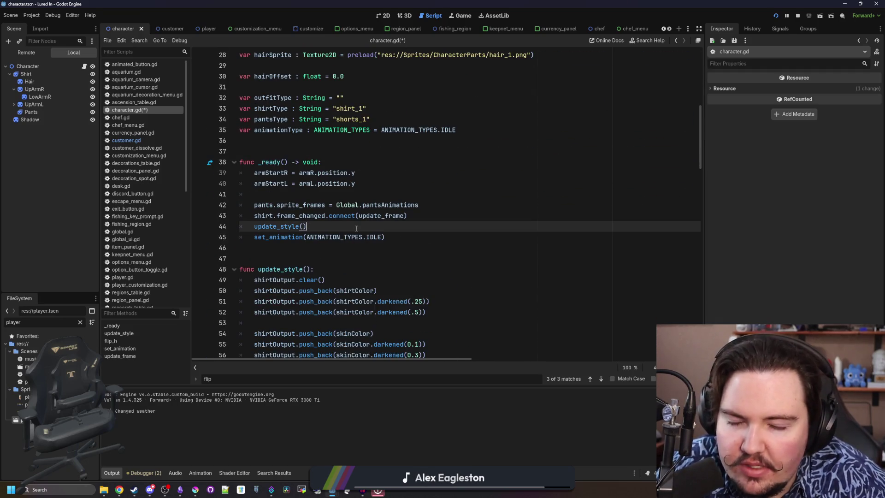
Step: Add shirt.animation_looped.connect(update_frame) above update_style() in _ready using autocomplete
{"action": "left_click", "coordinate": [421, 217]}
{"action": "key", "text": "Return"}
{"action": "key", "text": "Return"}
{"action": "key", "text": "Return"}
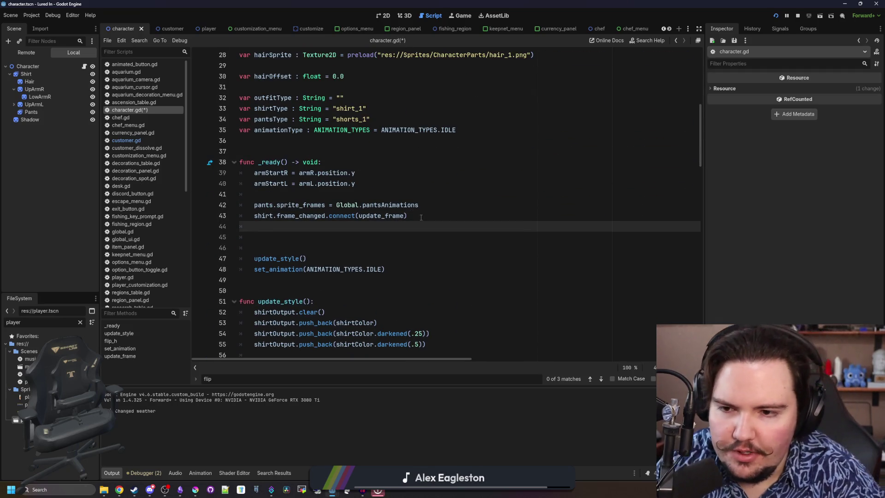
{"action": "type", "text": "t.l"}
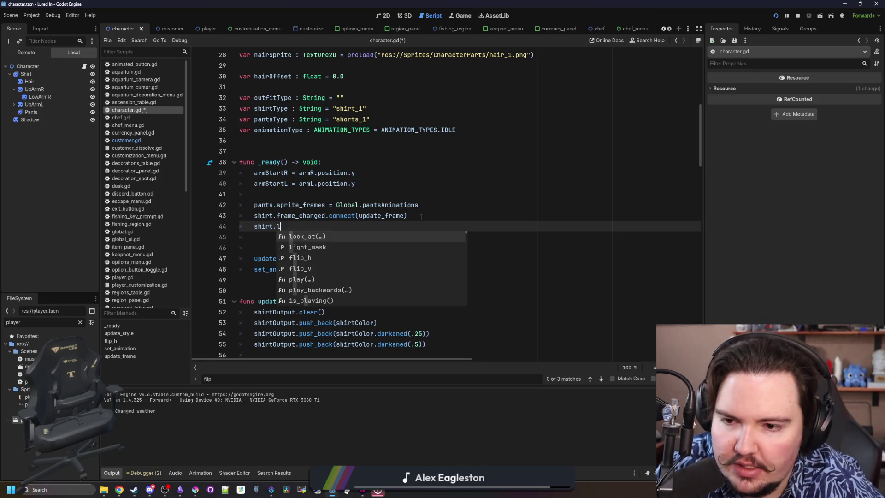
{"action": "key", "text": "Down"}
{"action": "key", "text": "Down"}
{"action": "key", "text": "Return"}
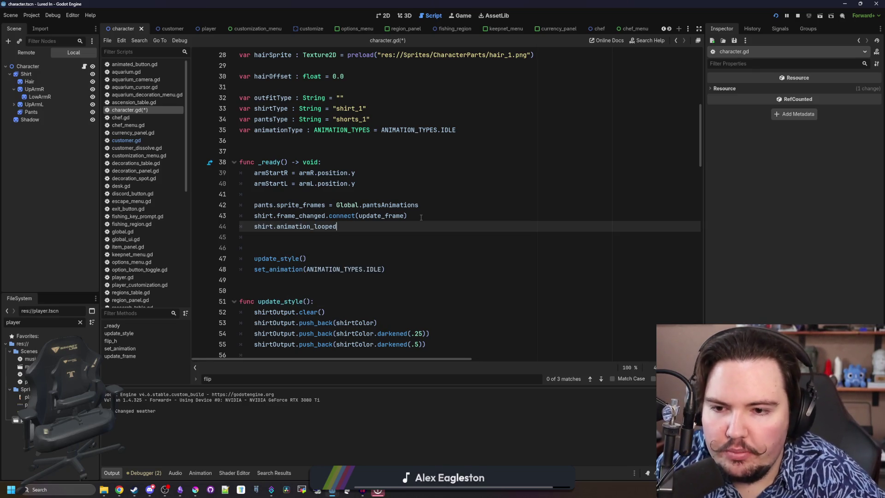
{"action": "type", "text": "connect(update_frame"}
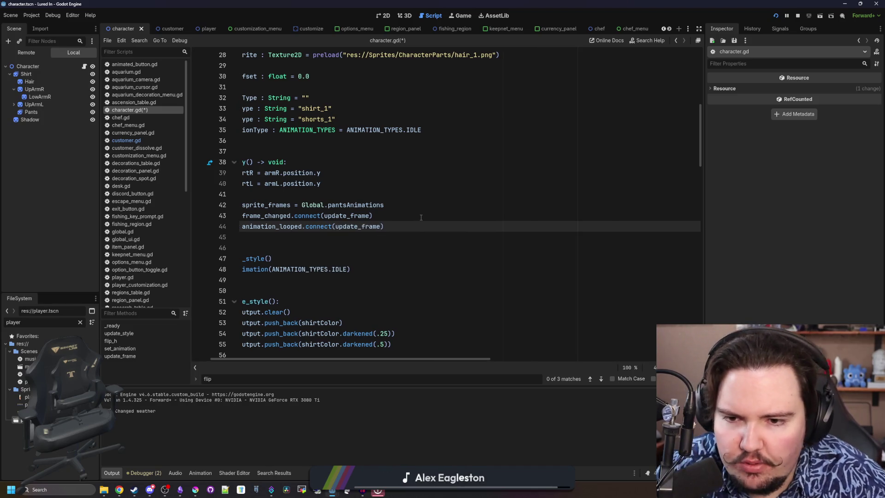
Step: Remove the extra blank line, save the script and scene, and run the game
{"action": "left_click", "coordinate": [464, 211]}
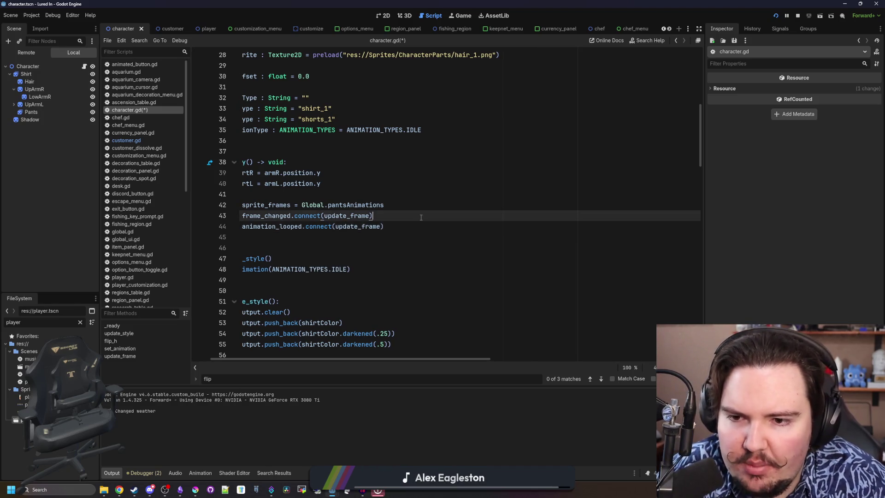
{"action": "left_click", "coordinate": [418, 227]}
{"action": "key", "text": "Delete"}
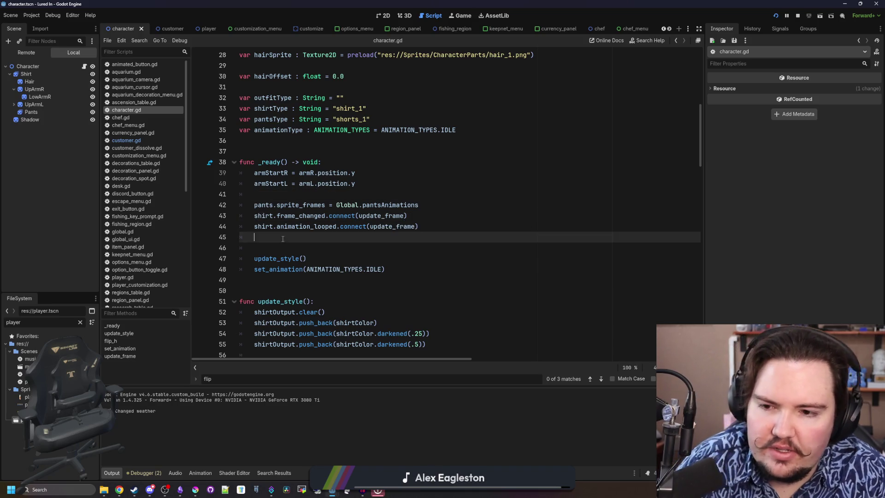
{"action": "key", "text": "ctrl+s"}
{"action": "left_click", "coordinate": [343, 198]}
{"action": "key", "text": "ctrl+s"}
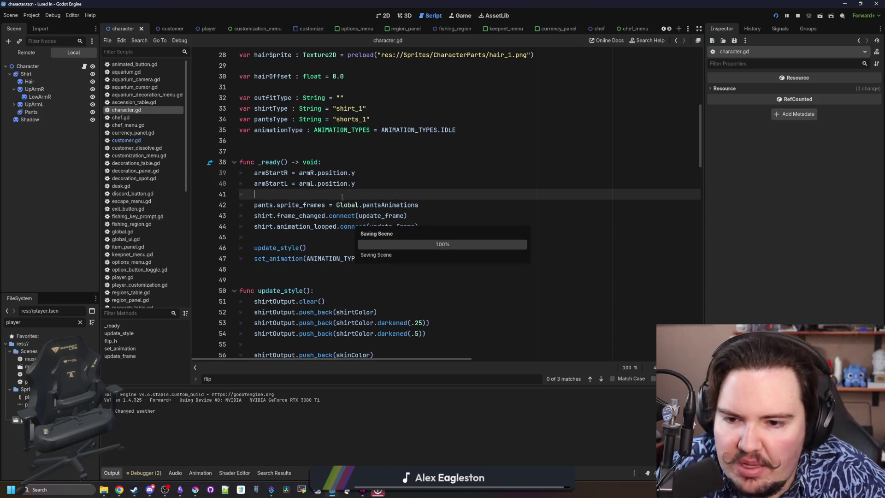
{"action": "left_click", "coordinate": [775, 16]}
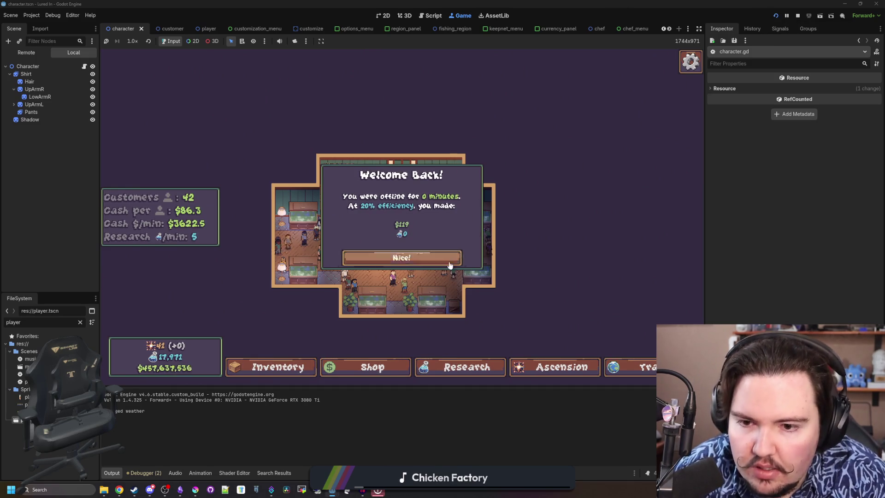
{"action": "left_click", "coordinate": [449, 265]}
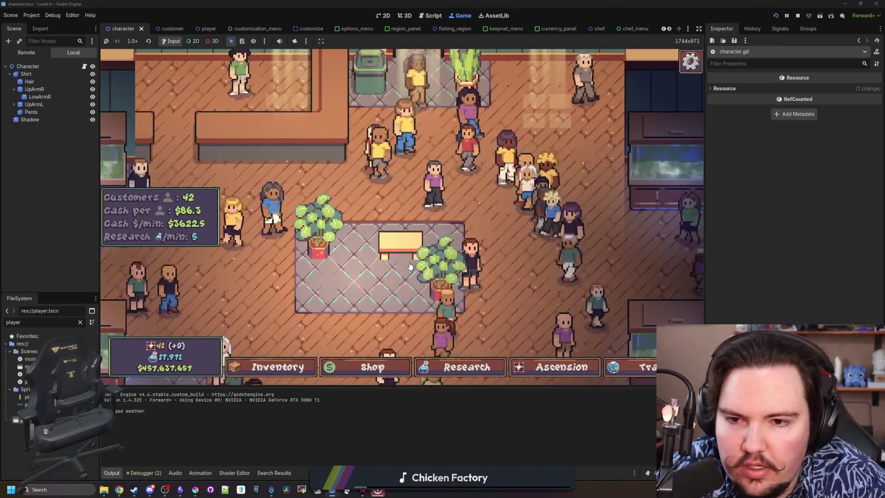
{"action": "key", "text": "a"}
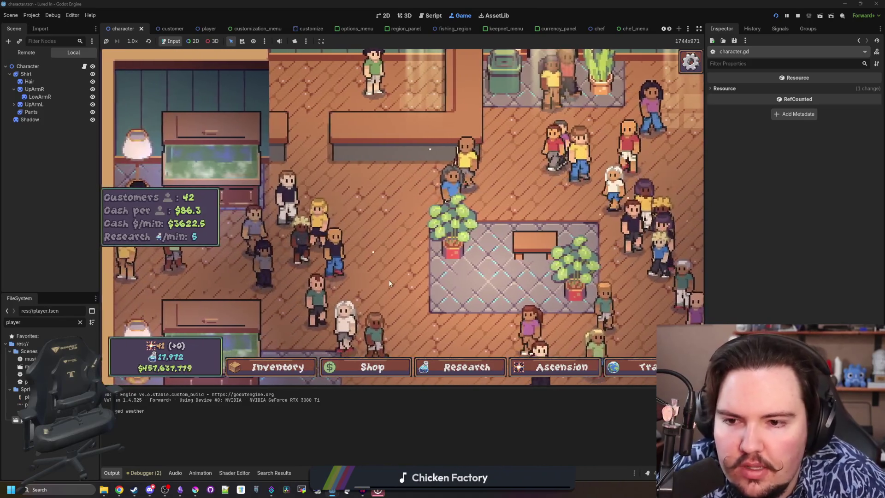
{"action": "key", "text": "w"}
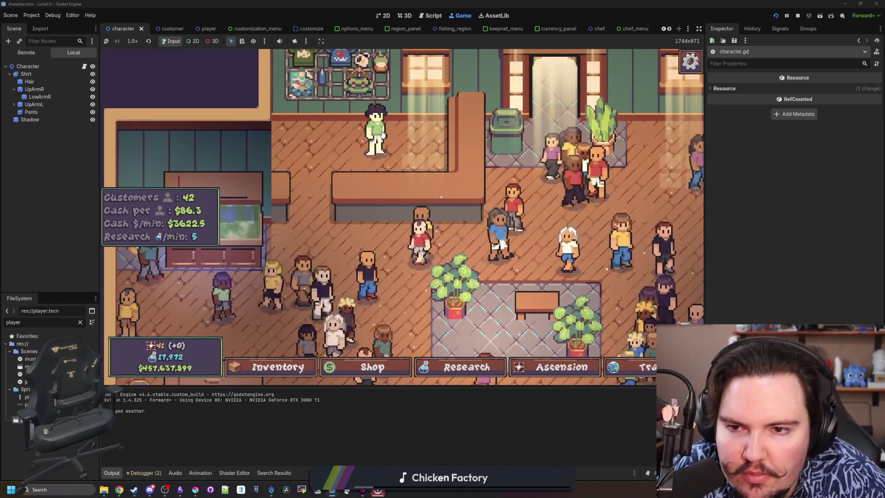
{"action": "scroll", "coordinate": [383, 134], "scroll_direction": "up", "scroll_amount": 3}
{"action": "key", "text": "t"}
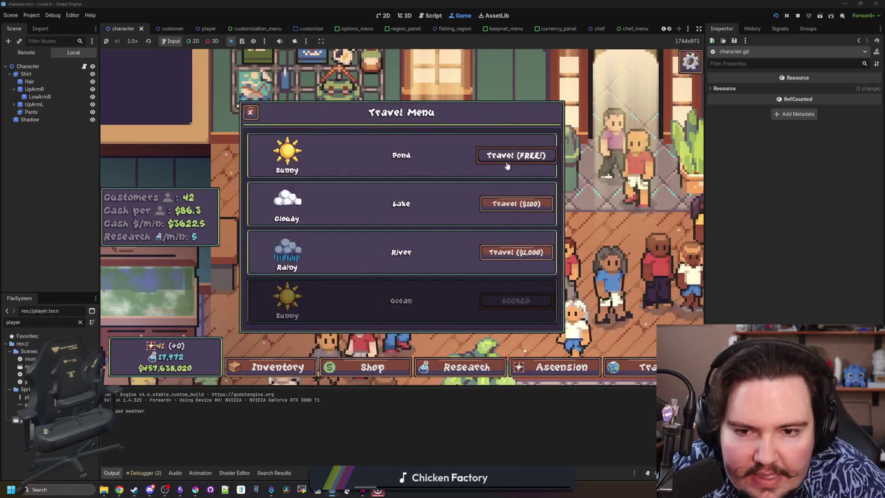
{"action": "left_click", "coordinate": [507, 164]}
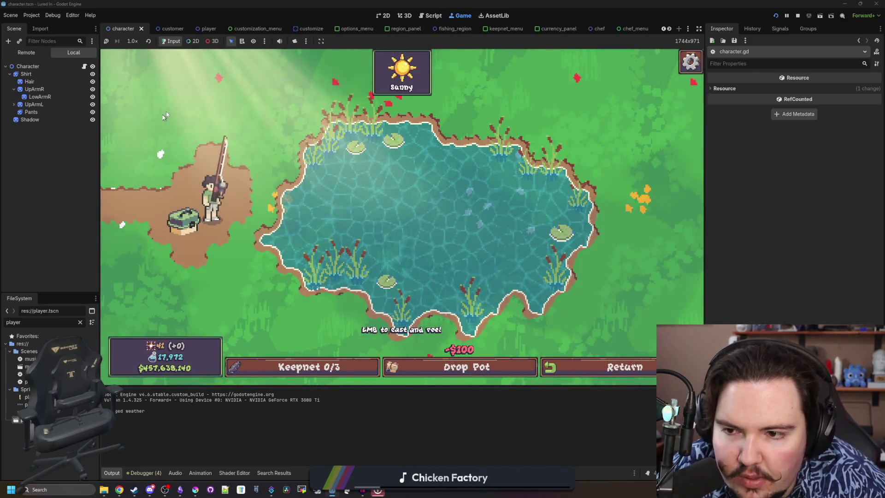
{"action": "left_click_drag", "start_coordinate": [208, 91], "coordinate": [208, 91]}
{"action": "left_click", "coordinate": [536, 130]}
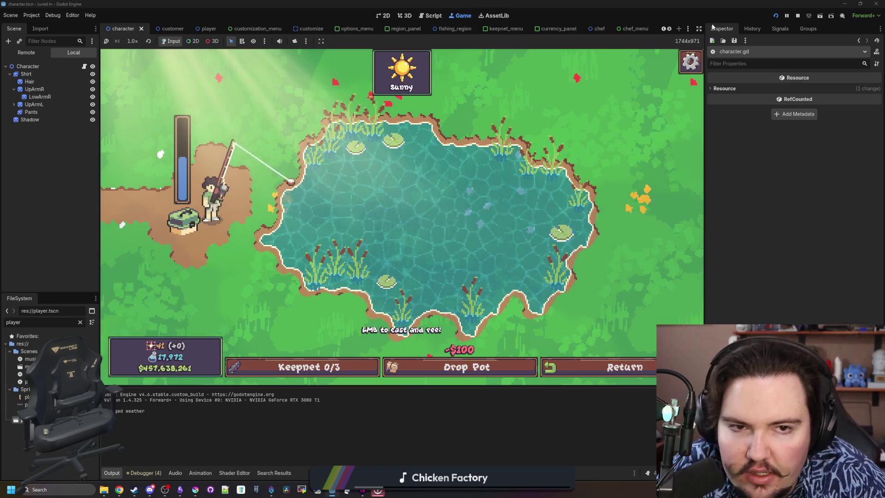
{"action": "left_click", "coordinate": [798, 16]}
{"action": "key", "text": "ctrl+s"}
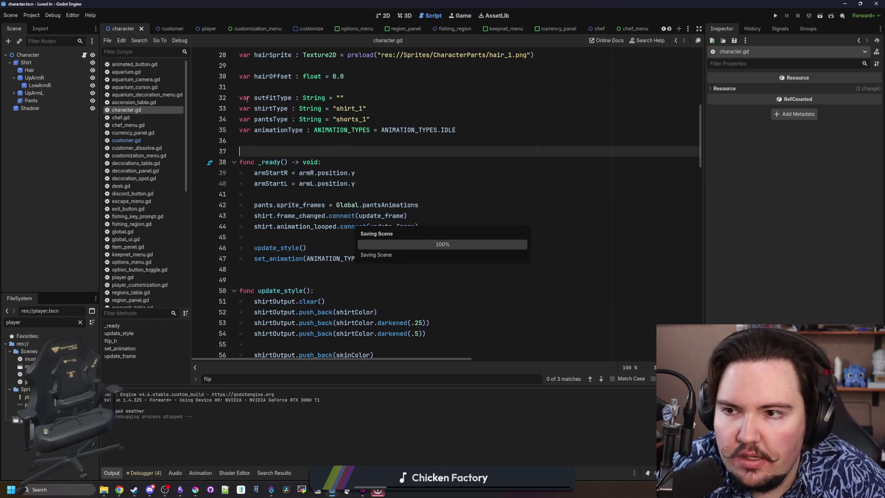
Step: Point the player's four remote transforms at LowArmR, UpArmR, LowArmL and UpArmL, then save
{"action": "left_click", "coordinate": [205, 29]}
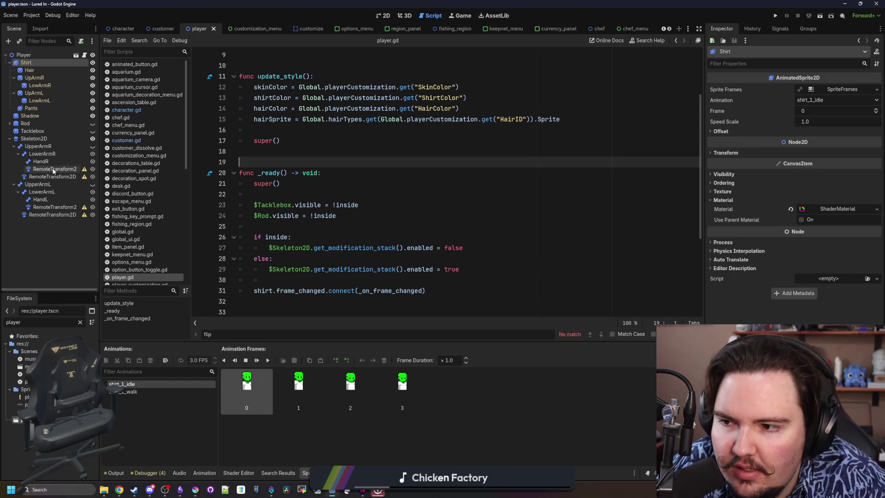
{"action": "left_click", "coordinate": [53, 169]}
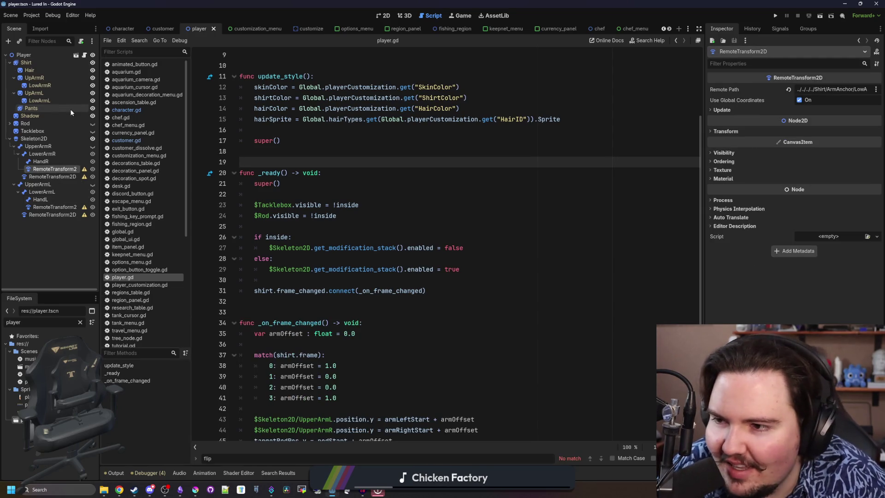
{"action": "mouse_move", "coordinate": [44, 86]}
{"action": "left_mouse_down"}
{"action": "mouse_move", "coordinate": [599, 152]}
{"action": "mouse_move", "coordinate": [830, 89]}
{"action": "left_mouse_up"}
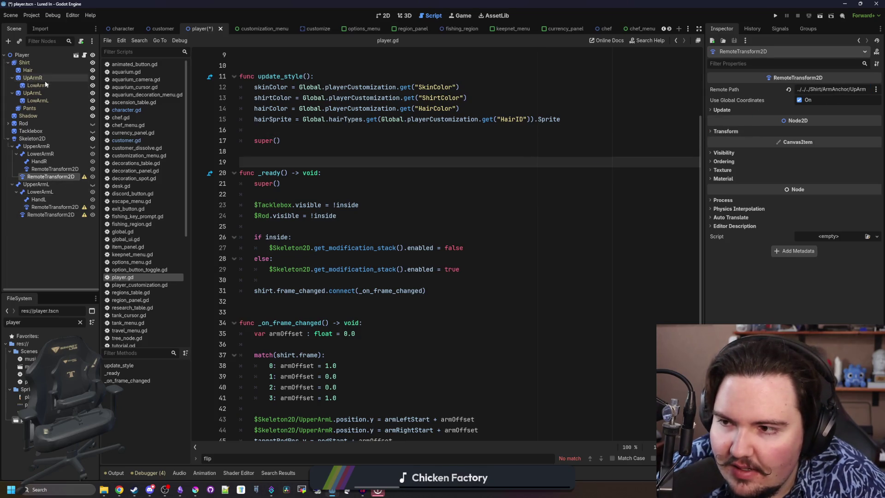
{"action": "left_click_drag", "start_coordinate": [46, 81], "coordinate": [715, 115]}
{"action": "left_click_drag", "start_coordinate": [811, 91], "coordinate": [810, 91]}
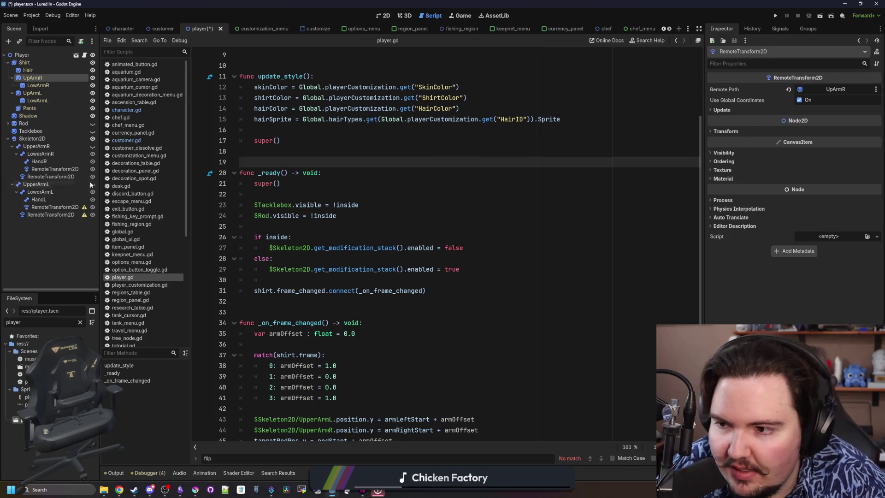
{"action": "mouse_move", "coordinate": [30, 100]}
{"action": "left_mouse_down"}
{"action": "mouse_move", "coordinate": [581, 109]}
{"action": "mouse_move", "coordinate": [825, 92]}
{"action": "left_mouse_up"}
{"action": "left_click", "coordinate": [59, 215]}
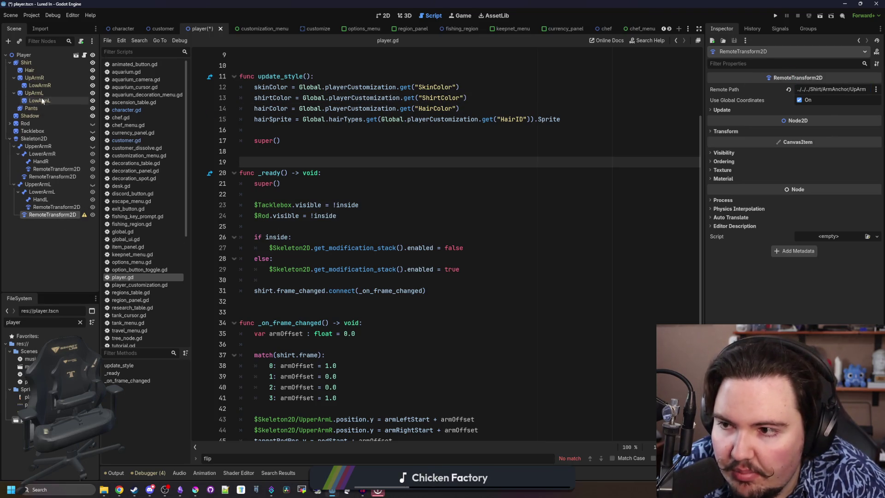
{"action": "left_click_drag", "start_coordinate": [33, 92], "coordinate": [607, 111]}
{"action": "left_click_drag", "start_coordinate": [801, 92], "coordinate": [801, 92]}
{"action": "key", "text": "ctrl+s"}
Step: In player.gd's _ready, add a $Shirt/UpArmL z_index line below the frame_changed connection
{"action": "left_click", "coordinate": [301, 163]}
{"action": "scroll", "coordinate": [303, 163], "scroll_direction": "up", "scroll_amount": 3}
{"action": "scroll", "coordinate": [303, 163], "scroll_direction": "down", "scroll_amount": 3}
{"action": "left_click", "coordinate": [444, 272]}
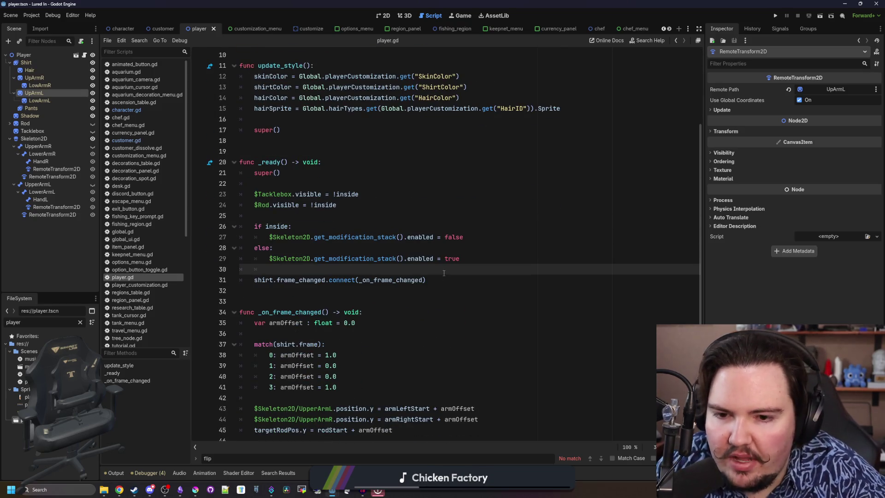
{"action": "left_click", "coordinate": [443, 276]}
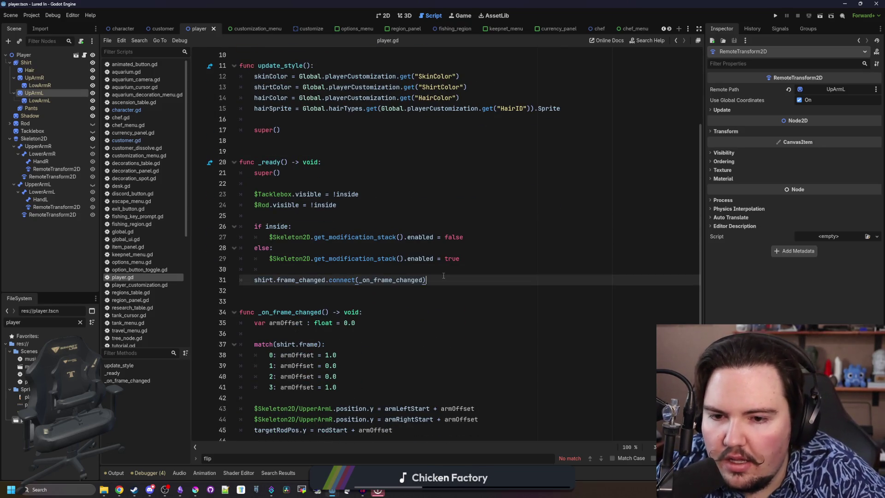
{"action": "key", "text": "Return"}
{"action": "left_click_drag", "start_coordinate": [48, 96], "coordinate": [304, 287]}
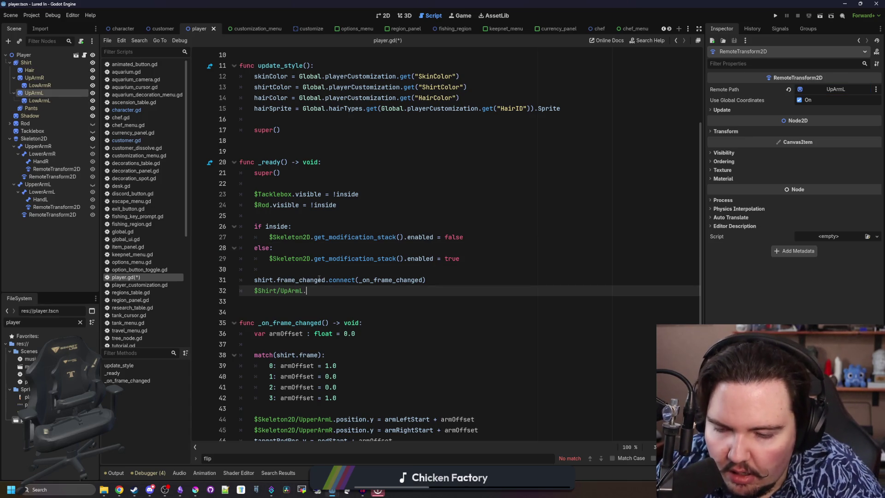
{"action": "type", "text": "z_index = 1"}
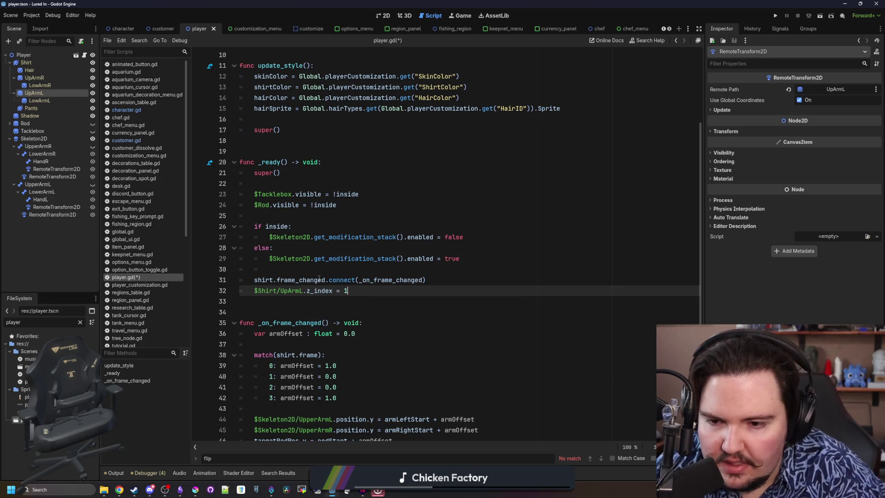
Step: Check the frame_changed docs, test-run the game, then change UpArmL to UpArmR on line 32
{"action": "left_click", "coordinate": [319, 279], "text": "ctrl"}
{"action": "left_click", "coordinate": [776, 15]}
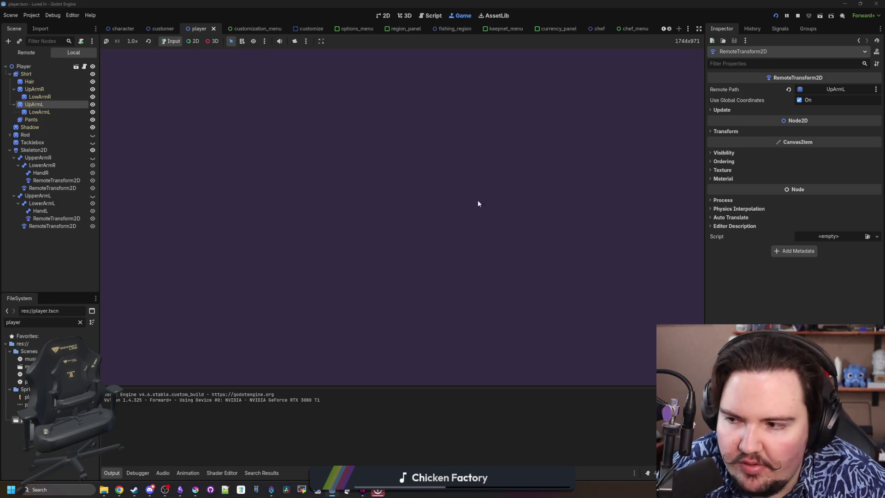
{"action": "left_click", "coordinate": [374, 257]}
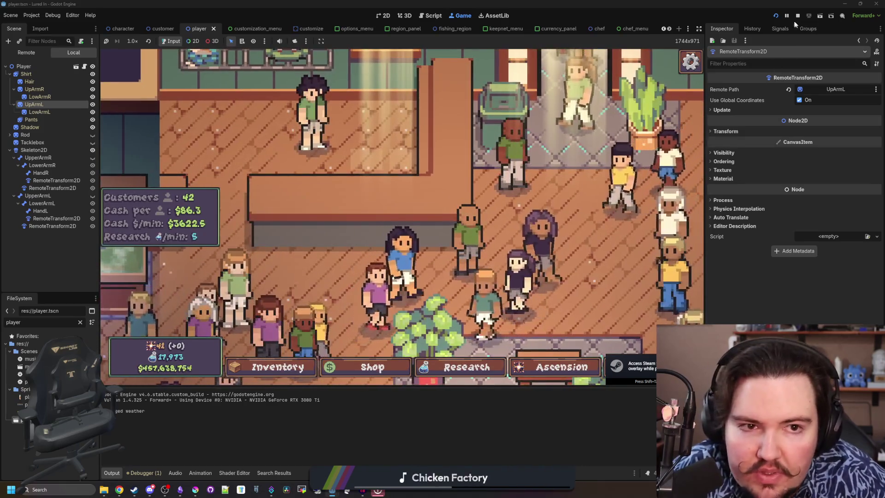
{"action": "left_click", "coordinate": [797, 16]}
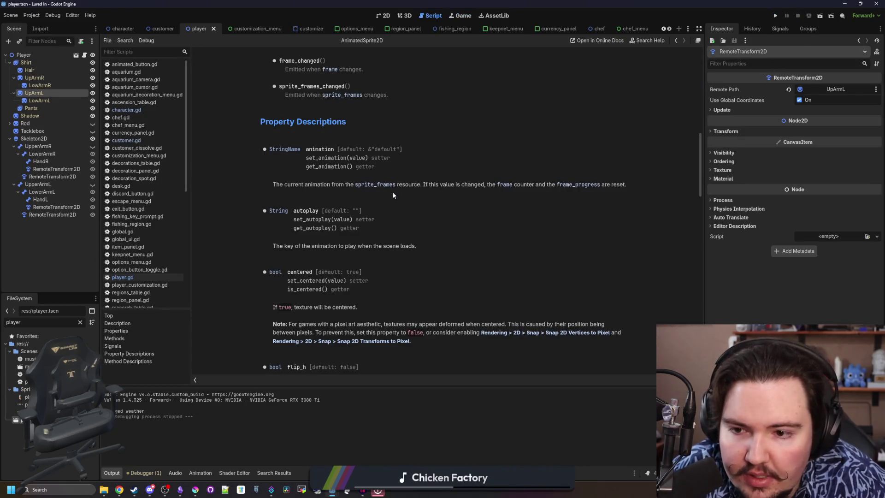
{"action": "left_click", "coordinate": [84, 55]}
{"action": "left_click", "coordinate": [303, 291]}
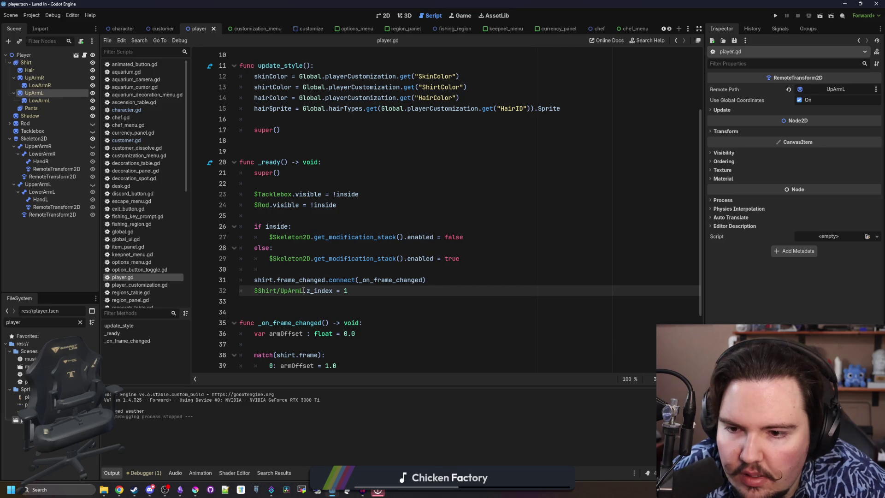
{"action": "type", "text": "R"}
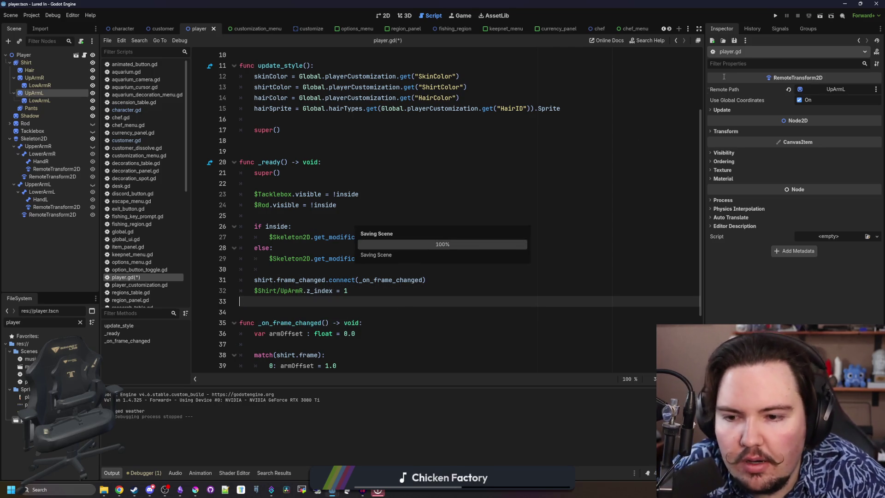
{"action": "left_click", "coordinate": [776, 16]}
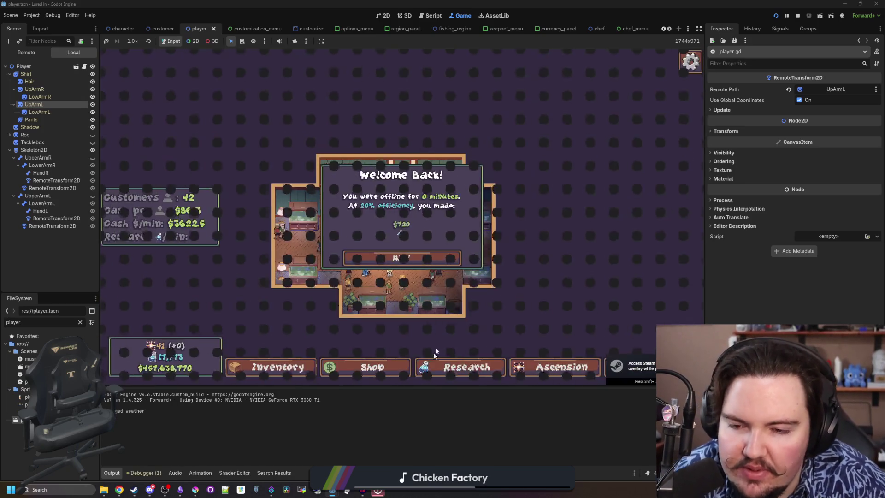
Step: Dismiss the Welcome Back popup, travel to the pond, and make a first cast
{"action": "left_click", "coordinate": [426, 259]}
{"action": "scroll", "coordinate": [425, 266], "scroll_direction": "up", "scroll_amount": 5}
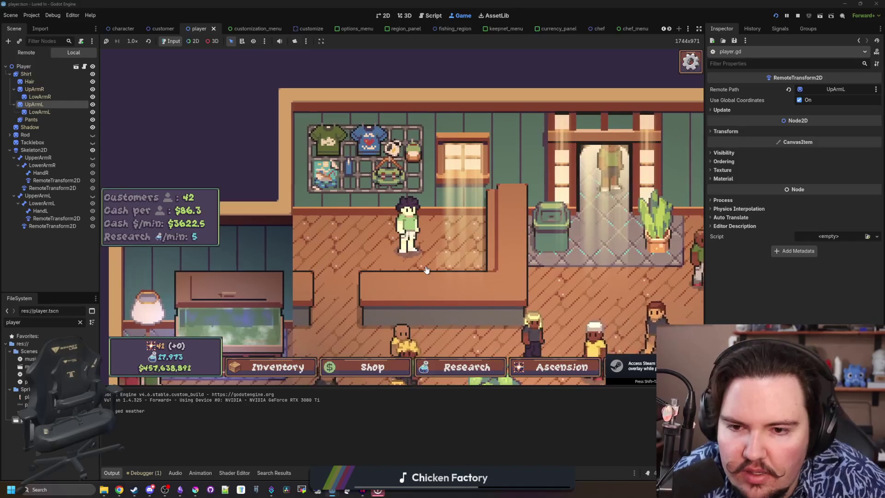
{"action": "left_click", "coordinate": [531, 155]}
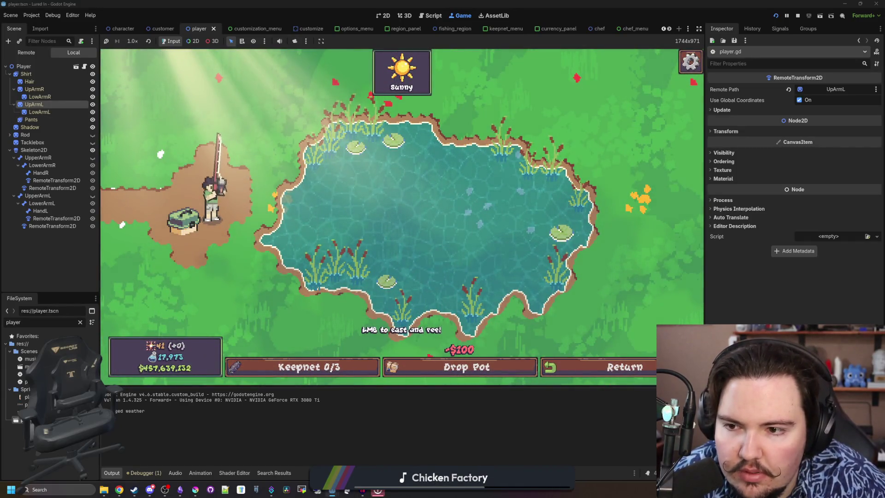
{"action": "left_click", "coordinate": [228, 101]}
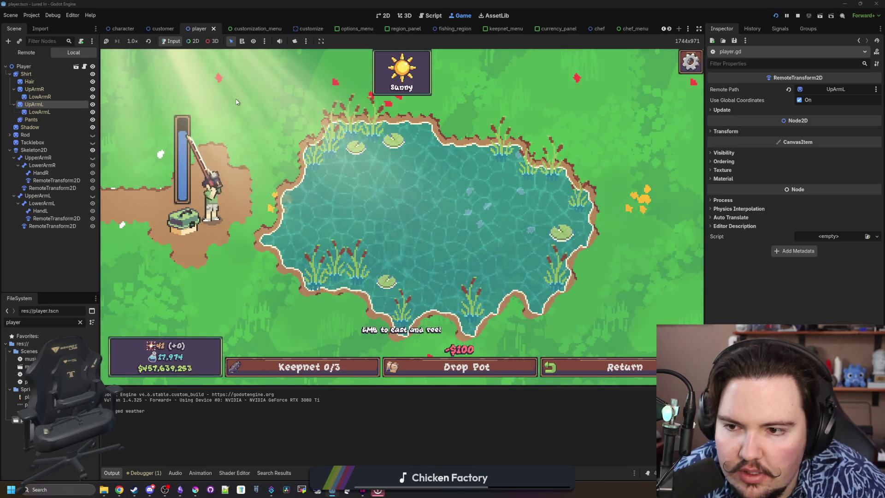
{"action": "left_click", "coordinate": [259, 111]}
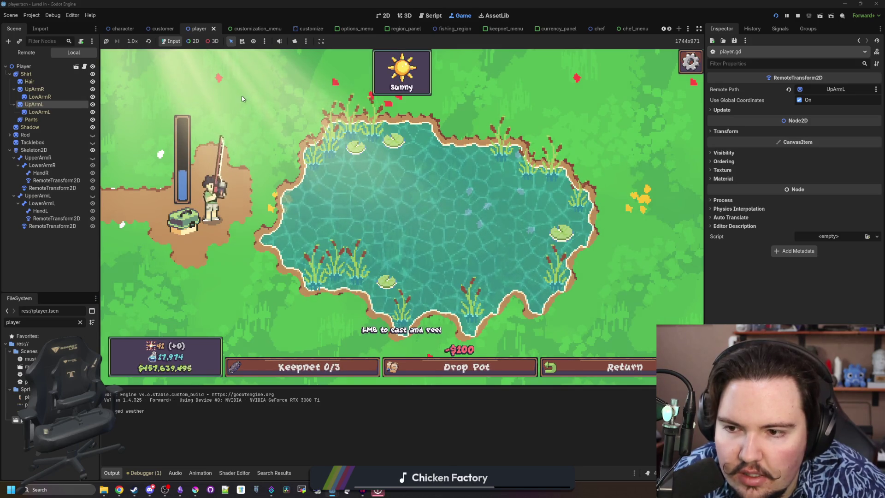
Step: Cast and reel the line several times, check the Keepnet, and drop a pot
{"action": "left_click", "coordinate": [243, 99]}
{"action": "left_click", "coordinate": [286, 109]}
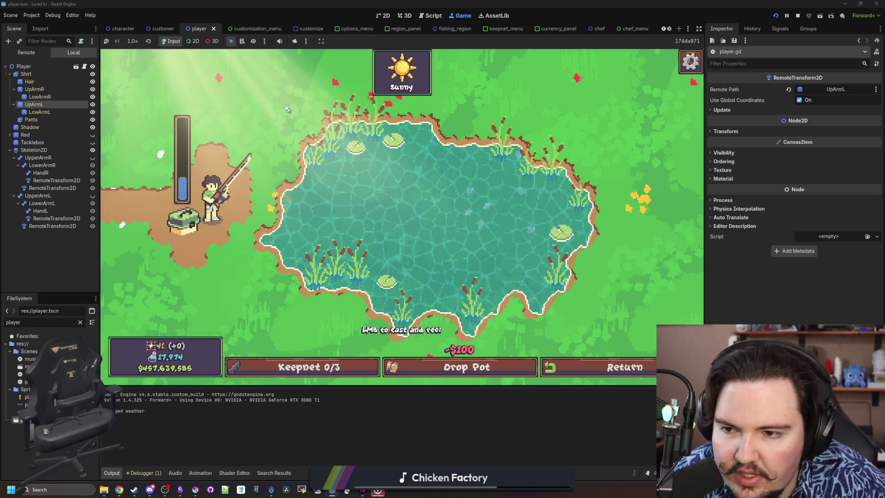
{"action": "left_click", "coordinate": [260, 83]}
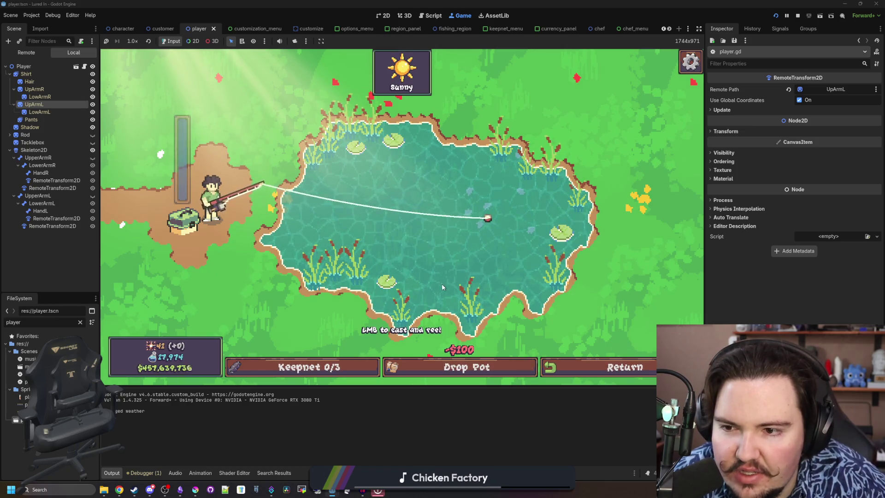
{"action": "left_click", "coordinate": [444, 301]}
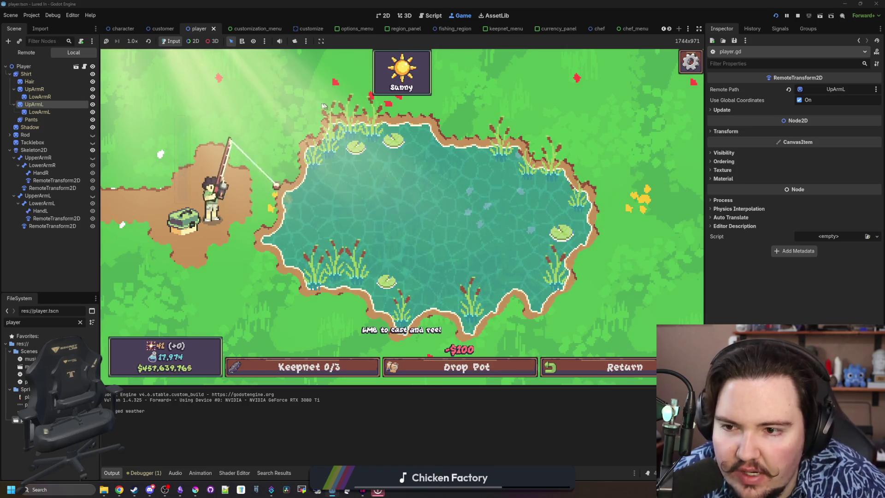
{"action": "left_click", "coordinate": [220, 75]}
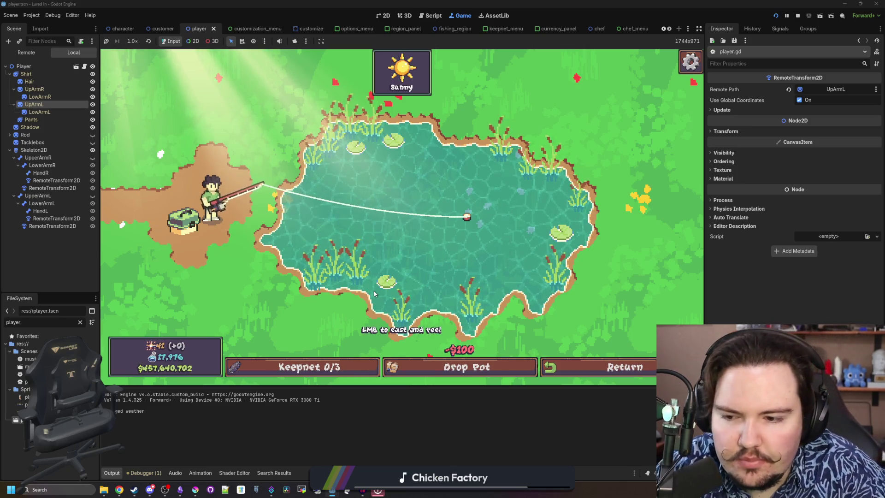
{"action": "left_click", "coordinate": [339, 367]}
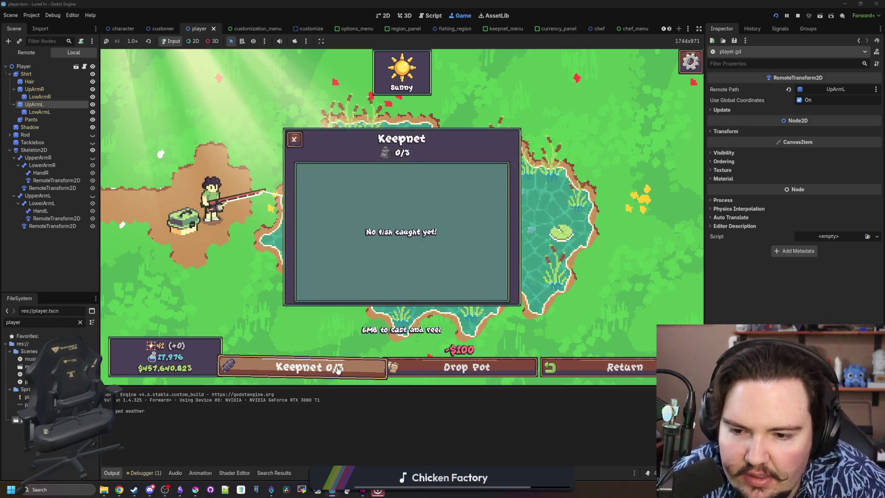
{"action": "left_click", "coordinate": [339, 367]}
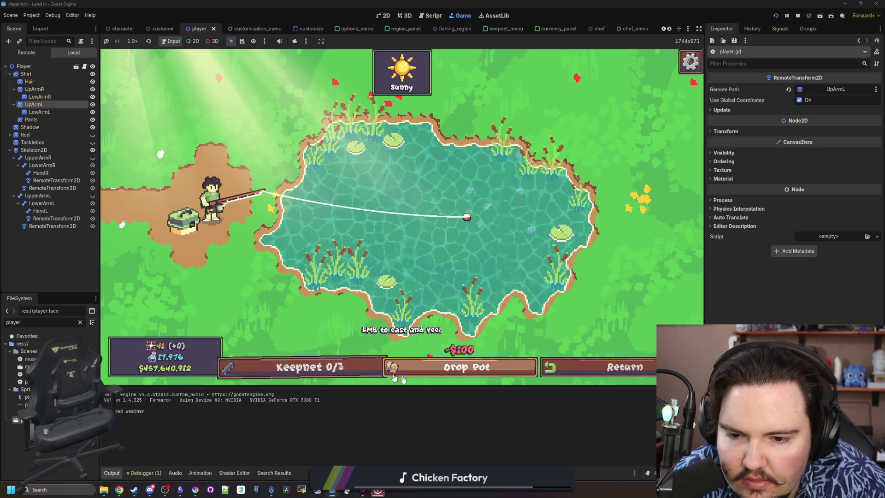
{"action": "left_click", "coordinate": [483, 367]}
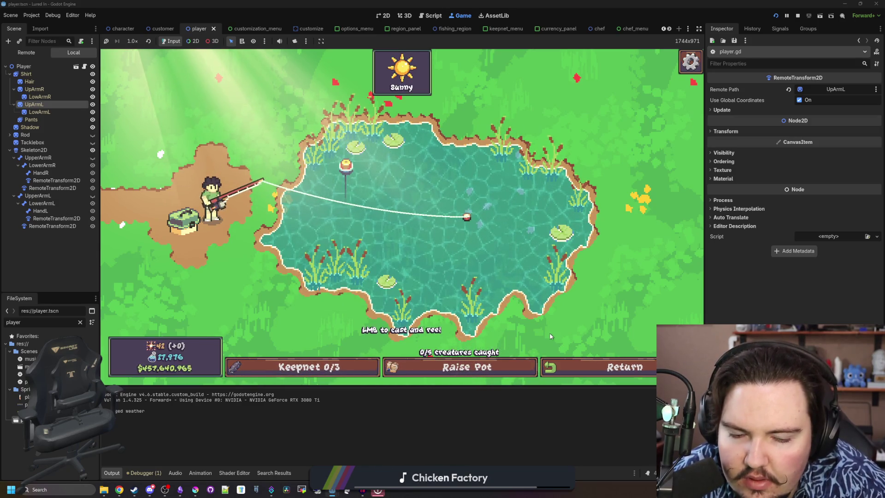
Step: Hook a Goldfish, win the reeling minigame, and return to the cafe
{"action": "left_click", "coordinate": [420, 220]}
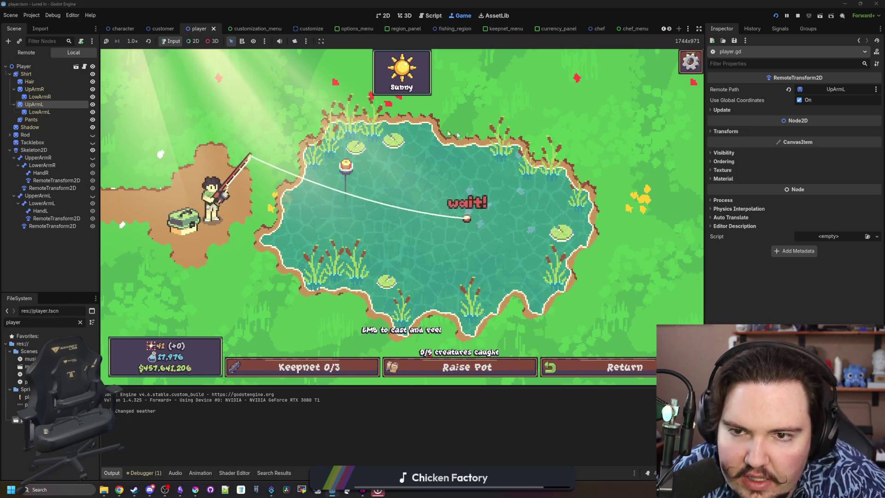
{"action": "left_click", "coordinate": [442, 177]}
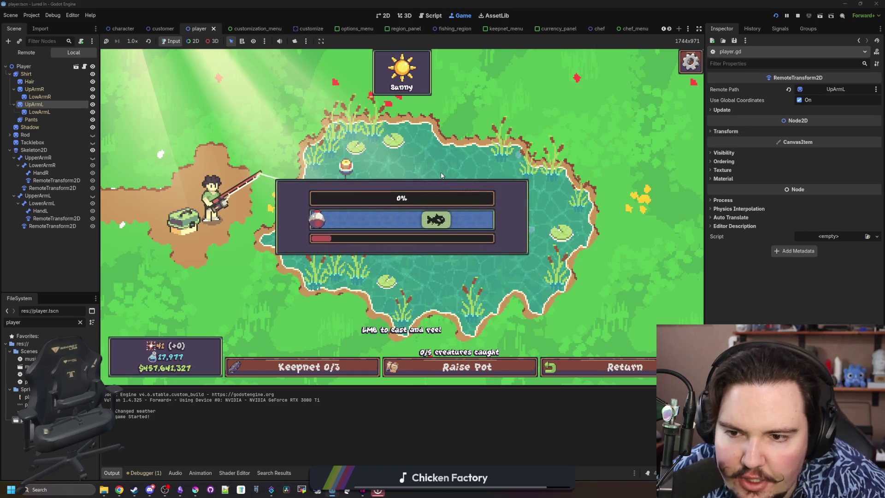
{"action": "left_click_drag", "start_coordinate": [460, 176], "coordinate": [490, 235]}
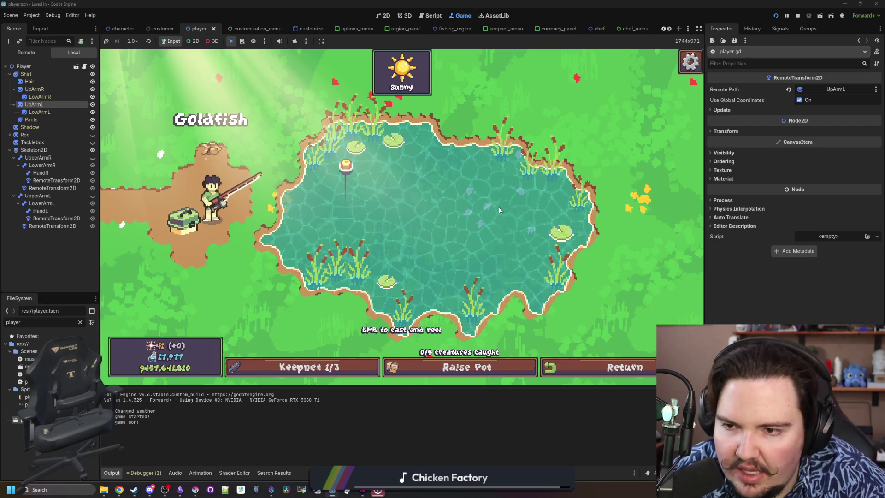
{"action": "left_click", "coordinate": [654, 372]}
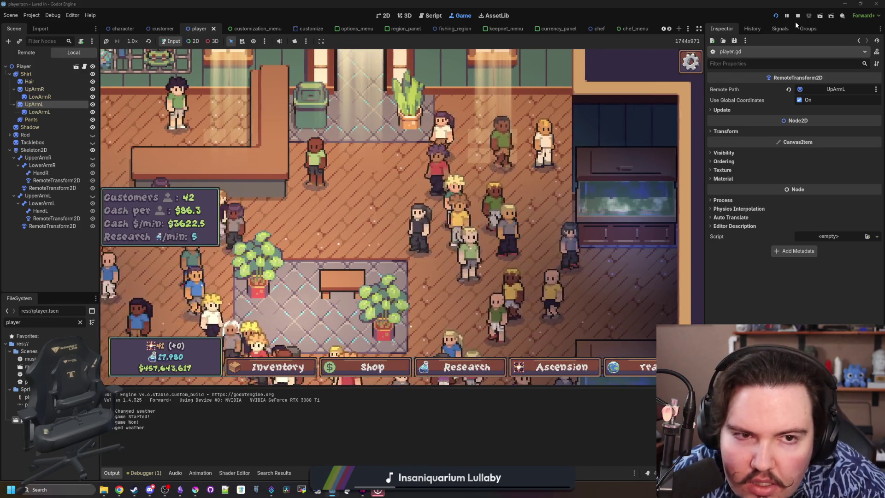
Step: Stop the running game and save the scripts, including character.gd
{"action": "left_click", "coordinate": [798, 16]}
{"action": "left_click", "coordinate": [341, 174]}
{"action": "key", "text": "ctrl+s"}
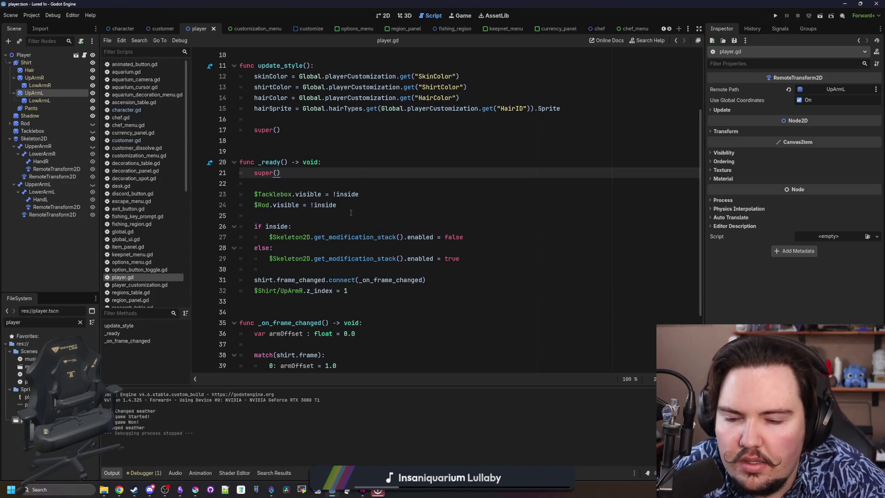
{"action": "scroll", "coordinate": [336, 194], "scroll_direction": "up", "scroll_amount": 2}
{"action": "left_click", "coordinate": [332, 209]}
{"action": "scroll", "coordinate": [332, 210], "scroll_direction": "up", "scroll_amount": 1}
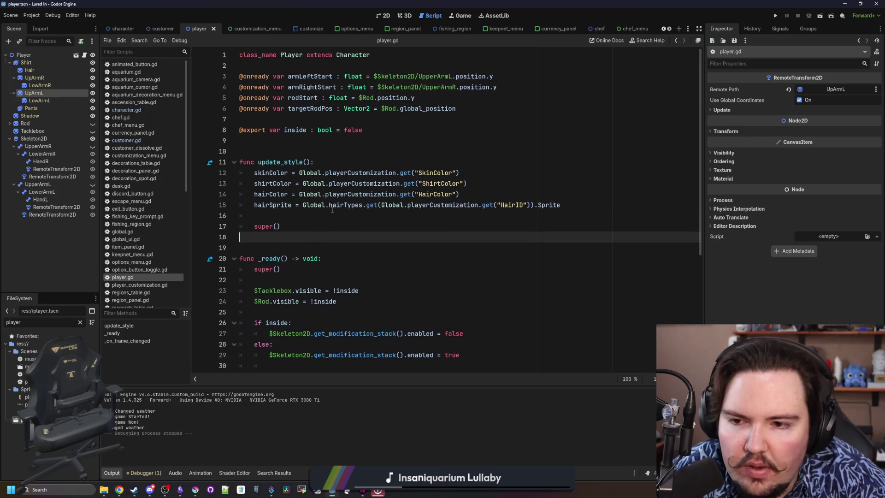
{"action": "left_click", "coordinate": [315, 154]}
{"action": "left_click", "coordinate": [320, 143]}
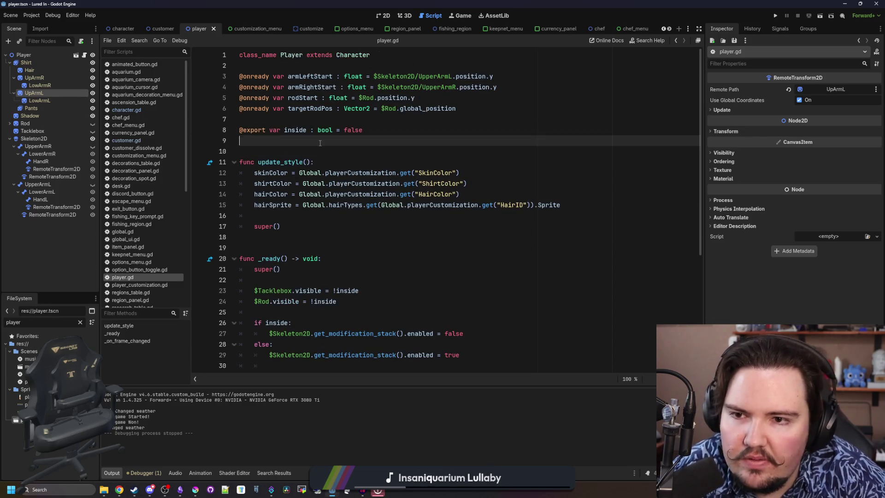
{"action": "key", "text": "ctrl+s"}
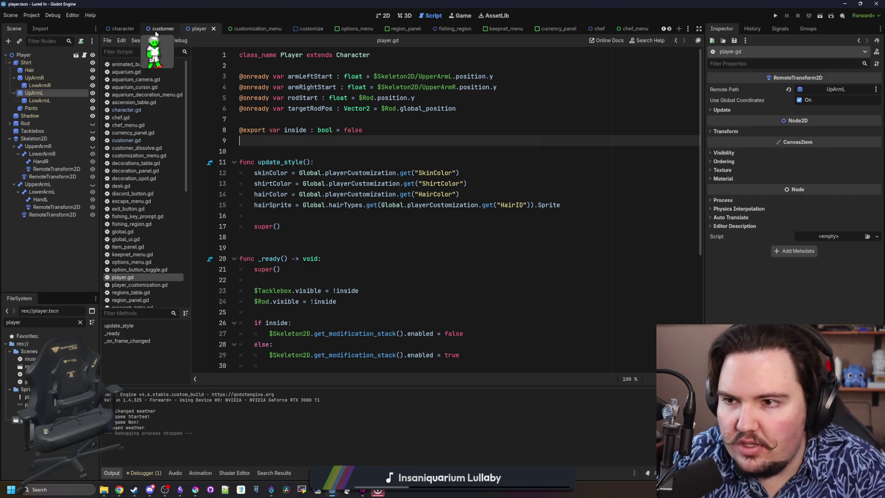
{"action": "left_click", "coordinate": [118, 29]}
{"action": "key", "text": "ctrl+s"}
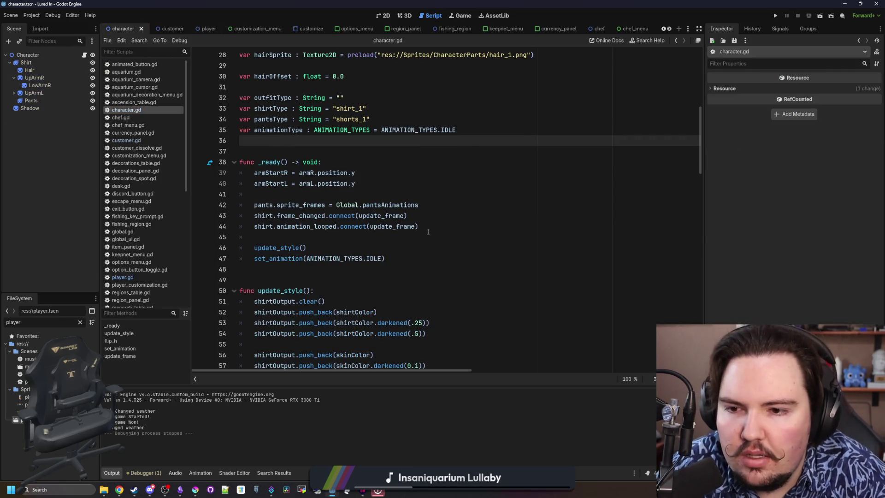
Step: In _ready, connect shirt.animation_changed to update_frame on a new line 45
{"action": "left_click", "coordinate": [429, 231]}
{"action": "key", "text": "Return"}
{"action": "type", "text": "t.anim"}
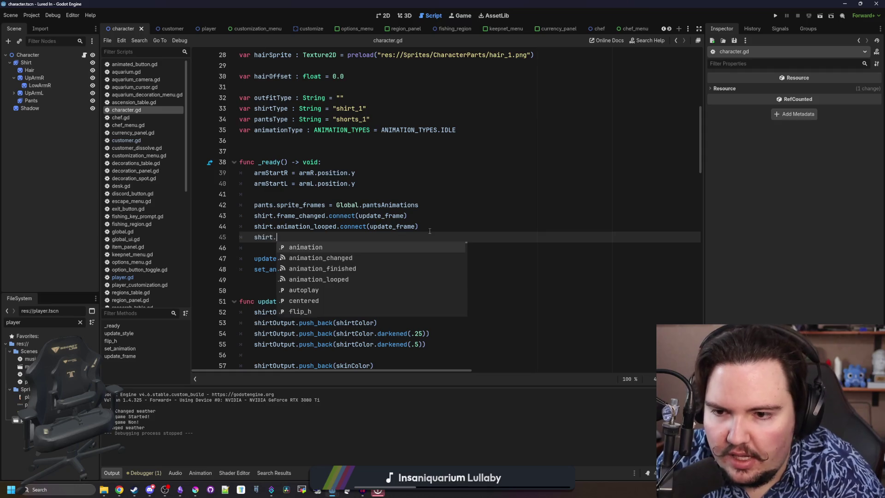
{"action": "key", "text": "Return"}
{"action": "type", "text": ".coinn"}
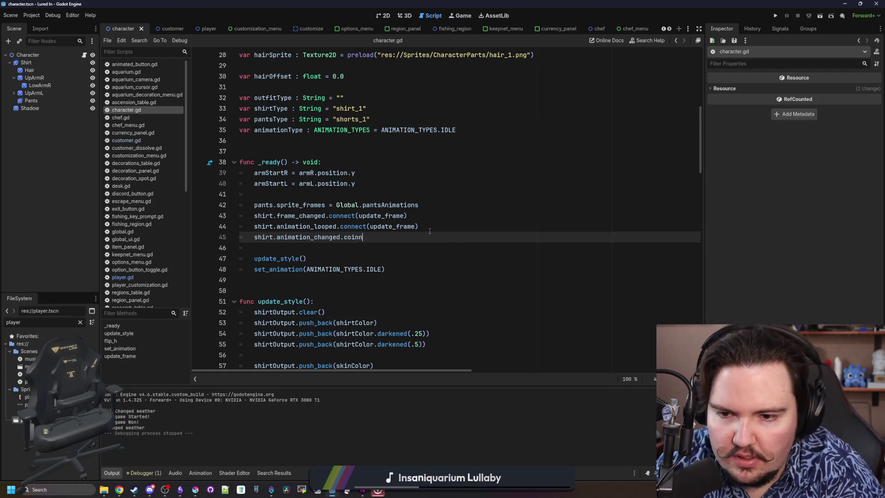
{"action": "key", "text": "BackSpace"}
{"action": "key", "text": "BackSpace"}
{"action": "key", "text": "BackSpace"}
{"action": "type", "text": "nect"}
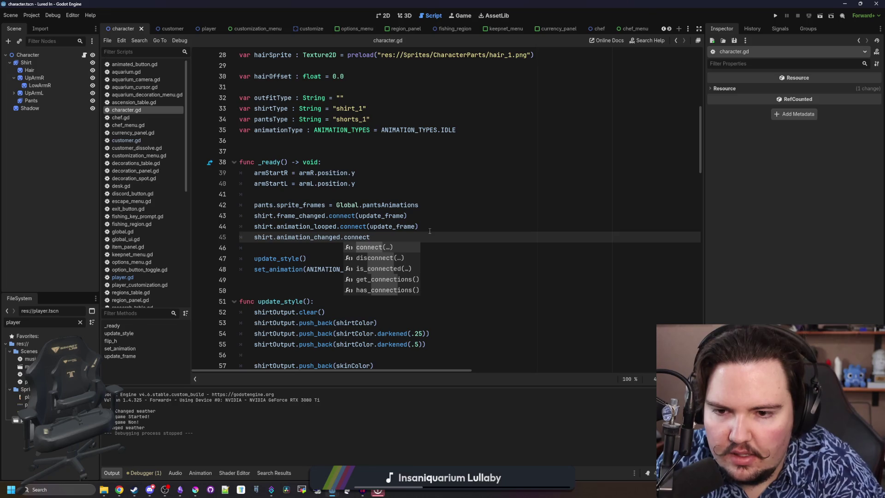
{"action": "type", "text": "(update_frame"}
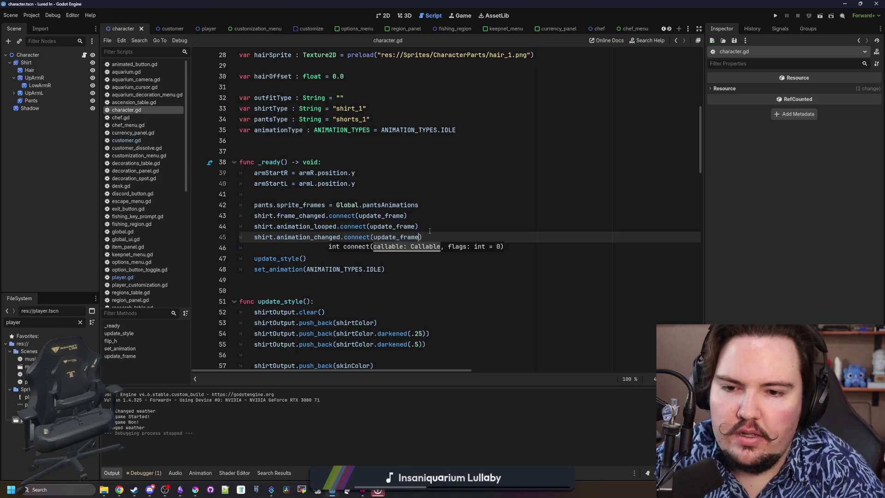
{"action": "left_click", "coordinate": [429, 228]}
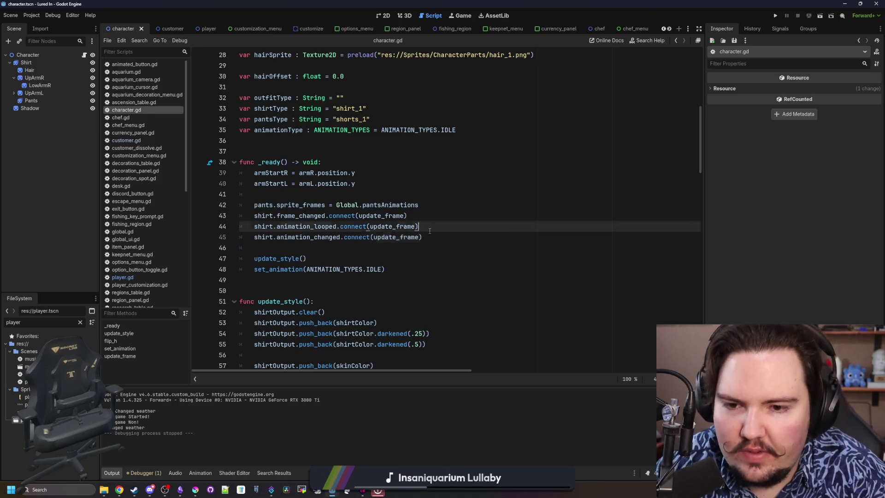
Step: Below the pantsAnimations line, set shirt.sprite_frames to Global.shirtAnimations
{"action": "left_click", "coordinate": [299, 250]}
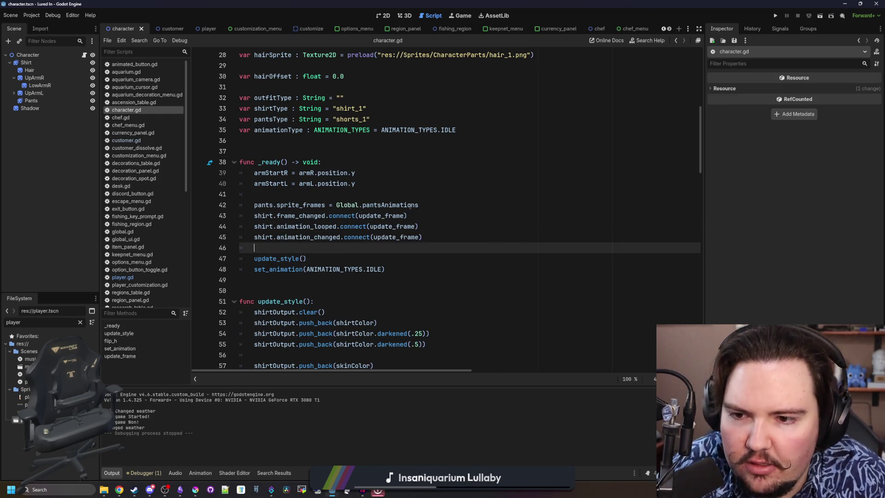
{"action": "left_click", "coordinate": [443, 204]}
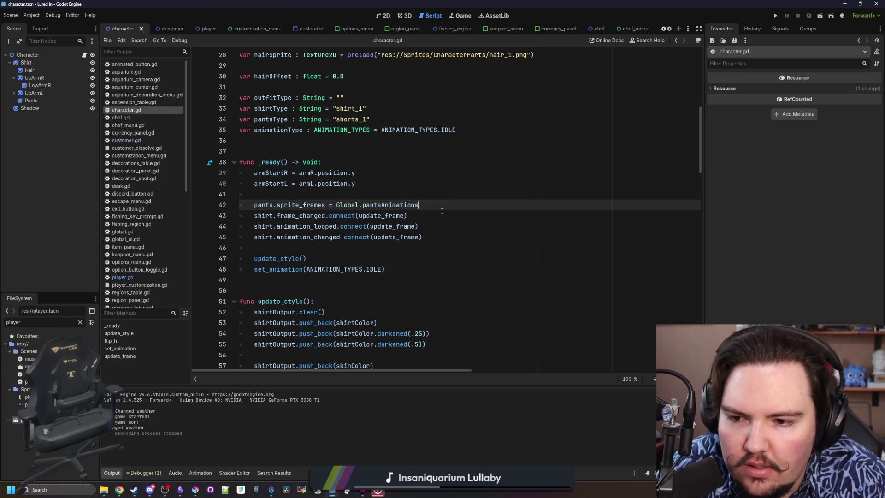
{"action": "key", "text": "Return"}
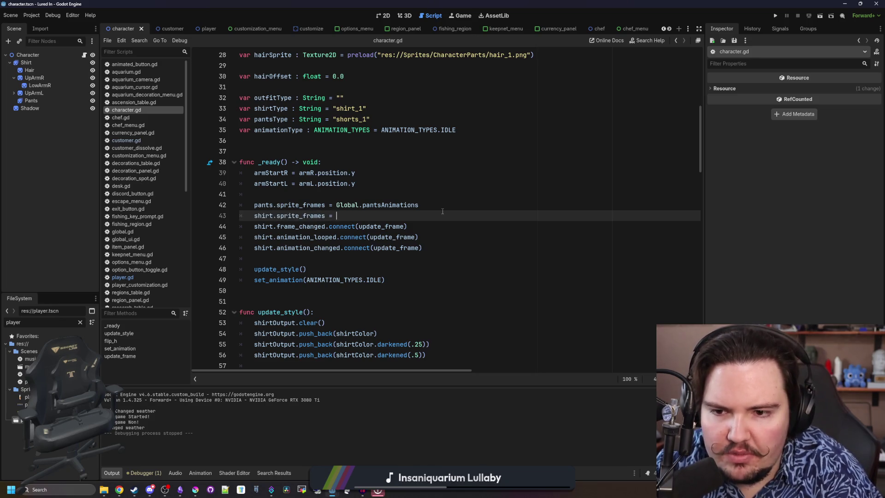
{"action": "type", "text": "shirt"}
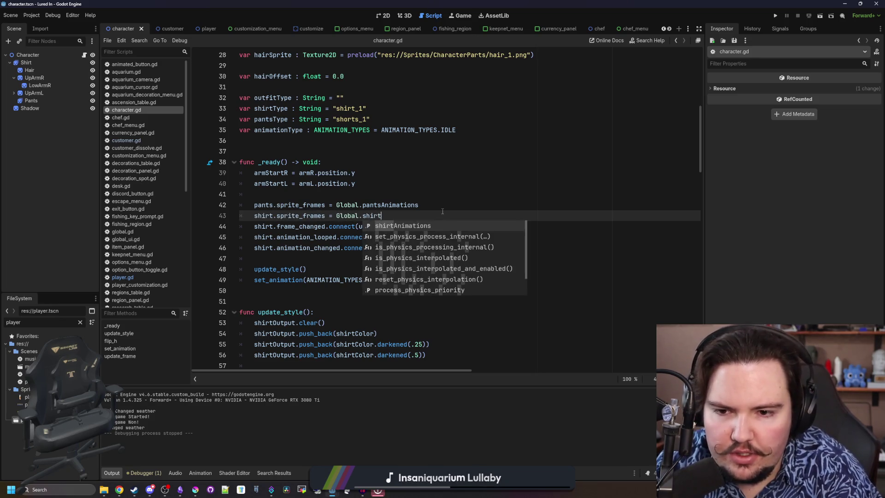
{"action": "key", "text": "Return"}
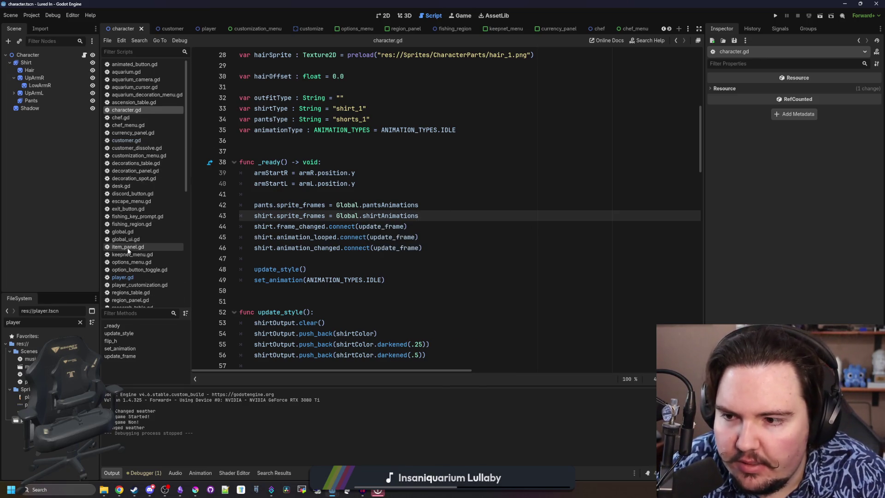
{"action": "left_click", "coordinate": [131, 232]}
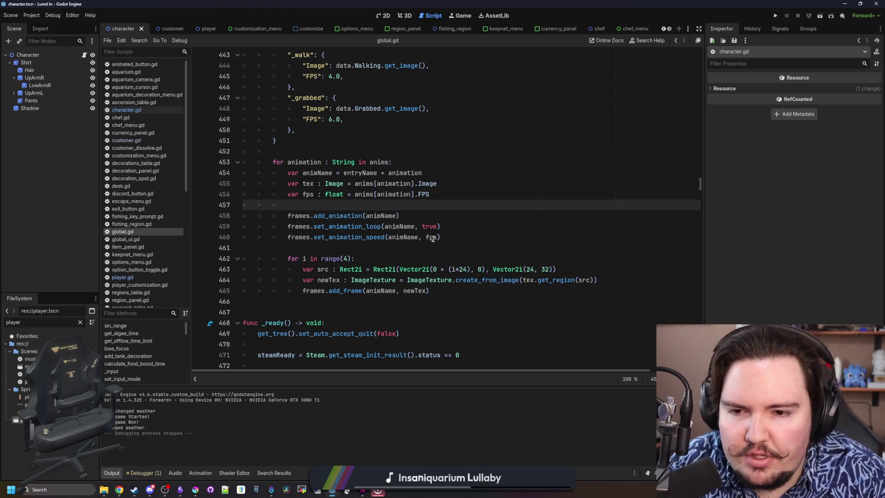
Step: In global.gd, scroll up from the animation-building loop to the pantsTypes dictionary
{"action": "left_click_drag", "start_coordinate": [470, 290], "coordinate": [165, 163]}
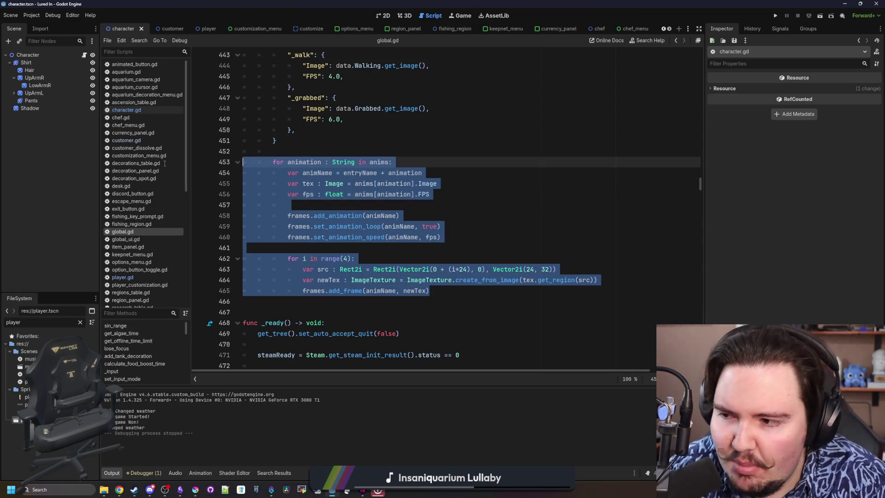
{"action": "left_click", "coordinate": [306, 151]}
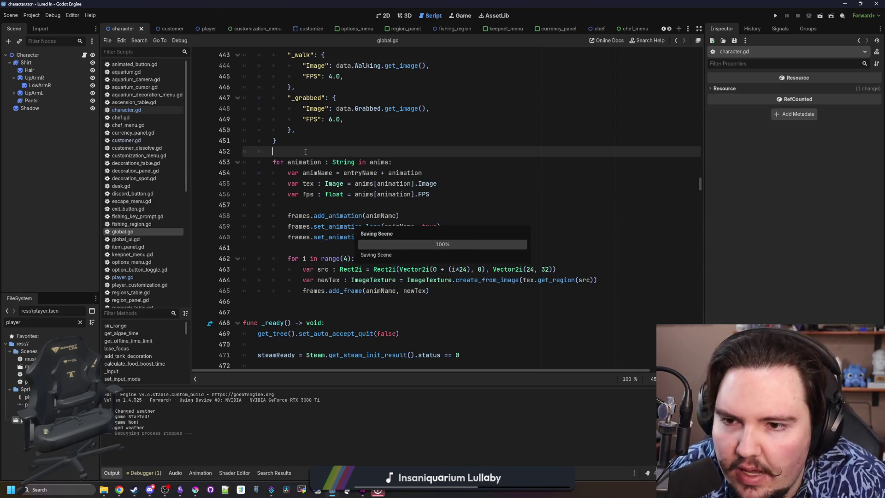
{"action": "scroll", "coordinate": [318, 153], "scroll_direction": "up", "scroll_amount": 8}
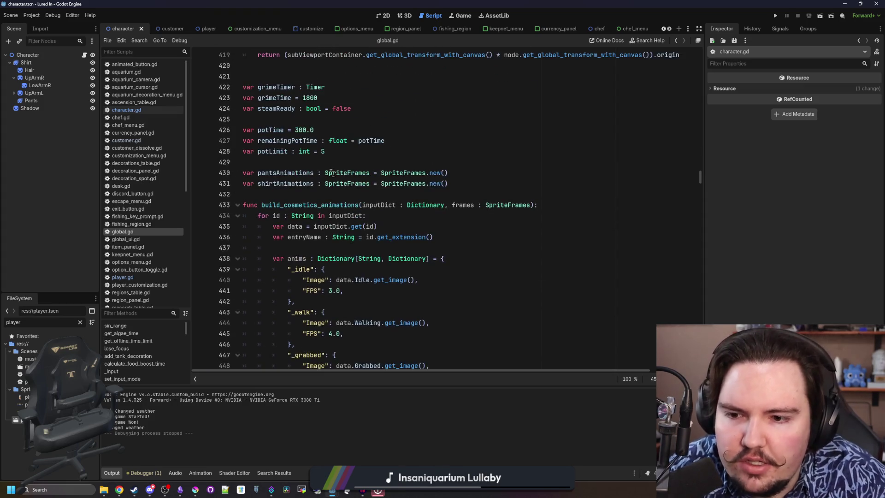
{"action": "scroll", "coordinate": [337, 178], "scroll_direction": "up", "scroll_amount": 20}
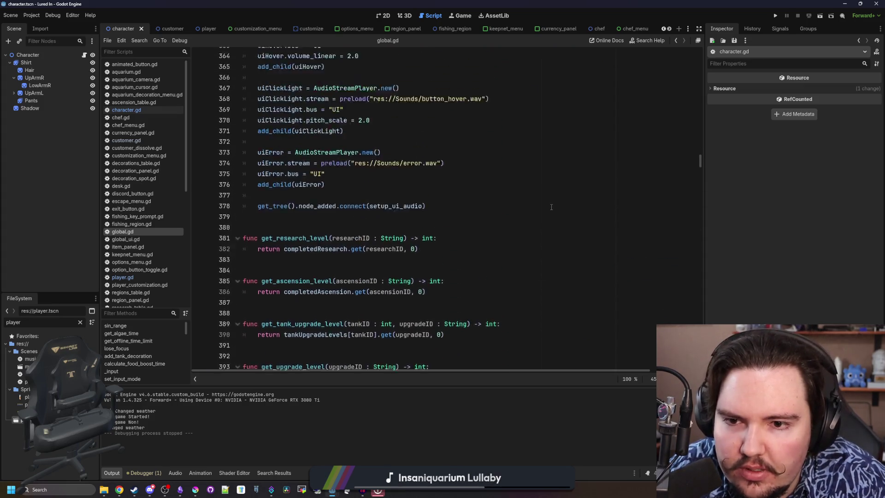
{"action": "scroll", "coordinate": [601, 171], "scroll_direction": "up", "scroll_amount": 20}
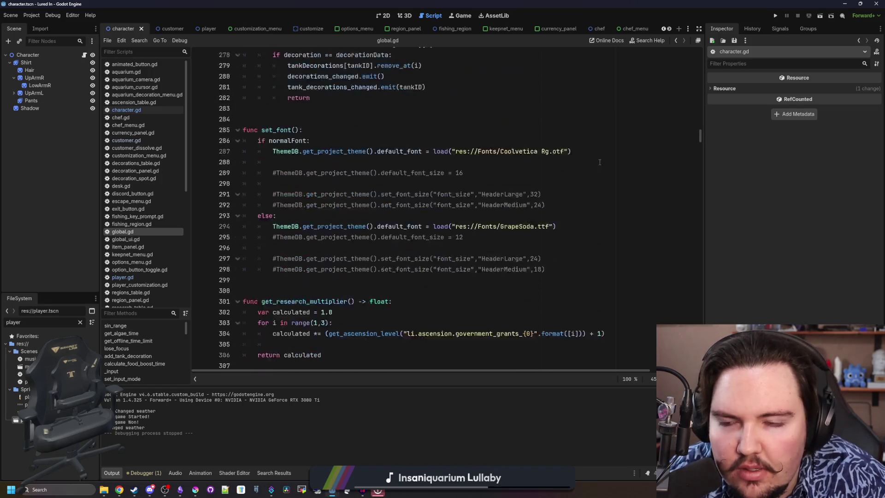
{"action": "scroll", "coordinate": [600, 162], "scroll_direction": "up", "scroll_amount": 20}
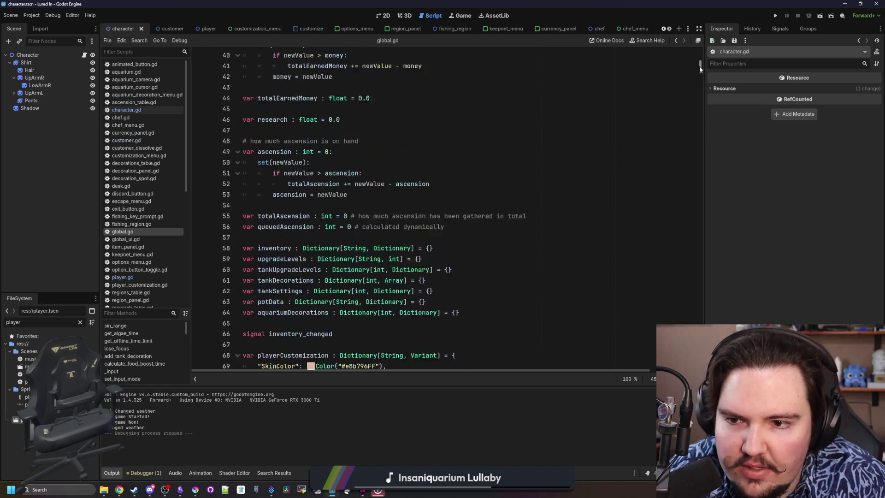
{"action": "scroll", "coordinate": [700, 78], "scroll_direction": "down", "scroll_amount": 1}
{"action": "scroll", "coordinate": [343, 244], "scroll_direction": "down", "scroll_amount": 19}
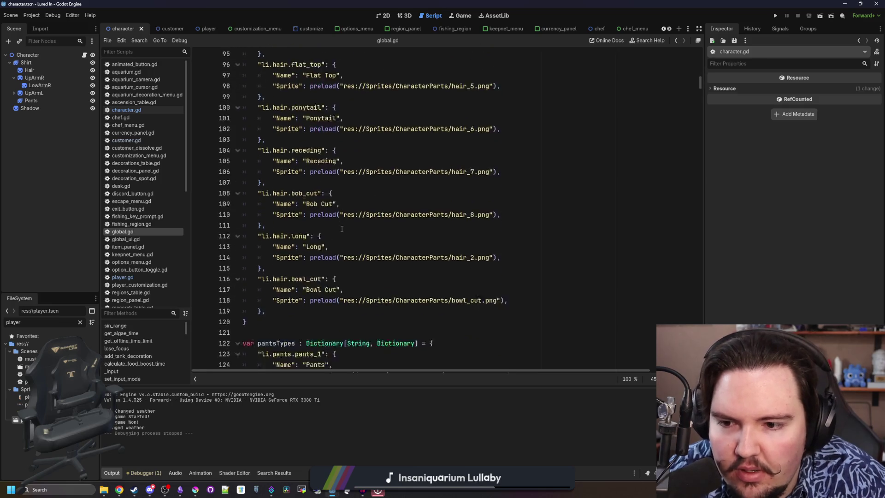
{"action": "scroll", "coordinate": [342, 229], "scroll_direction": "up", "scroll_amount": 6}
Step: Copy the whole pantsTypes dictionary block and paste a duplicate just below it
{"action": "mouse_move", "coordinate": [309, 320]}
{"action": "left_mouse_down"}
{"action": "mouse_move", "coordinate": [244, 273]}
{"action": "mouse_move", "coordinate": [243, 198]}
{"action": "left_mouse_up"}
{"action": "left_click", "coordinate": [258, 187]}
{"action": "scroll", "coordinate": [263, 234], "scroll_direction": "down", "scroll_amount": 3}
{"action": "left_click_drag", "start_coordinate": [263, 236], "coordinate": [217, 106]}
{"action": "key", "text": "ctrl+c"}
{"action": "key", "text": "Right"}
{"action": "key", "text": "Return"}
{"action": "key", "text": "Return"}
{"action": "key", "text": "ctrl+v"}
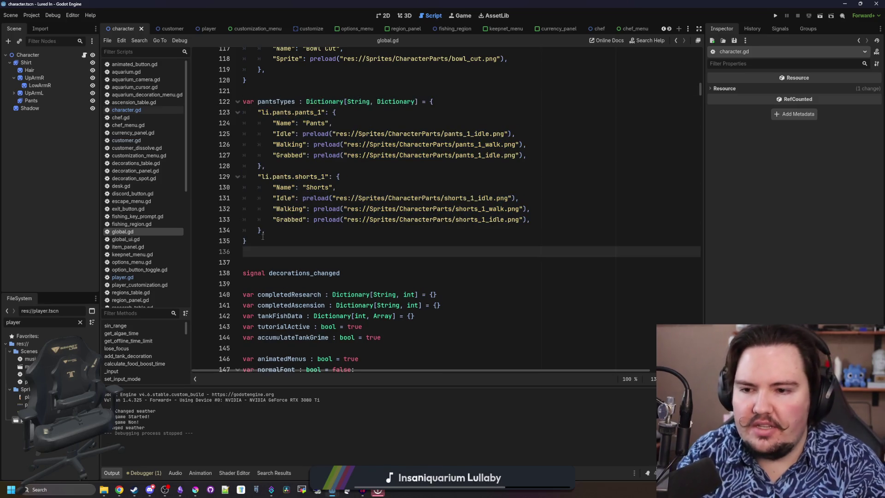
Step: Rename the duplicate pantsTypes on line 137 to shirtTypes, then select the Shirt node
{"action": "scroll", "coordinate": [265, 237], "scroll_direction": "down", "scroll_amount": 2}
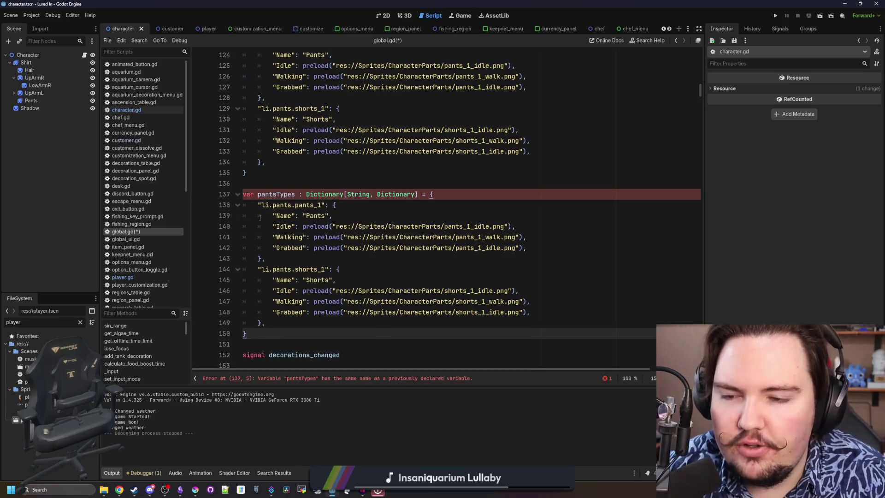
{"action": "left_click_drag", "start_coordinate": [272, 194], "coordinate": [526, 204]}
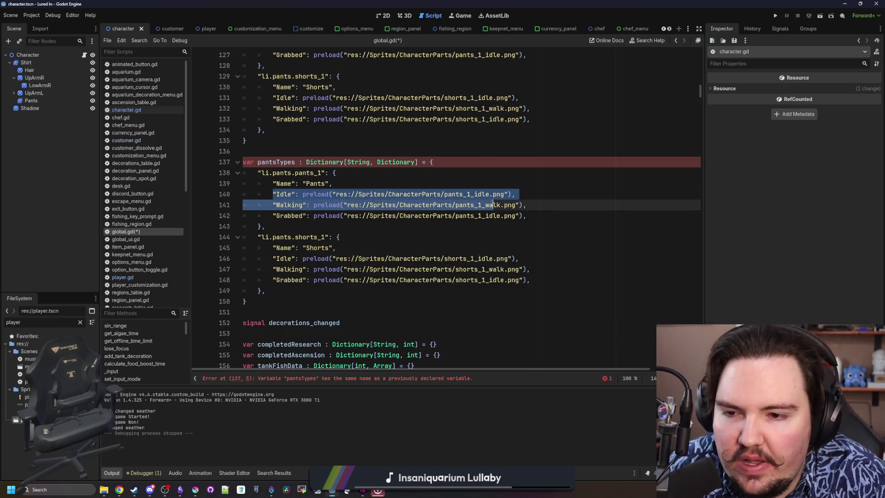
{"action": "left_click", "coordinate": [276, 204]}
{"action": "left_click", "coordinate": [328, 216]}
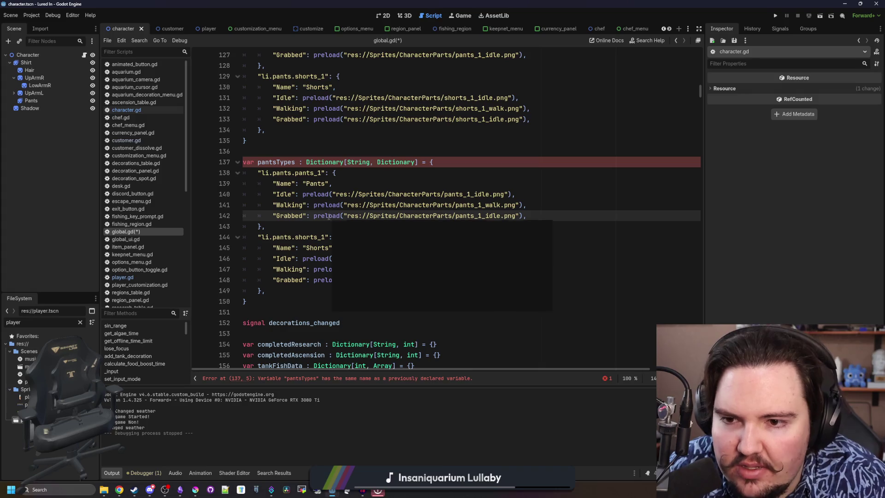
{"action": "scroll", "coordinate": [363, 206], "scroll_direction": "down", "scroll_amount": 2}
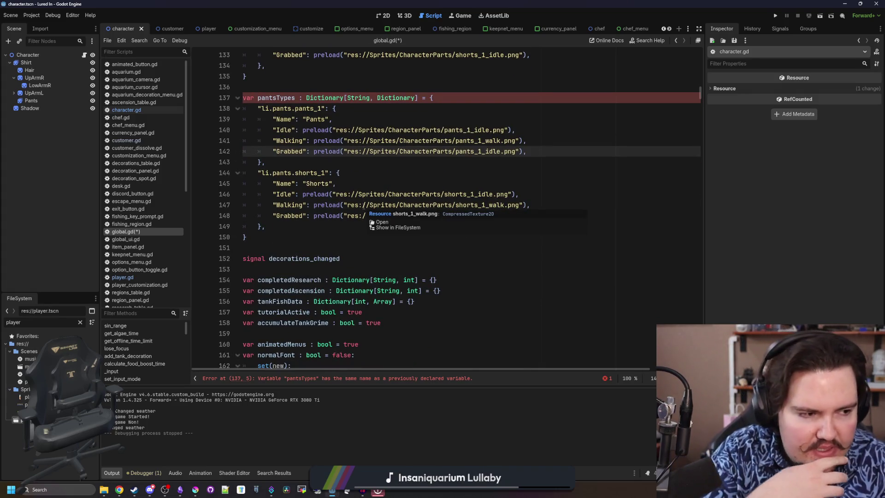
{"action": "scroll", "coordinate": [314, 185], "scroll_direction": "up", "scroll_amount": 2}
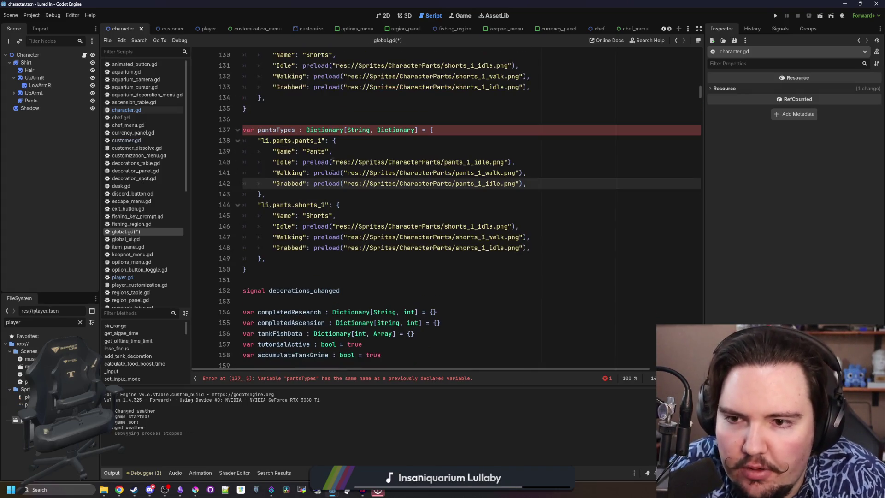
{"action": "double_click", "coordinate": [282, 163]}
{"action": "type", "text": "shirt"}
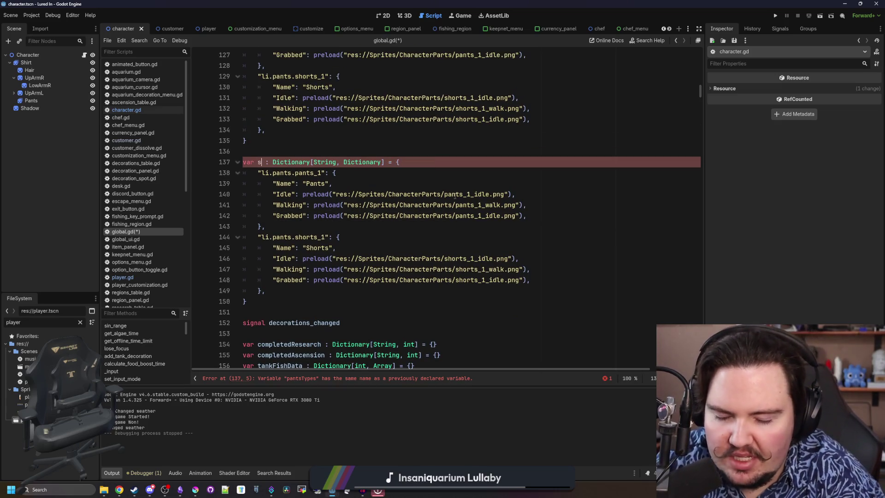
{"action": "type", "text": "Types"}
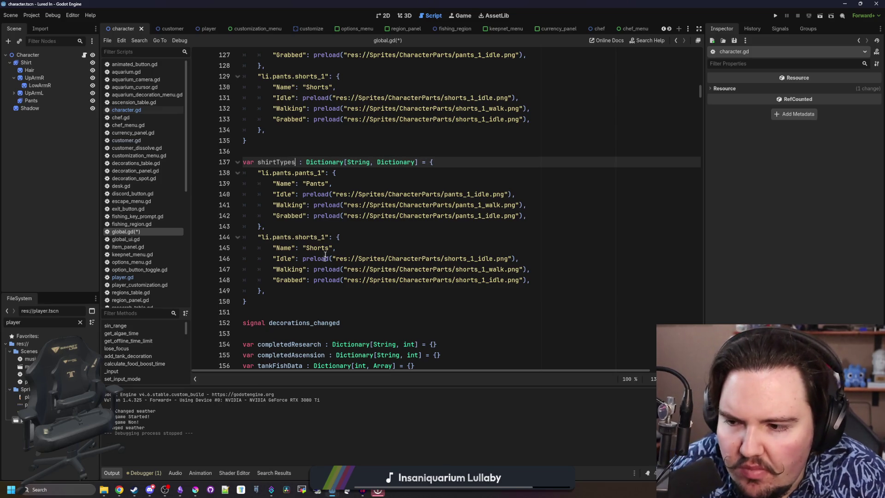
{"action": "left_click", "coordinate": [26, 62]}
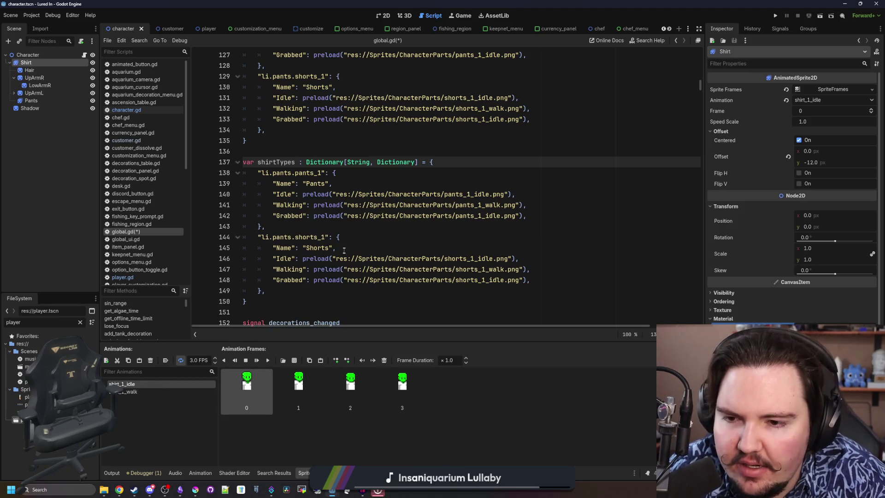
Step: Save global.gd and change the first shirtTypes key's pants category to shirt
{"action": "left_click", "coordinate": [361, 226]}
{"action": "key", "text": "ctrl+s"}
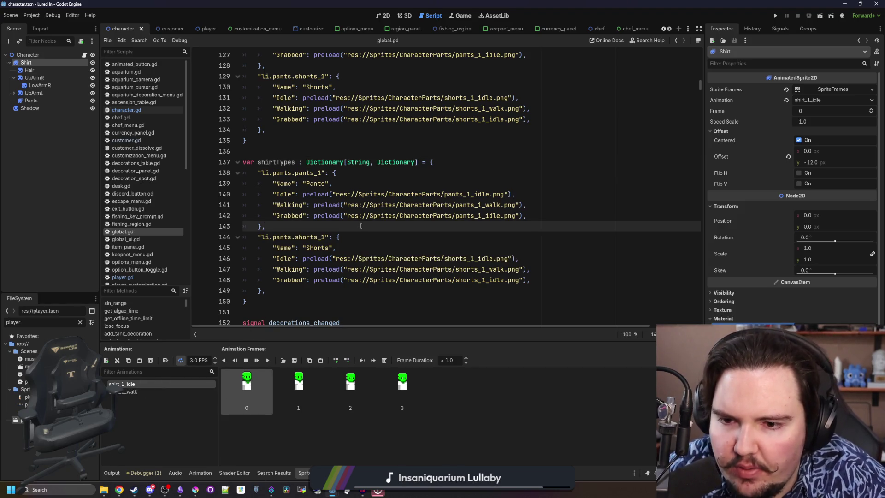
{"action": "key", "text": "ctrl+s"}
{"action": "key", "text": "ctrl+s"}
{"action": "scroll", "coordinate": [301, 254], "scroll_direction": "down", "scroll_amount": 1}
{"action": "left_click", "coordinate": [301, 257]}
{"action": "scroll", "coordinate": [301, 185], "scroll_direction": "up", "scroll_amount": 1}
{"action": "double_click", "coordinate": [301, 173]}
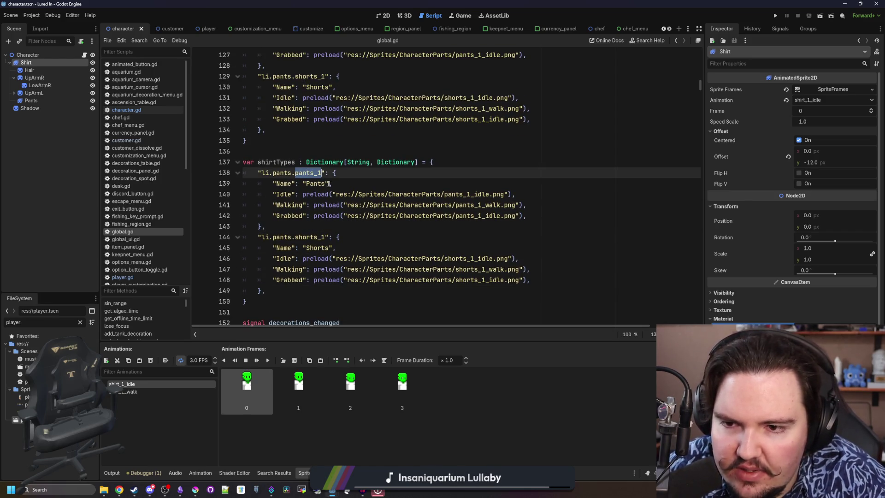
{"action": "double_click", "coordinate": [280, 173]}
{"action": "type", "text": "shirt"}
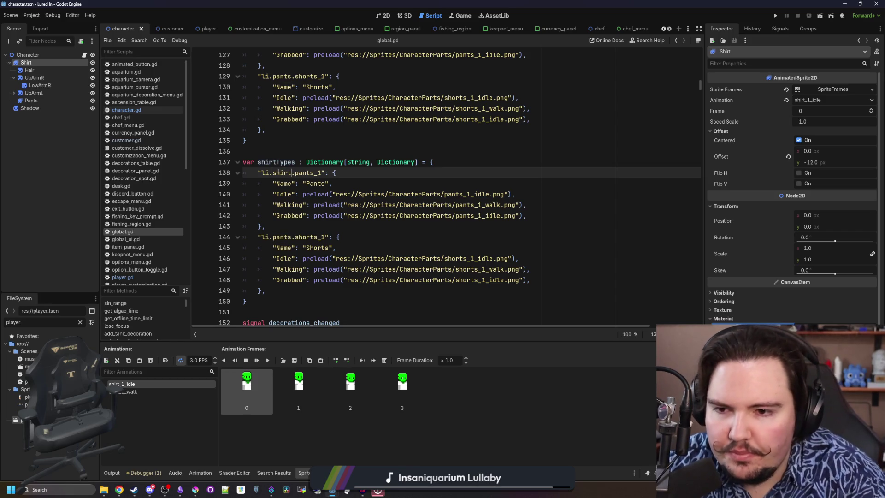
Step: Replace the remaining pants words in both keys with shirt, giving li.shirt.shirt_1
{"action": "double_click", "coordinate": [282, 237]}
{"action": "left_click", "coordinate": [303, 237]}
{"action": "type", "text": "shirt"}
{"action": "left_click", "coordinate": [276, 237]}
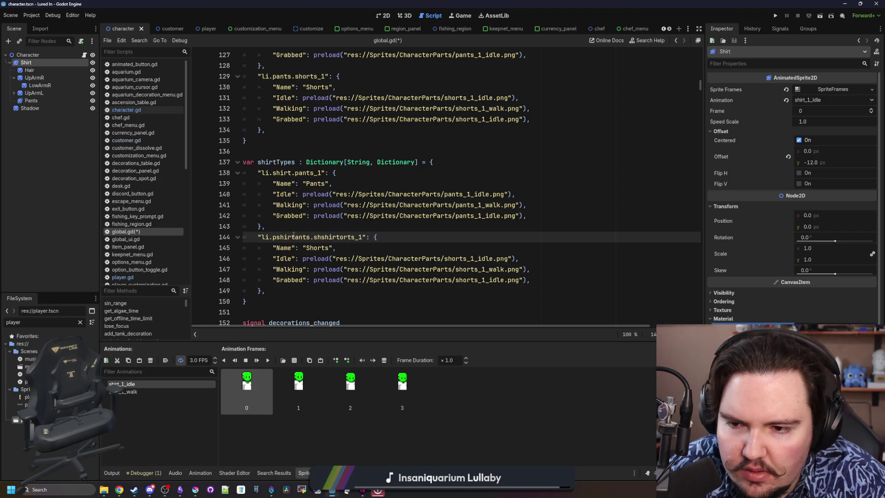
{"action": "double_click", "coordinate": [282, 237]}
{"action": "type", "text": "shirt"}
{"action": "double_click", "coordinate": [314, 237]}
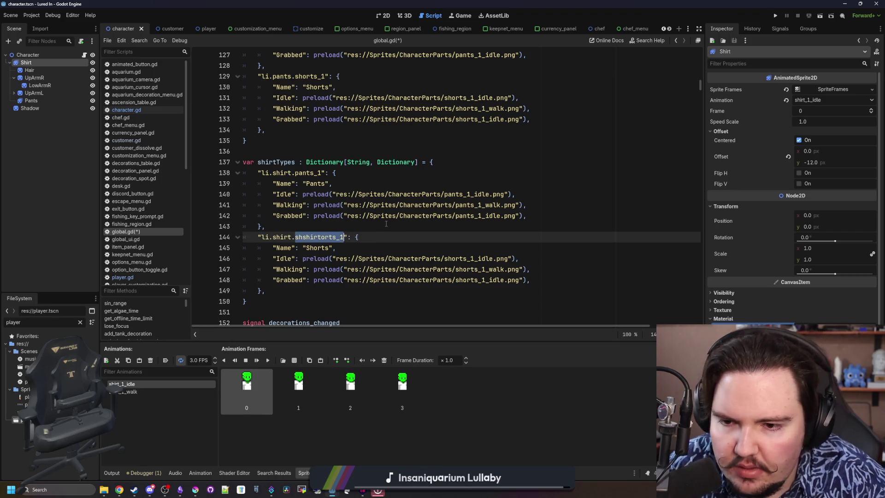
{"action": "type", "text": "shirt"}
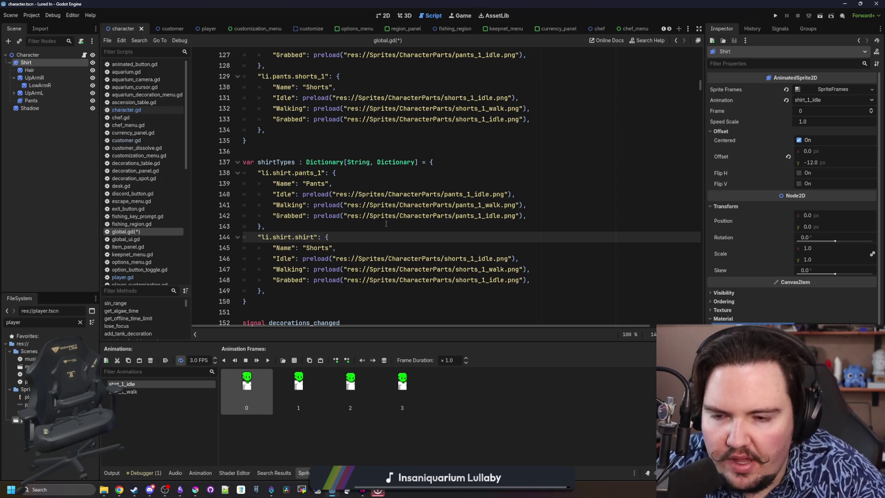
{"action": "double_click", "coordinate": [304, 172]}
{"action": "type", "text": "shirt"}
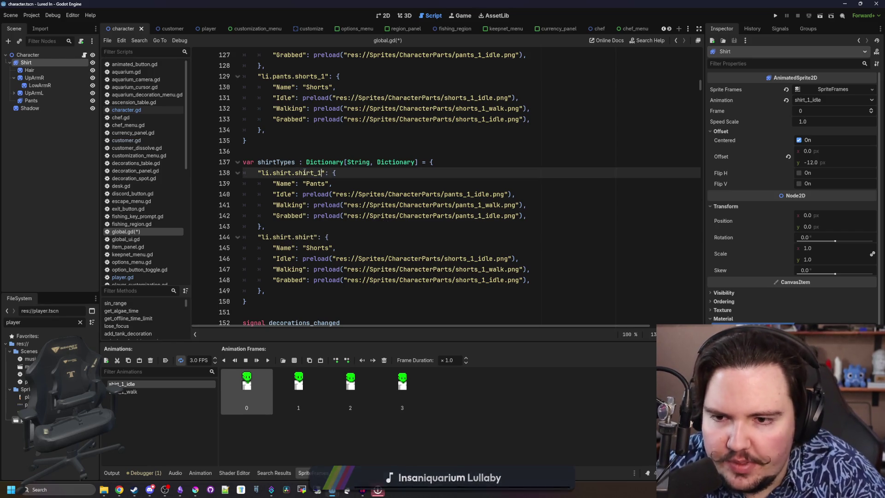
Step: Delete the redundant second shirt entry from shirtTypes
{"action": "left_click", "coordinate": [267, 291]}
{"action": "left_click", "coordinate": [240, 238], "text": "shift"}
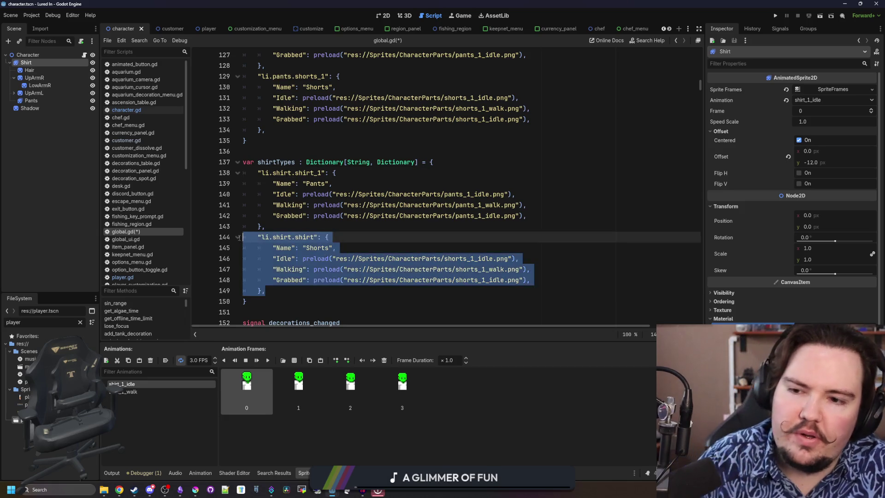
{"action": "key", "text": "BackSpace"}
{"action": "key", "text": "BackSpace"}
Step: Change the Idle, Walking and Grabbed sprite paths from pants to shirt
{"action": "left_click", "coordinate": [456, 194]}
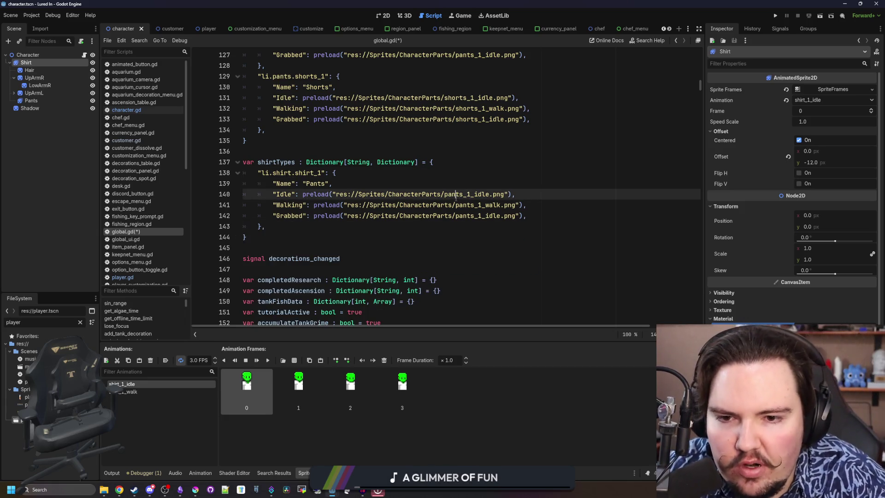
{"action": "left_click_drag", "start_coordinate": [463, 194], "coordinate": [449, 194]}
{"action": "type", "text": "shirt"}
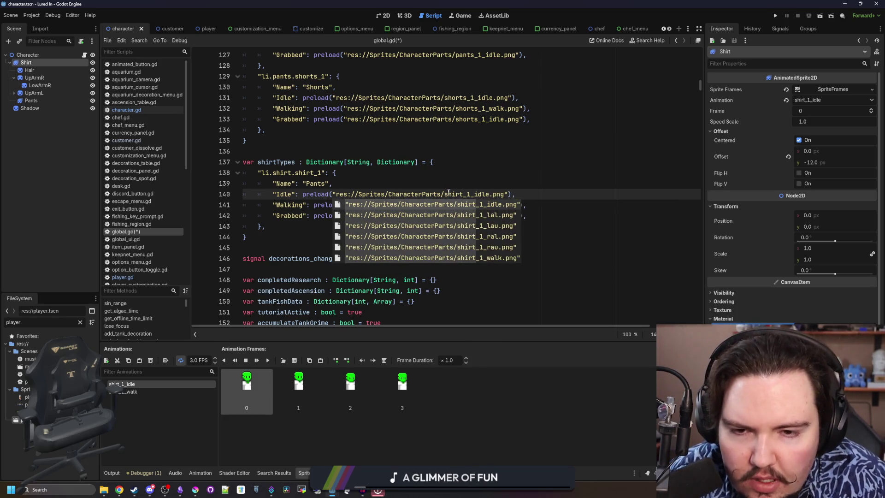
{"action": "key", "text": "Escape"}
{"action": "left_click_drag", "start_coordinate": [474, 205], "coordinate": [456, 205]}
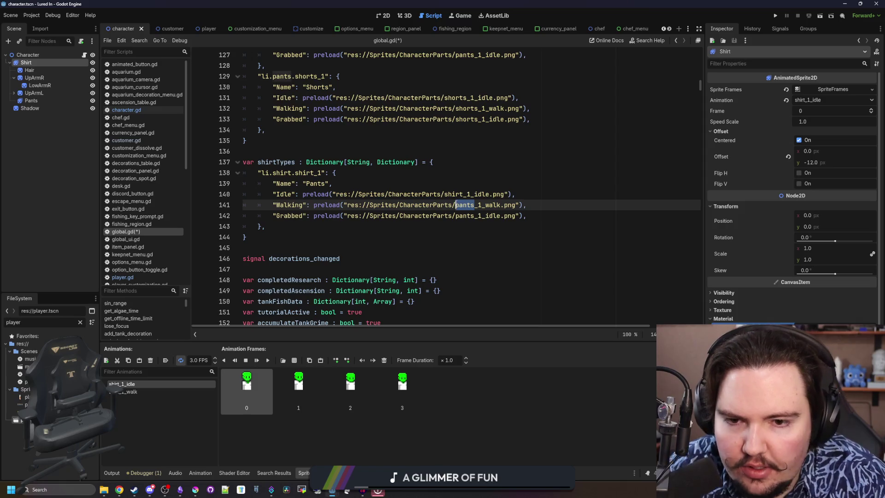
{"action": "type", "text": "shirt"}
{"action": "key", "text": "Escape"}
{"action": "key", "text": "Up"}
{"action": "key", "text": "Up"}
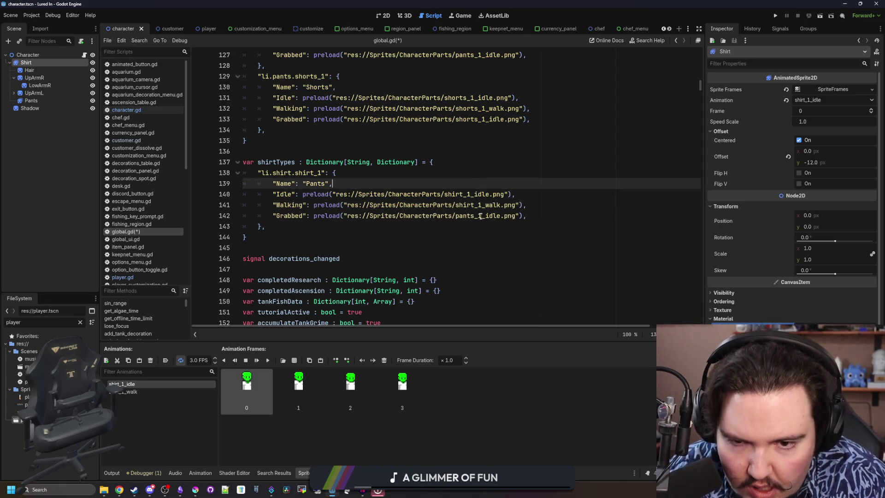
{"action": "left_click_drag", "start_coordinate": [477, 216], "coordinate": [456, 216]}
{"action": "type", "text": "pa"}
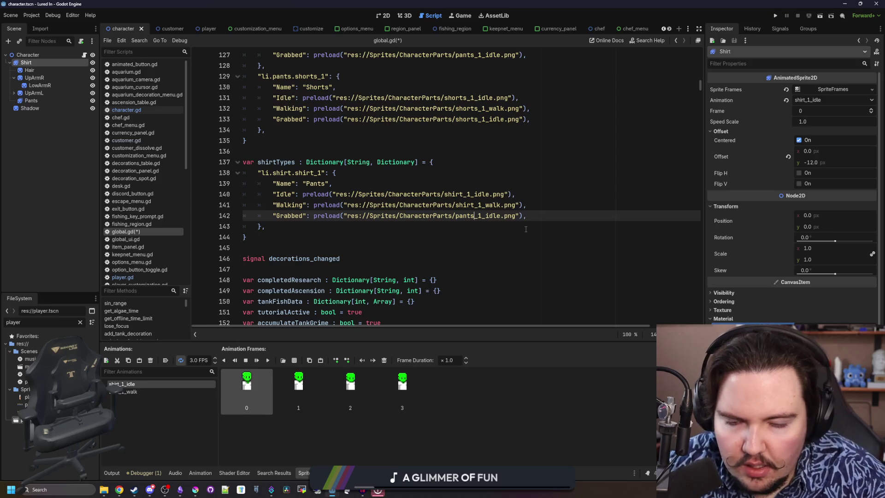
{"action": "key", "text": "BackSpace"}
{"action": "key", "text": "BackSpace"}
{"action": "type", "text": "shirt"}
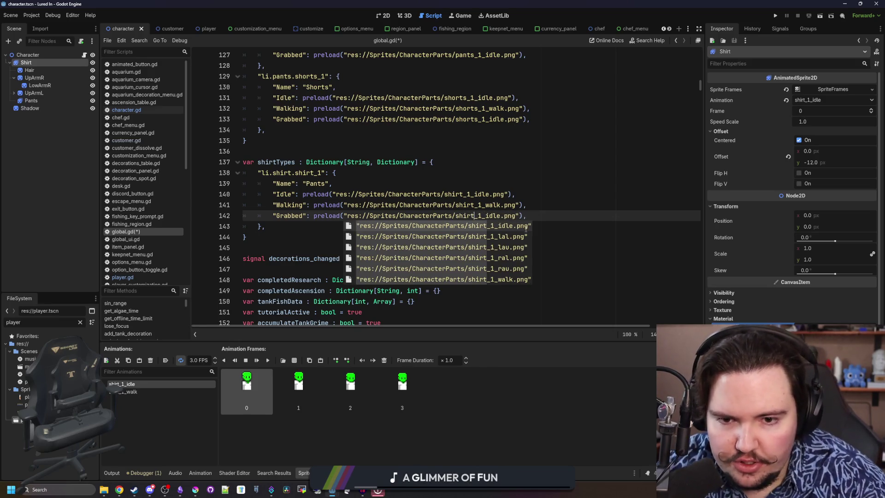
Step: Set the entry's Name to 'T-Shirt' and save global.gd
{"action": "left_click", "coordinate": [429, 184]}
{"action": "double_click", "coordinate": [319, 184]}
{"action": "type", "text": "S"}
{"action": "type", "text": "-Shirt"}
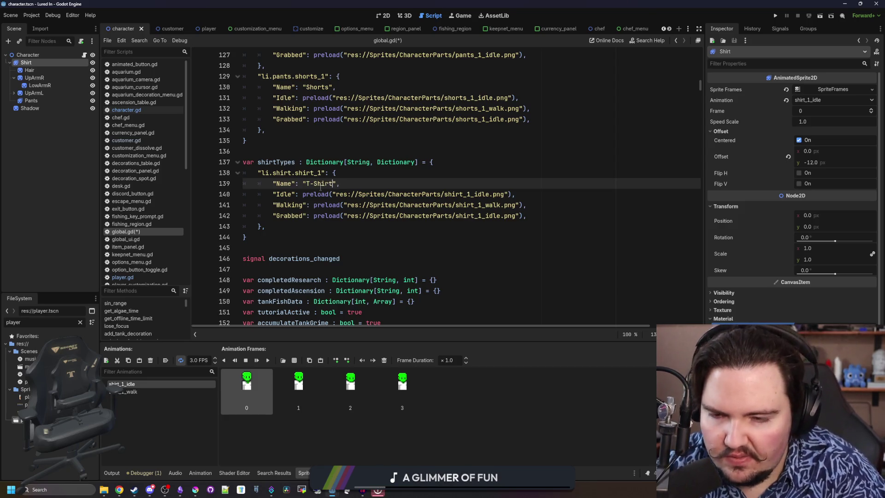
{"action": "scroll", "coordinate": [356, 184], "scroll_direction": "up", "scroll_amount": 2}
{"action": "left_click", "coordinate": [293, 216]}
{"action": "key", "text": "ctrl+s"}
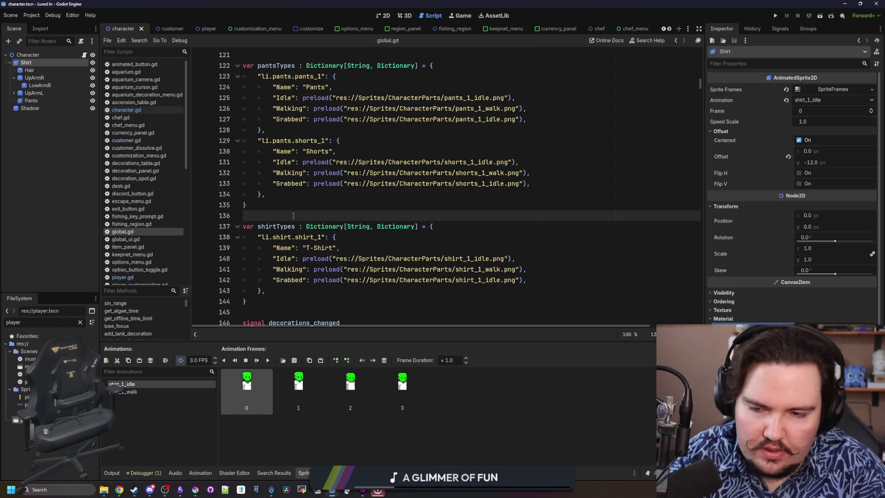
Step: Copy the shirtTypes block and add a blank line beneath it
{"action": "scroll", "coordinate": [323, 207], "scroll_direction": "down", "scroll_amount": 2}
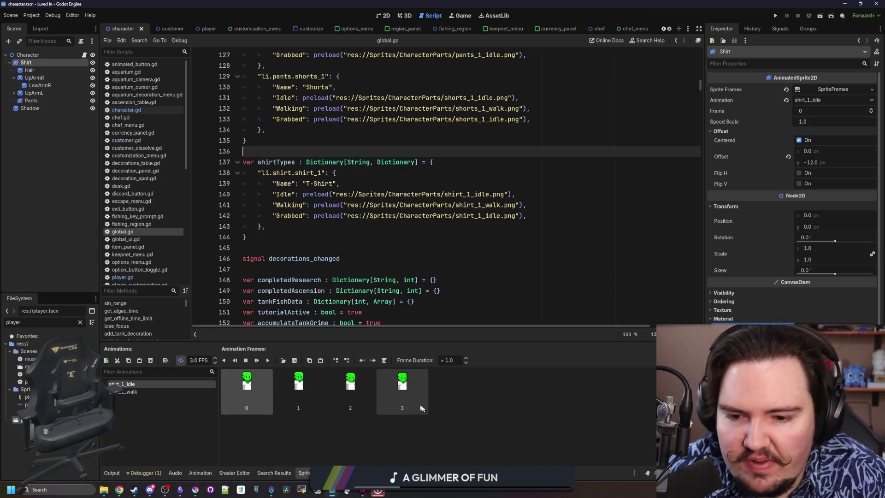
{"action": "left_click", "coordinate": [360, 234]}
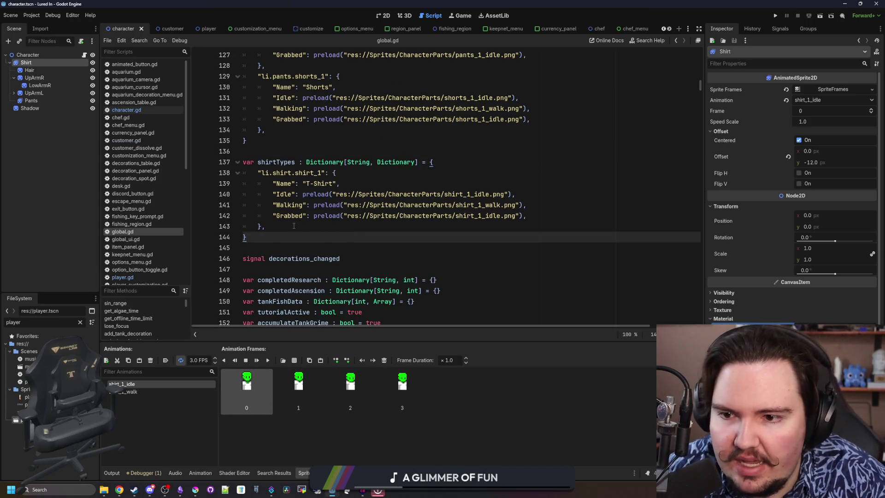
{"action": "key", "text": "shift+Up"}
{"action": "key", "text": "shift+Up"}
{"action": "key", "text": "shift+Up"}
{"action": "key", "text": "ctrl+c"}
{"action": "left_click", "coordinate": [266, 235]}
{"action": "key", "text": "Return"}
{"action": "key", "text": "Return"}
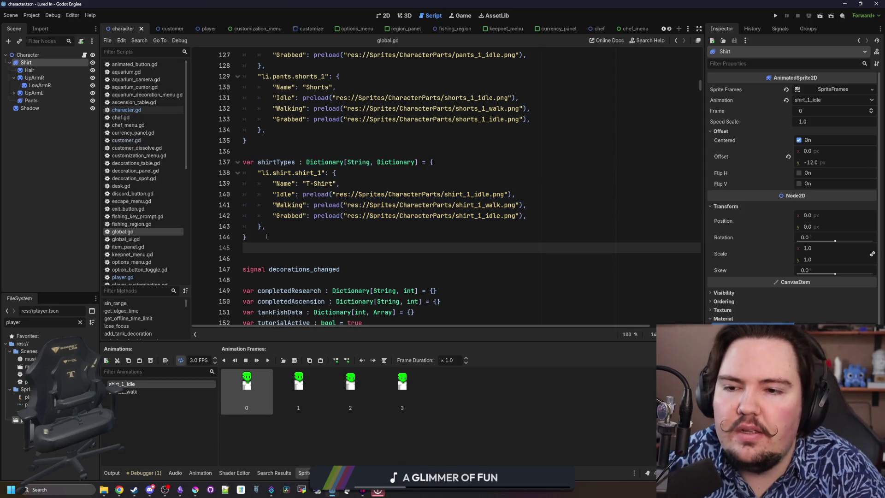
Step: Paste a copy of shirtTypes as sleeveTypes, with key li.sleeve.short named 'Short Sleeves'
{"action": "key", "text": "ctrl+v"}
{"action": "double_click", "coordinate": [273, 239]}
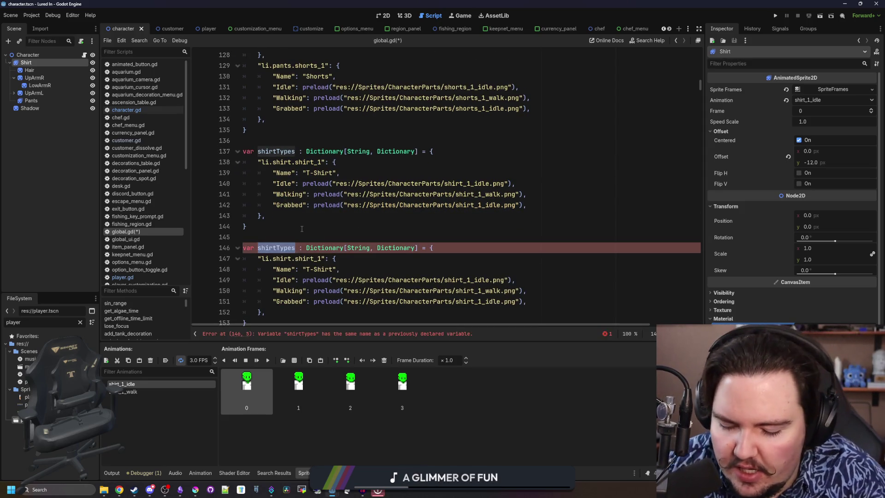
{"action": "type", "text": "sleeveTypes"}
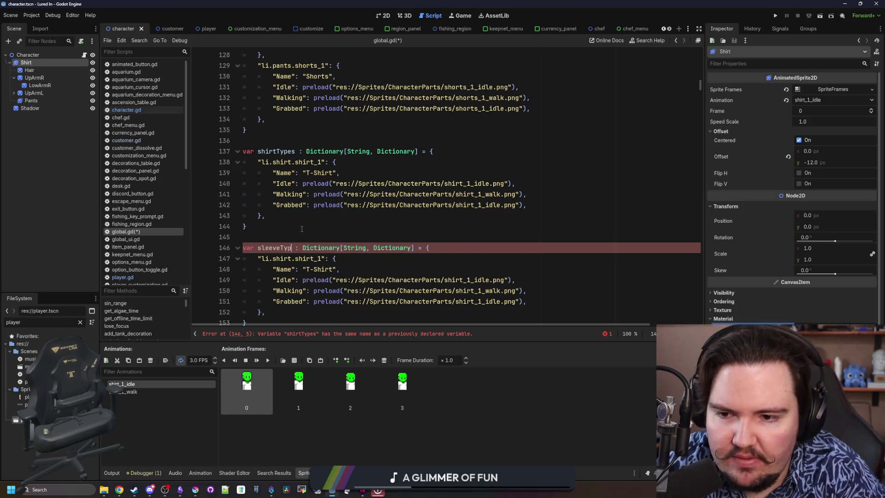
{"action": "scroll", "coordinate": [302, 229], "scroll_direction": "down", "scroll_amount": 2}
{"action": "double_click", "coordinate": [285, 184]}
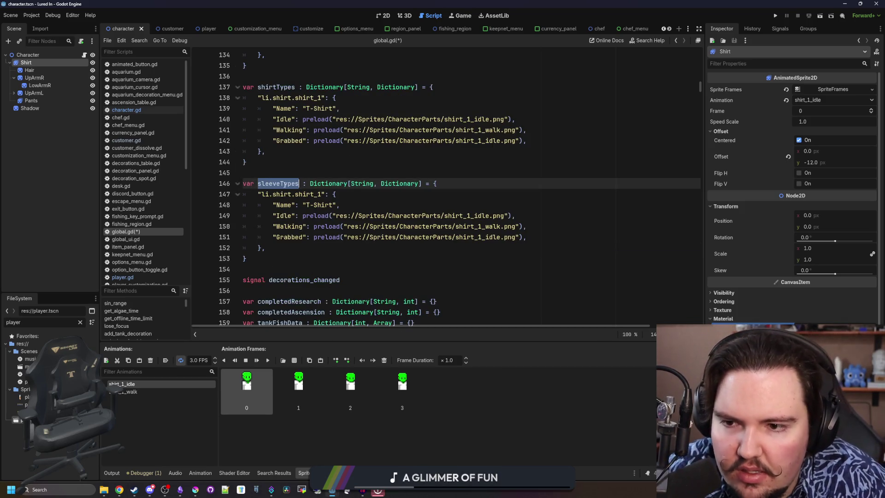
{"action": "left_click", "coordinate": [282, 194]}
{"action": "double_click", "coordinate": [282, 194]}
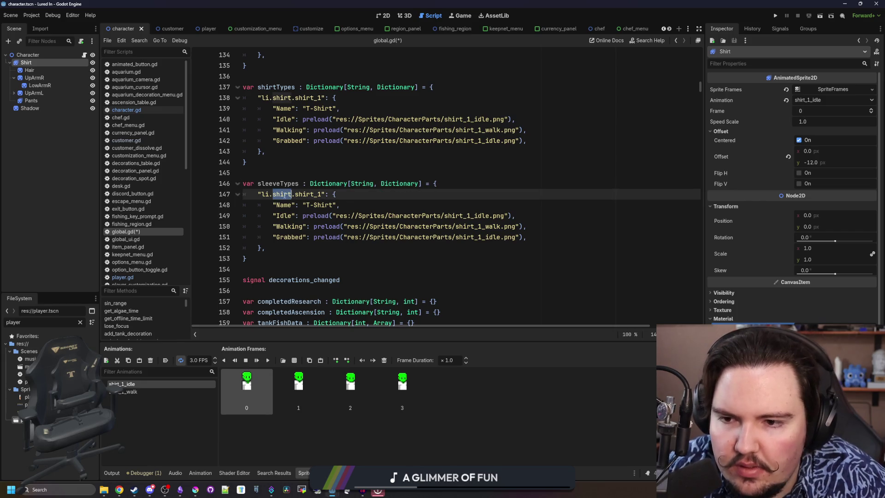
{"action": "type", "text": "sleeve"}
{"action": "double_click", "coordinate": [314, 194]}
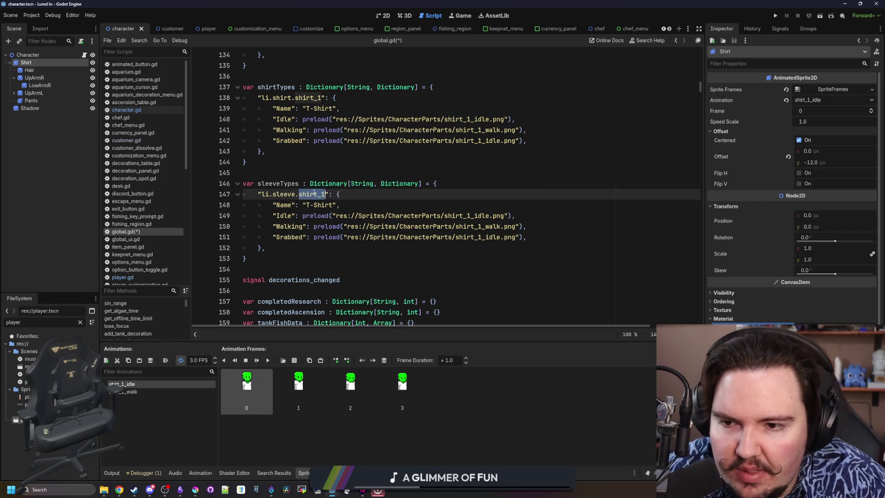
{"action": "type", "text": "short"}
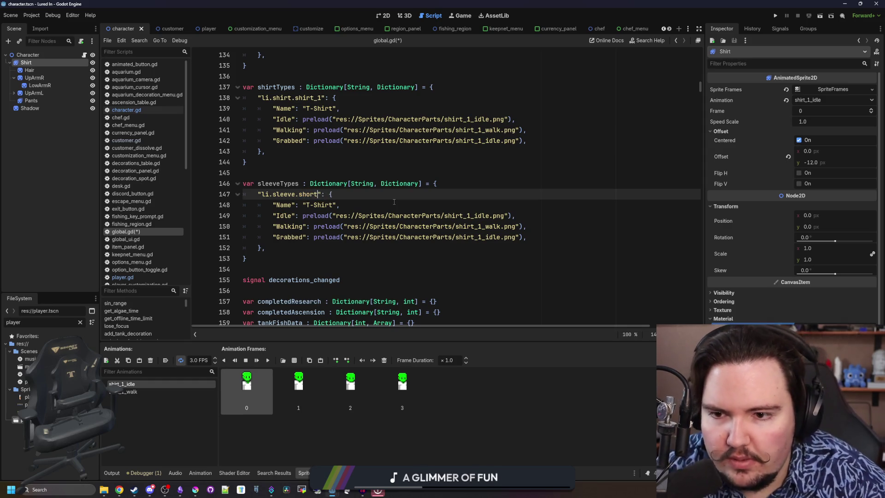
{"action": "double_click", "coordinate": [327, 205]}
{"action": "key", "text": "BackSpace"}
{"action": "type", "text": "Short "}
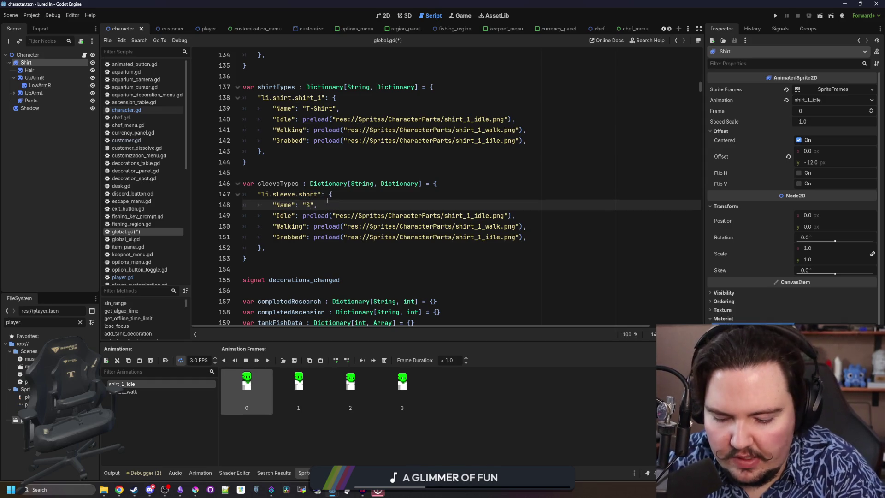
{"action": "type", "text": "Sleeves"}
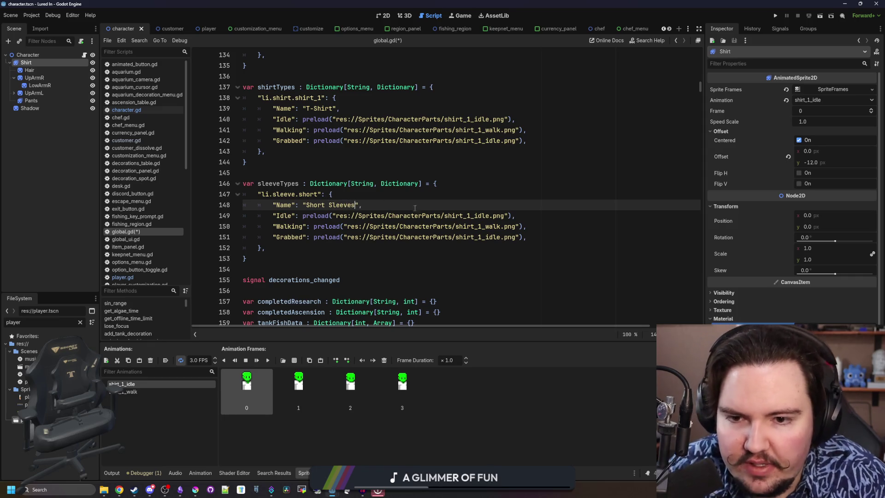
Step: Remove the old Idle, Walking and Grabbed entries from the Short Sleeves entry
{"action": "left_click", "coordinate": [446, 216]}
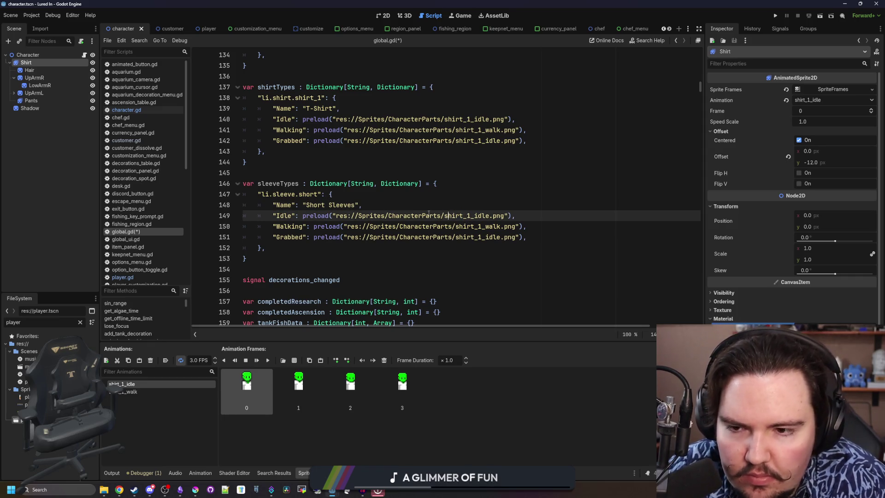
{"action": "left_click", "coordinate": [401, 207]}
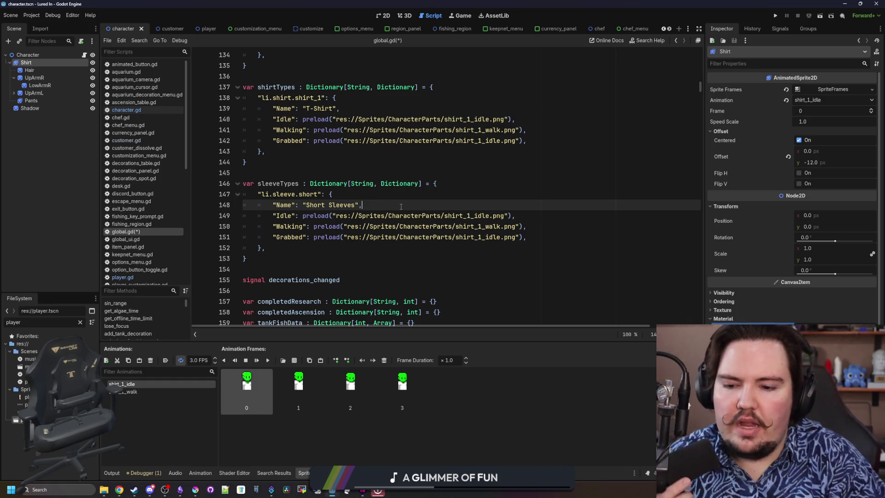
{"action": "key", "text": "Return"}
{"action": "key", "text": "Return"}
{"action": "key", "text": "Up"}
{"action": "key", "text": "Return"}
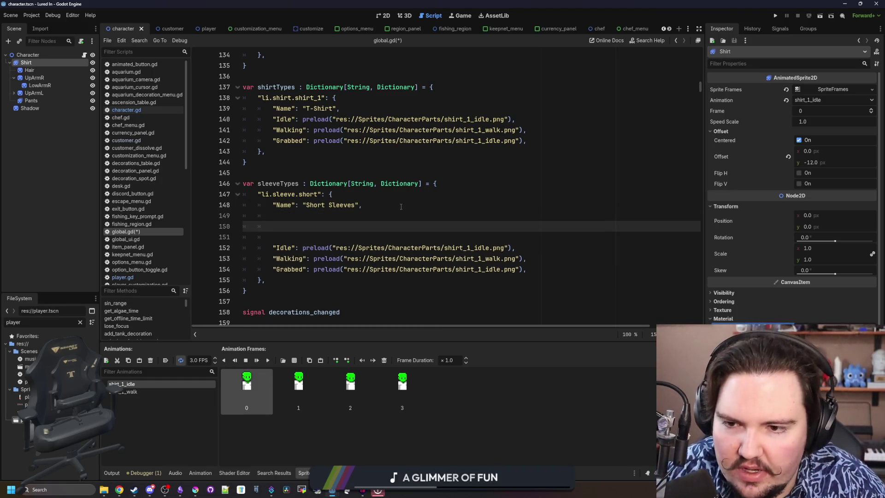
{"action": "left_click_drag", "start_coordinate": [526, 270], "coordinate": [208, 243]}
{"action": "key", "text": "BackSpace"}
{"action": "key", "text": "ctrl+shift+k"}
{"action": "key", "text": "ctrl+shift+k"}
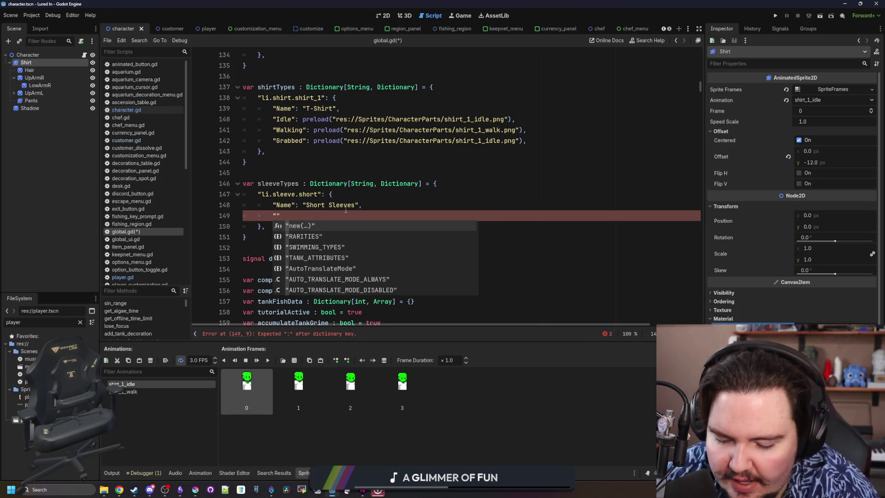
Step: Add a RightUpper entry preloading shirt_1_rau.png
{"action": "type", "text": "R"}
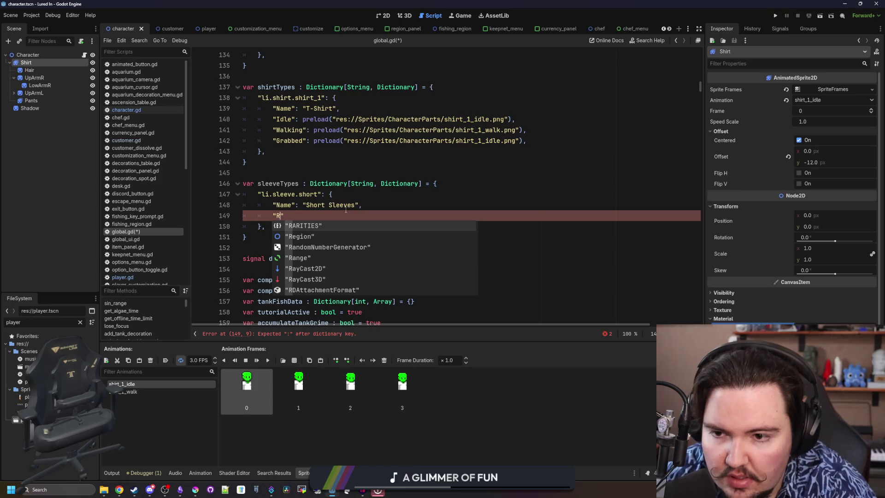
{"action": "type", "text": "ightUpper\":"}
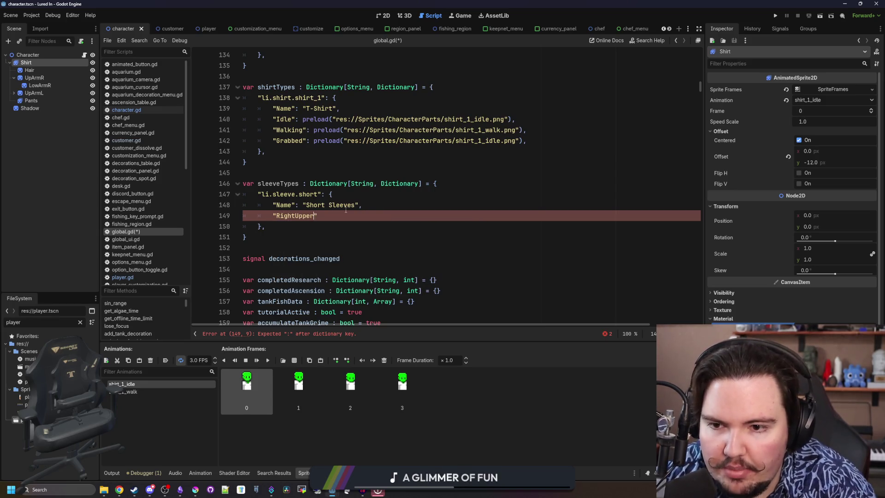
{"action": "type", "text": " preload(\""}
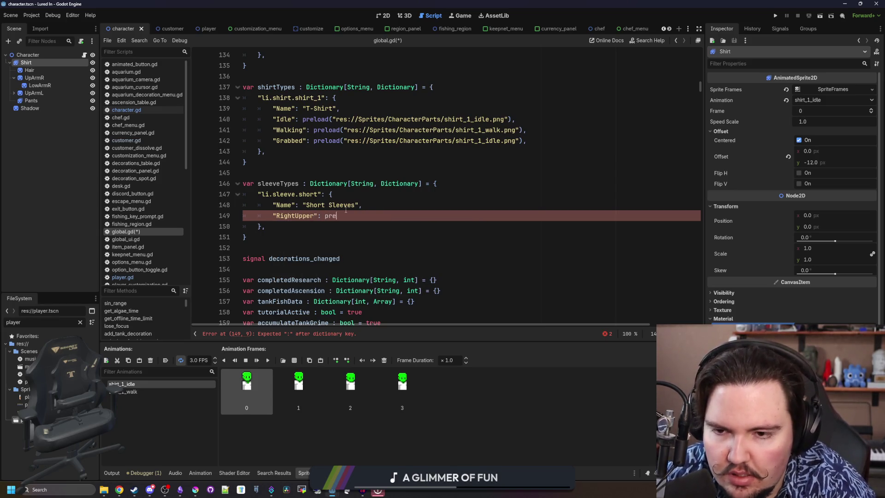
{"action": "type", "text": "arm"}
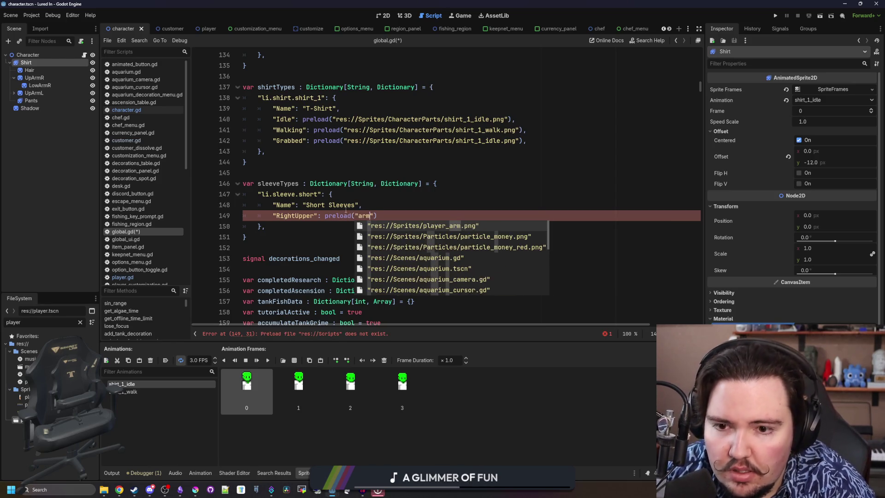
{"action": "key", "text": "BackSpace"}
{"action": "key", "text": "BackSpace"}
{"action": "key", "text": "BackSpace"}
{"action": "type", "text": "shir"}
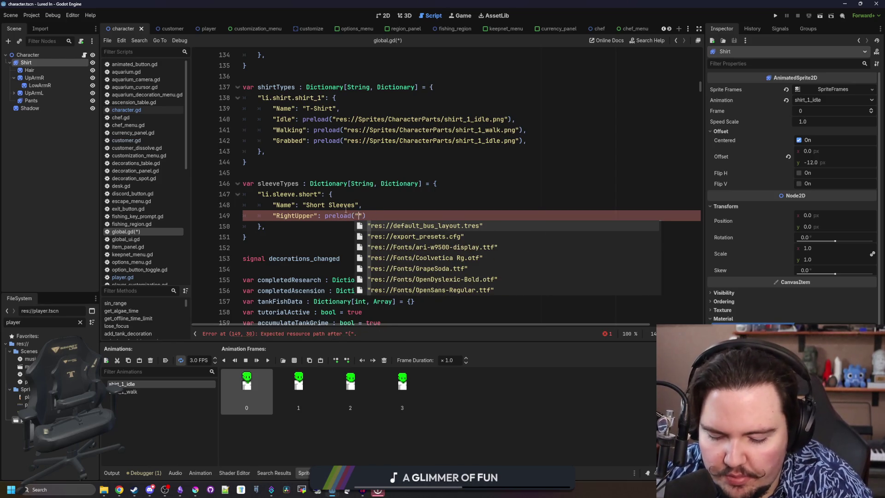
{"action": "type", "text": "t_1"}
{"action": "key", "text": "Down"}
{"action": "key", "text": "Down"}
{"action": "key", "text": "Down"}
{"action": "key", "text": "Return"}
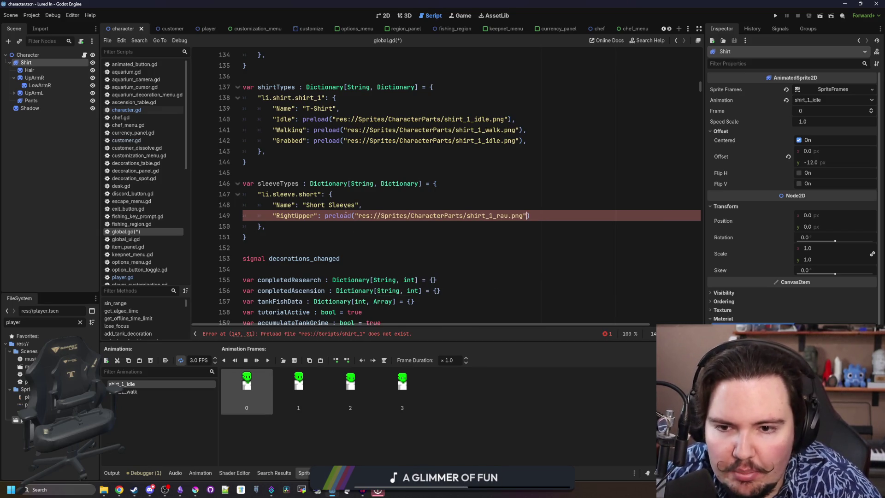
{"action": "type", "text": ","}
Step: Copy the RightUpper line into three more entries below it
{"action": "left_click_drag", "start_coordinate": [563, 217], "coordinate": [273, 216]}
{"action": "key", "text": "ctrl+c"}
{"action": "key", "text": "End"}
{"action": "key", "text": "Return"}
{"action": "key", "text": "ctrl+v"}
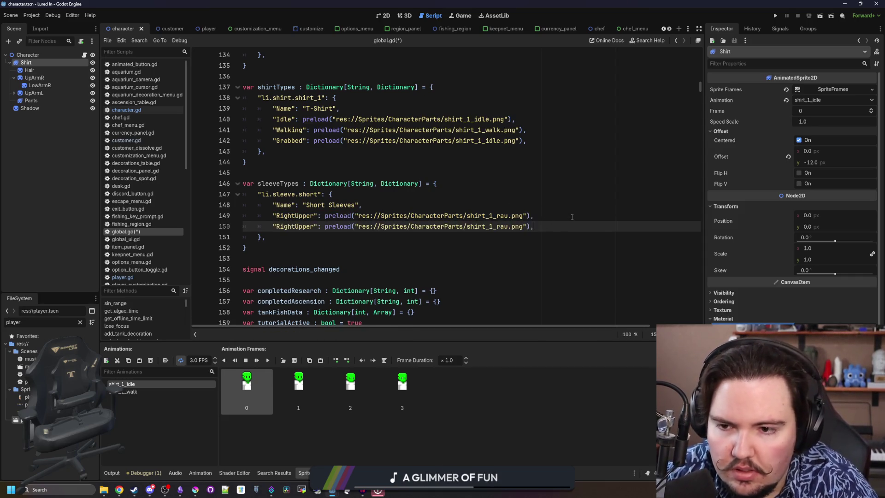
{"action": "key", "text": "Return"}
{"action": "key", "text": "ctrl+v"}
{"action": "key", "text": "Return"}
{"action": "key", "text": "ctrl+v"}
Step: Rename the copied keys to RightLower, LeftUpper and LeftLower
{"action": "double_click", "coordinate": [294, 226]}
{"action": "type", "text": "RightLower"}
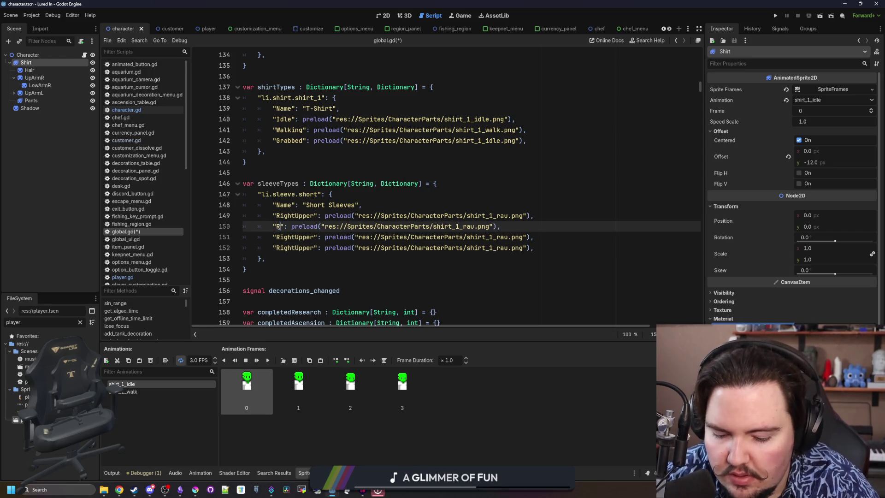
{"action": "double_click", "coordinate": [289, 237]}
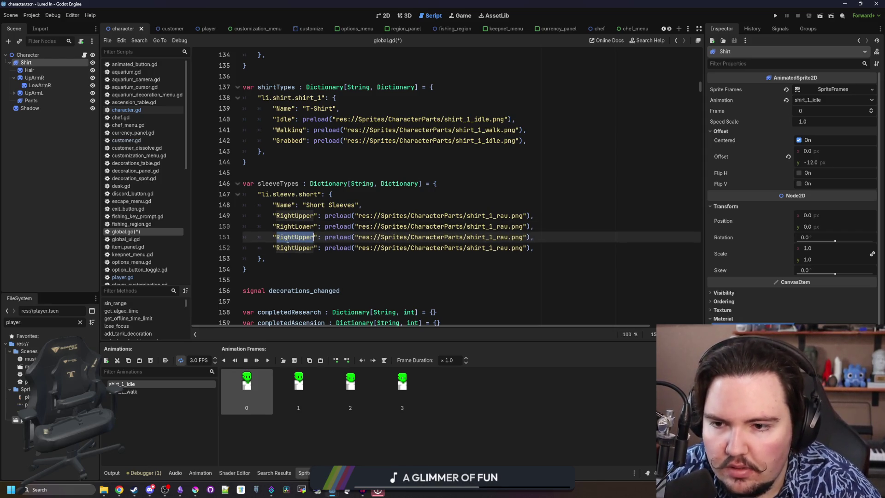
{"action": "type", "text": "LeftUpper"}
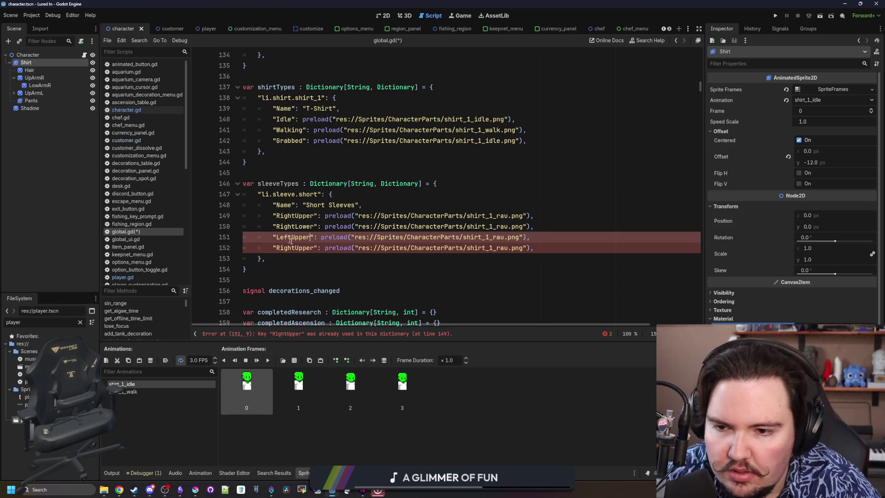
{"action": "double_click", "coordinate": [295, 248]}
{"action": "type", "text": "LeftLower"}
{"action": "left_click", "coordinate": [327, 256]}
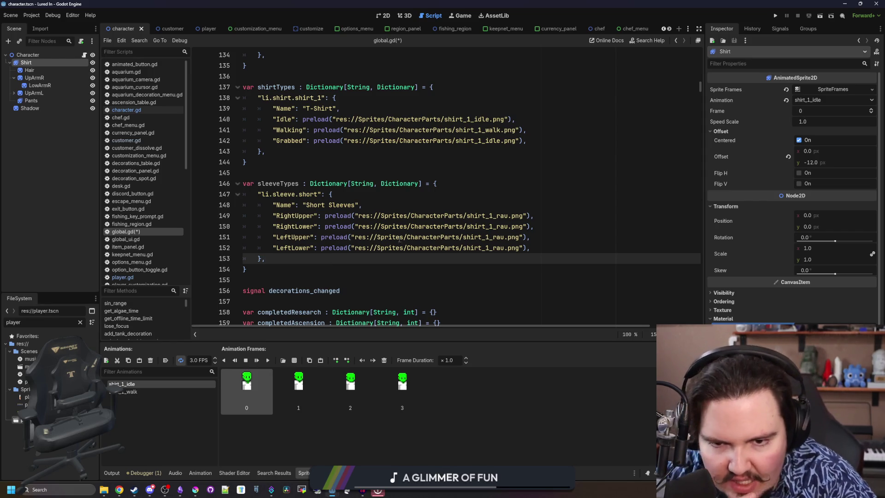
{"action": "left_click", "coordinate": [496, 248]}
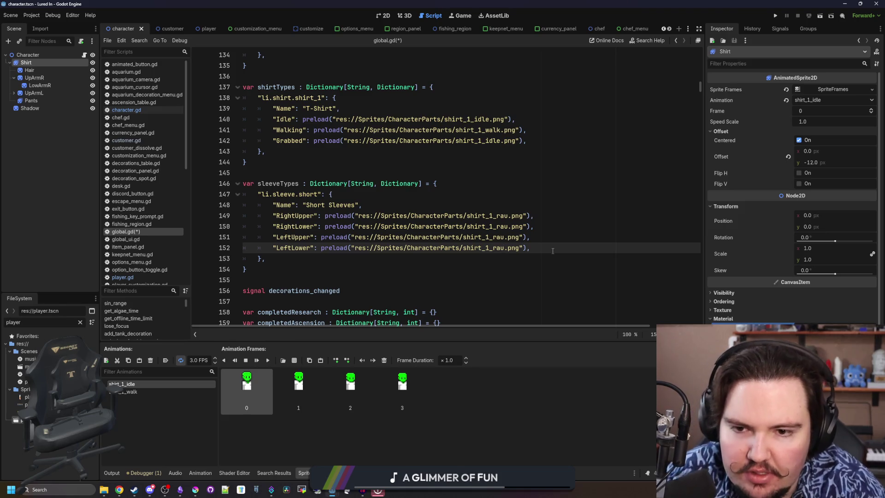
Step: Change the other three file names to shirt_1_ral, shirt_1_lau and shirt_1_lal, then save global.gd
{"action": "key", "text": "Up"}
{"action": "key", "text": "Up"}
{"action": "key", "text": "Up"}
{"action": "key", "text": "Down"}
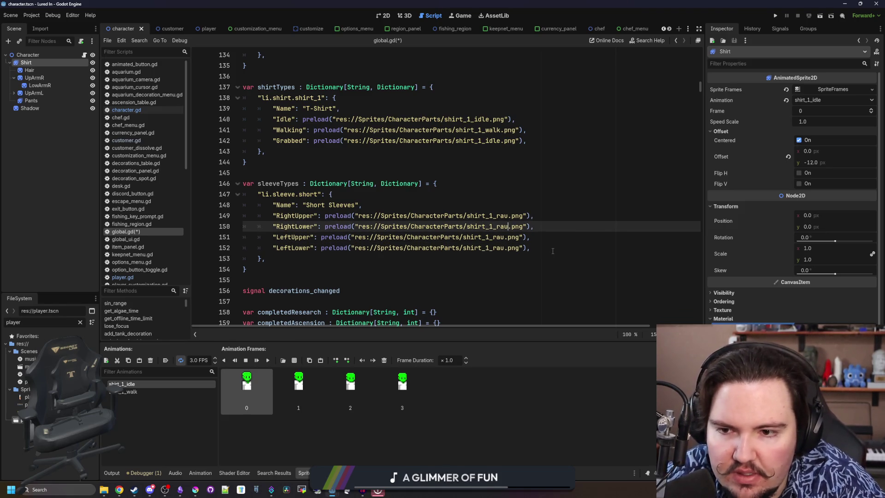
{"action": "key", "text": "BackSpace"}
{"action": "type", "text": "l"}
{"action": "key", "text": "Down"}
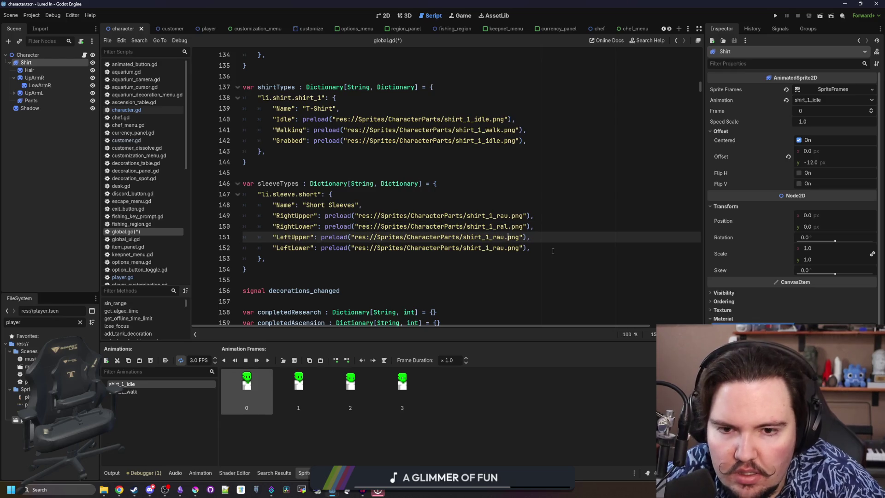
{"action": "key", "text": "BackSpace"}
{"action": "key", "text": "BackSpace"}
{"action": "key", "text": "BackSpace"}
{"action": "type", "text": "lau"}
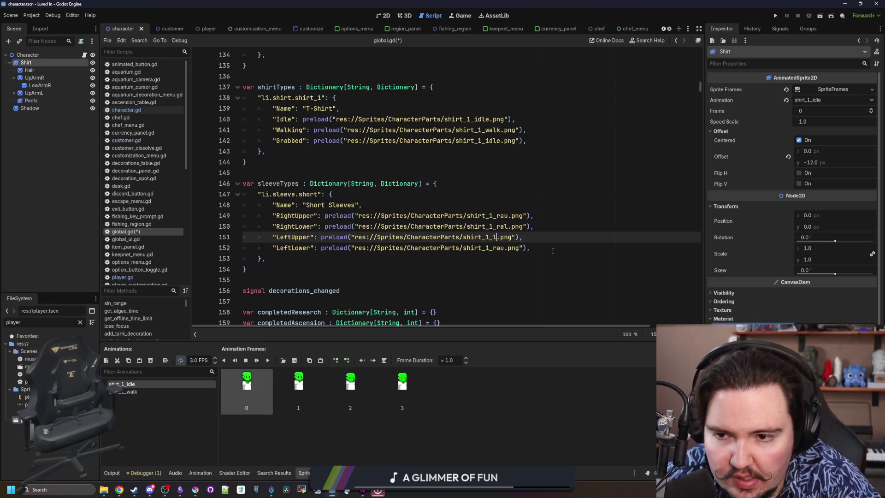
{"action": "left_click", "coordinate": [553, 251]}
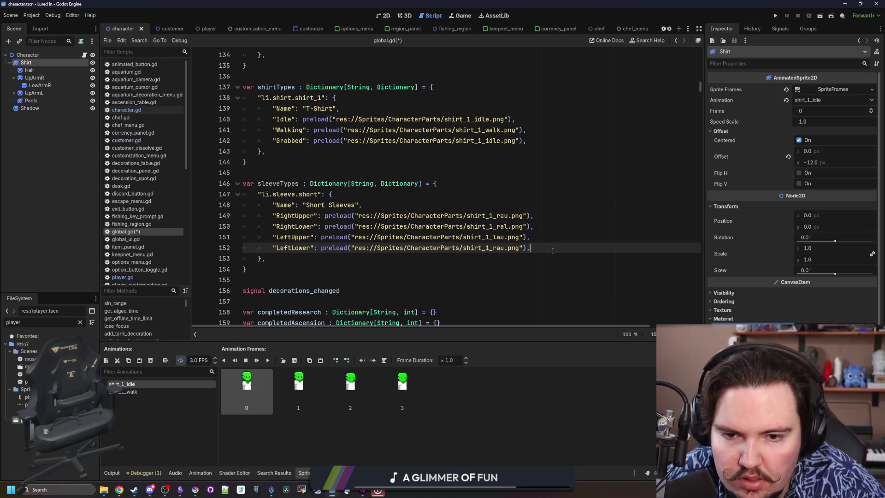
{"action": "key", "text": "BackSpace"}
{"action": "key", "text": "BackSpace"}
{"action": "key", "text": "BackSpace"}
{"action": "type", "text": "lal"}
{"action": "left_click", "coordinate": [542, 250]}
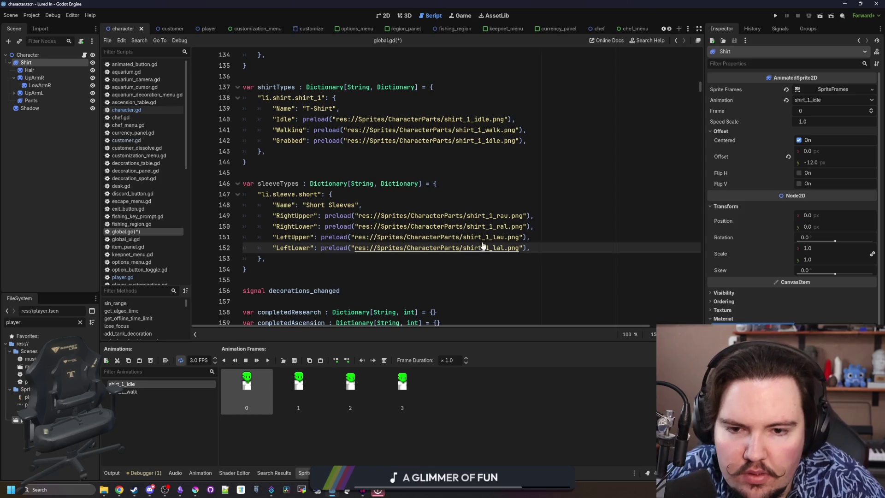
{"action": "left_click", "coordinate": [377, 204]}
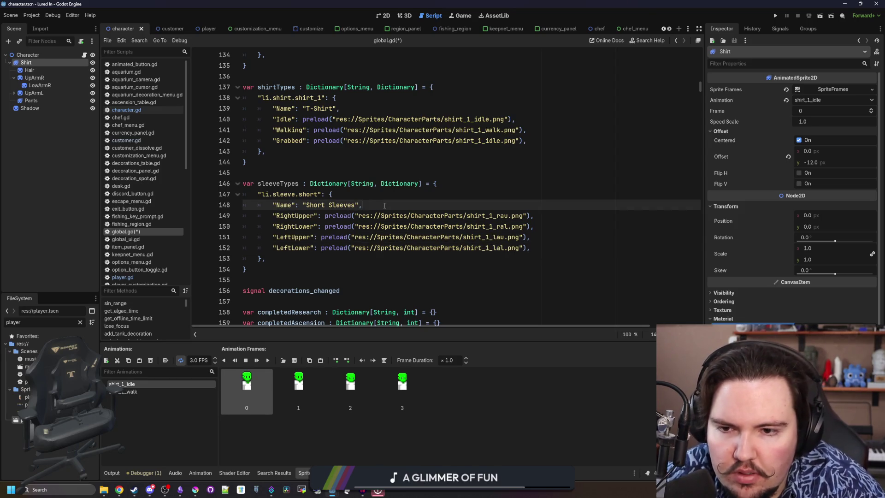
{"action": "key", "text": "ctrl+s"}
{"action": "left_click", "coordinate": [296, 177]}
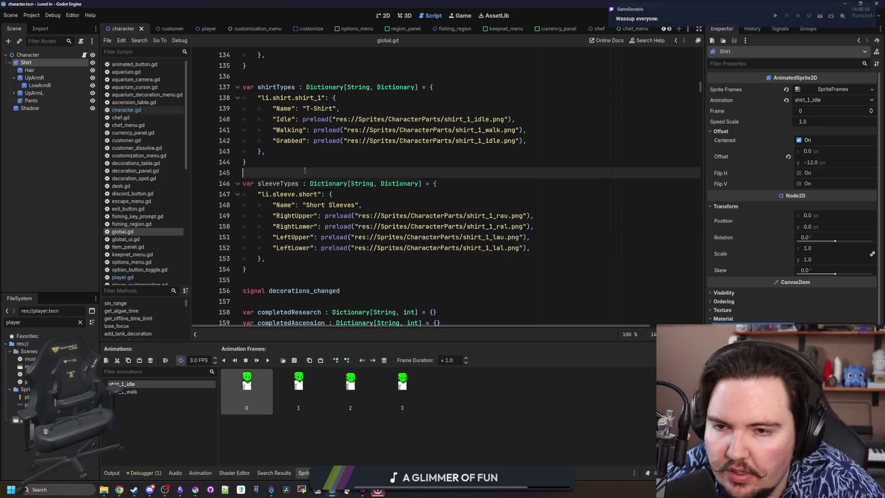
Step: Scroll down through global.gd past the new sleeve definitions
{"action": "scroll", "coordinate": [362, 193], "scroll_direction": "down", "scroll_amount": 3}
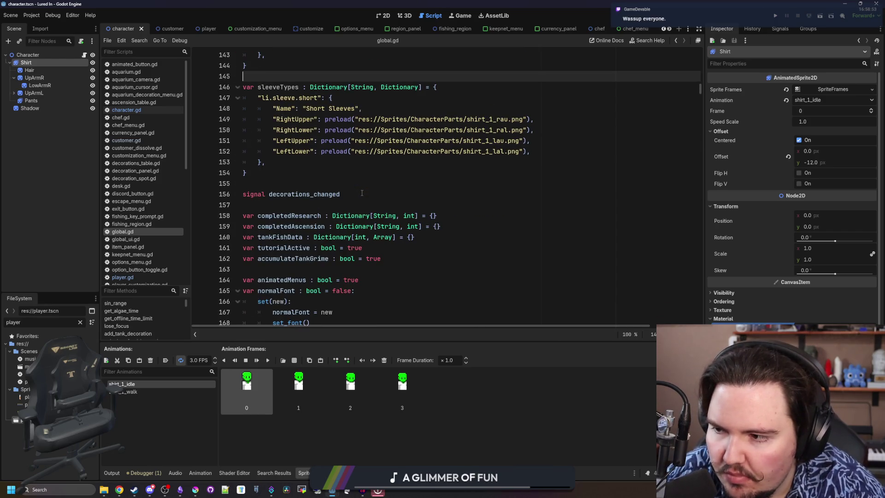
{"action": "left_click", "coordinate": [119, 490]}
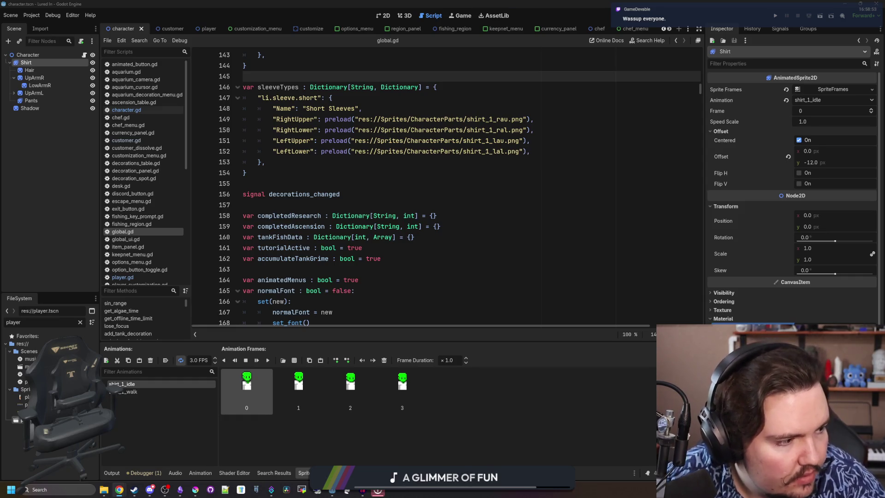
{"action": "left_click", "coordinate": [357, 248]}
{"action": "left_click", "coordinate": [338, 185]}
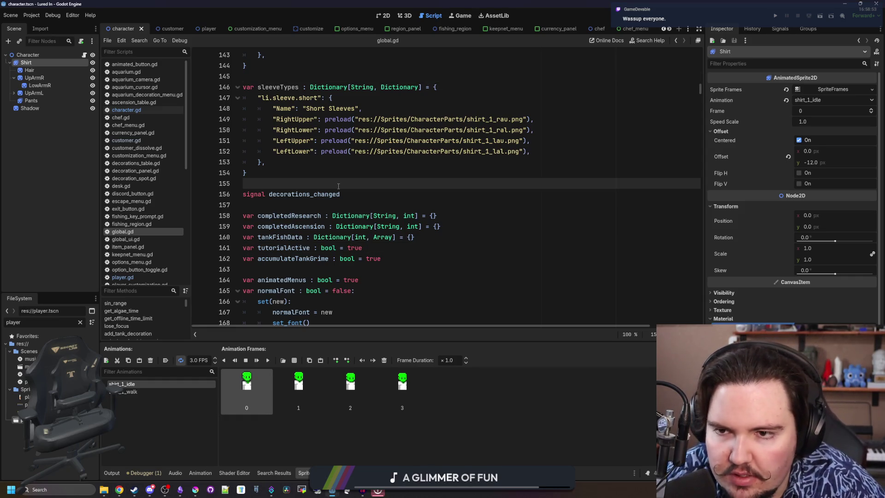
{"action": "scroll", "coordinate": [339, 186], "scroll_direction": "up", "scroll_amount": 4}
{"action": "left_click", "coordinate": [310, 199]}
{"action": "scroll", "coordinate": [323, 194], "scroll_direction": "down", "scroll_amount": 11}
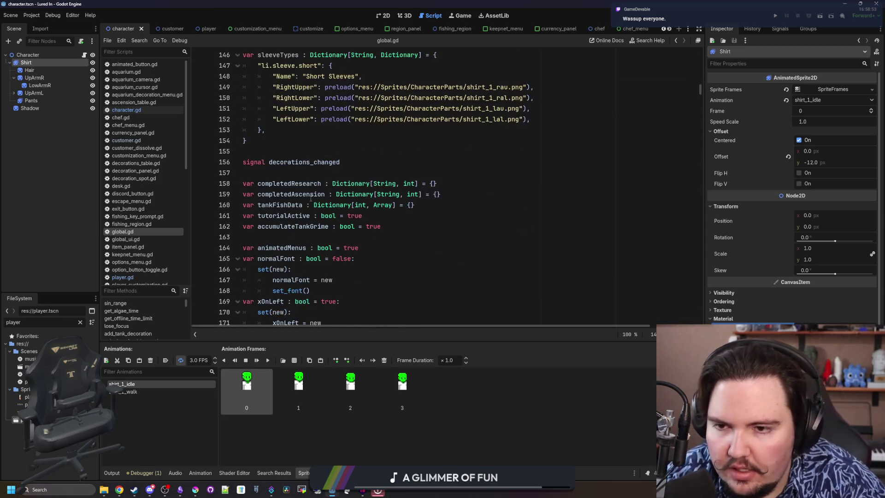
{"action": "scroll", "coordinate": [415, 177], "scroll_direction": "down", "scroll_amount": 14}
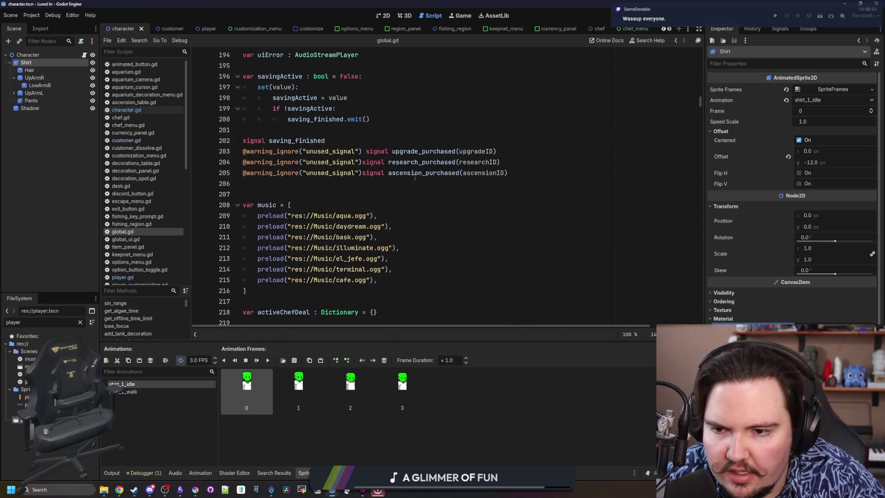
{"action": "left_click", "coordinate": [307, 164]}
{"action": "scroll", "coordinate": [447, 204], "scroll_direction": "down", "scroll_amount": 16}
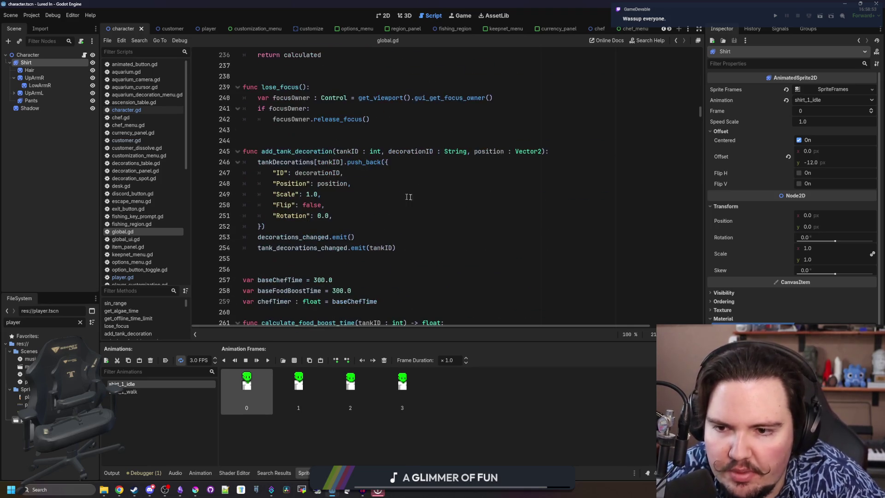
{"action": "left_click", "coordinate": [446, 204]}
{"action": "scroll", "coordinate": [446, 205], "scroll_direction": "down", "scroll_amount": 14}
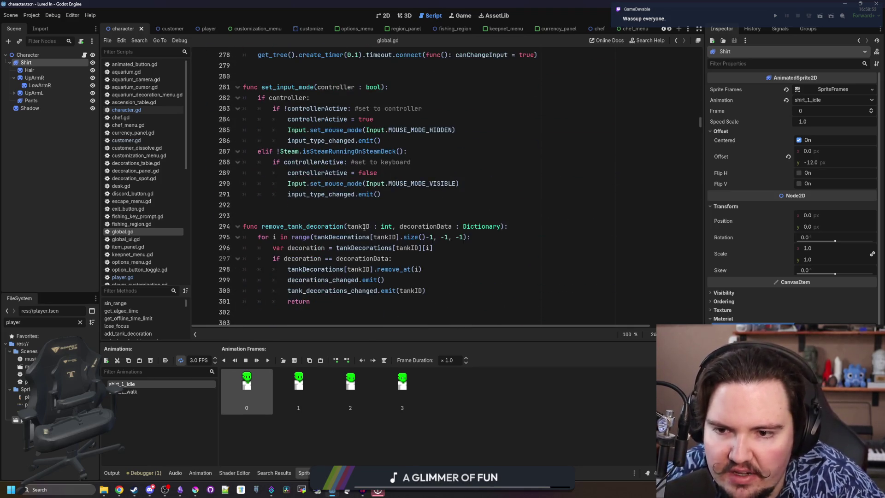
{"action": "left_click", "coordinate": [363, 225]}
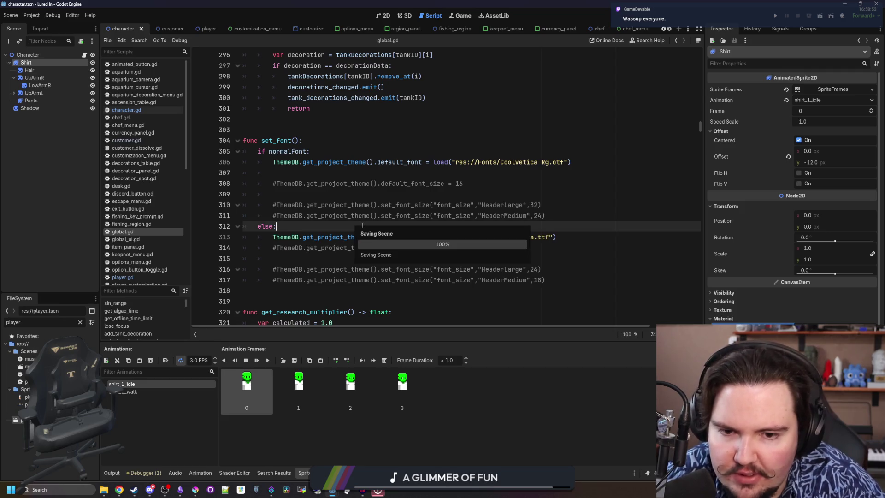
{"action": "left_click", "coordinate": [383, 119]}
{"action": "scroll", "coordinate": [401, 205], "scroll_direction": "down", "scroll_amount": 11}
{"action": "scroll", "coordinate": [401, 204], "scroll_direction": "down", "scroll_amount": 9}
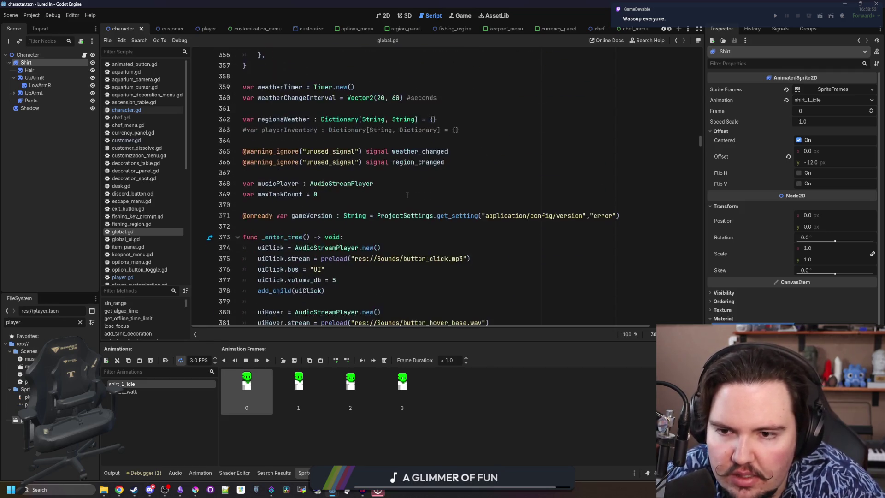
Step: Search the script for _ready and go to its build_cosmetics_animations line
{"action": "left_click", "coordinate": [407, 196]}
{"action": "key", "text": "ctrl+f"}
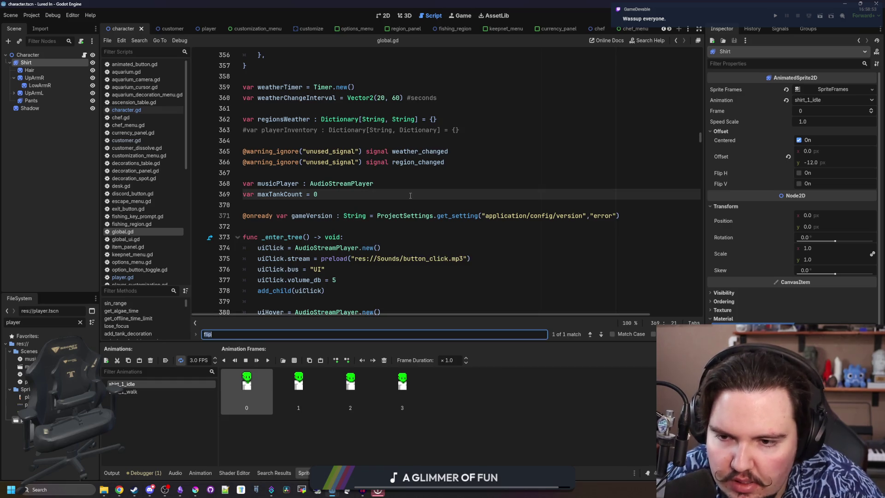
{"action": "type", "text": "_ready"}
{"action": "scroll", "coordinate": [410, 196], "scroll_direction": "down", "scroll_amount": 17}
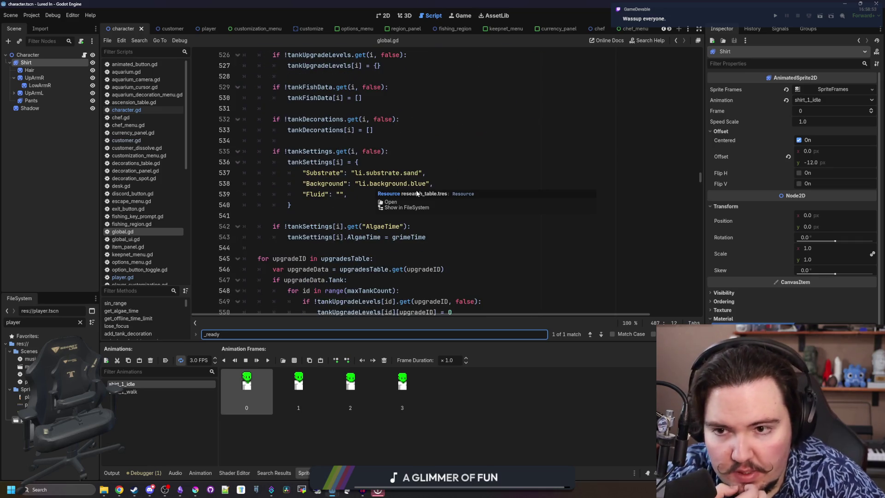
{"action": "scroll", "coordinate": [415, 186], "scroll_direction": "up", "scroll_amount": 14}
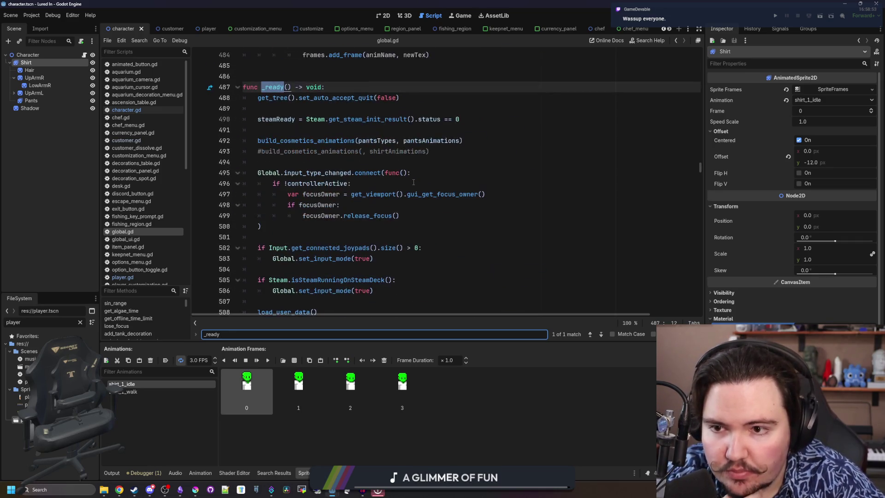
{"action": "left_click", "coordinate": [393, 173]}
Step: Duplicate the pants build_cosmetics_animations line and delete the commented-out shirt line
{"action": "left_click_drag", "start_coordinate": [463, 141], "coordinate": [258, 141]}
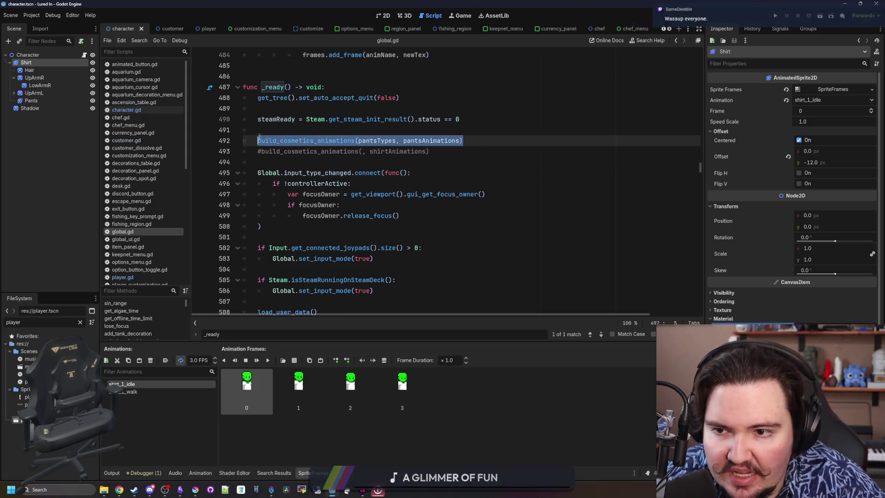
{"action": "key", "text": "ctrl+c"}
{"action": "key", "text": "End"}
{"action": "key", "text": "Return"}
{"action": "key", "text": "ctrl+v"}
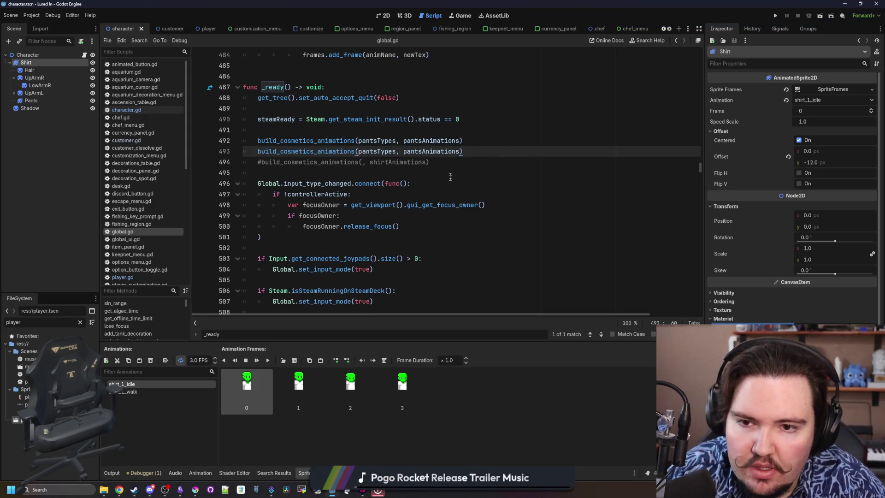
{"action": "key", "text": "shift+Down"}
{"action": "key", "text": "BackSpace"}
Step: Change the copy's arguments to shirtTypes and shirtAnimations and save global.gd
{"action": "scroll", "coordinate": [387, 194], "scroll_direction": "up", "scroll_amount": 2}
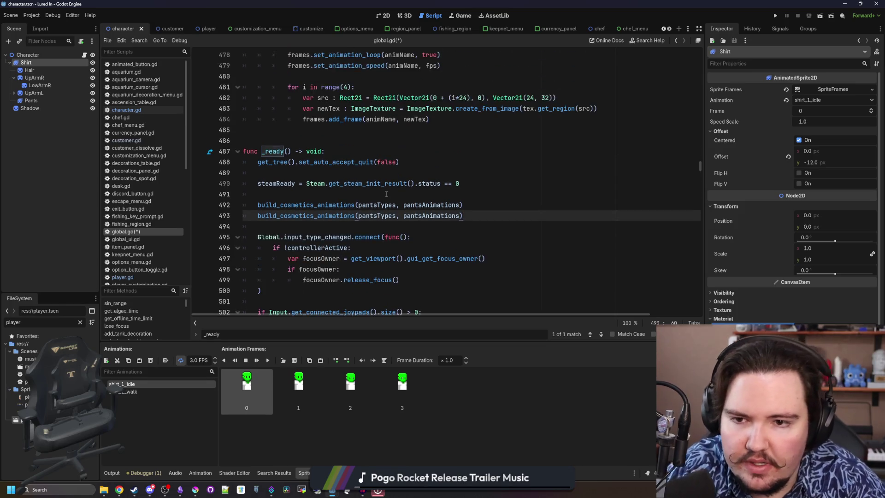
{"action": "double_click", "coordinate": [394, 215]}
{"action": "type", "text": "shirtTypes"}
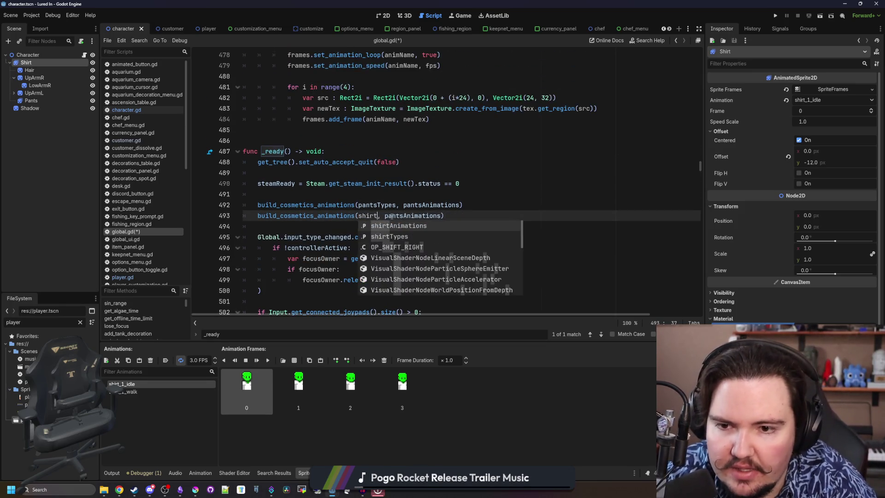
{"action": "double_click", "coordinate": [404, 216]}
{"action": "type", "text": "shirtAnimations"}
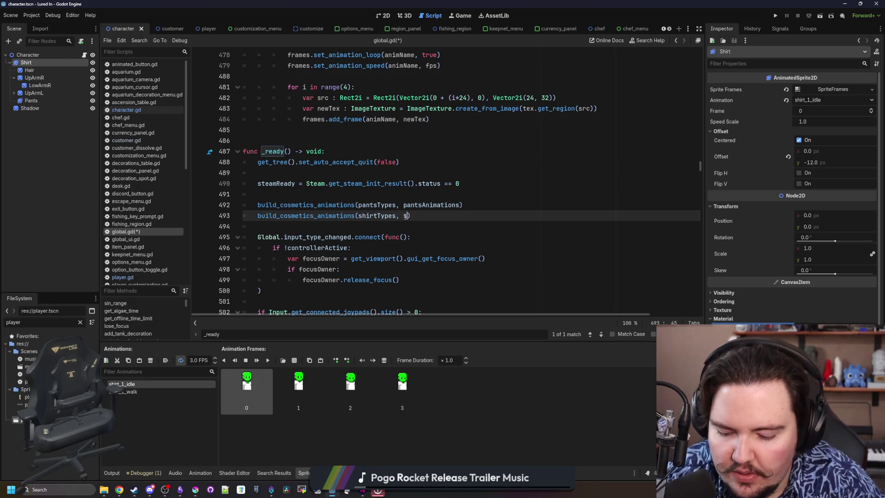
{"action": "left_click", "coordinate": [436, 196]}
{"action": "key", "text": "ctrl+s"}
{"action": "left_click", "coordinate": [84, 55]}
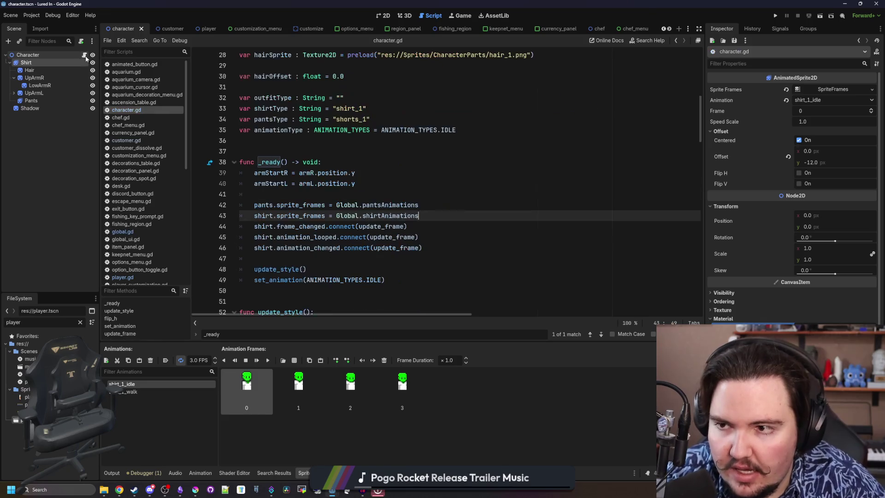
Step: Save character.gd and the scene, then run the cafe game
{"action": "left_click", "coordinate": [319, 184]}
{"action": "scroll", "coordinate": [322, 220], "scroll_direction": "down", "scroll_amount": 1}
{"action": "left_click", "coordinate": [330, 225]}
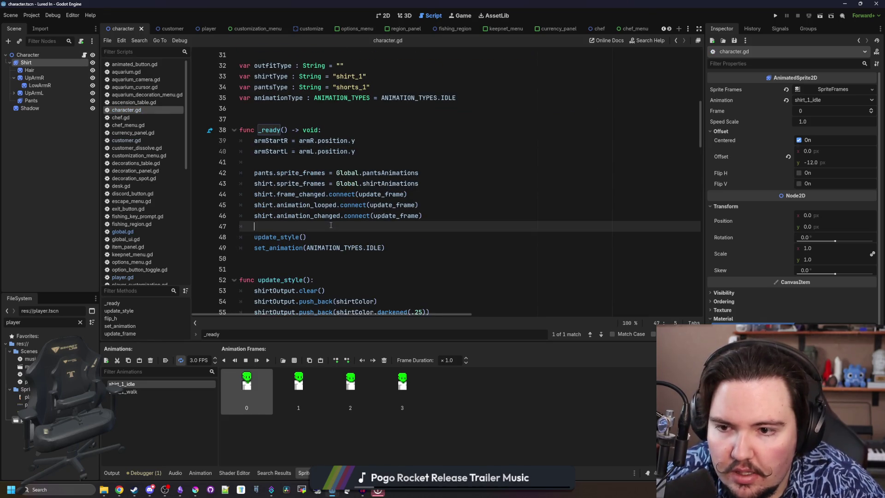
{"action": "key", "text": "ctrl+s"}
{"action": "left_click", "coordinate": [351, 162]}
{"action": "key", "text": "ctrl+s"}
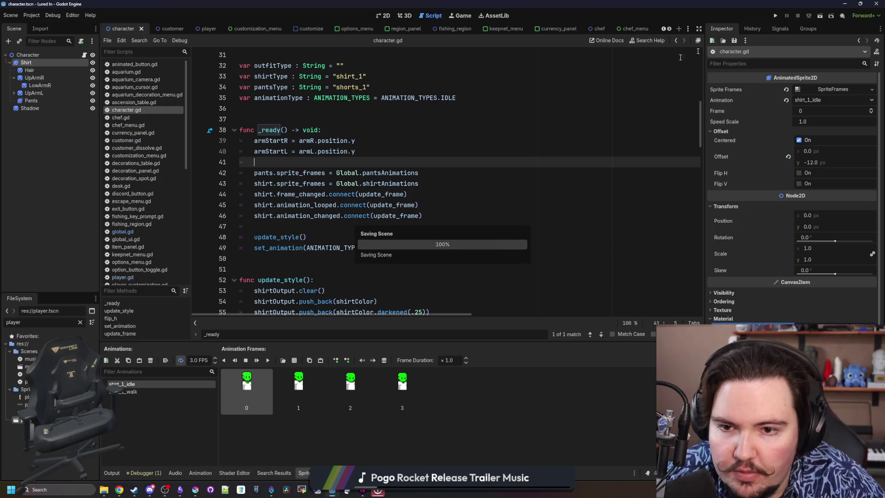
{"action": "left_click", "coordinate": [775, 16]}
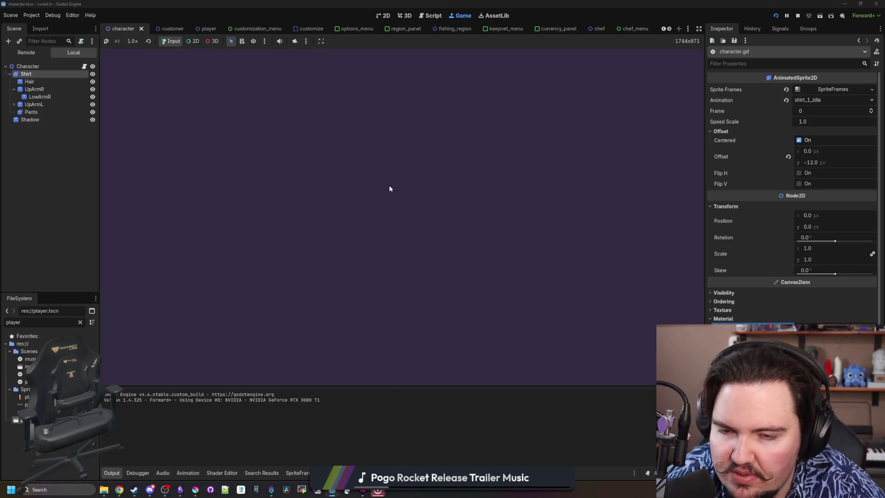
Step: Dismiss the Welcome Back popup and pan and zoom around the shop to inspect customers' shirts
{"action": "left_click", "coordinate": [400, 257]}
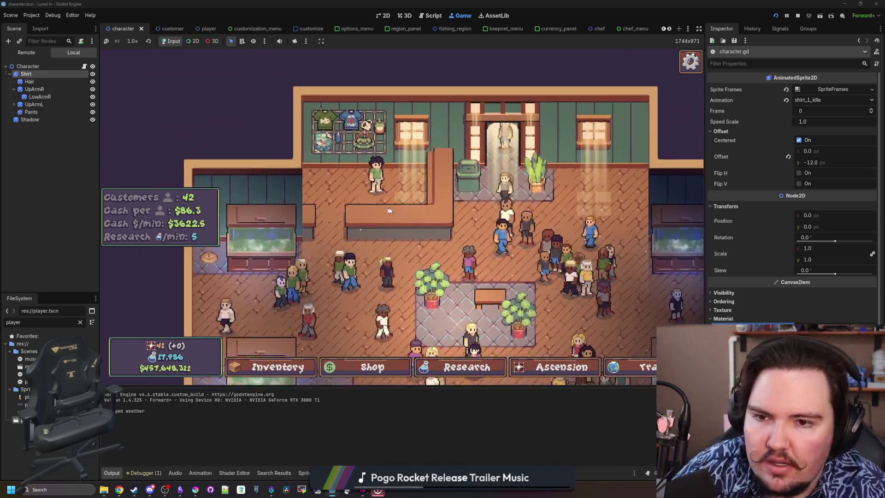
{"action": "scroll", "coordinate": [390, 194], "scroll_direction": "up", "scroll_amount": 5}
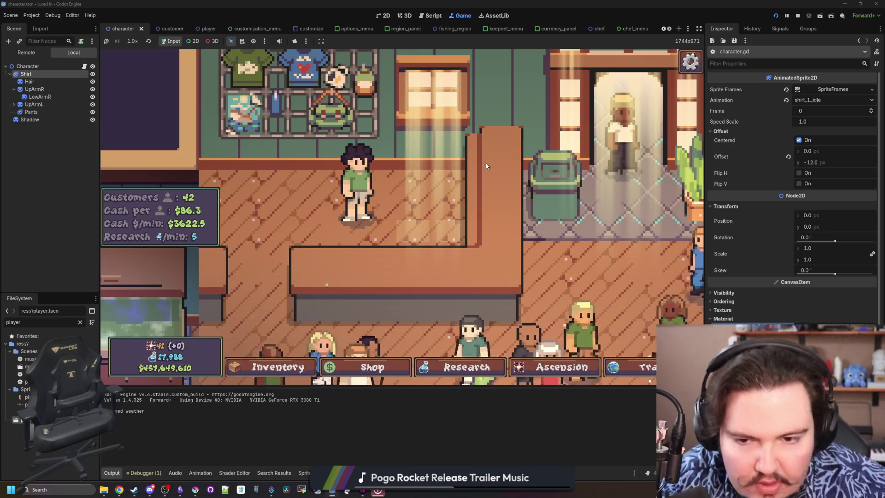
{"action": "key", "text": "s"}
{"action": "key", "text": "d"}
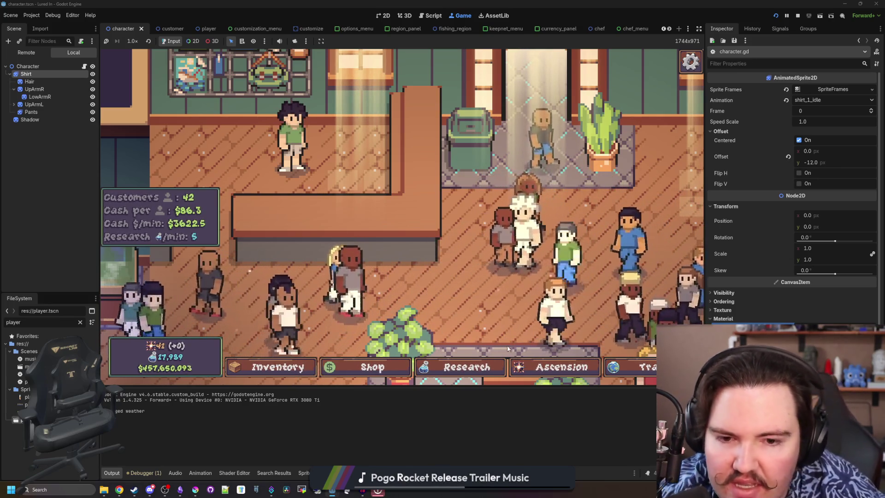
{"action": "mouse_move", "coordinate": [466, 300]}
{"action": "left_mouse_down"}
{"action": "mouse_move", "coordinate": [457, 288]}
{"action": "mouse_move", "coordinate": [517, 309]}
{"action": "left_mouse_up"}
{"action": "scroll", "coordinate": [368, 187], "scroll_direction": "up", "scroll_amount": 2}
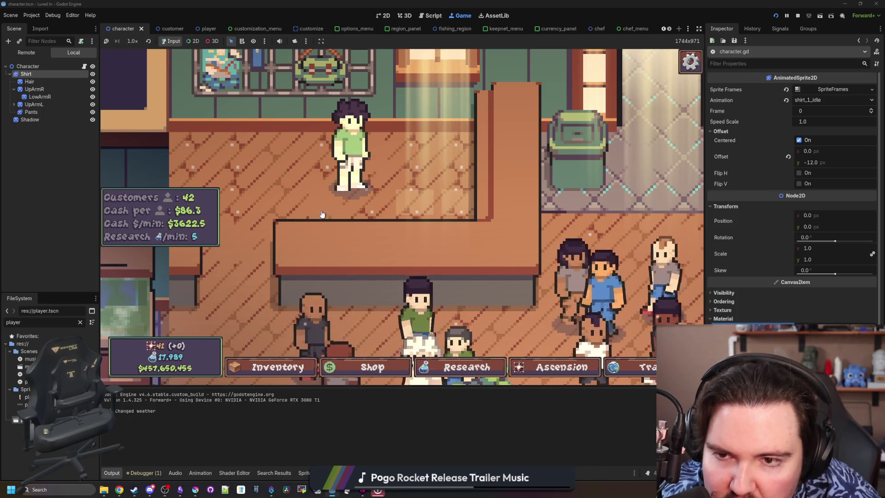
{"action": "left_click_drag", "start_coordinate": [439, 216], "coordinate": [446, 217]}
{"action": "scroll", "coordinate": [428, 198], "scroll_direction": "down", "scroll_amount": 3}
{"action": "left_click_drag", "start_coordinate": [415, 197], "coordinate": [408, 171]}
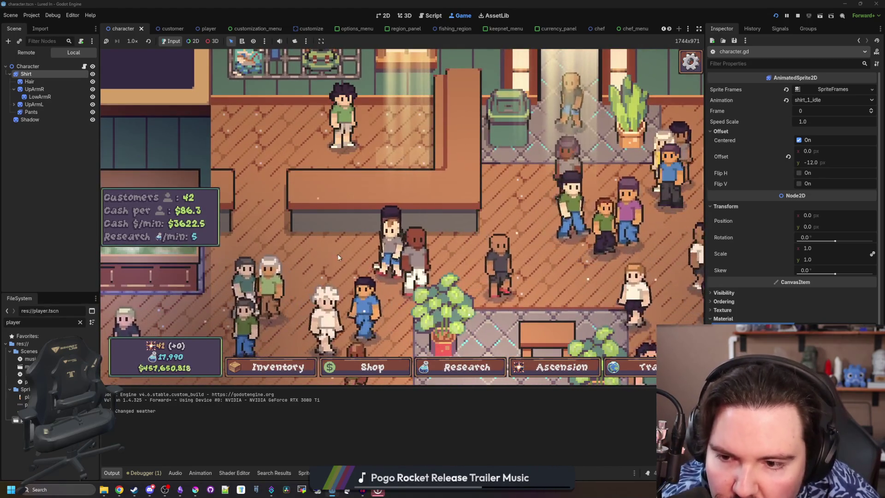
{"action": "scroll", "coordinate": [381, 252], "scroll_direction": "up", "scroll_amount": 2}
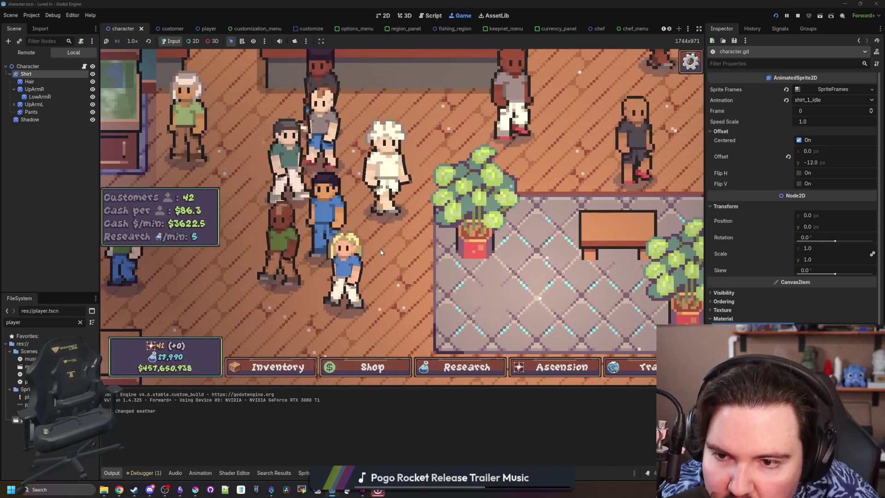
{"action": "left_click", "coordinate": [196, 490]}
{"action": "left_click_drag", "start_coordinate": [369, 336], "coordinate": [328, 4]}
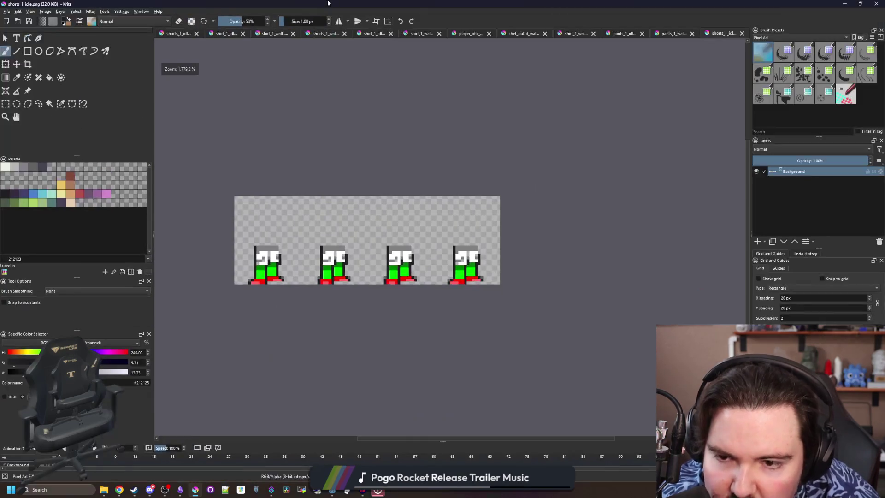
{"action": "left_click", "coordinate": [674, 33]}
{"action": "left_click", "coordinate": [621, 33]}
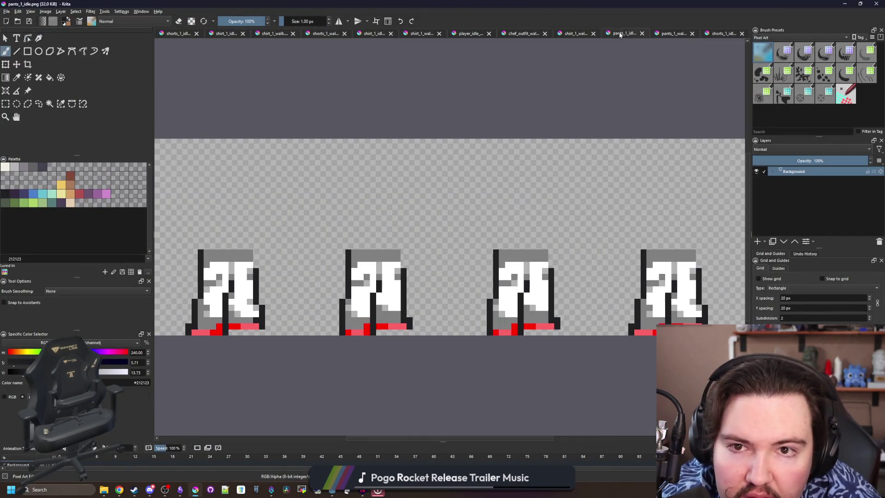
{"action": "left_click", "coordinate": [7, 11]}
{"action": "key", "text": "Escape"}
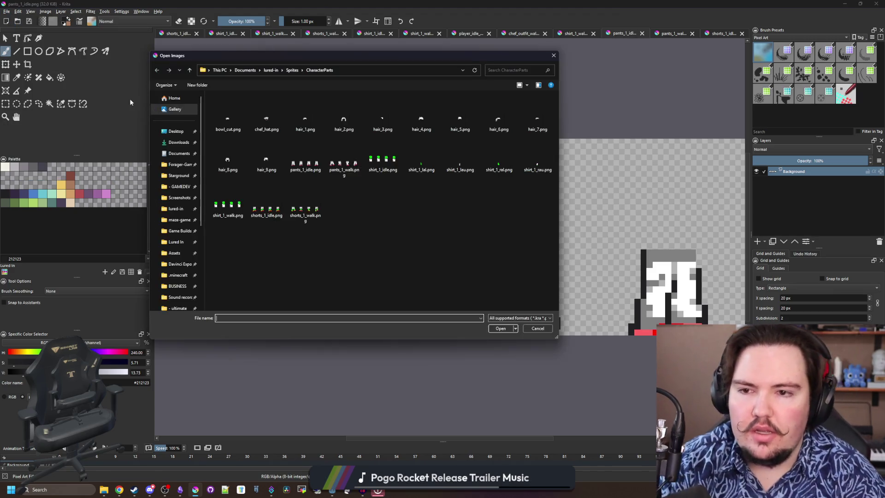
{"action": "left_click", "coordinate": [501, 329]}
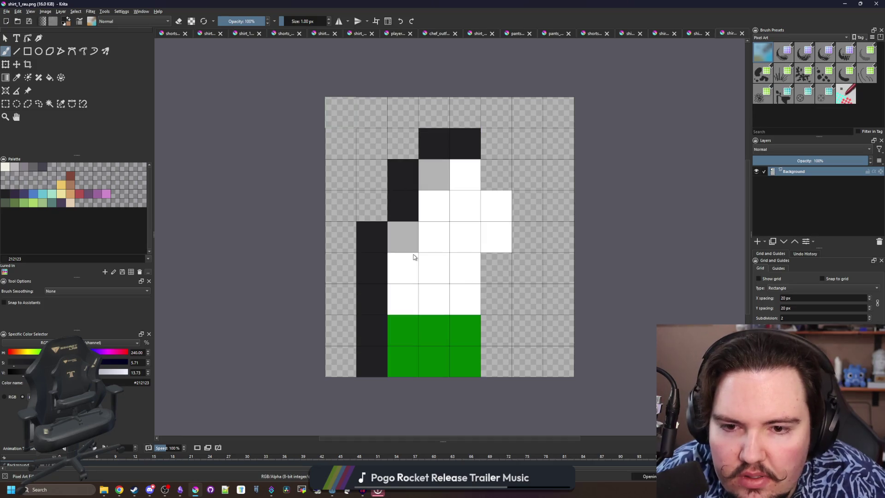
{"action": "scroll", "coordinate": [478, 155], "scroll_direction": "down", "scroll_amount": 5}
{"action": "scroll", "coordinate": [558, 88], "scroll_direction": "up", "scroll_amount": 2}
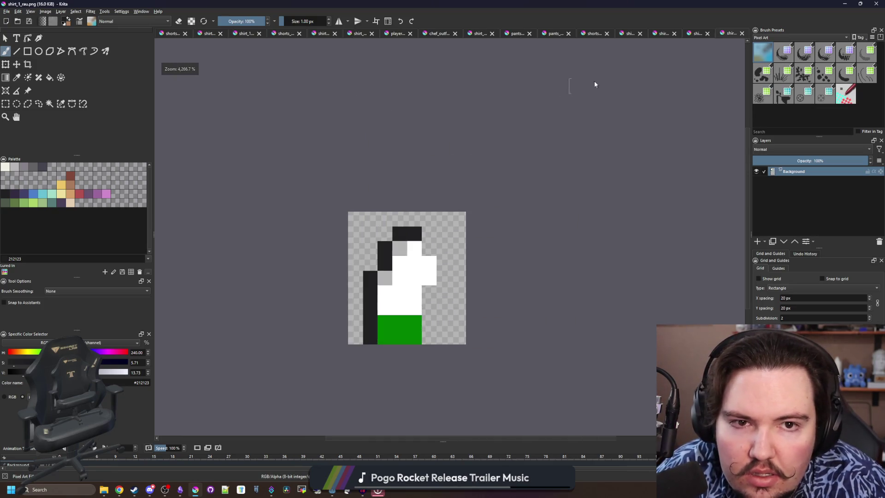
{"action": "left_click", "coordinate": [743, 34]}
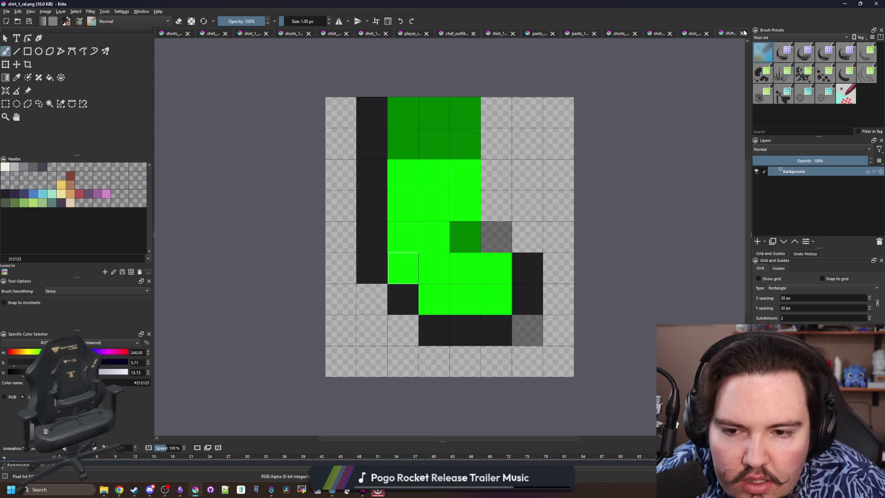
{"action": "left_click", "coordinate": [744, 33]}
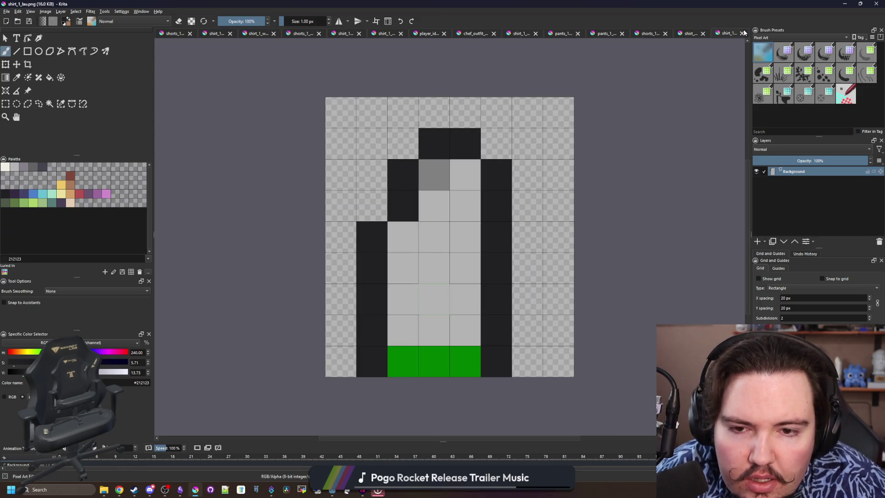
{"action": "left_click", "coordinate": [743, 33]}
{"action": "left_click", "coordinate": [743, 34]}
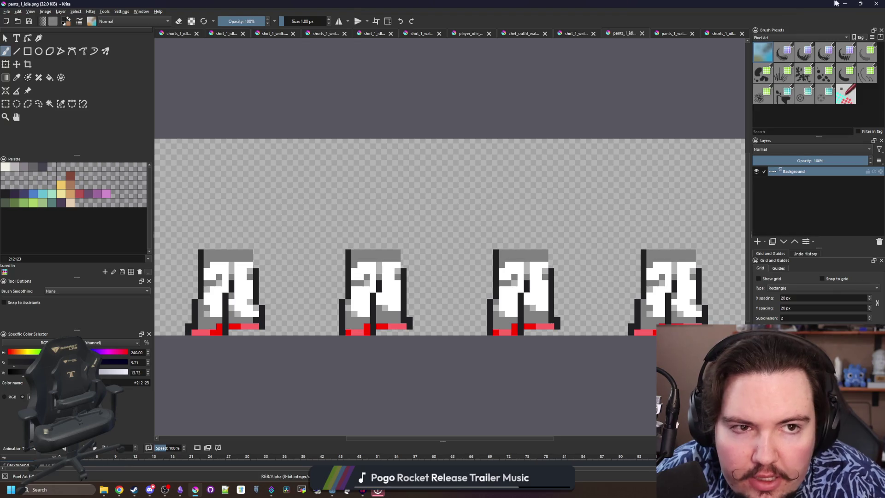
{"action": "left_click", "coordinate": [845, 4]}
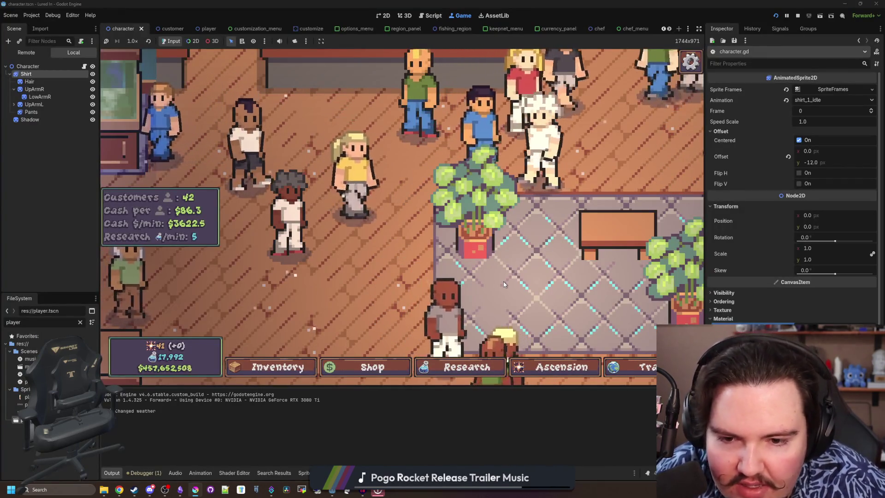
{"action": "left_click_drag", "start_coordinate": [503, 284], "coordinate": [457, 287]}
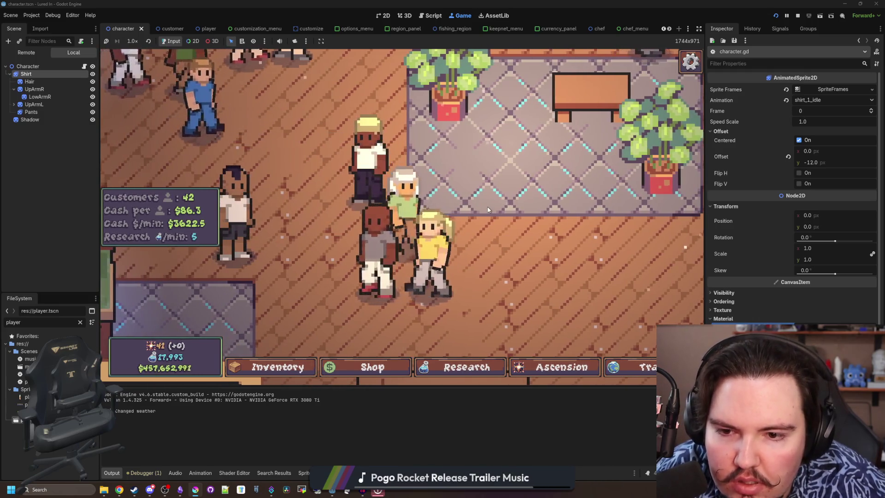
{"action": "scroll", "coordinate": [461, 221], "scroll_direction": "down", "scroll_amount": 3}
{"action": "scroll", "coordinate": [488, 210], "scroll_direction": "down", "scroll_amount": 2}
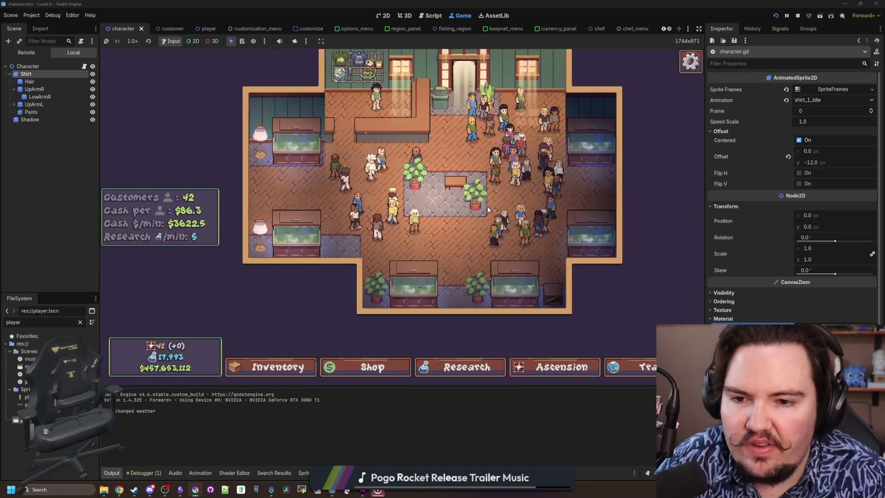
{"action": "scroll", "coordinate": [488, 209], "scroll_direction": "up", "scroll_amount": 3}
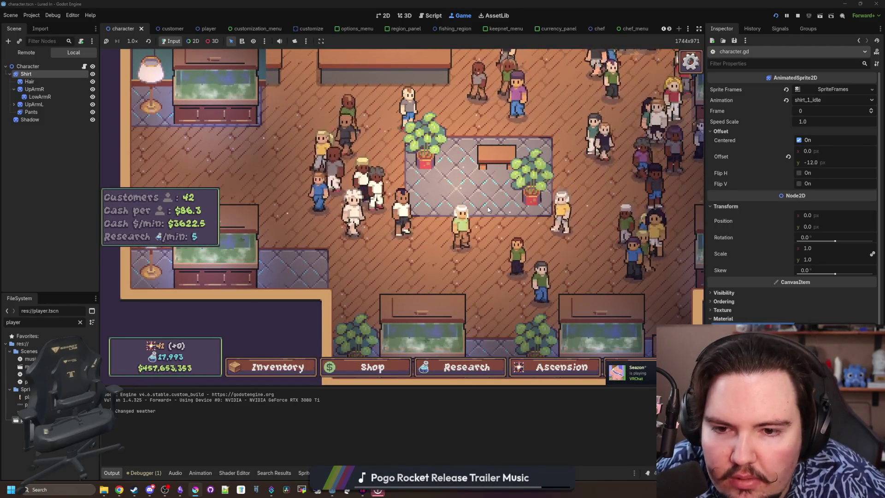
{"action": "scroll", "coordinate": [488, 210], "scroll_direction": "up", "scroll_amount": 4}
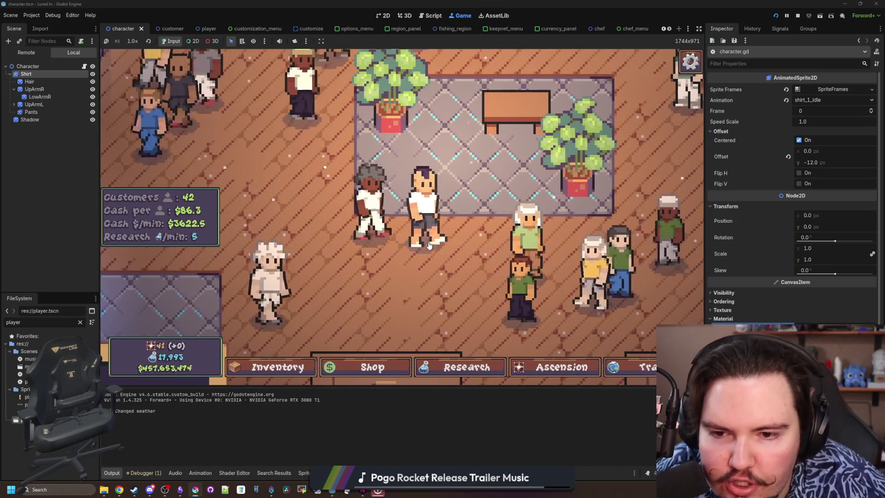
{"action": "scroll", "coordinate": [382, 283], "scroll_direction": "down", "scroll_amount": 5}
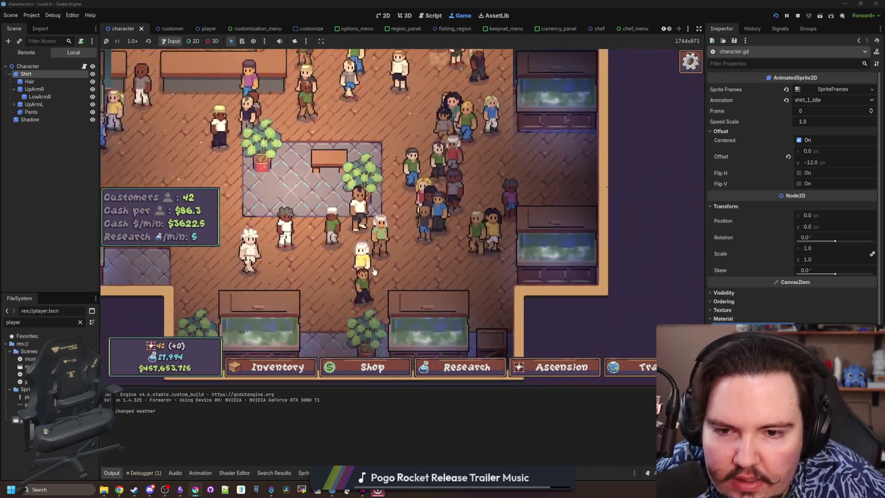
{"action": "scroll", "coordinate": [429, 230], "scroll_direction": "down", "scroll_amount": 3}
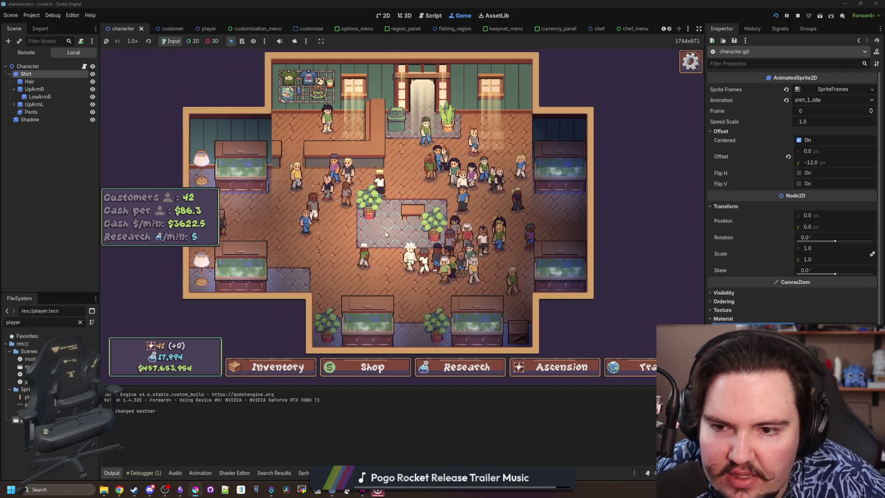
{"action": "scroll", "coordinate": [391, 226], "scroll_direction": "down", "scroll_amount": 2}
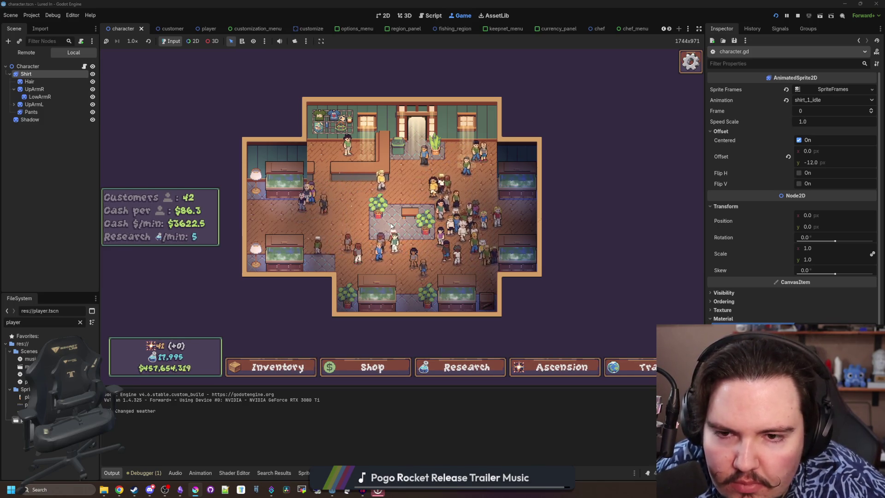
{"action": "scroll", "coordinate": [391, 226], "scroll_direction": "up", "scroll_amount": 4}
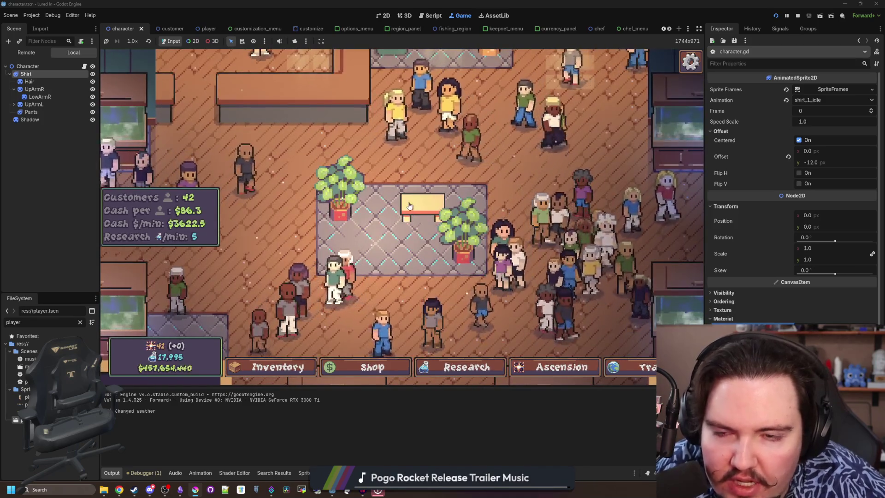
{"action": "scroll", "coordinate": [410, 206], "scroll_direction": "up", "scroll_amount": 2}
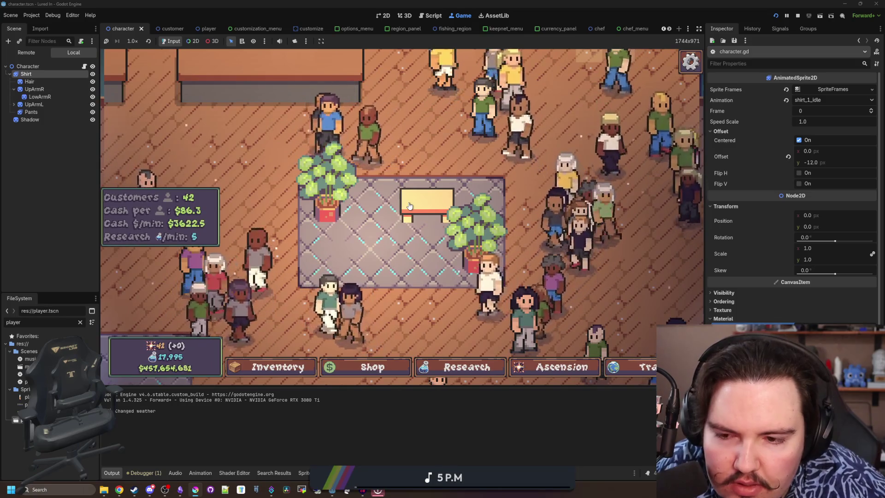
{"action": "key", "text": "s"}
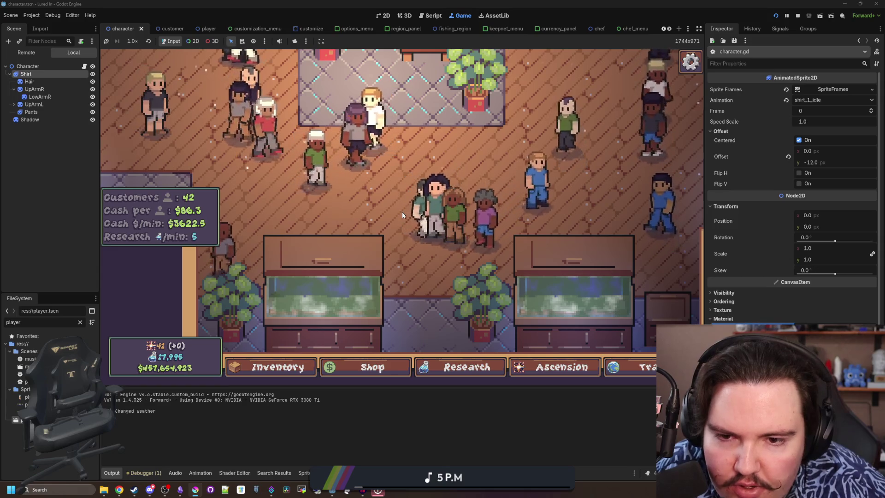
{"action": "key", "text": "d"}
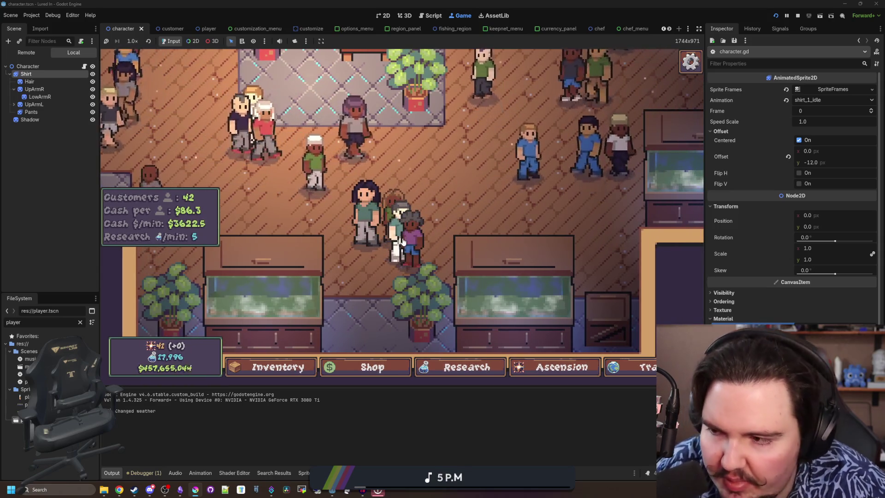
{"action": "key", "text": "w"}
{"action": "key", "text": "a"}
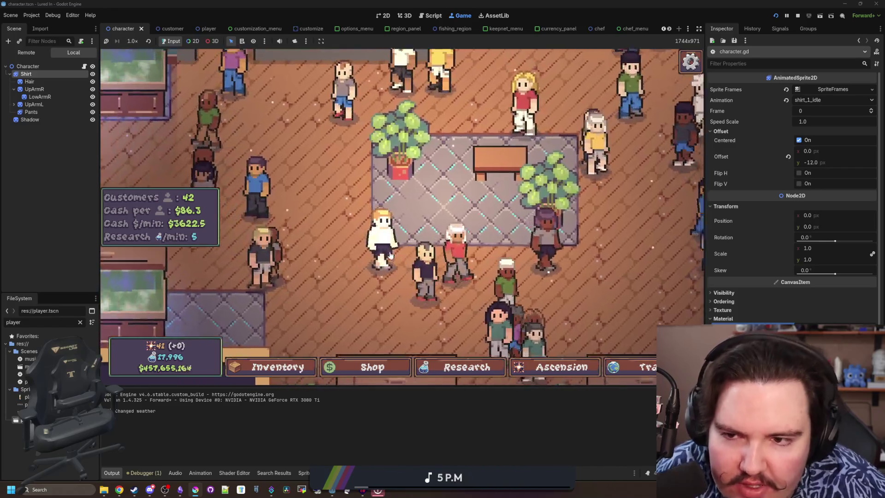
{"action": "key", "text": "d"}
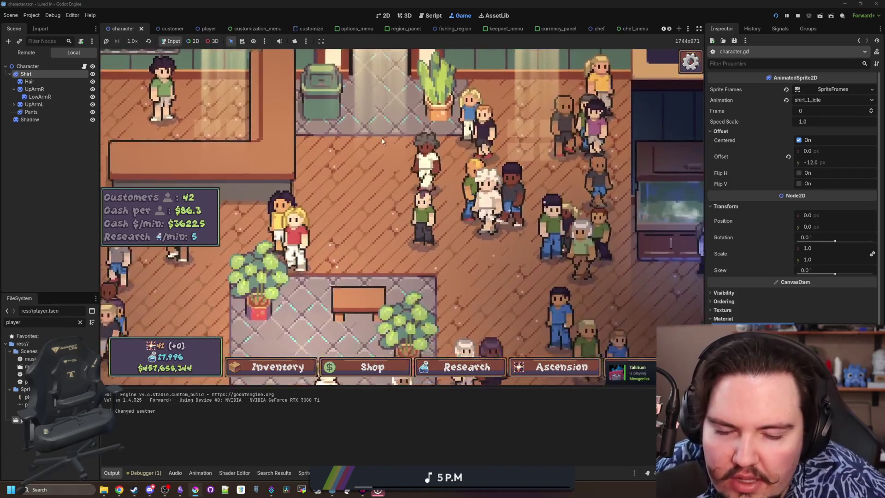
{"action": "scroll", "coordinate": [382, 141], "scroll_direction": "down", "scroll_amount": 3}
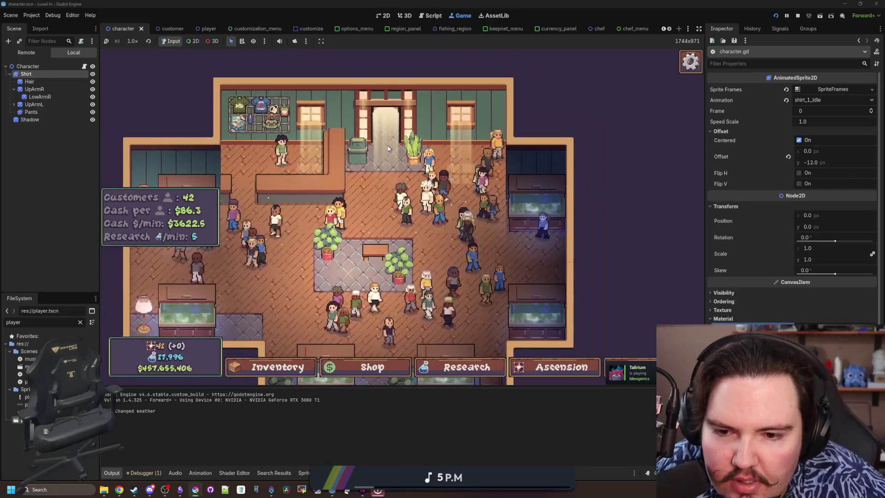
{"action": "key", "text": "s"}
{"action": "key", "text": "a"}
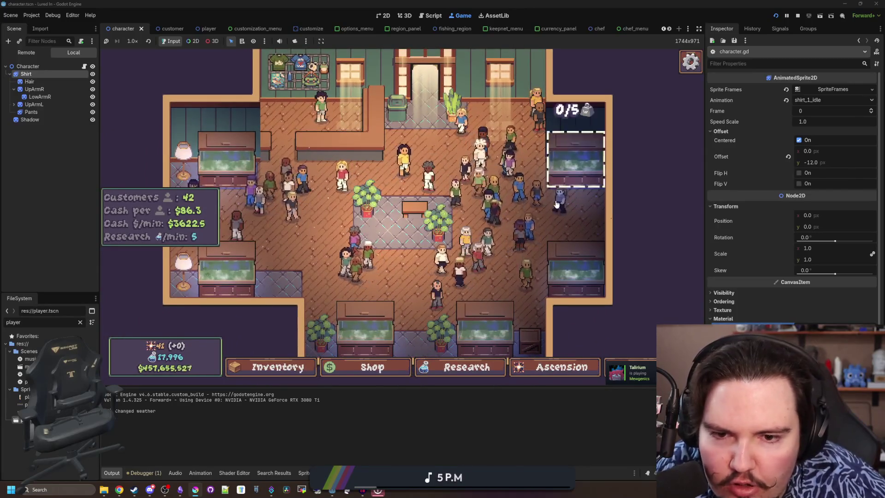
{"action": "key", "text": "w"}
{"action": "key", "text": "d"}
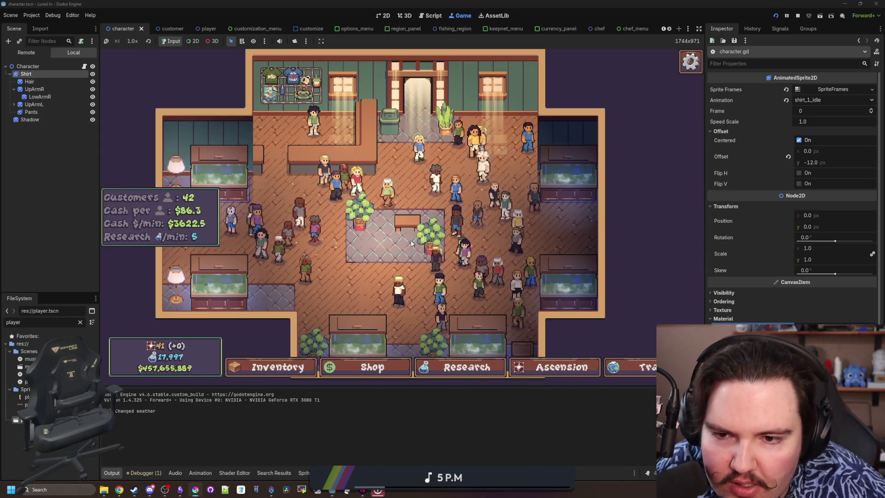
{"action": "left_click_drag", "start_coordinate": [364, 268], "coordinate": [346, 221]}
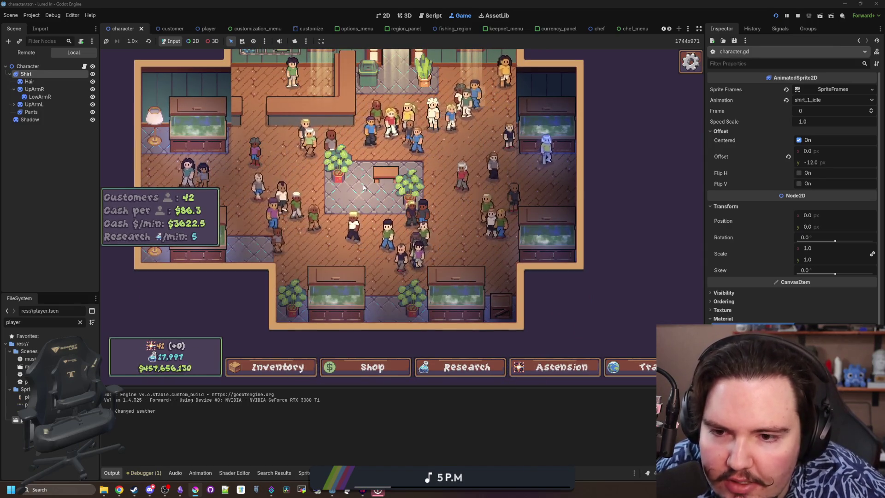
{"action": "scroll", "coordinate": [363, 189], "scroll_direction": "up", "scroll_amount": 3}
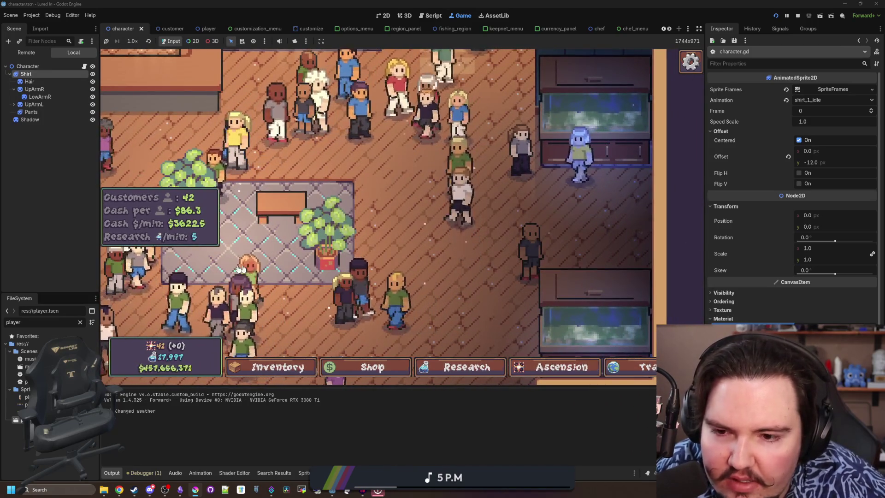
{"action": "scroll", "coordinate": [372, 239], "scroll_direction": "down", "scroll_amount": 4}
{"action": "scroll", "coordinate": [420, 185], "scroll_direction": "up", "scroll_amount": 2}
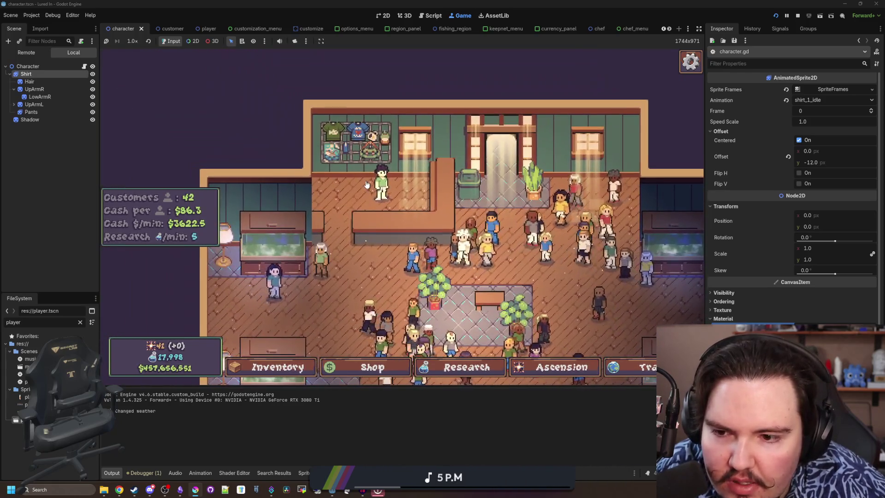
{"action": "scroll", "coordinate": [366, 184], "scroll_direction": "up", "scroll_amount": 5}
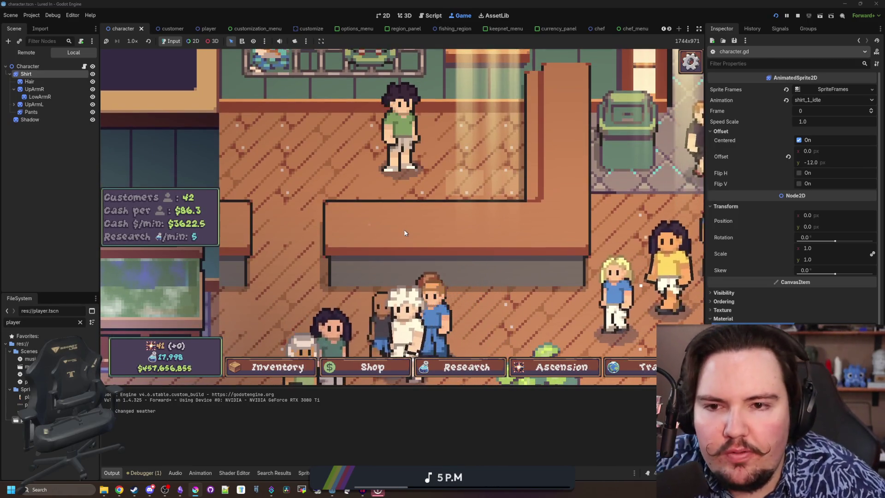
Step: Check the player's Edit panel, pan across the shop, then refocus the player with E to reopen it
{"action": "left_click", "coordinate": [406, 199]}
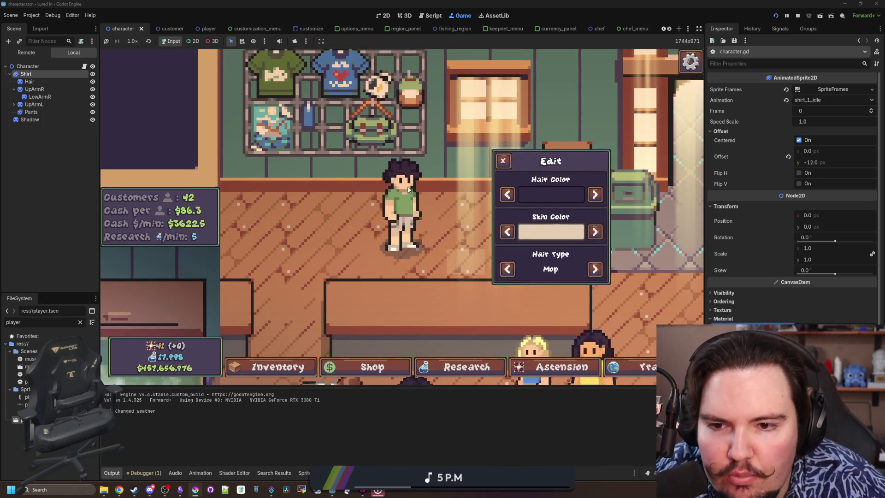
{"action": "left_click", "coordinate": [511, 157]}
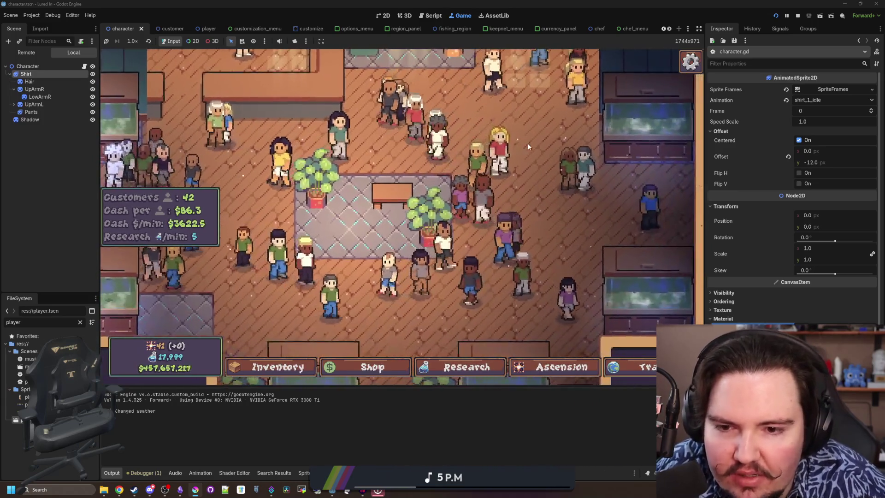
{"action": "scroll", "coordinate": [417, 217], "scroll_direction": "down", "scroll_amount": 3}
{"action": "scroll", "coordinate": [424, 221], "scroll_direction": "up", "scroll_amount": 3}
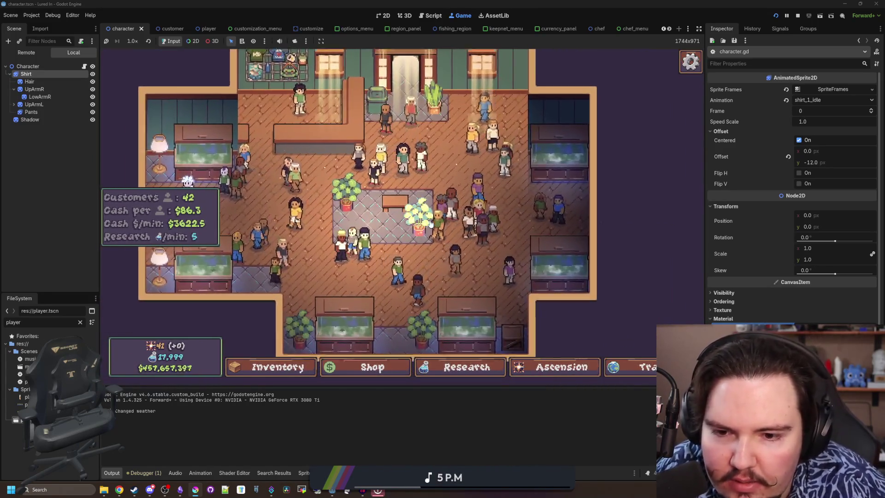
{"action": "scroll", "coordinate": [430, 220], "scroll_direction": "up", "scroll_amount": 2}
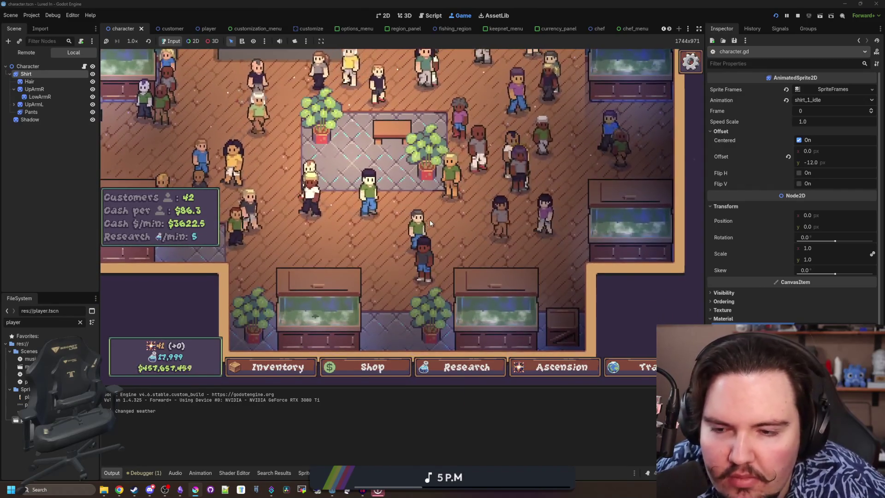
{"action": "scroll", "coordinate": [398, 233], "scroll_direction": "up", "scroll_amount": 3}
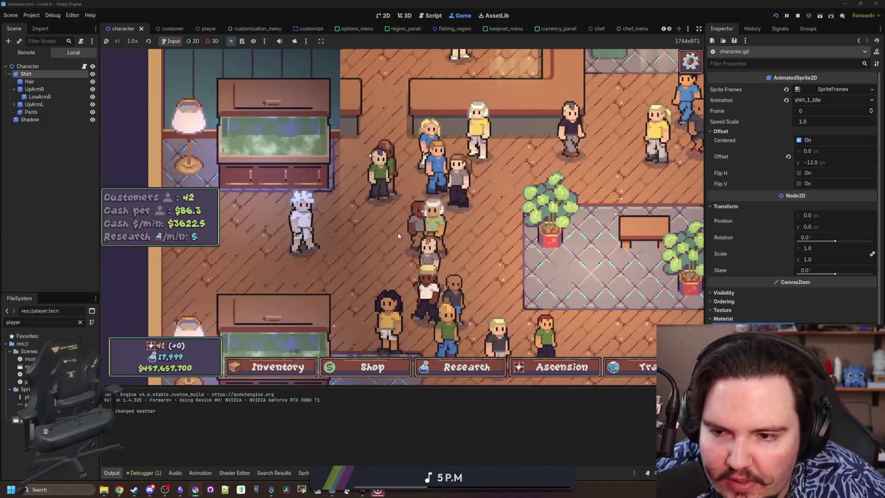
{"action": "key", "text": "d"}
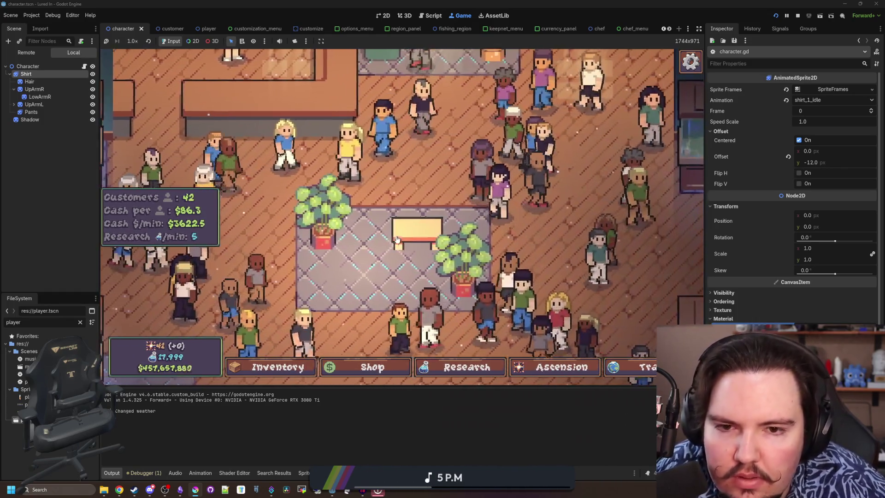
{"action": "key", "text": "w"}
{"action": "key", "text": "d"}
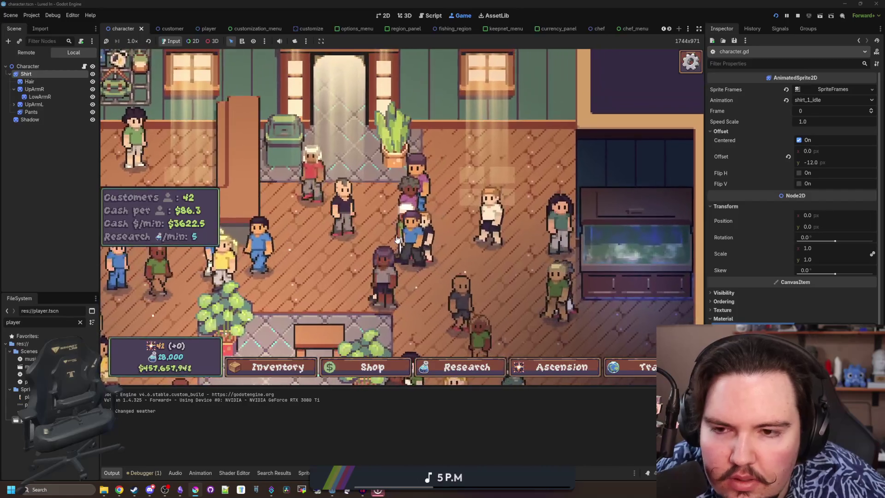
{"action": "scroll", "coordinate": [397, 239], "scroll_direction": "down", "scroll_amount": 3}
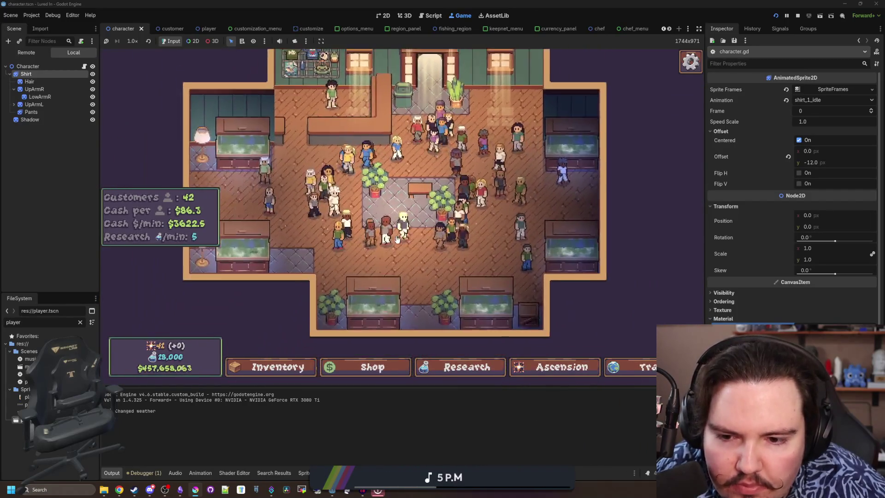
{"action": "key", "text": "e"}
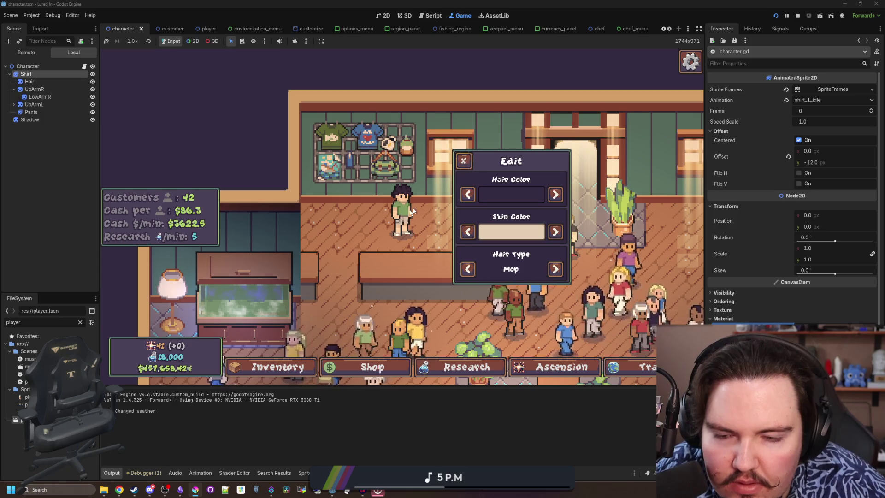
{"action": "left_click", "coordinate": [462, 164]}
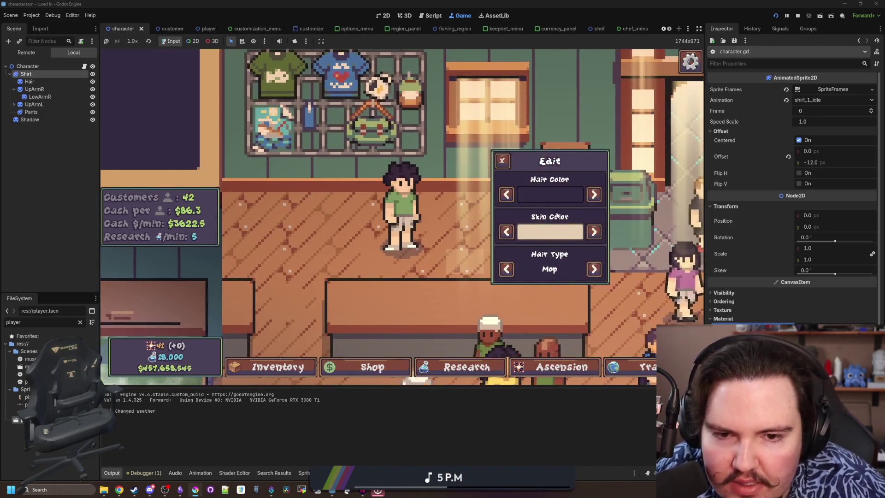
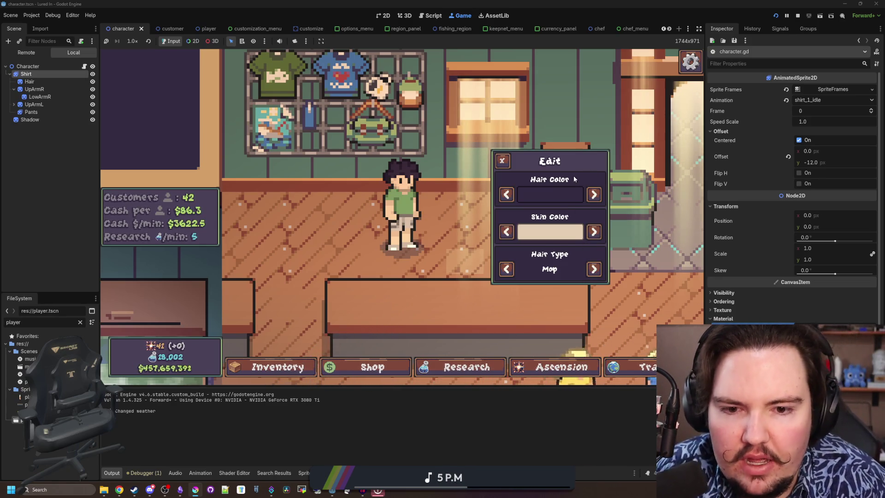
Step: Cycle the hair colour forward and back to black in the running game, then stop it
{"action": "left_click", "coordinate": [594, 194]}
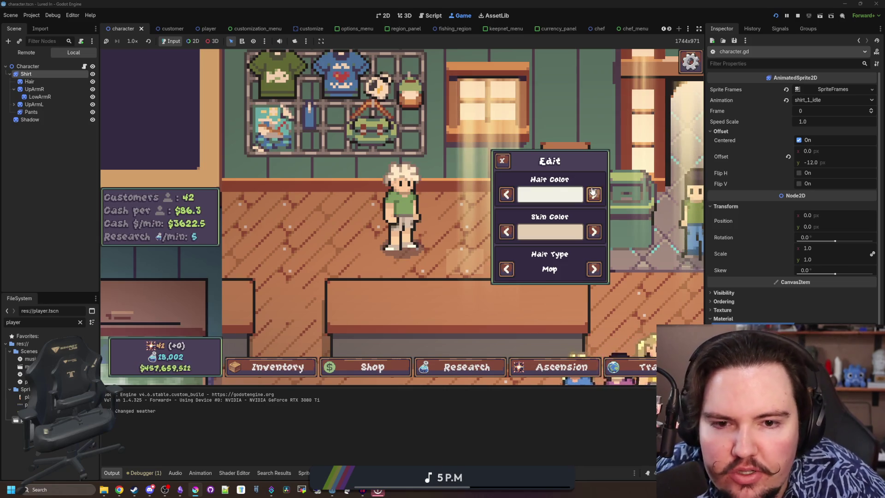
{"action": "left_click", "coordinate": [506, 194]}
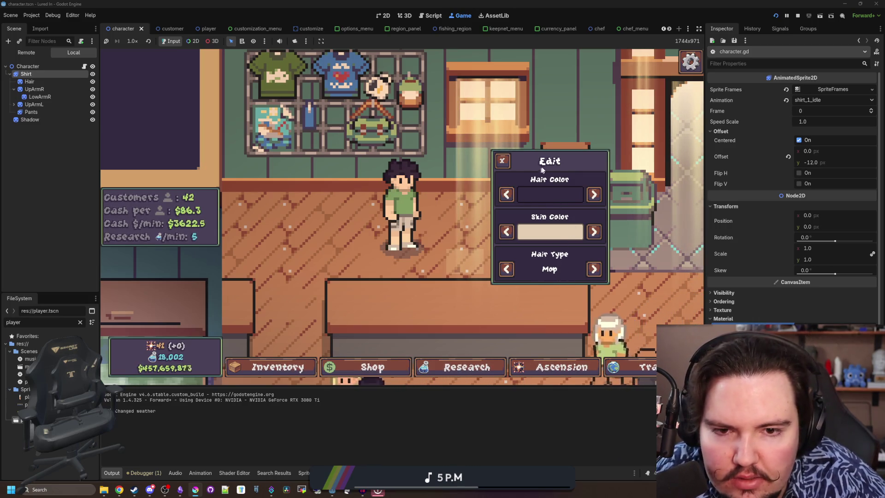
{"action": "left_click", "coordinate": [799, 16]}
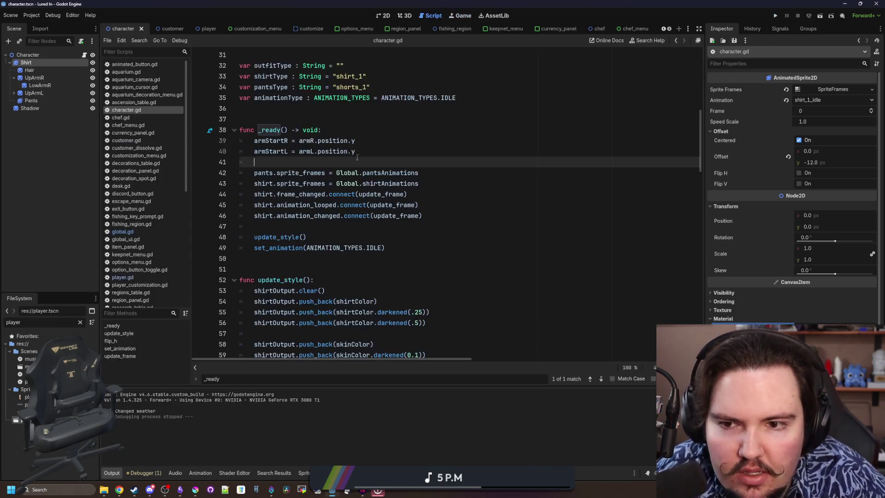
Step: Save the character script and scene
{"action": "left_click", "coordinate": [309, 120]}
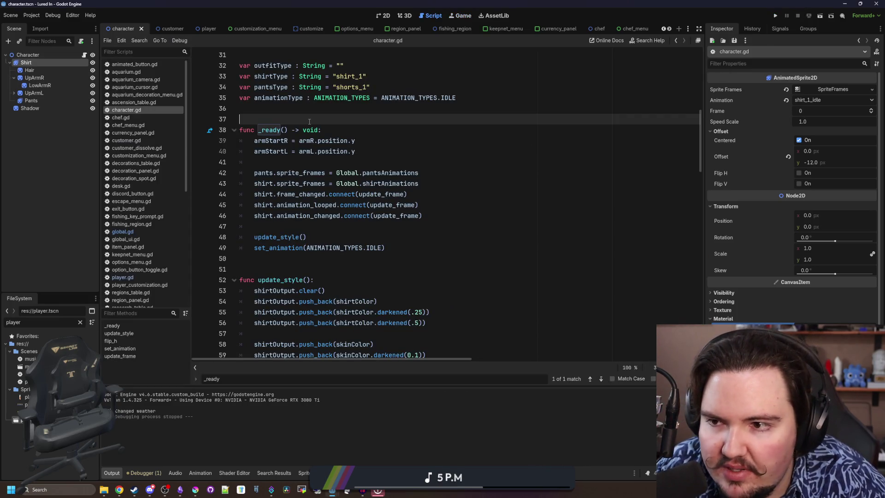
{"action": "left_click", "coordinate": [296, 163]}
{"action": "key", "text": "ctrl+s"}
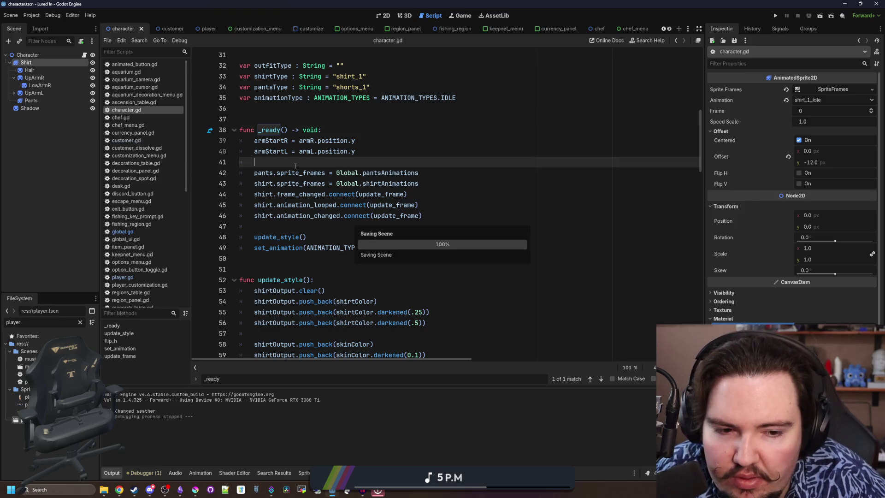
{"action": "key", "text": "ctrl+s"}
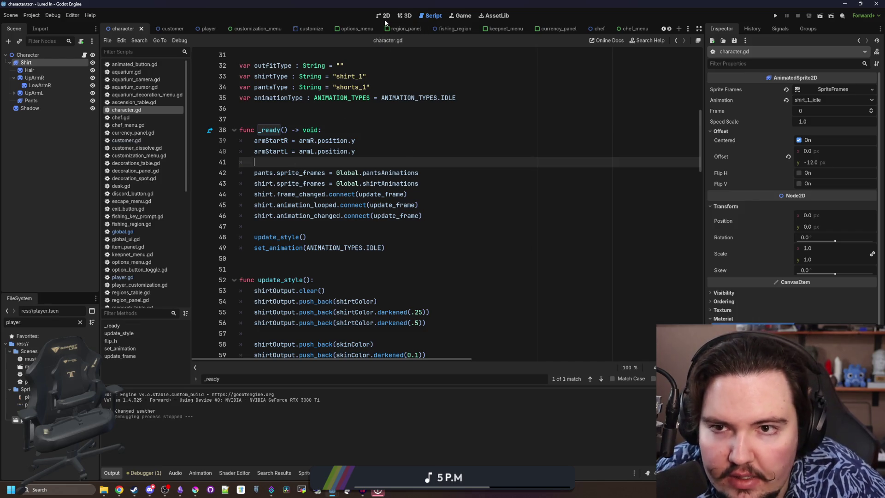
{"action": "left_click", "coordinate": [384, 17]}
{"action": "key", "text": "ctrl+s"}
{"action": "key", "text": "ctrl+s"}
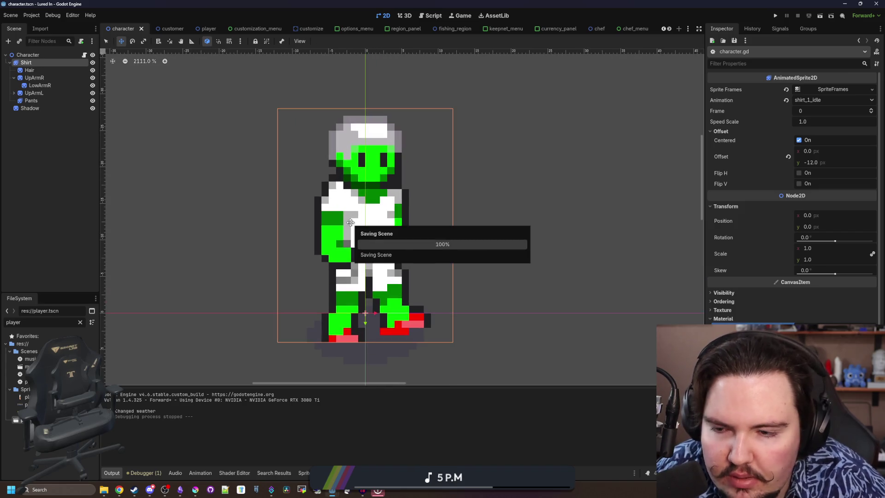
Step: Filter the FileSystem for 'customiz' and open customization_menu.tscn in the 2D view
{"action": "left_click", "coordinate": [86, 150]}
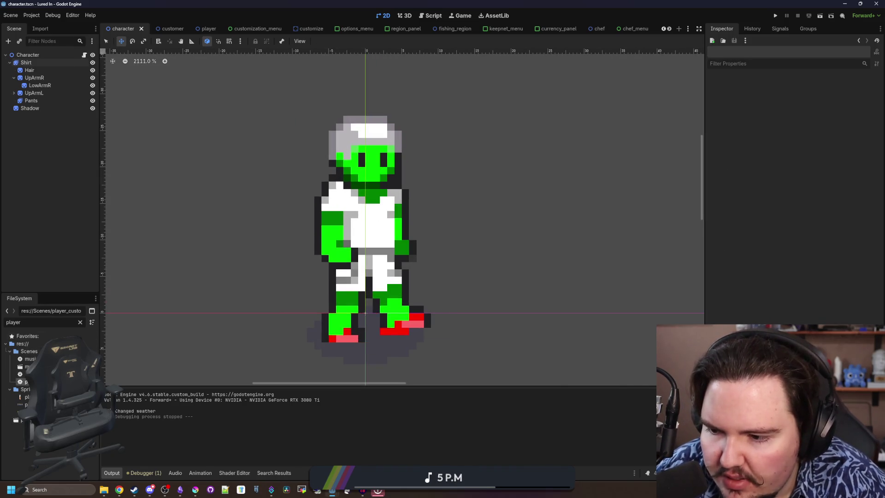
{"action": "double_click", "coordinate": [25, 382]}
{"action": "left_click", "coordinate": [80, 322]}
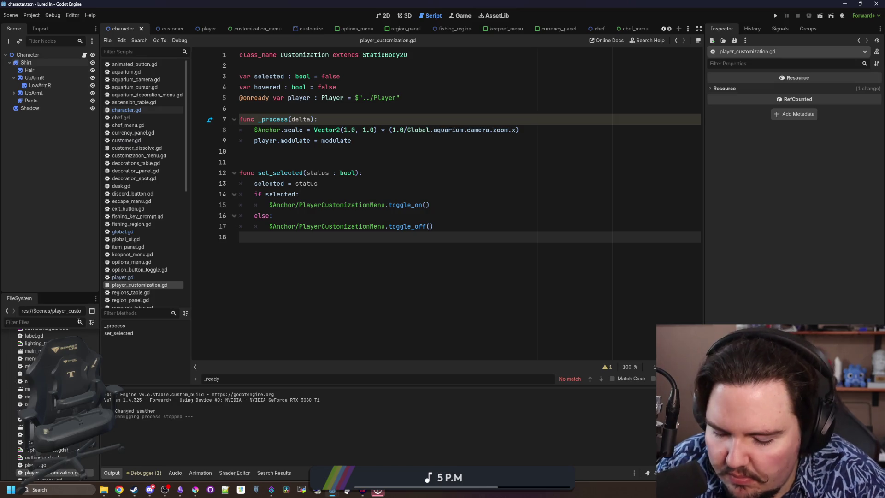
{"action": "type", "text": "customiz"}
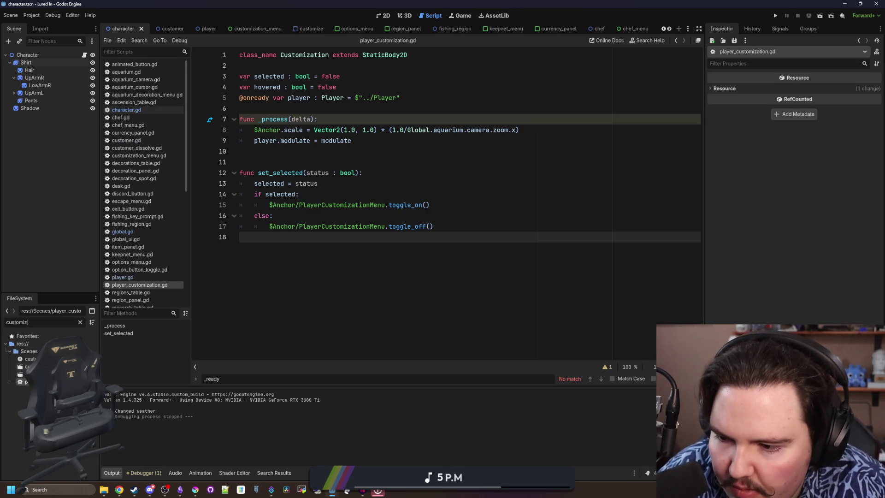
{"action": "double_click", "coordinate": [28, 366]}
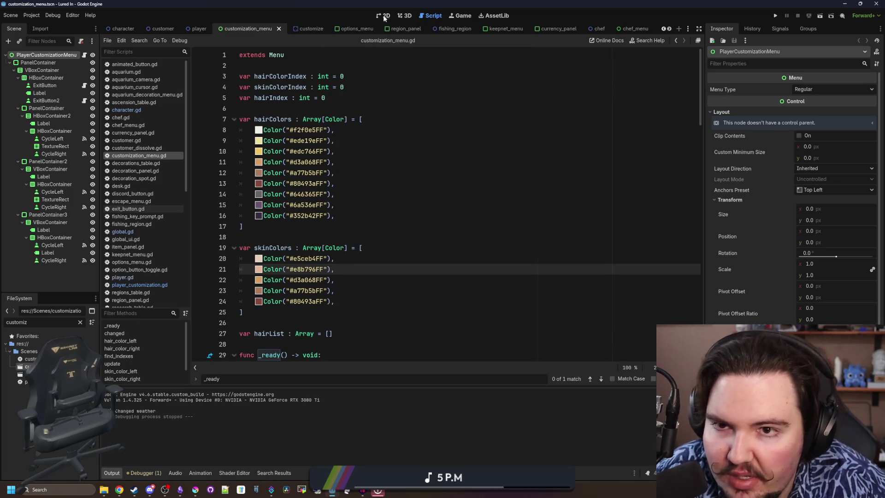
{"action": "key", "text": "ctrl+F1"}
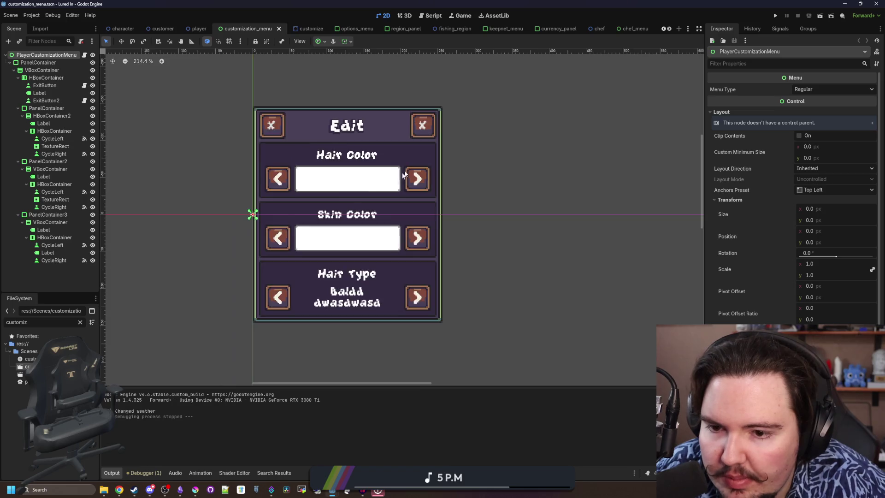
Step: Move the Hair Type arrow row into the Hair Color panel
{"action": "left_click", "coordinate": [55, 238]}
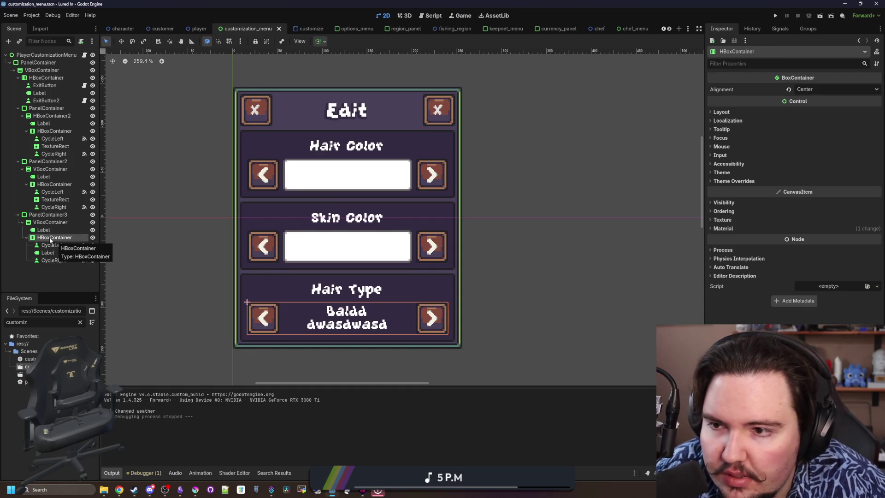
{"action": "mouse_move", "coordinate": [50, 239]}
{"action": "left_mouse_down"}
{"action": "mouse_move", "coordinate": [38, 103]}
{"action": "mouse_move", "coordinate": [57, 89]}
{"action": "left_mouse_up"}
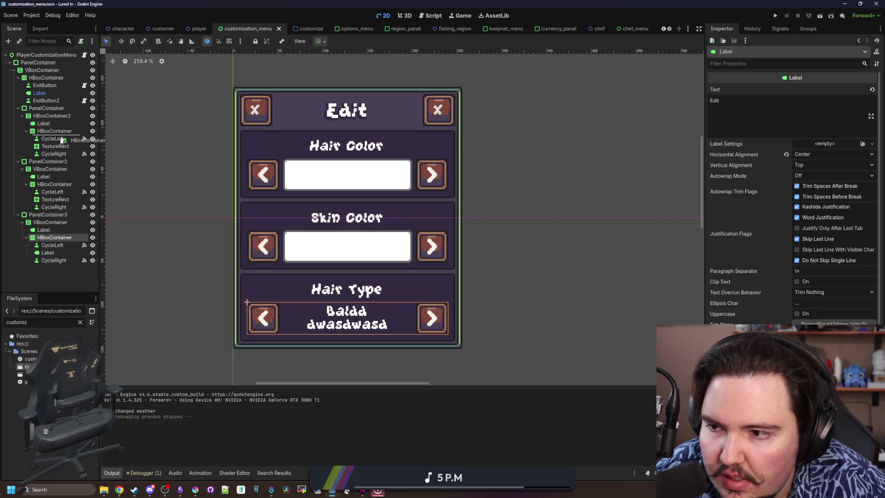
{"action": "left_click_drag", "start_coordinate": [59, 144], "coordinate": [50, 130]}
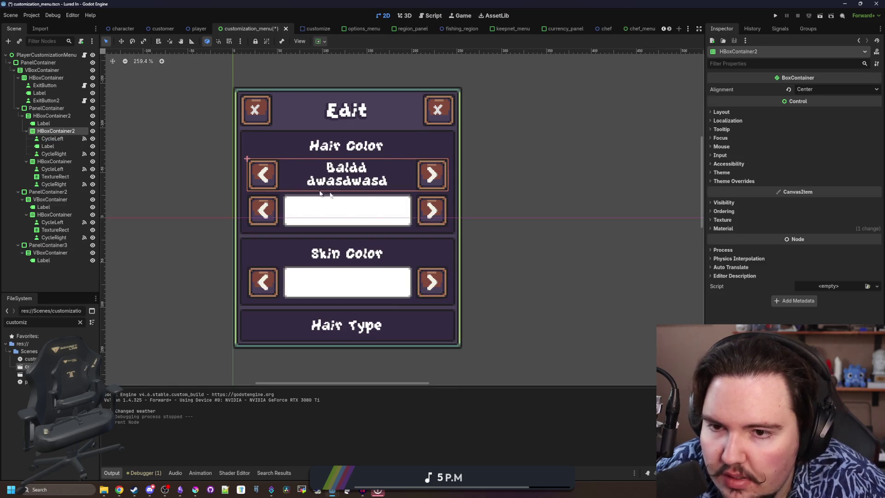
{"action": "scroll", "coordinate": [387, 200], "scroll_direction": "down", "scroll_amount": 4}
{"action": "scroll", "coordinate": [386, 200], "scroll_direction": "up", "scroll_amount": 3}
Step: Rename the Hair Color heading label's text to 'Hair'
{"action": "left_click", "coordinate": [43, 123]}
{"action": "triple_click", "coordinate": [721, 101]}
{"action": "type", "text": "Hair"}
{"action": "scroll", "coordinate": [349, 194], "scroll_direction": "up", "scroll_amount": 1}
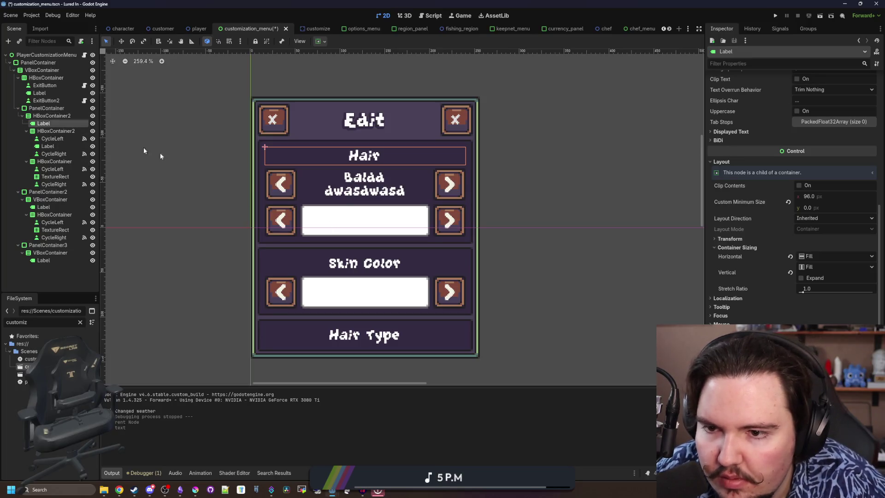
{"action": "scroll", "coordinate": [293, 236], "scroll_direction": "down", "scroll_amount": 4}
{"action": "scroll", "coordinate": [293, 236], "scroll_direction": "up", "scroll_amount": 2}
{"action": "scroll", "coordinate": [320, 286], "scroll_direction": "up", "scroll_amount": 1}
{"action": "scroll", "coordinate": [357, 228], "scroll_direction": "down", "scroll_amount": 1}
{"action": "scroll", "coordinate": [369, 295], "scroll_direction": "up", "scroll_amount": 1}
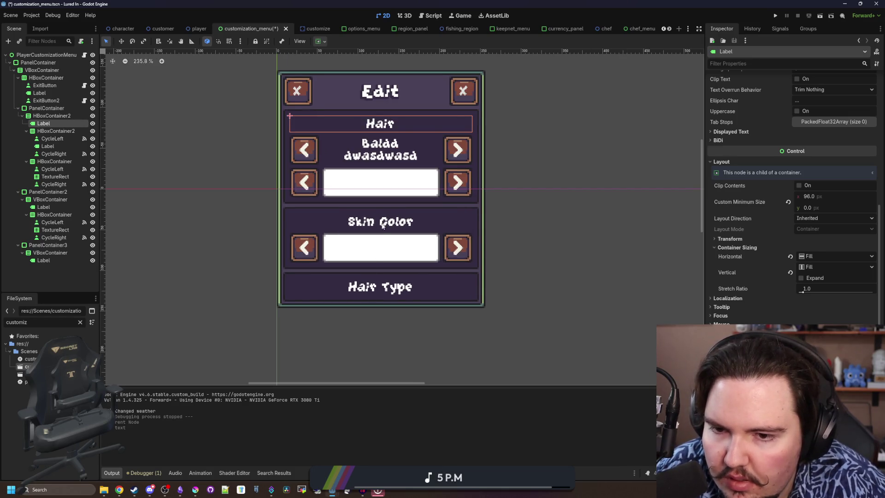
Step: Delete the now-empty Hair Type panel (PanelContainer3) and confirm
{"action": "left_click", "coordinate": [57, 261]}
{"action": "left_click", "coordinate": [54, 254]}
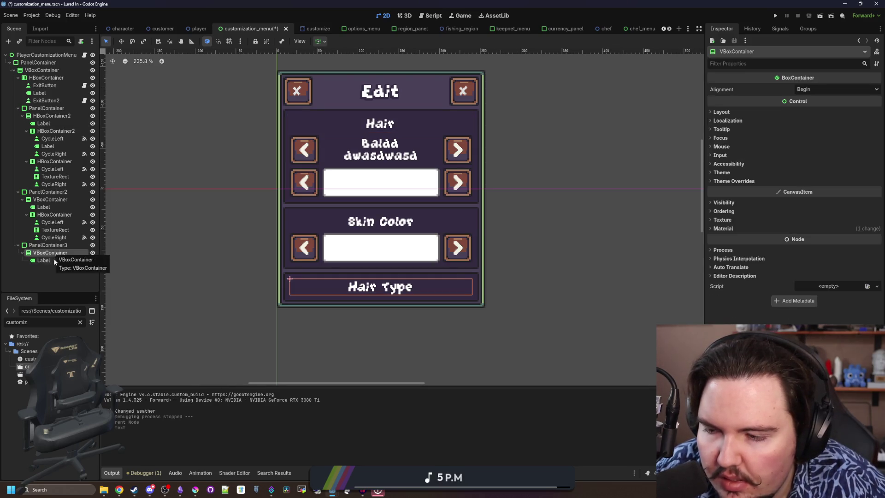
{"action": "left_click", "coordinate": [46, 245]}
{"action": "key", "text": "Delete"}
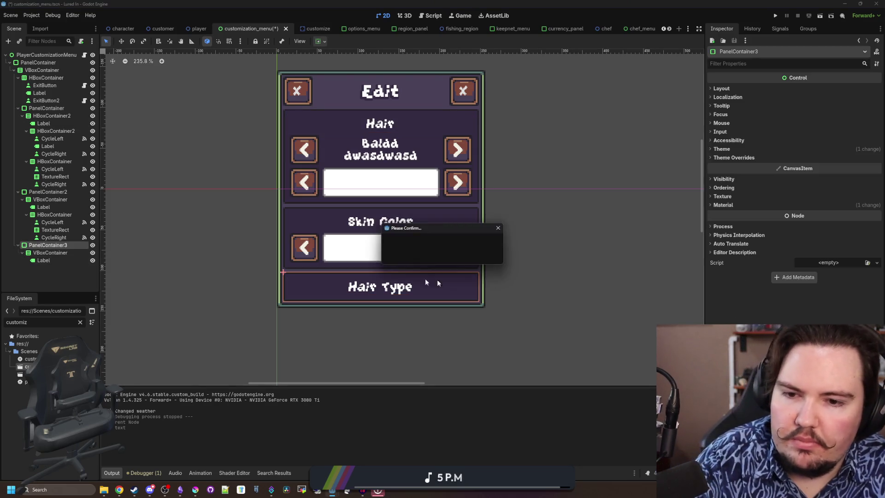
{"action": "left_click", "coordinate": [423, 255]}
{"action": "scroll", "coordinate": [396, 272], "scroll_direction": "down", "scroll_amount": 3}
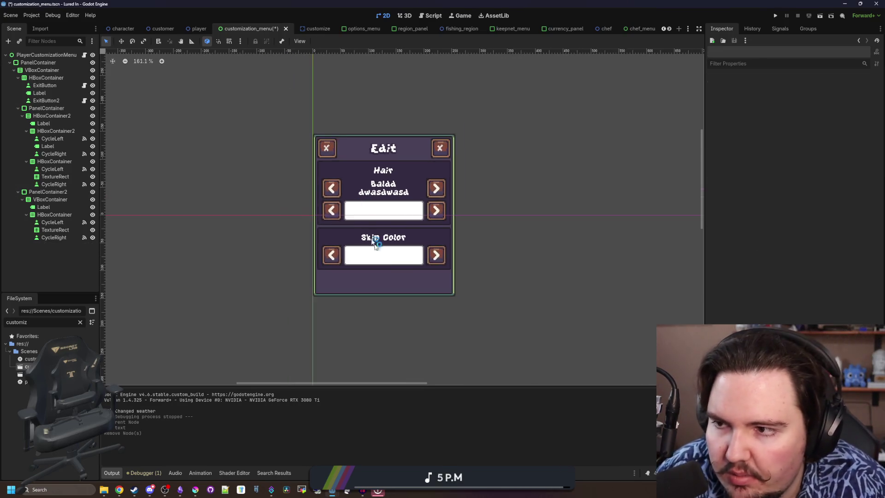
{"action": "scroll", "coordinate": [384, 257], "scroll_direction": "up", "scroll_amount": 2}
{"action": "left_click", "coordinate": [41, 63]}
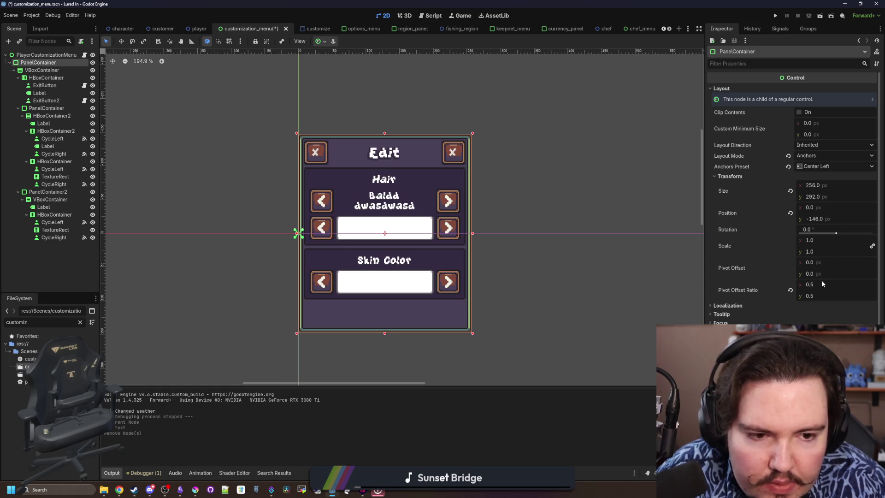
Step: Try Shrink Center vertical sizing on the menu's VBoxContainer, then revert it to Fill
{"action": "left_click", "coordinate": [47, 69]}
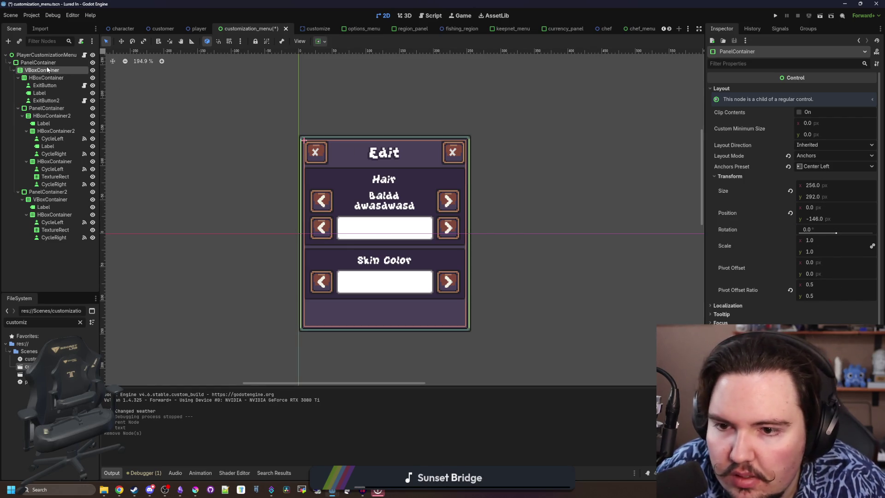
{"action": "left_click", "coordinate": [737, 198]}
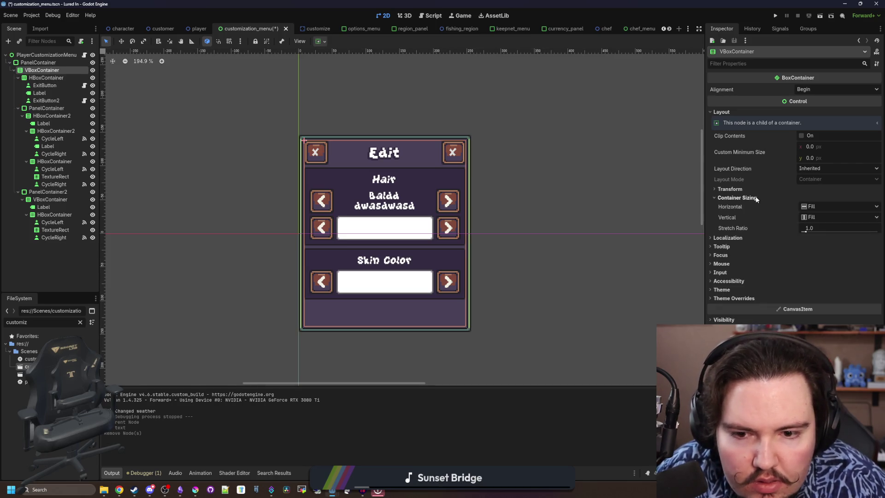
{"action": "left_click", "coordinate": [814, 216]}
{"action": "left_click", "coordinate": [824, 245]}
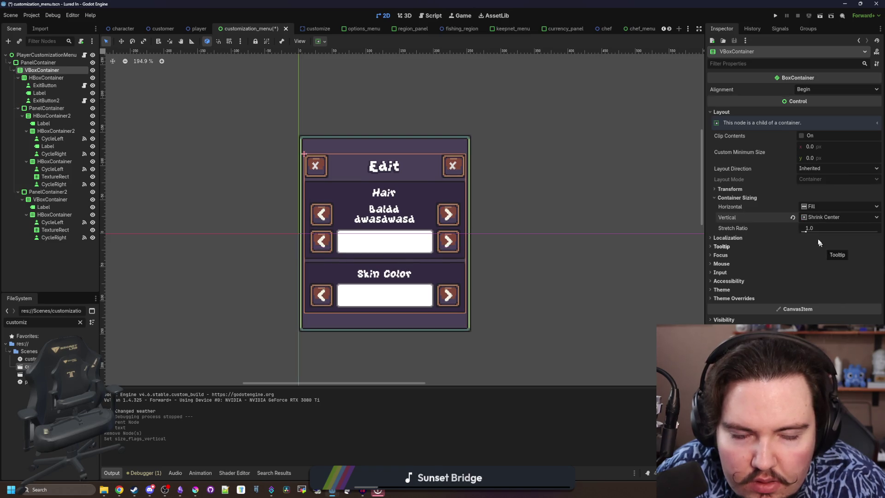
{"action": "left_click", "coordinate": [814, 218]}
{"action": "left_click", "coordinate": [821, 230]}
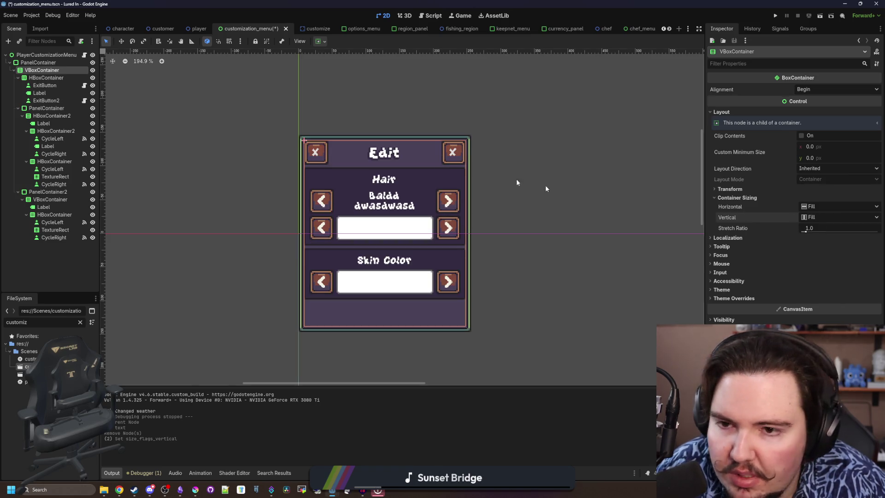
Step: Adjust the outer menu panel's height by dragging its Size y value
{"action": "left_click", "coordinate": [46, 63]}
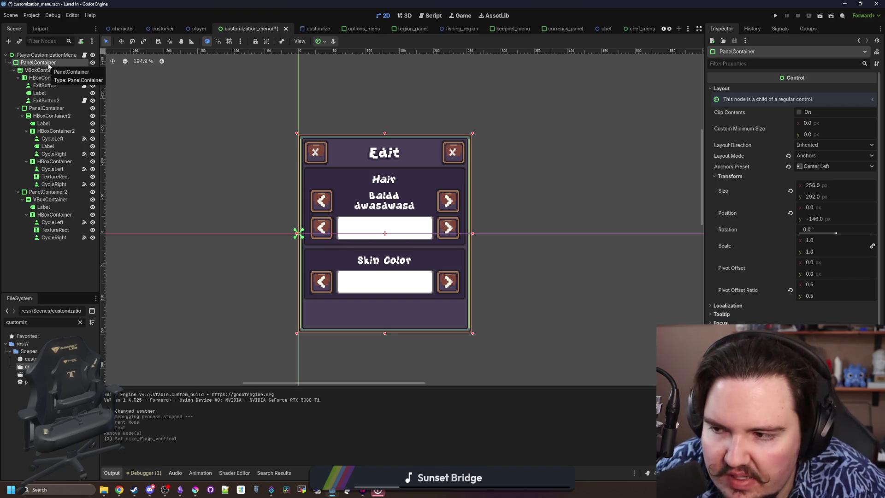
{"action": "scroll", "coordinate": [429, 268], "scroll_direction": "up", "scroll_amount": 4}
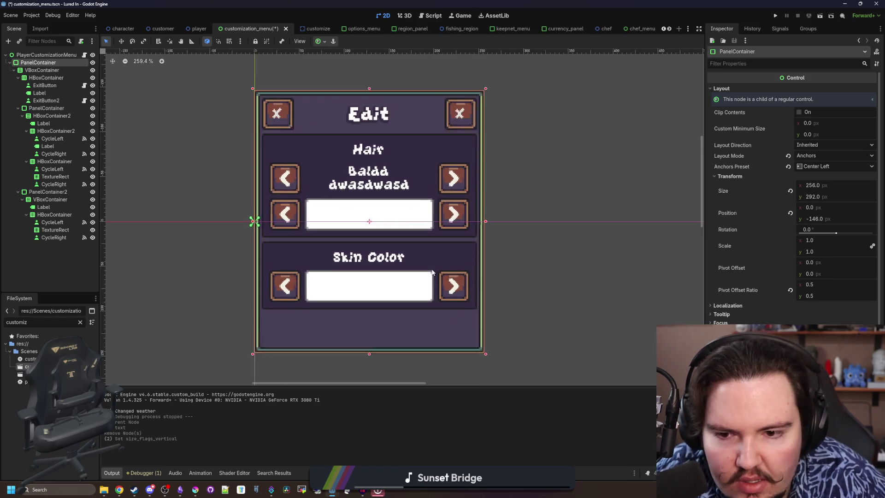
{"action": "scroll", "coordinate": [432, 271], "scroll_direction": "down", "scroll_amount": 3}
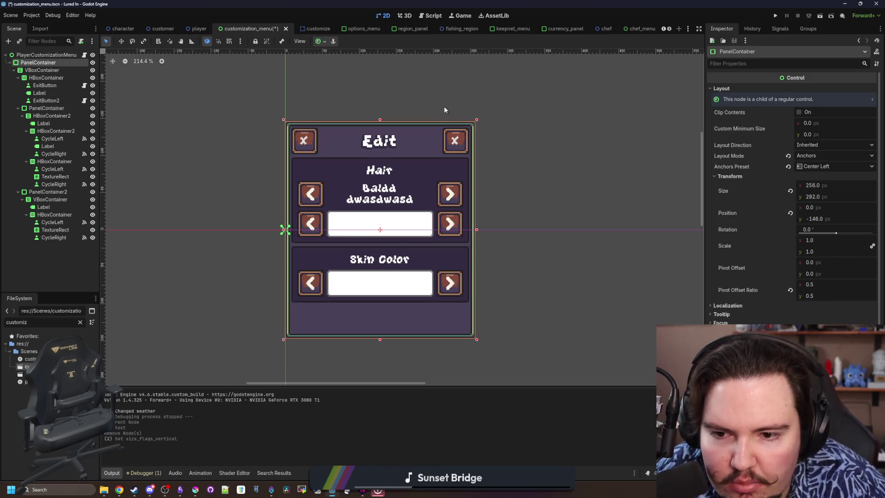
{"action": "scroll", "coordinate": [446, 125], "scroll_direction": "down", "scroll_amount": 6}
{"action": "scroll", "coordinate": [431, 167], "scroll_direction": "up", "scroll_amount": 6}
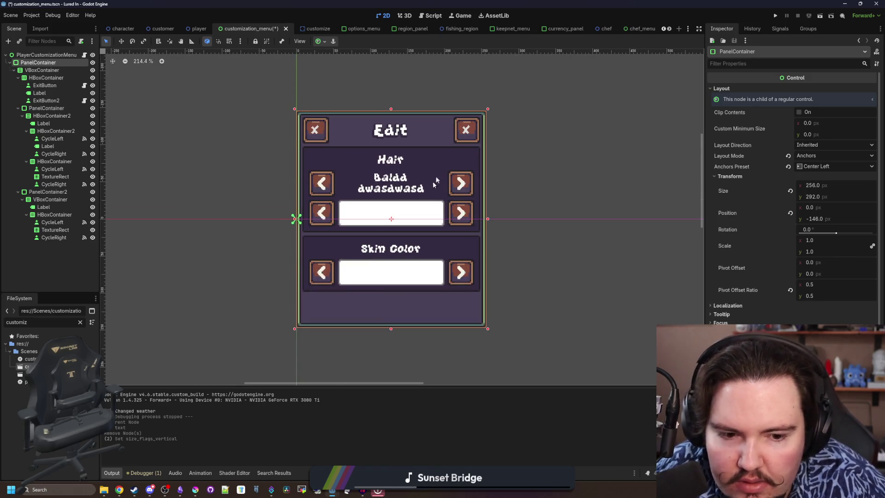
{"action": "scroll", "coordinate": [374, 232], "scroll_direction": "down", "scroll_amount": 1}
{"action": "scroll", "coordinate": [407, 246], "scroll_direction": "up", "scroll_amount": 1}
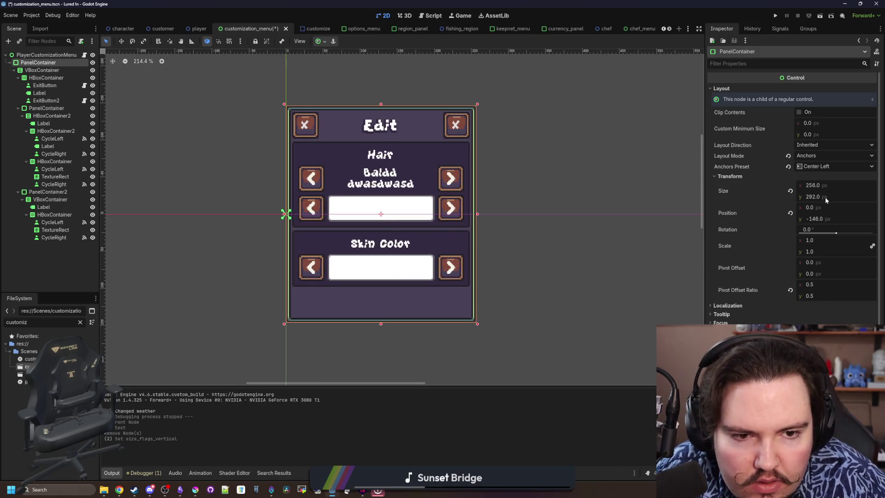
{"action": "left_click_drag", "start_coordinate": [824, 196], "coordinate": [806, 195]}
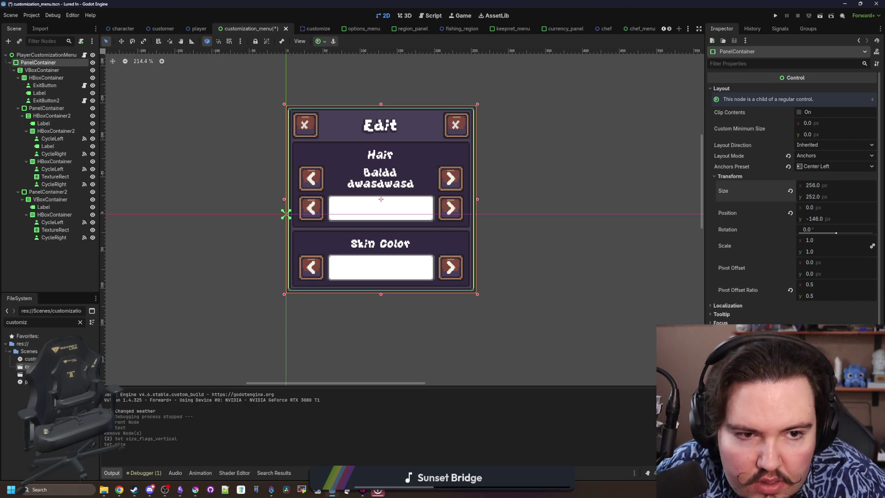
{"action": "scroll", "coordinate": [288, 249], "scroll_direction": "down", "scroll_amount": 1}
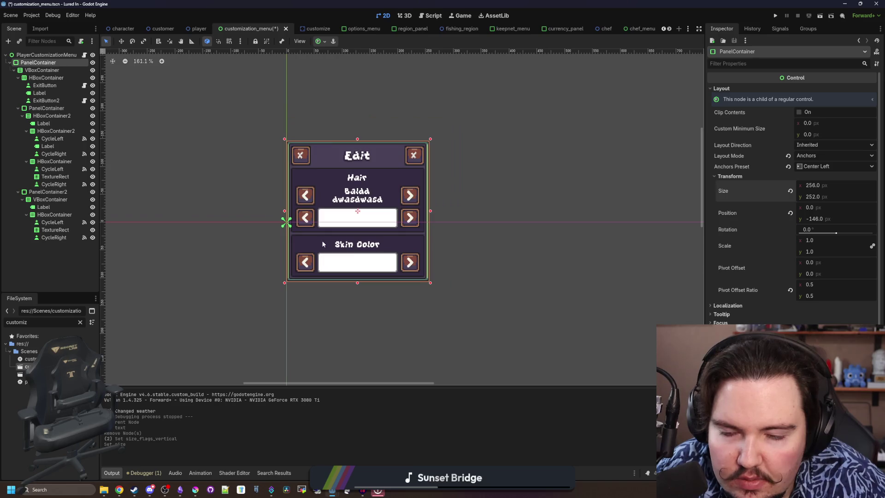
{"action": "scroll", "coordinate": [323, 256], "scroll_direction": "up", "scroll_amount": 1}
{"action": "left_click_drag", "start_coordinate": [823, 195], "coordinate": [840, 195]}
Step: Set the menu panel's Size y to 292 and save the scene
{"action": "left_click", "coordinate": [824, 195]}
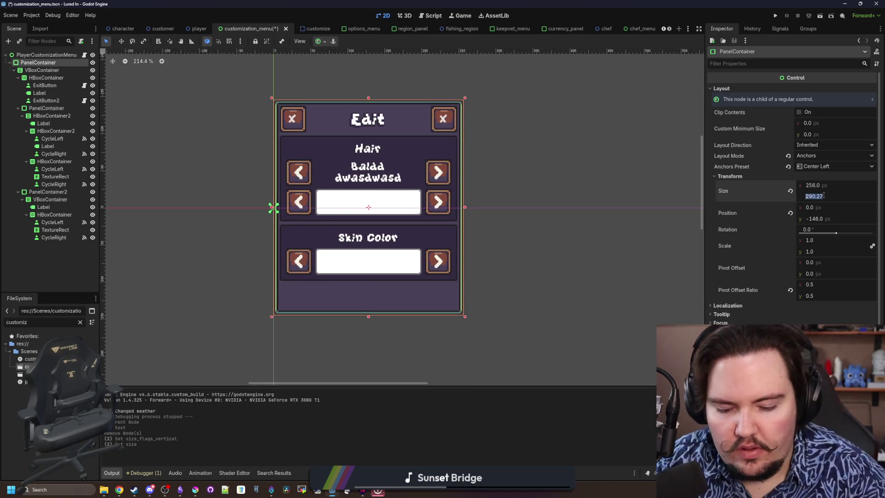
{"action": "type", "text": "292"}
{"action": "key", "text": "Return"}
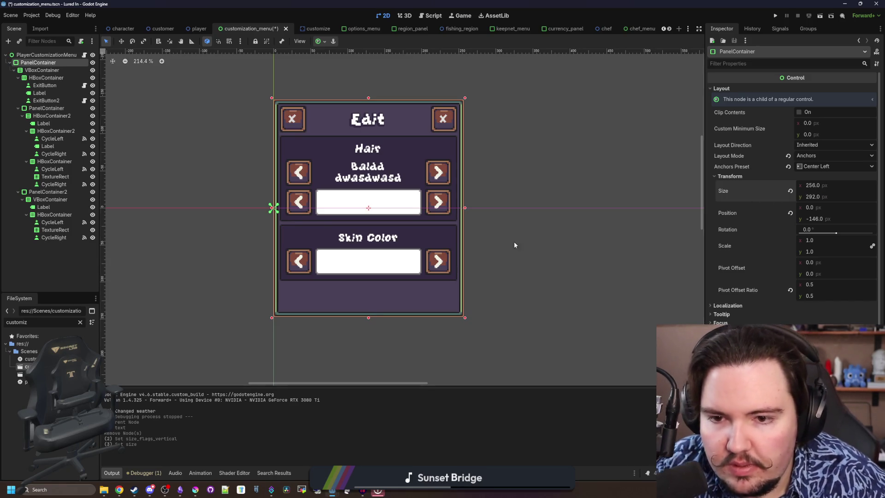
{"action": "key", "text": "ctrl+s"}
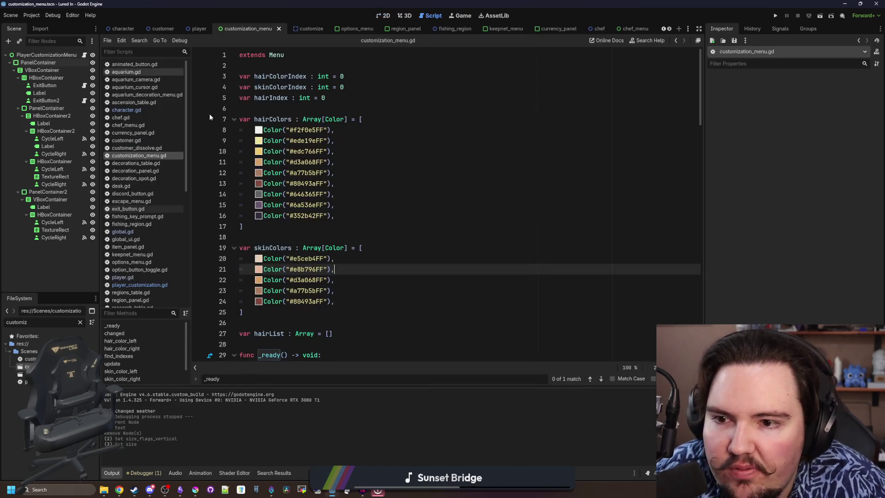
Step: Open customization_menu.gd and check the CycleLeft button's connected signals
{"action": "left_click", "coordinate": [84, 55]}
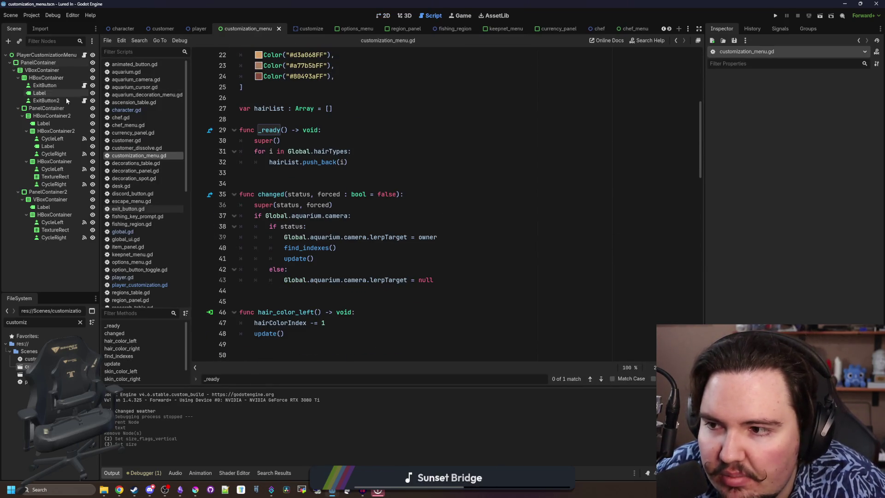
{"action": "left_click", "coordinate": [82, 139]}
{"action": "left_click", "coordinate": [83, 140]}
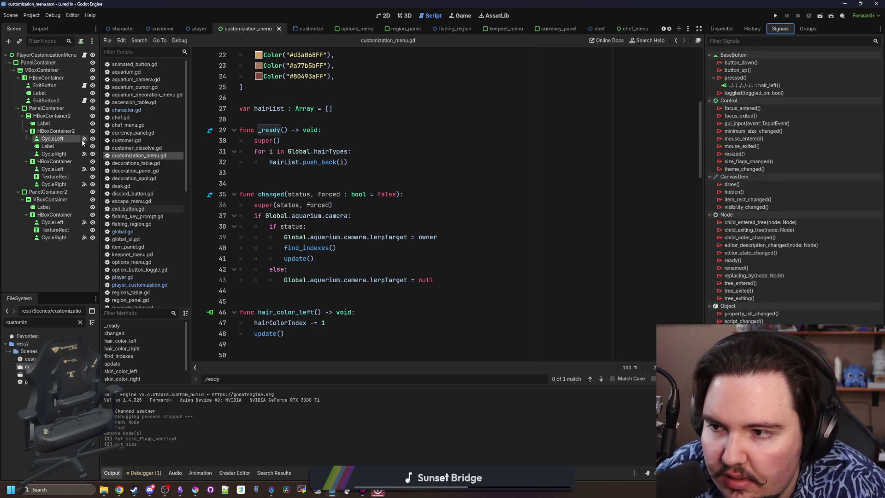
{"action": "left_click", "coordinate": [240, 183]}
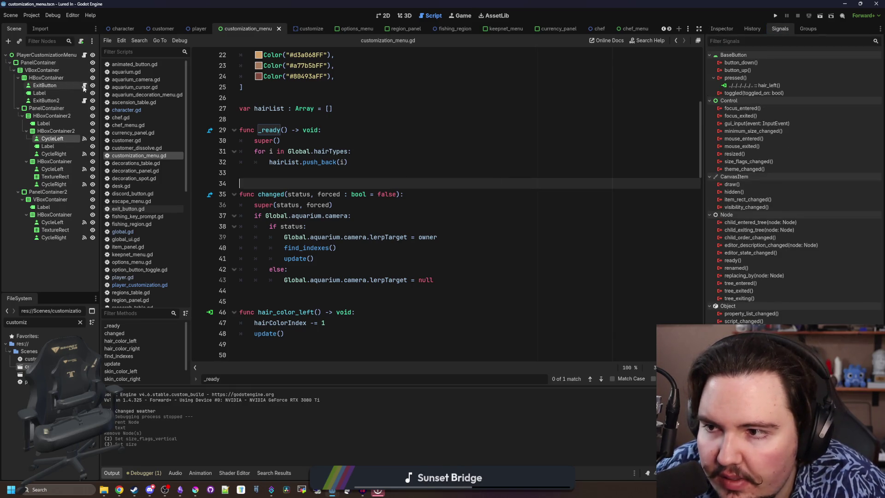
Step: Place the caret in the update function just above the label assignment
{"action": "left_click", "coordinate": [420, 194]}
{"action": "scroll", "coordinate": [420, 196], "scroll_direction": "down", "scroll_amount": 15}
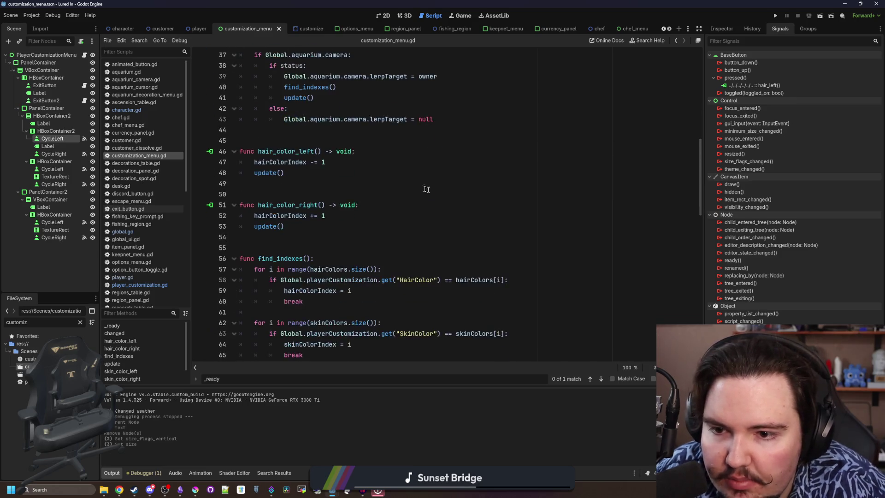
{"action": "scroll", "coordinate": [421, 195], "scroll_direction": "down", "scroll_amount": 2}
{"action": "left_click", "coordinate": [438, 196]}
{"action": "scroll", "coordinate": [440, 200], "scroll_direction": "up", "scroll_amount": 1}
{"action": "left_click", "coordinate": [415, 204]}
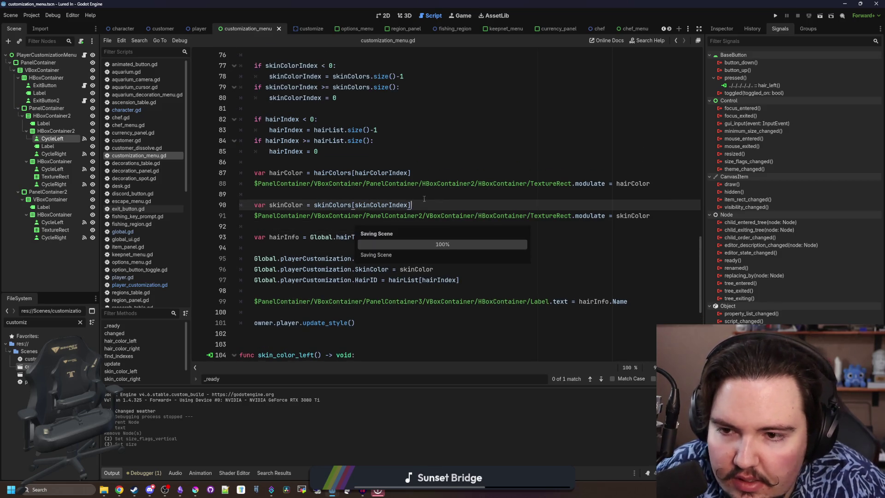
{"action": "left_click", "coordinate": [399, 194]}
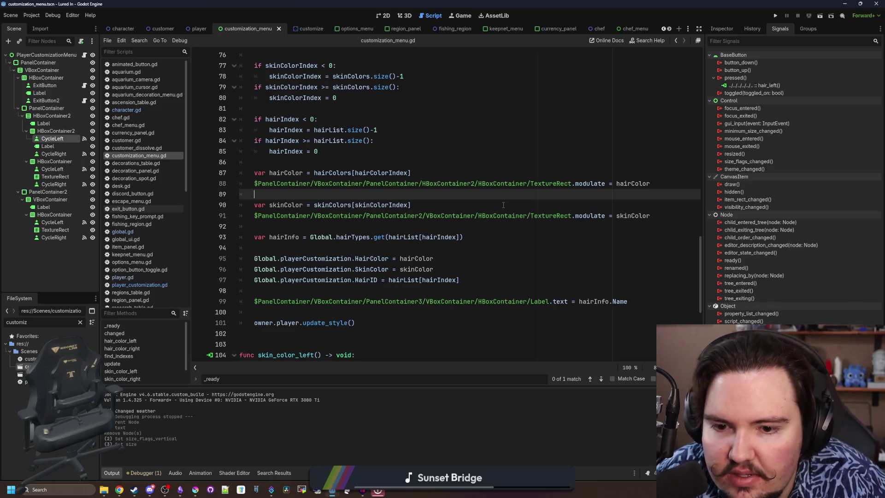
{"action": "scroll", "coordinate": [504, 204], "scroll_direction": "down", "scroll_amount": 2}
{"action": "left_click", "coordinate": [415, 194]}
{"action": "left_click", "coordinate": [414, 225]}
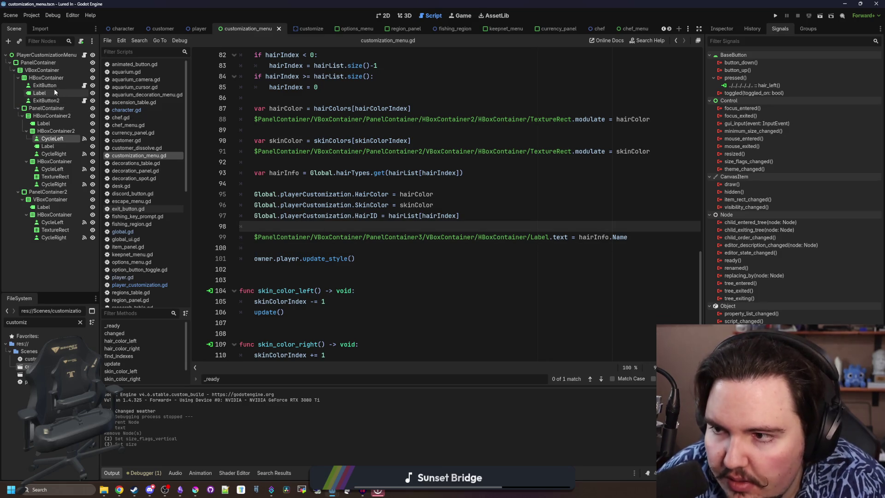
Step: Replace line 99's old label path with the HBoxContainer2 Label's path and save
{"action": "left_click", "coordinate": [49, 146]}
{"action": "mouse_move", "coordinate": [48, 146]}
{"action": "left_mouse_down"}
{"action": "mouse_move", "coordinate": [55, 161]}
{"action": "mouse_move", "coordinate": [148, 212]}
{"action": "mouse_move", "coordinate": [353, 230]}
{"action": "mouse_move", "coordinate": [544, 229]}
{"action": "mouse_move", "coordinate": [257, 216]}
{"action": "mouse_move", "coordinate": [258, 225]}
{"action": "left_mouse_up"}
{"action": "key", "text": "ctrl+x"}
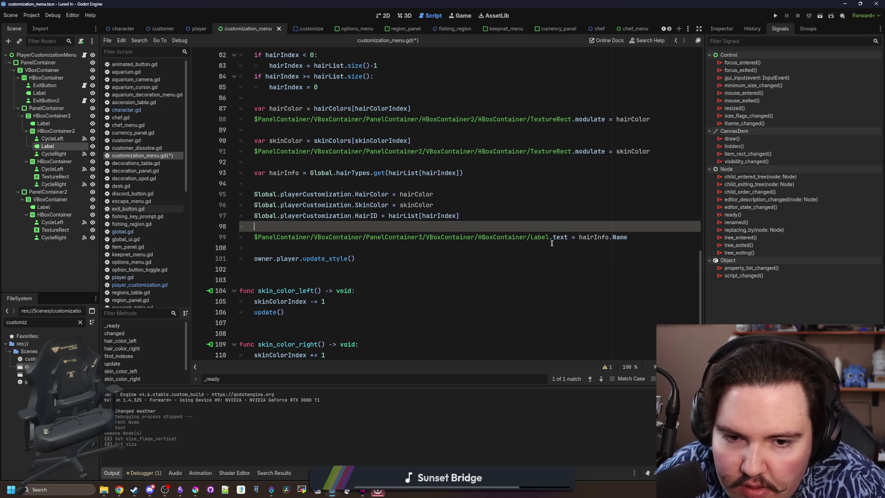
{"action": "left_click_drag", "start_coordinate": [550, 237], "coordinate": [254, 237]}
{"action": "key", "text": "ctrl+v"}
{"action": "key", "text": "ctrl+s"}
{"action": "left_click", "coordinate": [777, 16]}
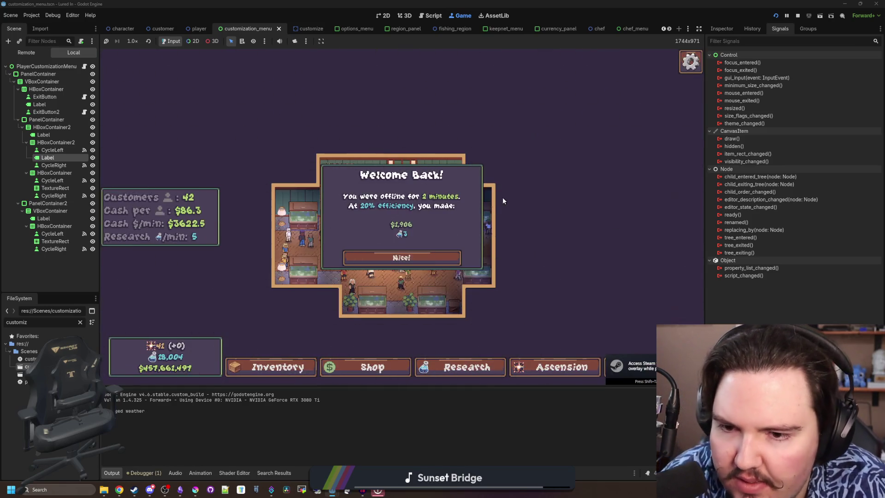
{"action": "left_click", "coordinate": [403, 258]}
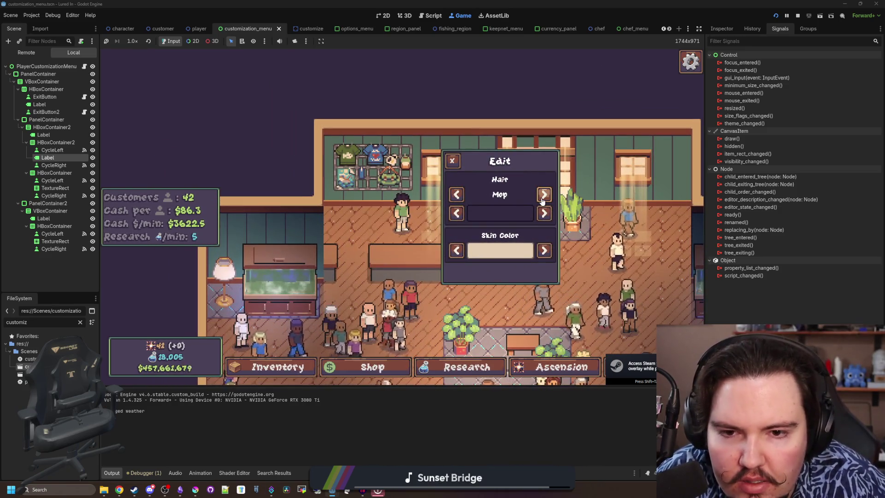
{"action": "left_click", "coordinate": [543, 199]}
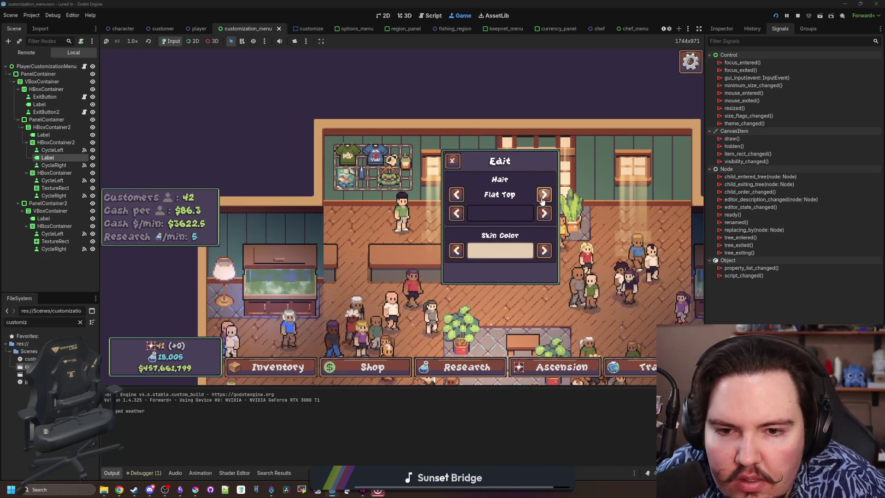
{"action": "left_click", "coordinate": [543, 199]}
{"action": "left_click", "coordinate": [543, 198]}
{"action": "left_click", "coordinate": [543, 199]}
{"action": "left_click", "coordinate": [543, 199]}
{"action": "left_click", "coordinate": [543, 199]}
{"action": "left_click", "coordinate": [543, 198]}
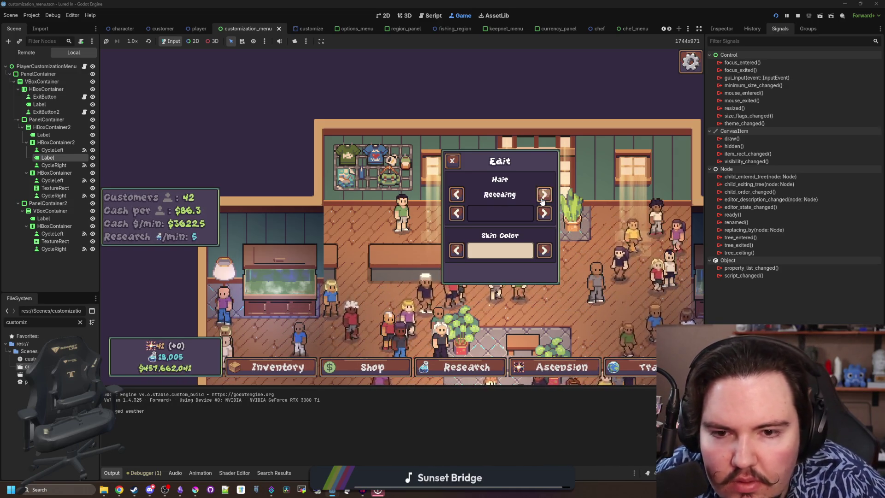
{"action": "left_click", "coordinate": [542, 198]}
{"action": "left_click", "coordinate": [542, 198]}
{"action": "left_click", "coordinate": [543, 198]}
{"action": "left_click", "coordinate": [543, 199]}
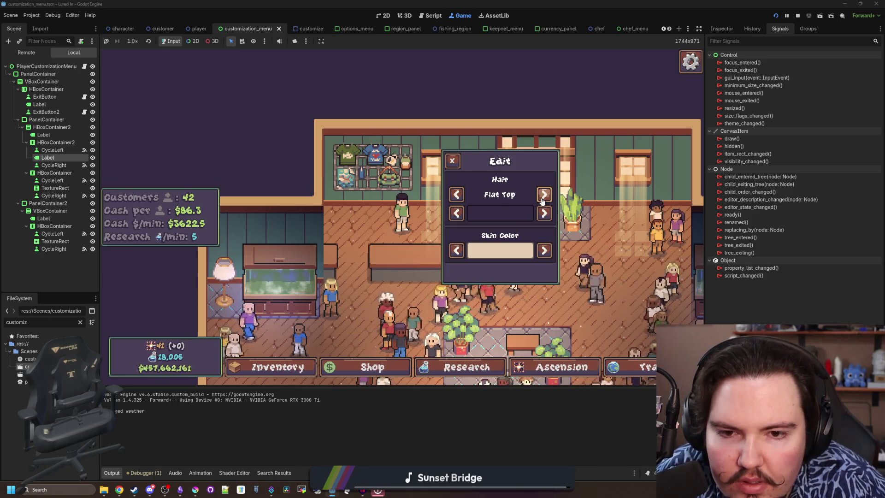
{"action": "left_click", "coordinate": [464, 198]}
{"action": "left_click", "coordinate": [544, 194]}
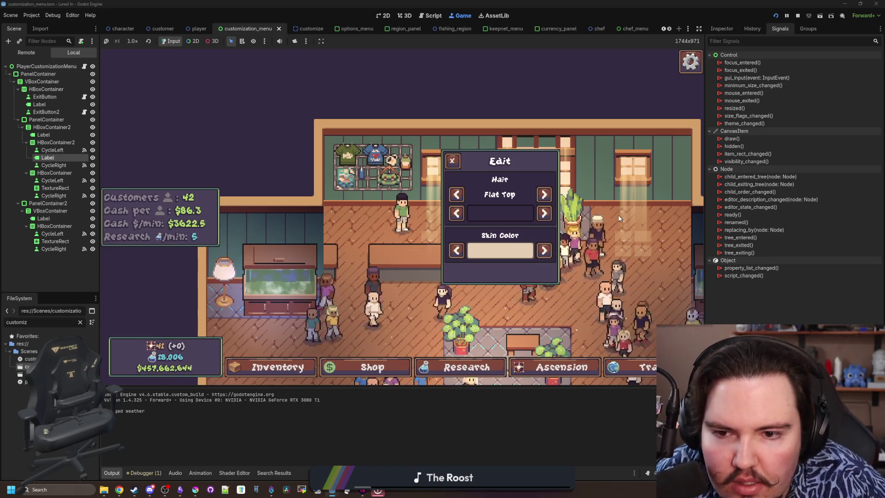
{"action": "left_click", "coordinate": [403, 219]}
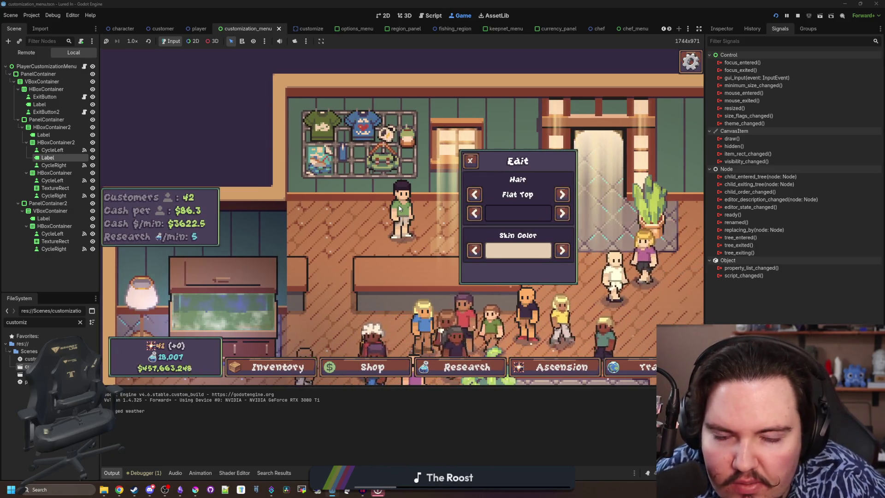
{"action": "key", "text": "F8"}
{"action": "key", "text": "ctrl+s"}
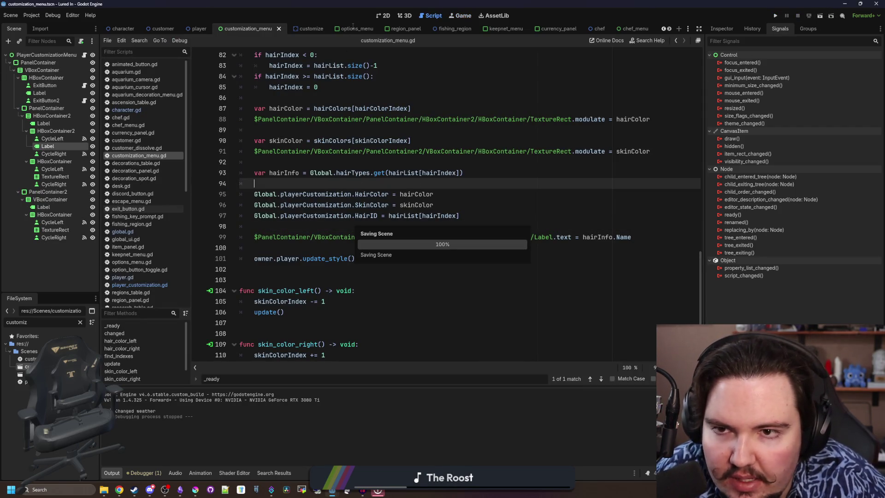
Step: Add a Node2D to the customization_menu scene from the PanelContainer's menu
{"action": "left_click", "coordinate": [387, 18]}
{"action": "left_click", "coordinate": [41, 62]}
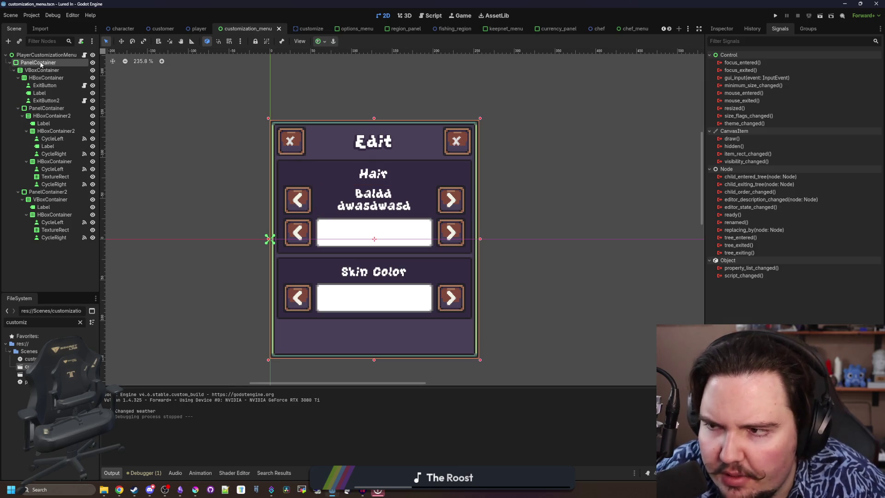
{"action": "right_click", "coordinate": [44, 63]}
{"action": "left_click", "coordinate": [81, 69]}
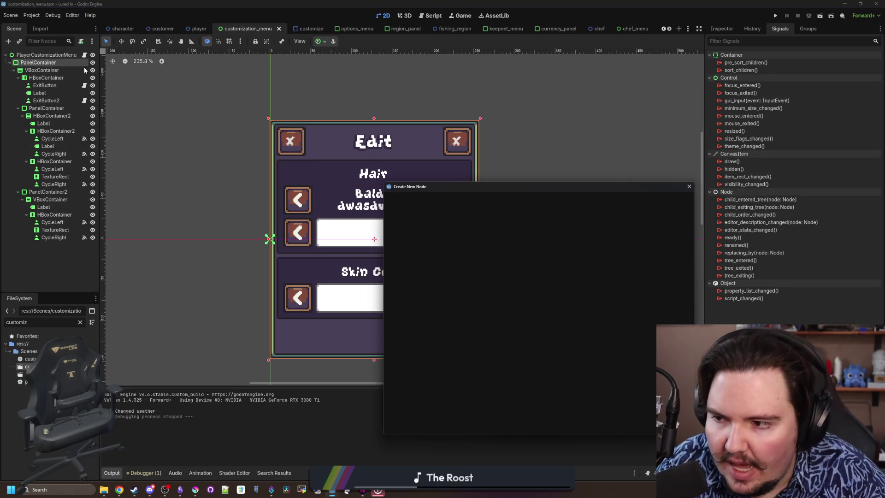
{"action": "type", "text": "node2d"}
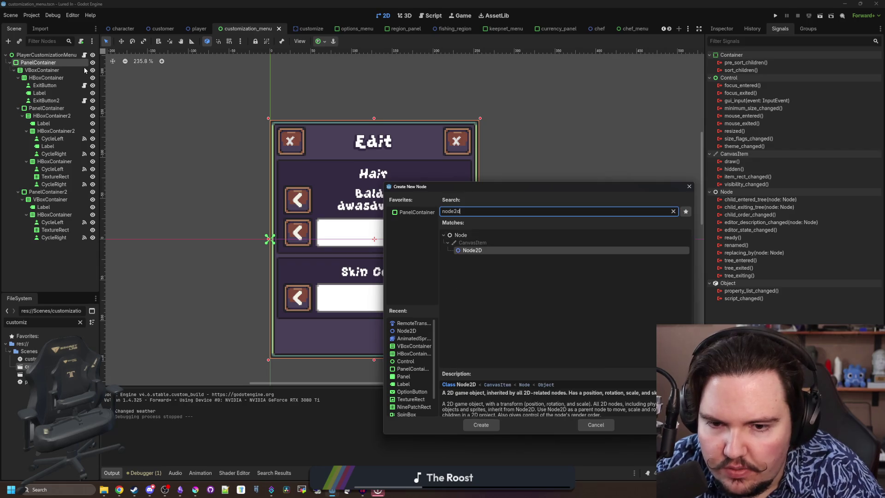
{"action": "key", "text": "Return"}
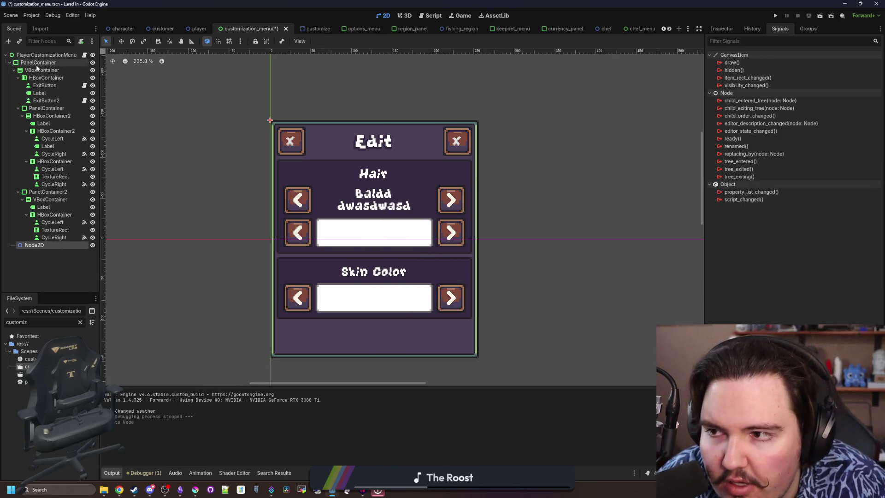
Step: Add a Control node under the PanelContainer
{"action": "left_click", "coordinate": [44, 55]}
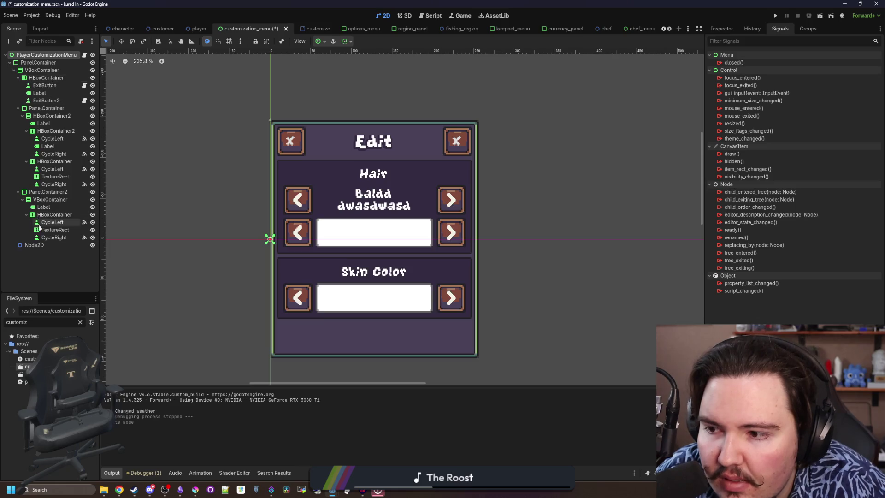
{"action": "left_click", "coordinate": [36, 247]}
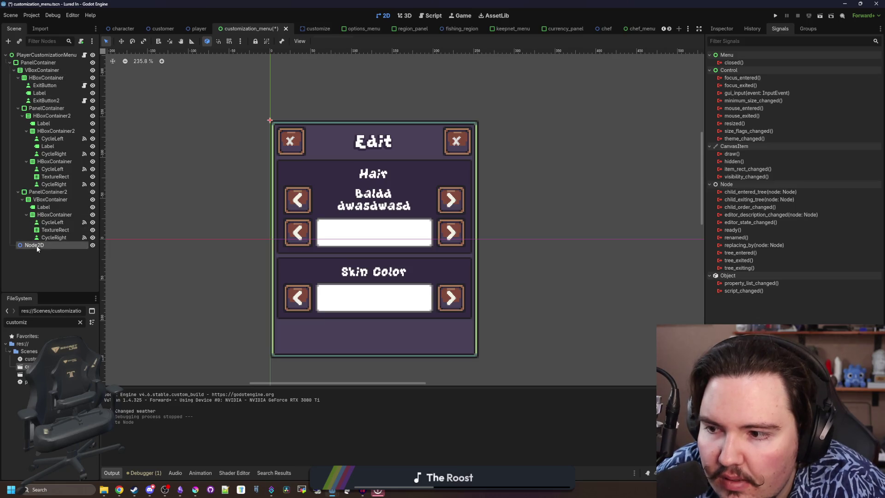
{"action": "left_click_drag", "start_coordinate": [46, 66], "coordinate": [49, 63]}
{"action": "right_click", "coordinate": [49, 63]}
{"action": "left_click", "coordinate": [71, 72]}
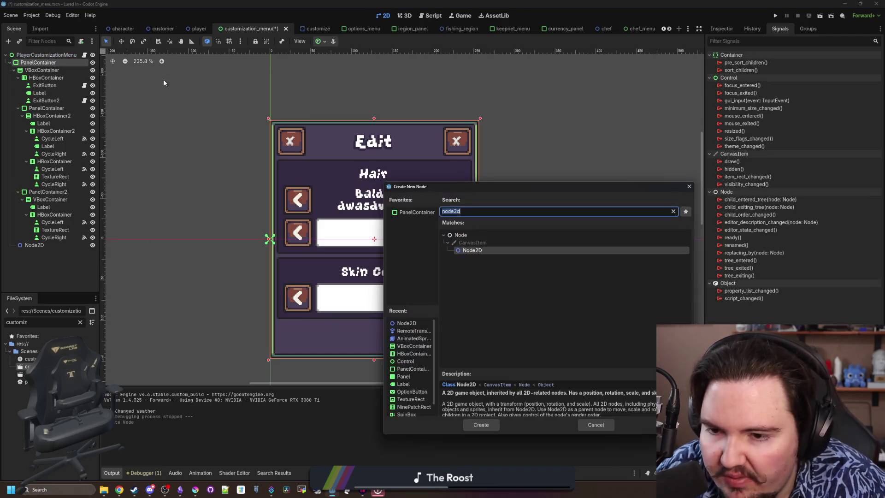
{"action": "type", "text": "control"}
{"action": "key", "text": "Return"}
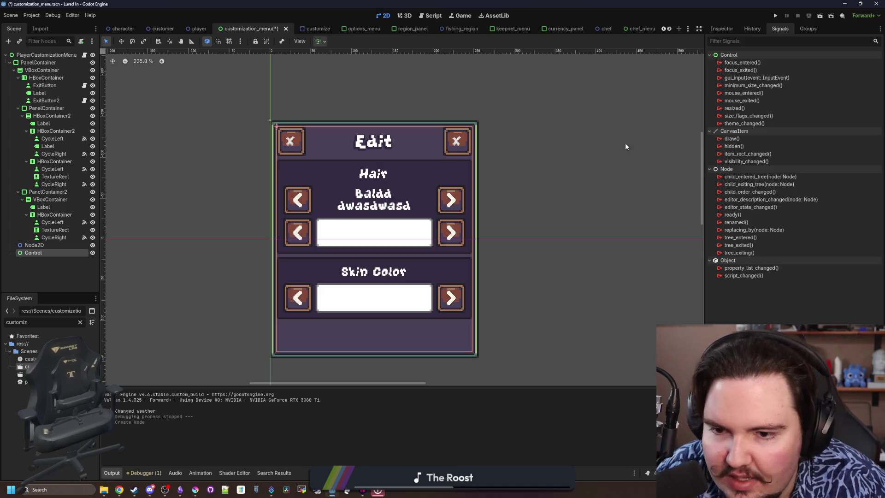
Step: Set the Control's Mouse Filter to Ignore and Horizontal sizing to Shrink Begin
{"action": "left_click", "coordinate": [722, 29]}
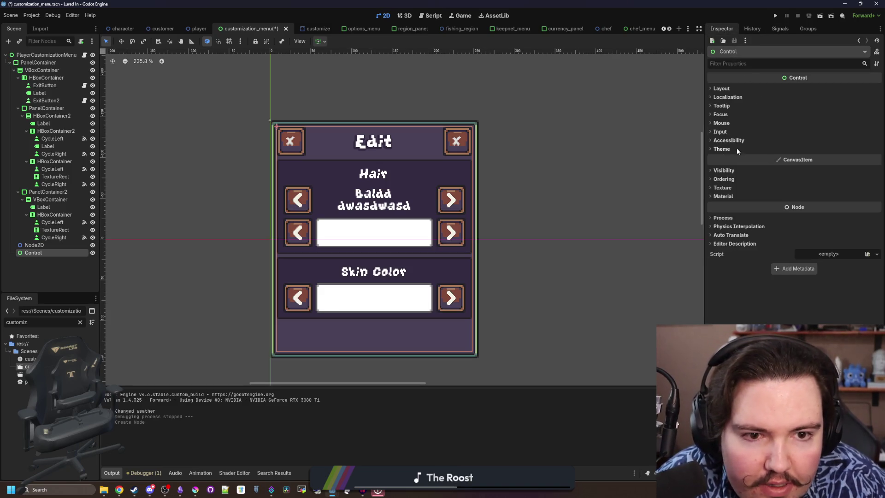
{"action": "left_click", "coordinate": [722, 123]}
{"action": "left_click", "coordinate": [818, 161]}
{"action": "left_click", "coordinate": [732, 88]}
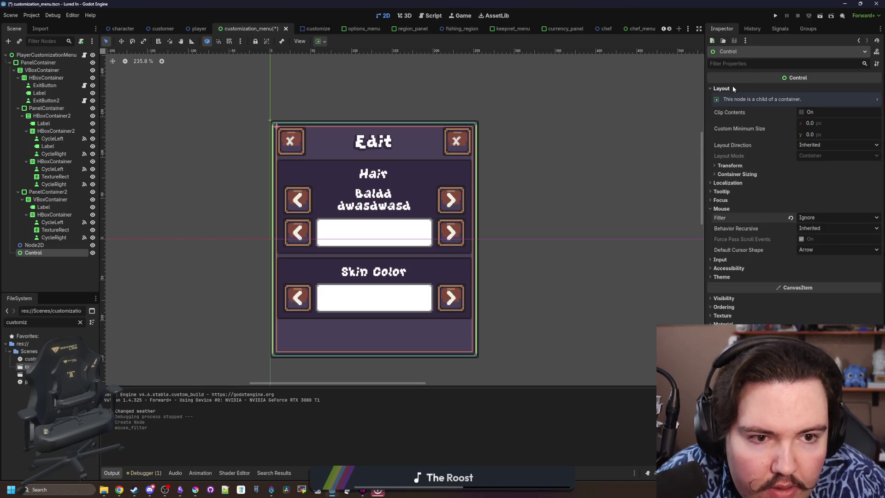
{"action": "left_click", "coordinate": [736, 174]}
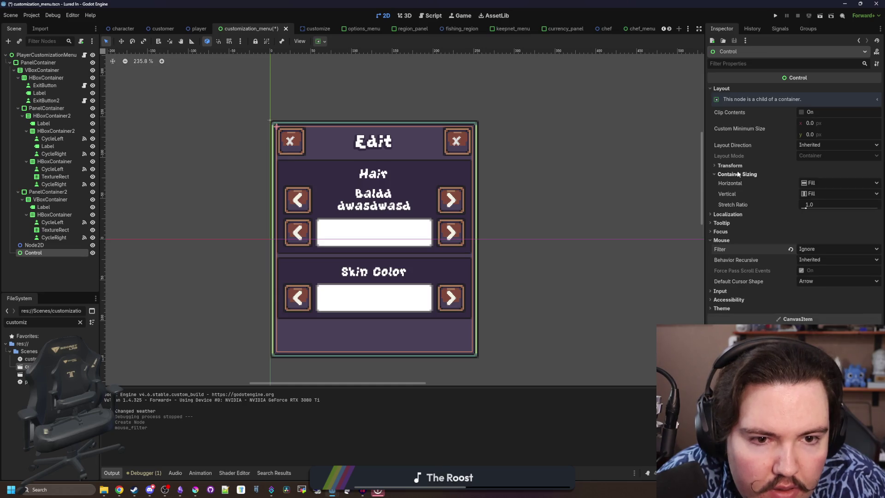
{"action": "left_click", "coordinate": [819, 183]}
{"action": "left_click", "coordinate": [816, 207]}
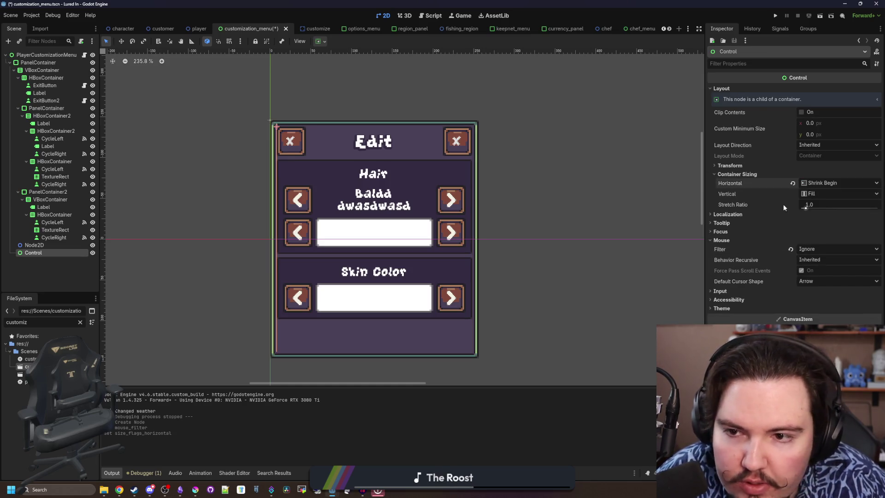
Step: Move Node2D under the new Control and add a child Control to it
{"action": "left_click", "coordinate": [34, 245]}
{"action": "left_click_drag", "start_coordinate": [34, 257], "coordinate": [33, 252]}
{"action": "right_click", "coordinate": [60, 255]}
{"action": "left_click", "coordinate": [59, 256]}
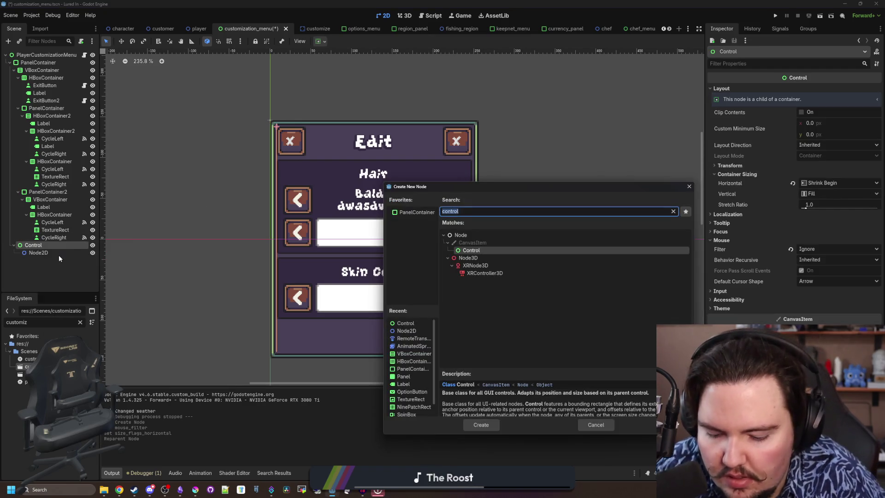
{"action": "type", "text": "control"}
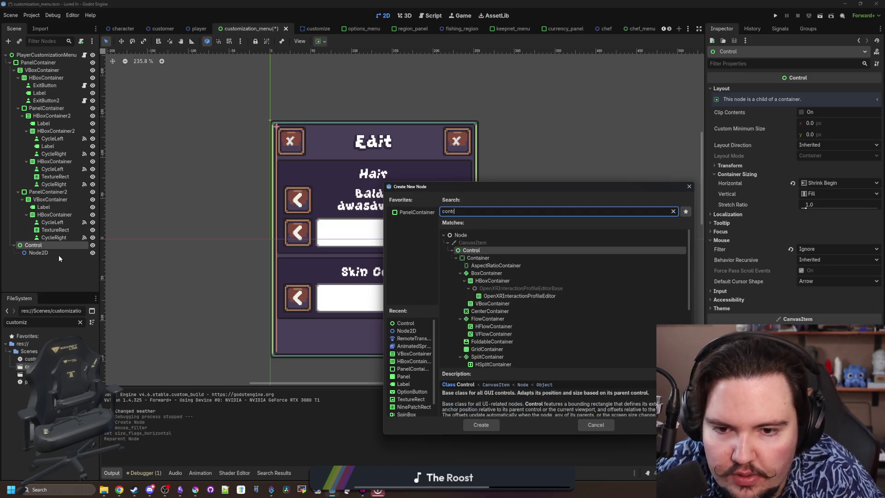
{"action": "key", "text": "Return"}
Step: Anchor the inner Control at Center and move the Node2D, named CameraAnchor, into it
{"action": "left_click", "coordinate": [719, 88]}
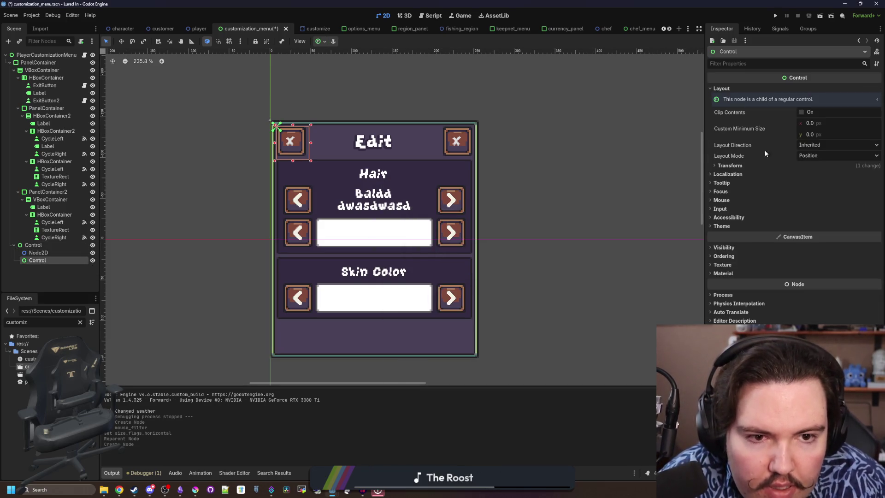
{"action": "left_click", "coordinate": [742, 165]}
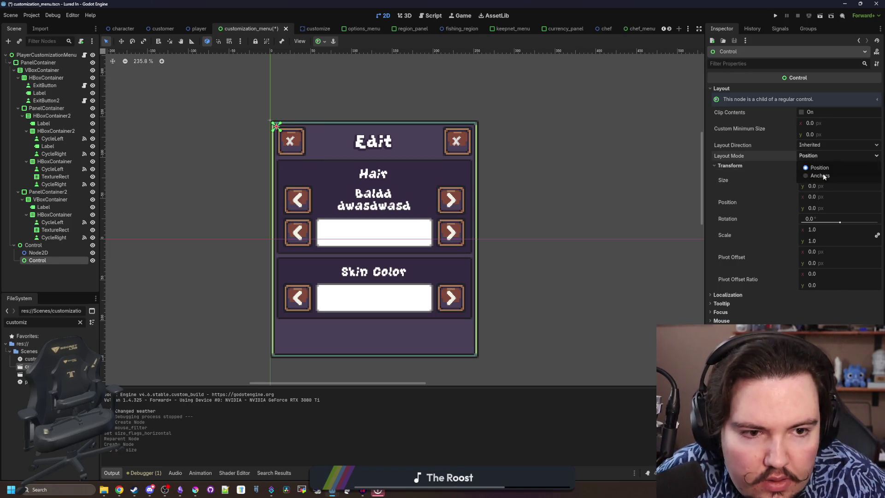
{"action": "left_click", "coordinate": [824, 176]}
{"action": "left_click", "coordinate": [820, 166]}
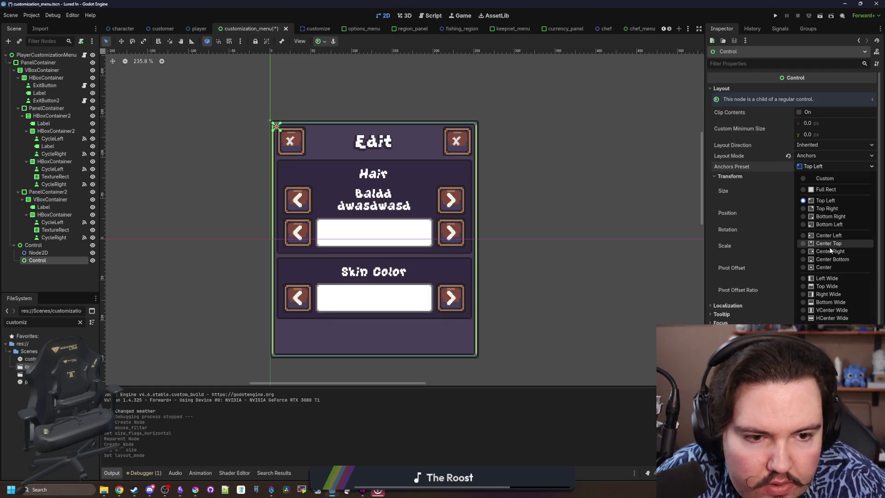
{"action": "left_click", "coordinate": [824, 267]}
{"action": "left_click_drag", "start_coordinate": [40, 255], "coordinate": [50, 261]}
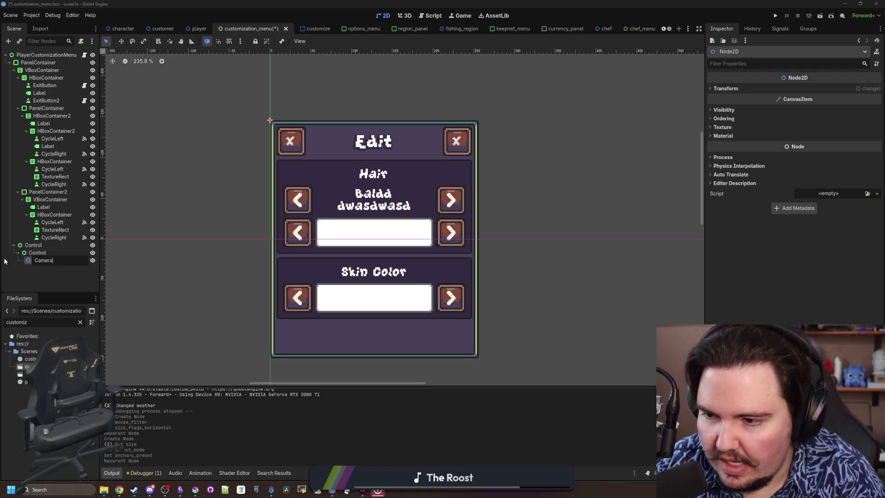
{"action": "key", "text": "Return"}
Step: Save, then drag CameraAnchor into line 39 of customization_menu.gd as the lerpTarget
{"action": "key", "text": "ctrl+s"}
{"action": "left_click", "coordinate": [84, 54]}
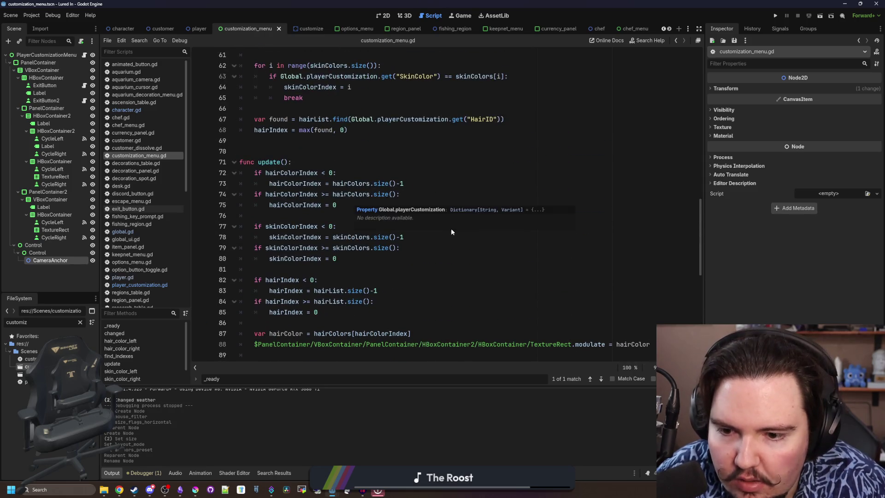
{"action": "scroll", "coordinate": [412, 172], "scroll_direction": "up", "scroll_amount": 13}
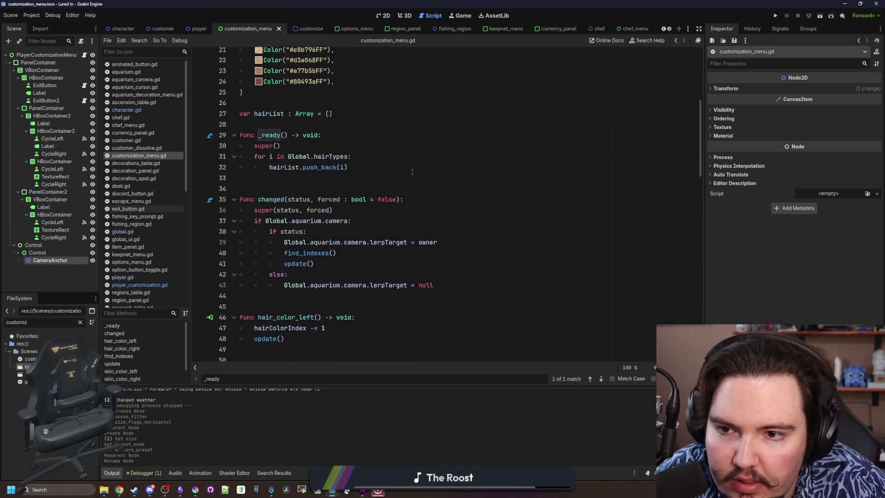
{"action": "scroll", "coordinate": [412, 172], "scroll_direction": "down", "scroll_amount": 1}
{"action": "left_click", "coordinate": [417, 227]}
{"action": "mouse_move", "coordinate": [65, 261]}
{"action": "left_mouse_down"}
{"action": "mouse_move", "coordinate": [442, 213]}
{"action": "mouse_move", "coordinate": [438, 204]}
{"action": "left_mouse_up"}
{"action": "left_click", "coordinate": [437, 205]}
{"action": "key", "text": "BackSpace"}
{"action": "key", "text": "BackSpace"}
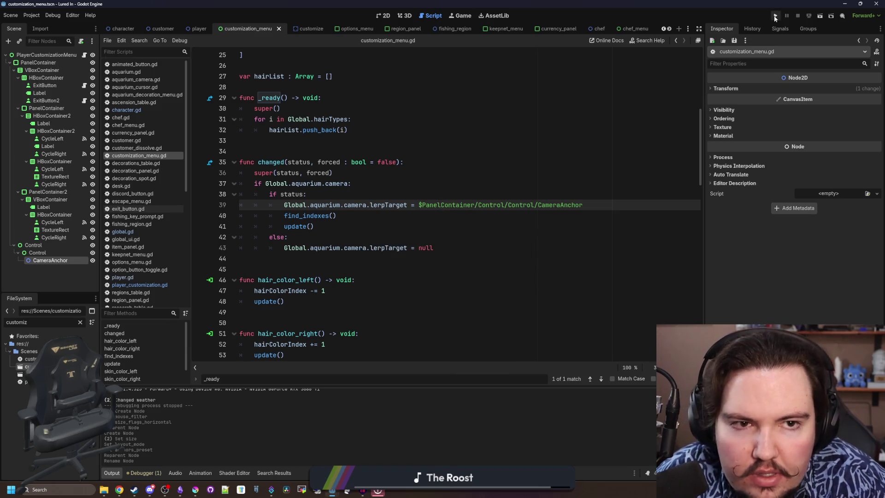
Step: Run the game and test opening and closing the customization panel
{"action": "key", "text": "F5"}
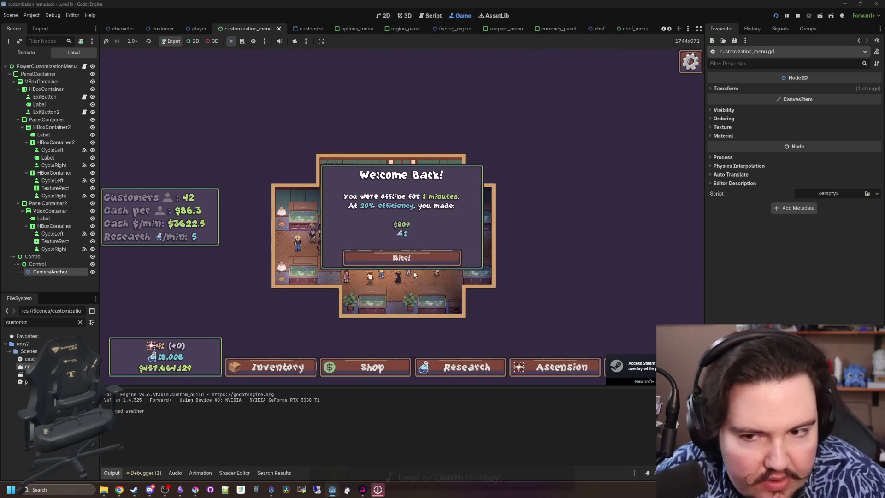
{"action": "left_click", "coordinate": [398, 256]}
{"action": "left_click", "coordinate": [352, 189]}
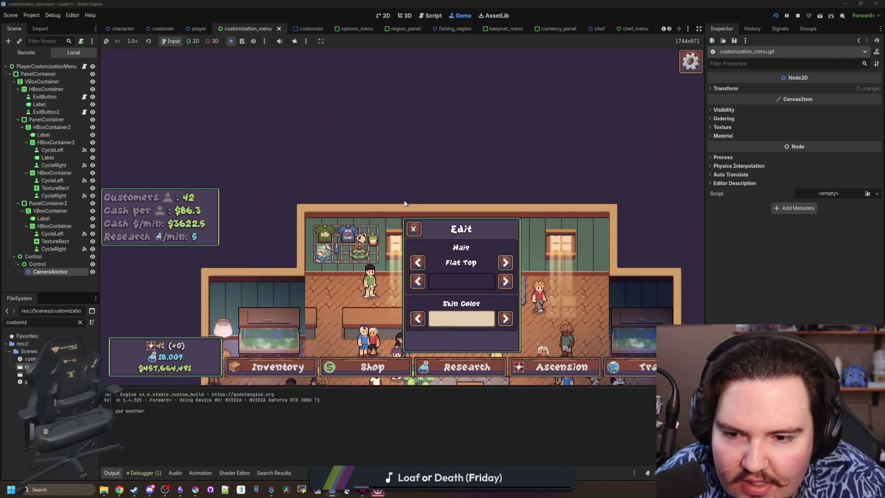
{"action": "left_click", "coordinate": [415, 229]}
Step: Filter the FileSystem for 'decorat' and open the aquarium_decoration_menu scene
{"action": "left_click", "coordinate": [81, 322]}
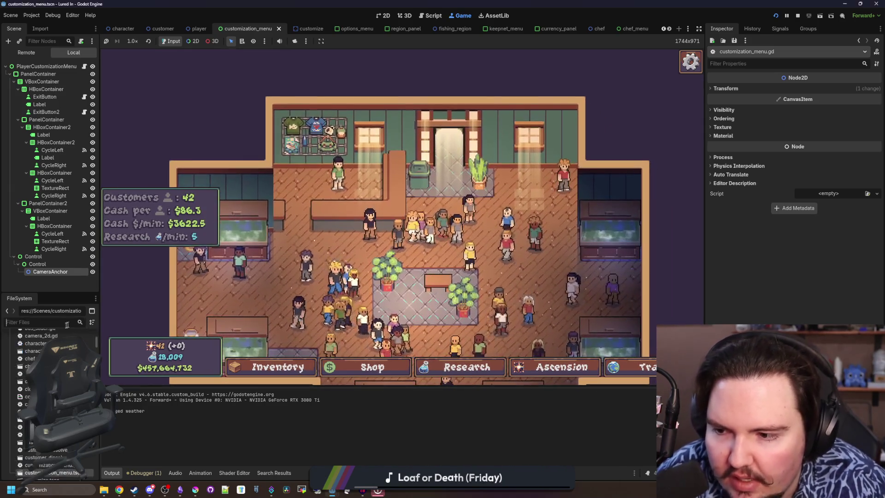
{"action": "type", "text": "decorat"}
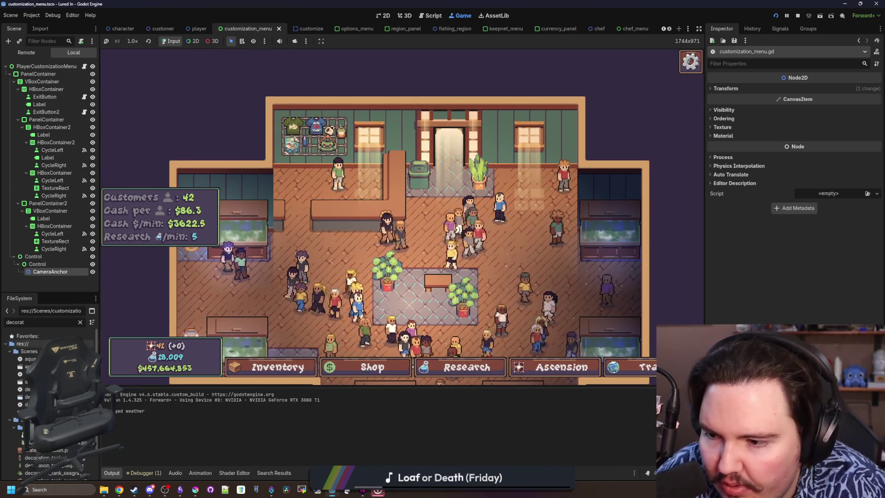
{"action": "double_click", "coordinate": [30, 359]}
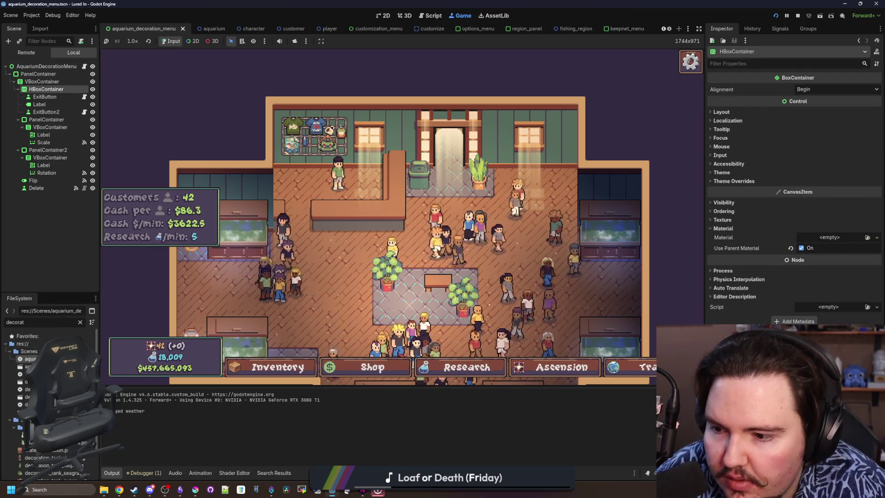
Step: Review the decoration menu's script and its 2D layout
{"action": "left_click", "coordinate": [84, 66]}
{"action": "left_click", "coordinate": [336, 171]}
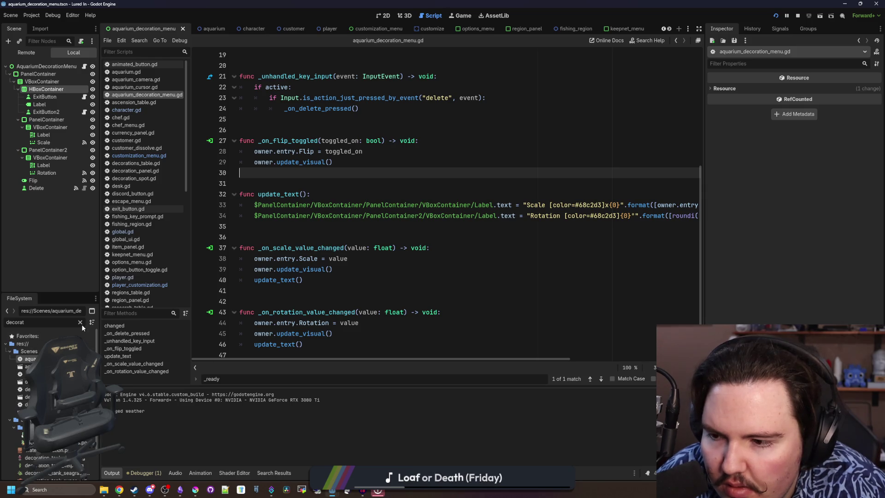
{"action": "left_click", "coordinate": [383, 15]}
{"action": "scroll", "coordinate": [381, 193], "scroll_direction": "down", "scroll_amount": 3}
{"action": "scroll", "coordinate": [381, 212], "scroll_direction": "up", "scroll_amount": 3}
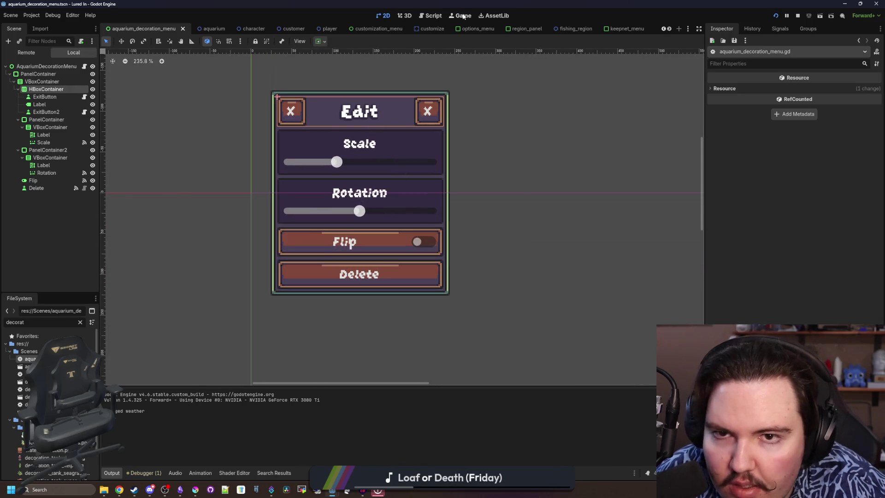
{"action": "left_click", "coordinate": [464, 16]}
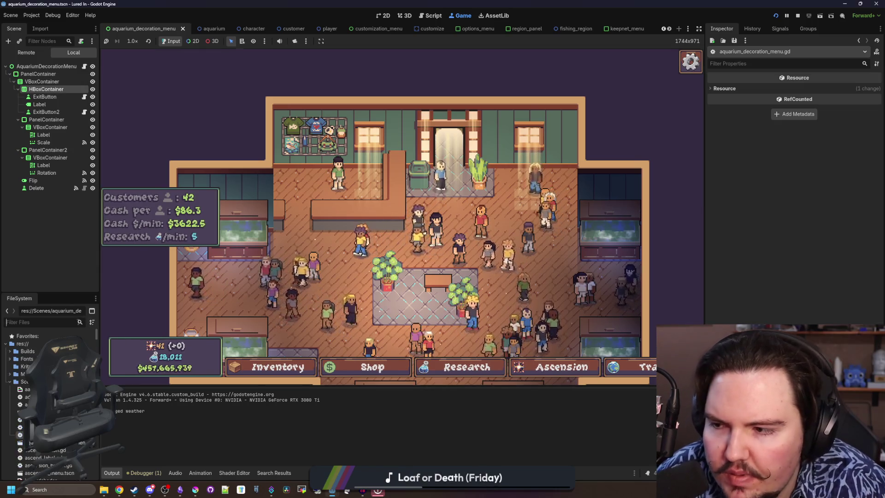
Step: Filter for 'chef', open chef_menu, and review its Lerp node, script and Chef's Offer layout
{"action": "left_click", "coordinate": [80, 322]}
{"action": "type", "text": "chef"}
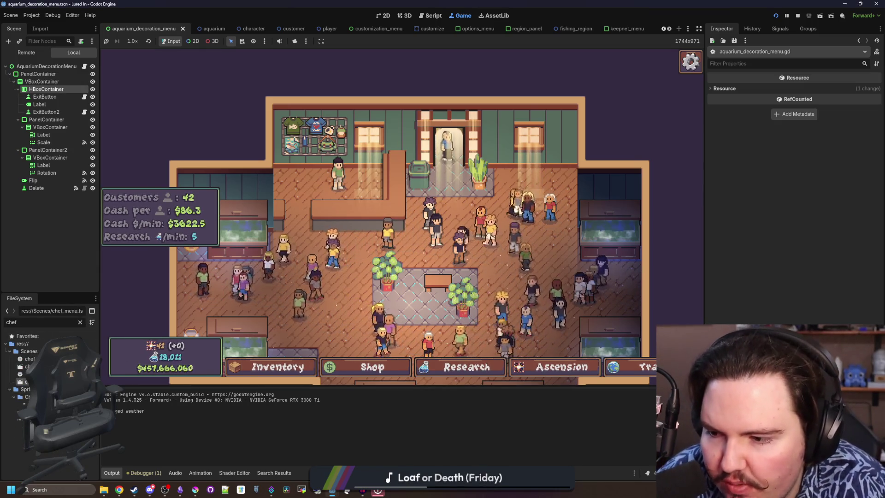
{"action": "double_click", "coordinate": [28, 366]}
{"action": "left_click", "coordinate": [38, 165]}
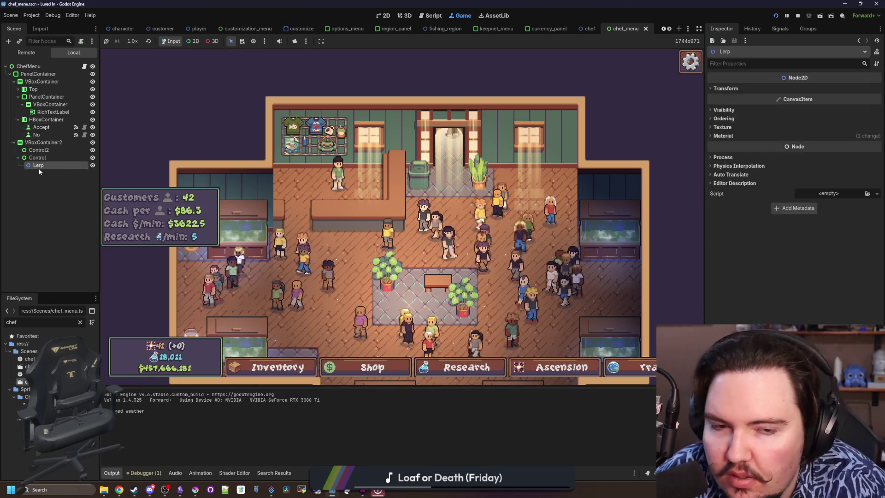
{"action": "left_click", "coordinate": [382, 15]}
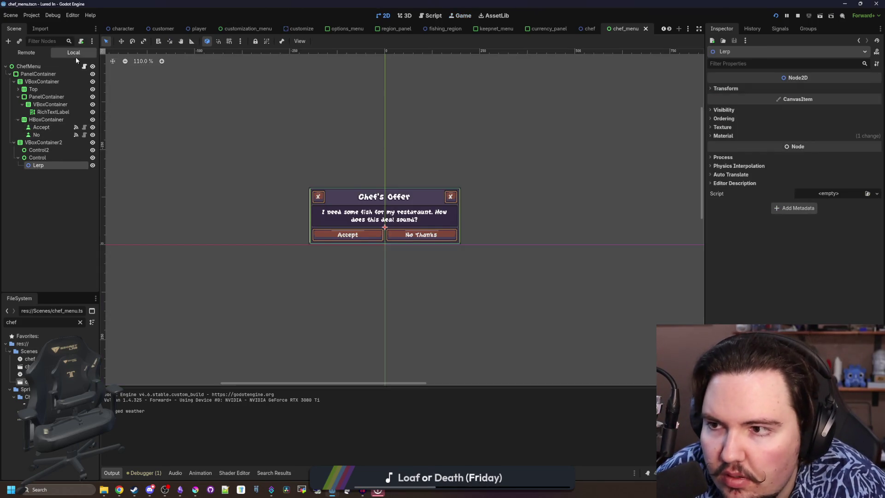
{"action": "left_click", "coordinate": [85, 67]}
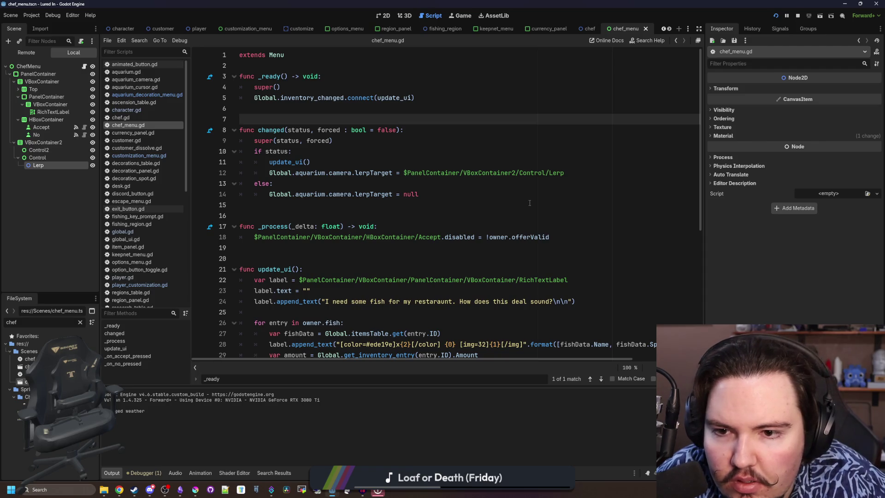
{"action": "left_click", "coordinate": [422, 180]}
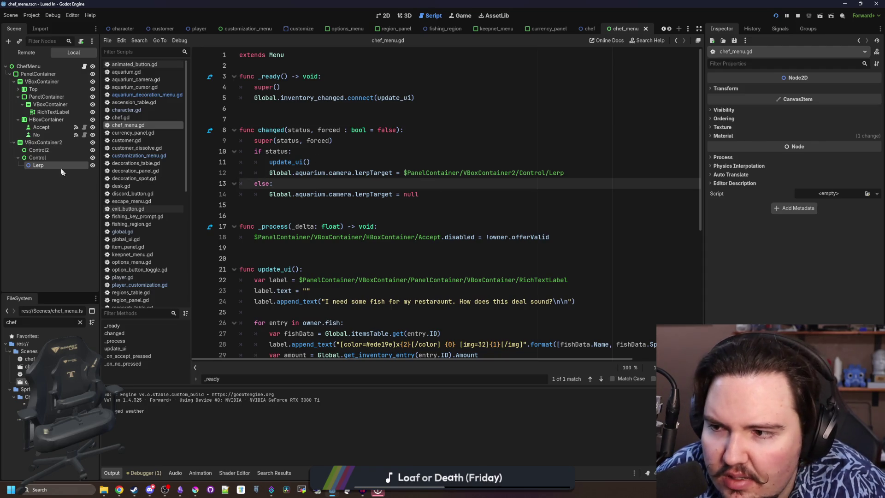
{"action": "left_click", "coordinate": [382, 16]}
{"action": "scroll", "coordinate": [387, 220], "scroll_direction": "up", "scroll_amount": 6}
{"action": "scroll", "coordinate": [387, 221], "scroll_direction": "down", "scroll_amount": 3}
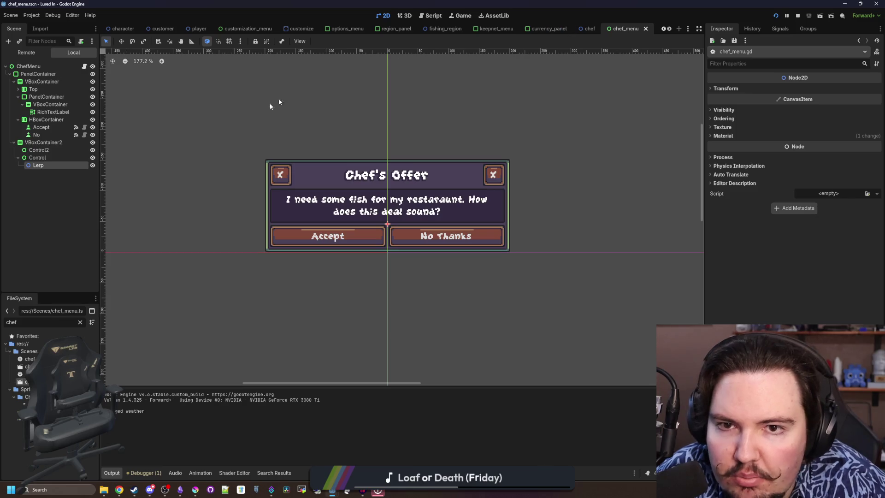
Step: Open the customization_menu scene, check CameraAnchor's transform, and run the project
{"action": "left_click", "coordinate": [80, 323]}
{"action": "type", "text": "customiz"}
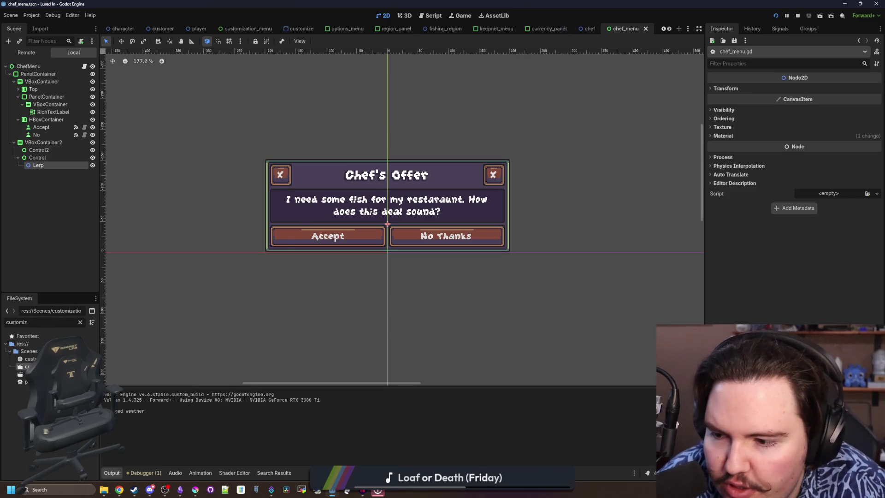
{"action": "double_click", "coordinate": [28, 366]}
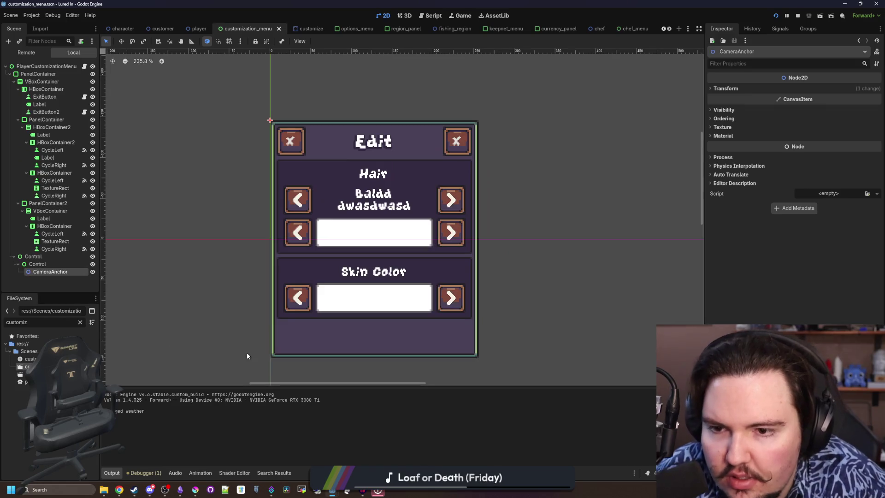
{"action": "left_click", "coordinate": [56, 265]}
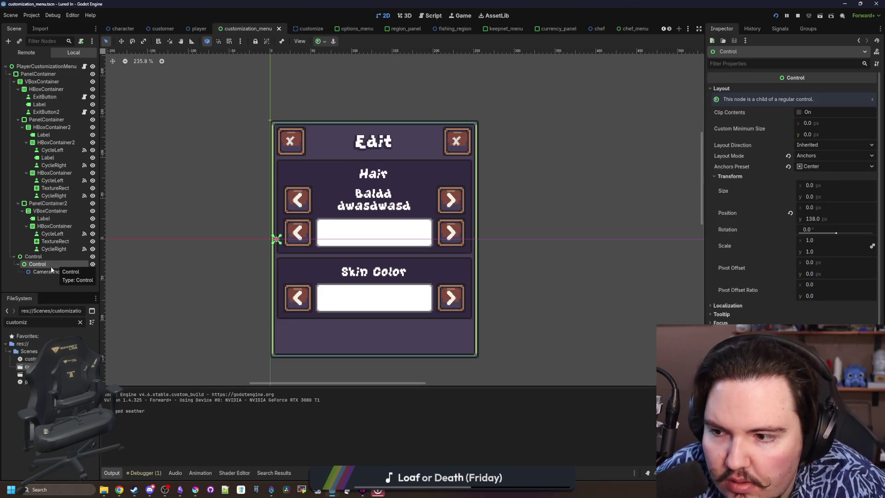
{"action": "left_click", "coordinate": [47, 272]}
{"action": "left_click", "coordinate": [743, 87]}
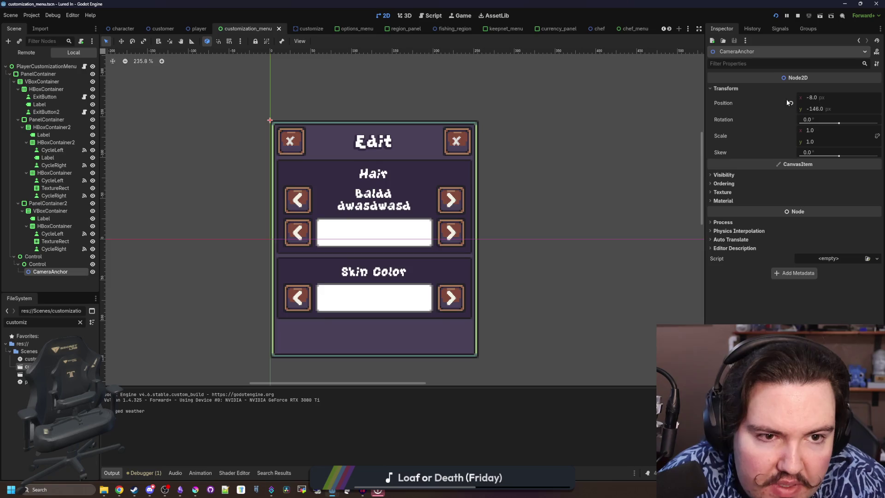
{"action": "left_click", "coordinate": [775, 17]}
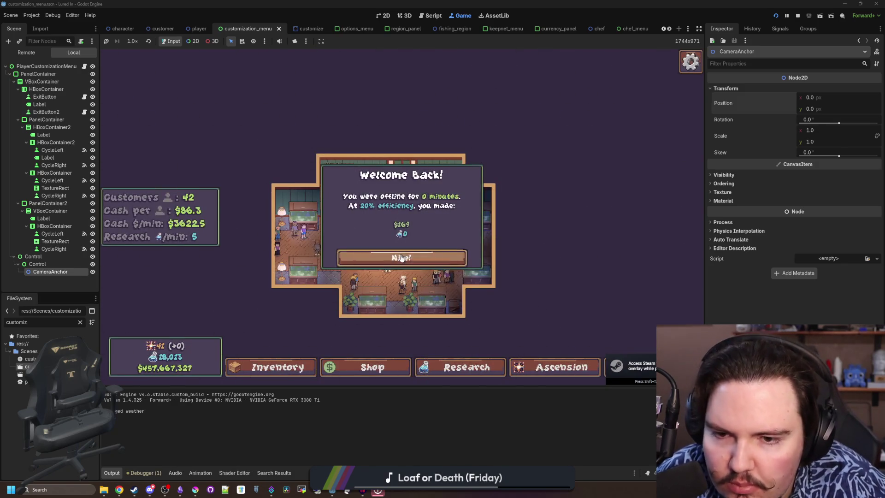
Step: Dismiss the Welcome Back dialog and open the customization panel beside the player
{"action": "left_click", "coordinate": [402, 257]}
{"action": "left_click", "coordinate": [355, 193]}
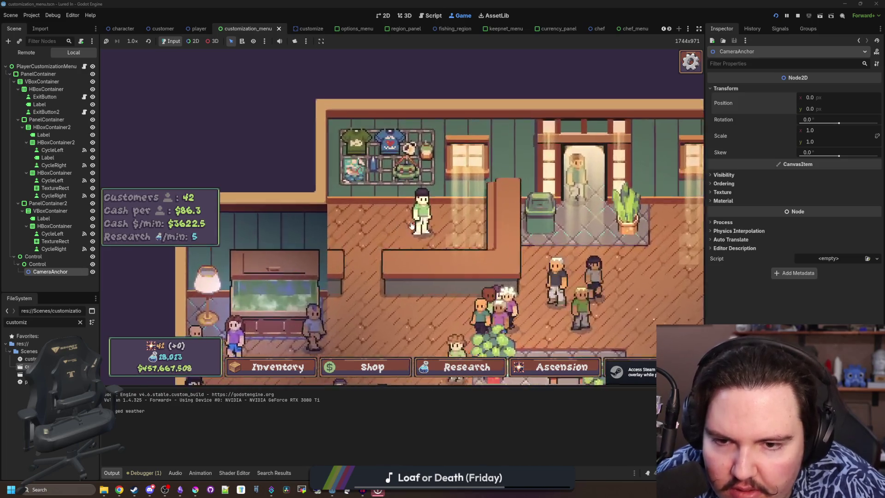
{"action": "left_click", "coordinate": [411, 225]}
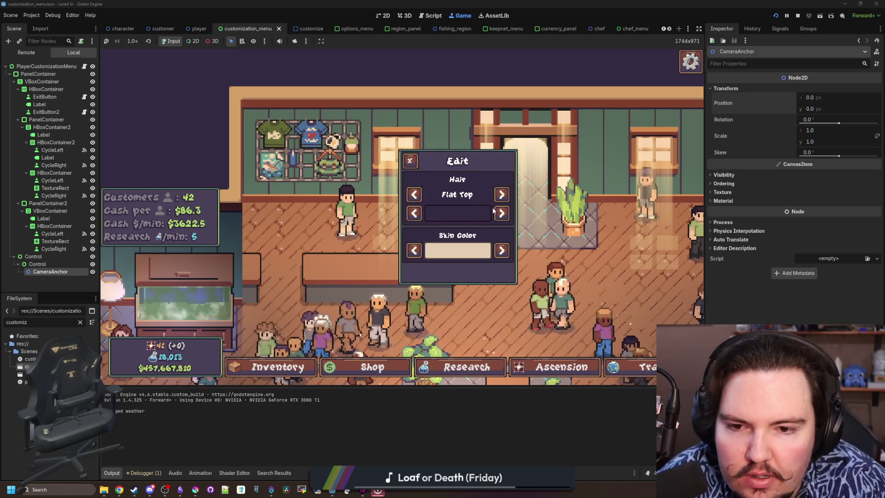
Step: Cycle the hair styles forward and back to Flat Top, then close the panel and stop the game
{"action": "left_click", "coordinate": [501, 194]}
{"action": "left_click", "coordinate": [501, 194]}
{"action": "left_click", "coordinate": [414, 194]}
{"action": "left_click", "coordinate": [414, 194]}
{"action": "left_click", "coordinate": [422, 197]}
{"action": "left_click", "coordinate": [423, 198]}
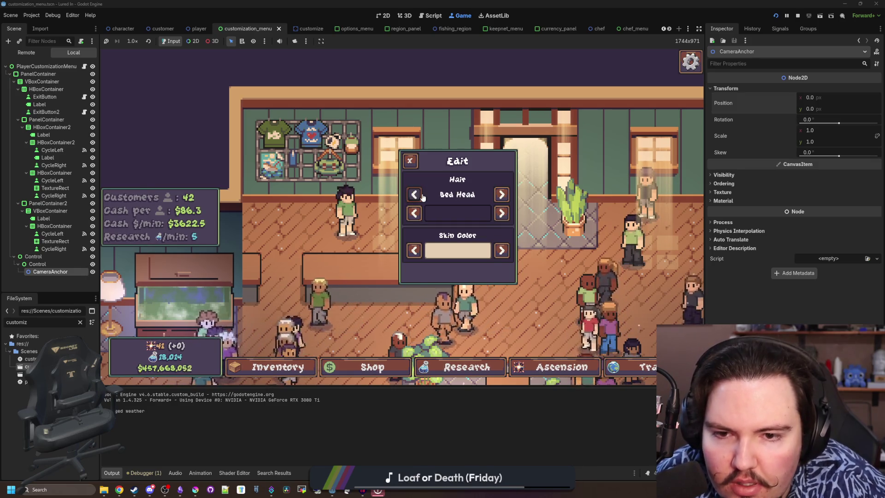
{"action": "left_click", "coordinate": [423, 197]}
{"action": "left_click", "coordinate": [423, 197]}
{"action": "left_click", "coordinate": [422, 197]}
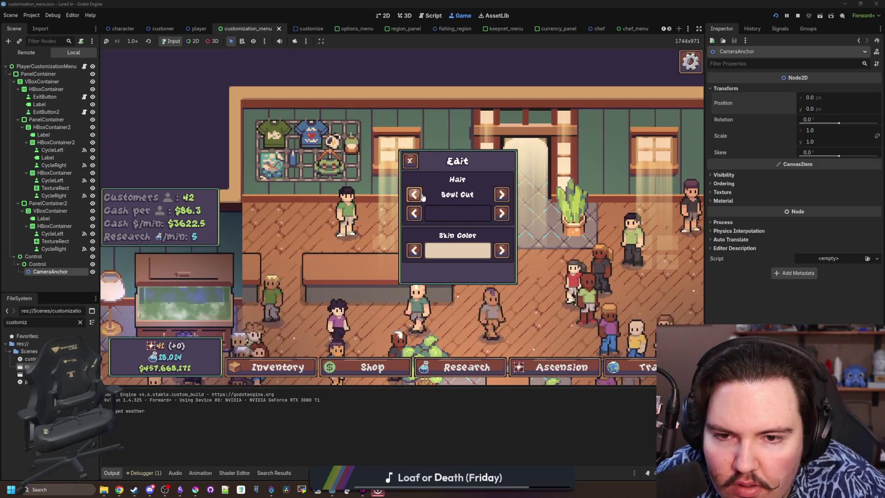
{"action": "left_click", "coordinate": [423, 197]}
{"action": "left_click", "coordinate": [422, 198]}
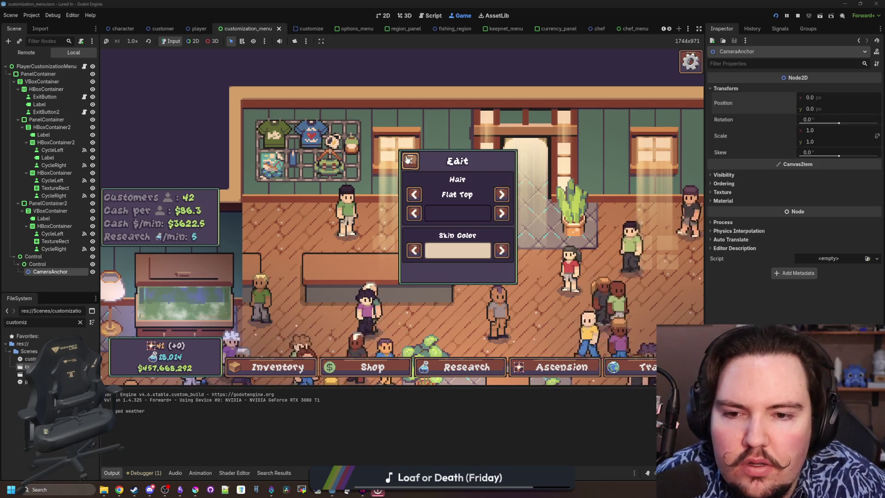
{"action": "left_click", "coordinate": [408, 159]}
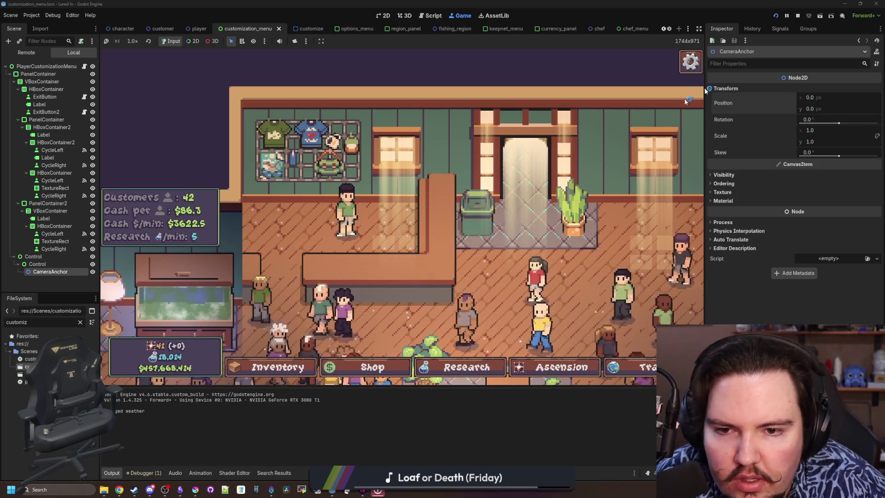
{"action": "left_click", "coordinate": [799, 16]}
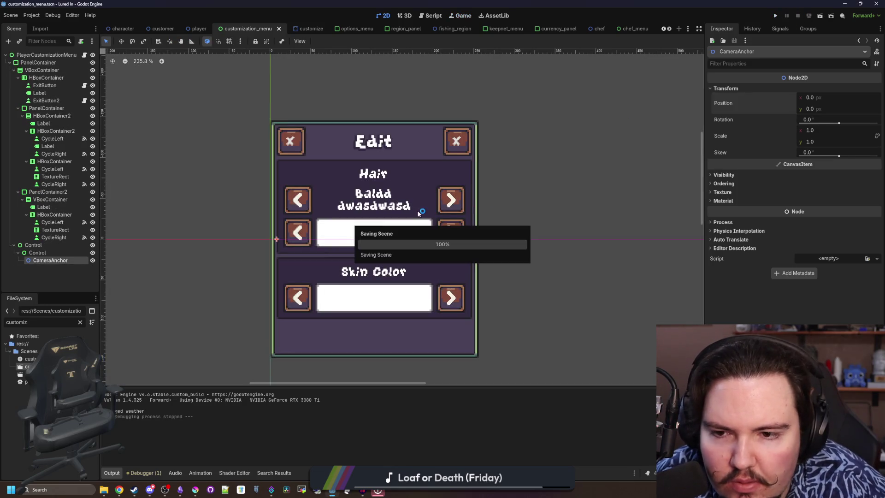
Step: Save the customization_menu scene
{"action": "scroll", "coordinate": [330, 188], "scroll_direction": "up", "scroll_amount": 2}
{"action": "key", "text": "ctrl+s"}
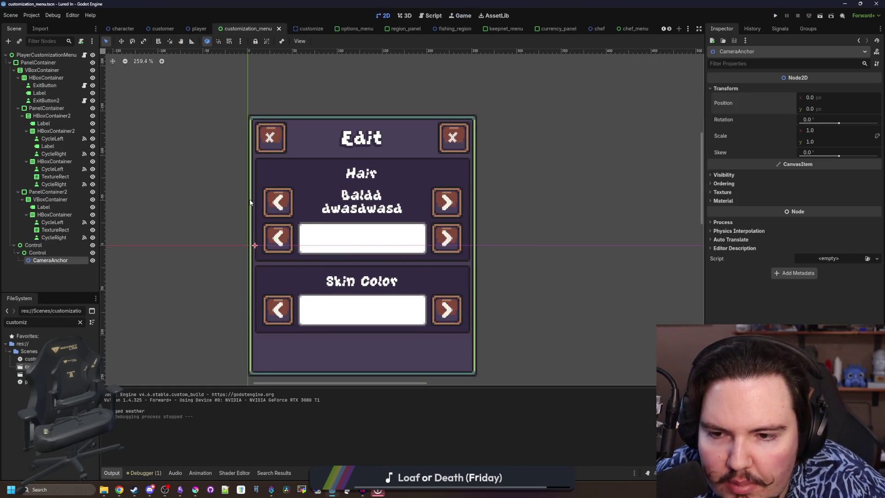
{"action": "scroll", "coordinate": [234, 190], "scroll_direction": "down", "scroll_amount": 2}
{"action": "scroll", "coordinate": [365, 205], "scroll_direction": "up", "scroll_amount": 2}
{"action": "key", "text": "ctrl+s"}
{"action": "scroll", "coordinate": [365, 205], "scroll_direction": "down", "scroll_amount": 1}
{"action": "scroll", "coordinate": [390, 211], "scroll_direction": "up", "scroll_amount": 1}
{"action": "key", "text": "ctrl+s"}
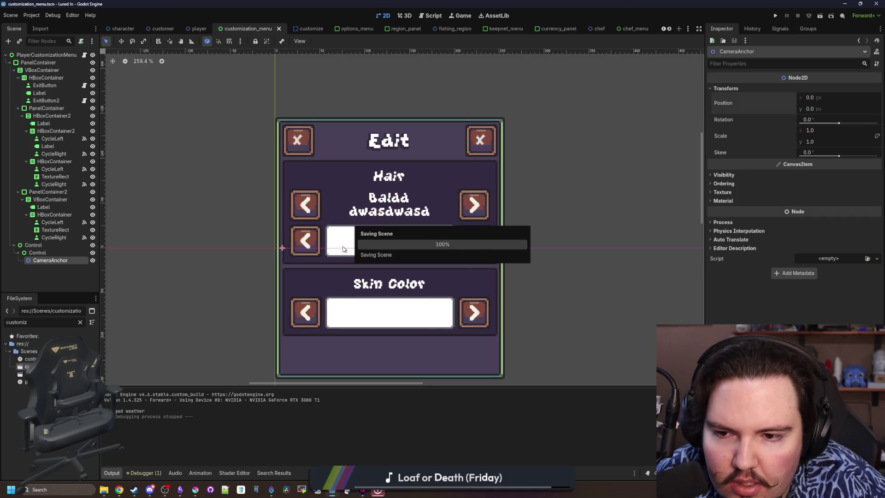
Step: Give the Hair heading label a larger title theme type variation and save
{"action": "left_click", "coordinate": [54, 184]}
{"action": "left_click", "coordinate": [44, 123]}
{"action": "scroll", "coordinate": [730, 241], "scroll_direction": "down", "scroll_amount": 1}
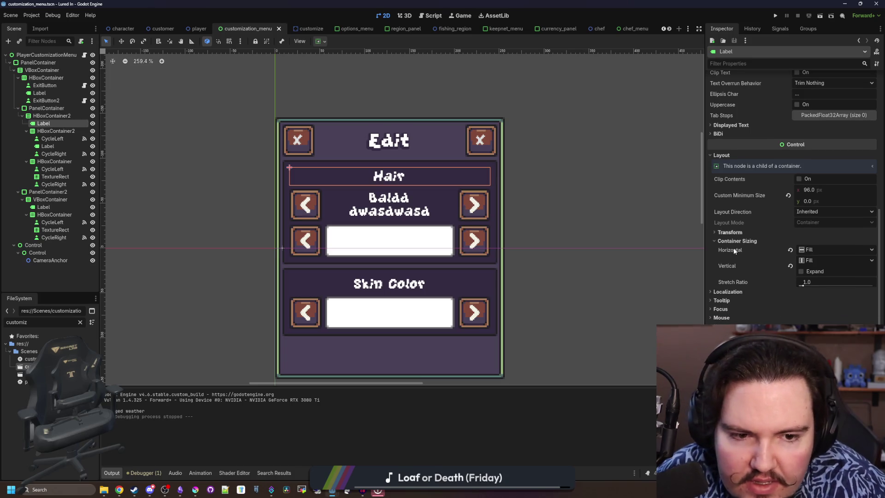
{"action": "scroll", "coordinate": [795, 190], "scroll_direction": "down", "scroll_amount": 1}
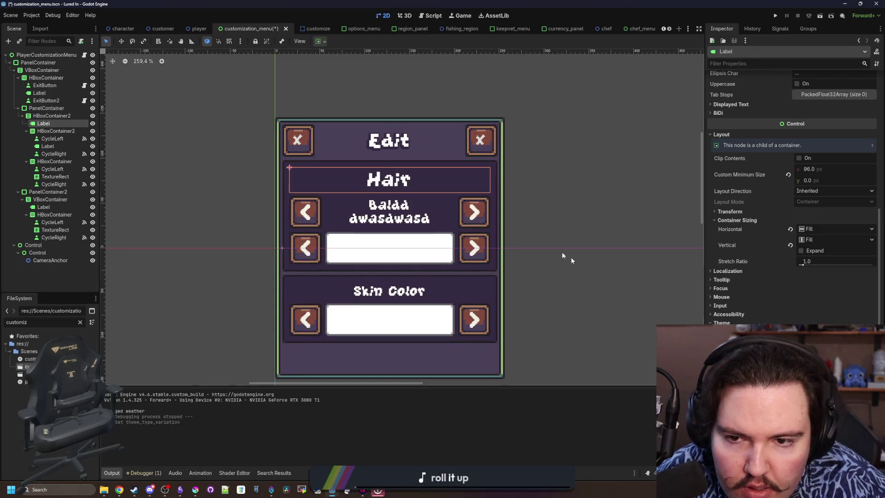
{"action": "scroll", "coordinate": [327, 116], "scroll_direction": "down", "scroll_amount": 4}
{"action": "key", "text": "ctrl+s"}
{"action": "scroll", "coordinate": [360, 138], "scroll_direction": "up", "scroll_amount": 2}
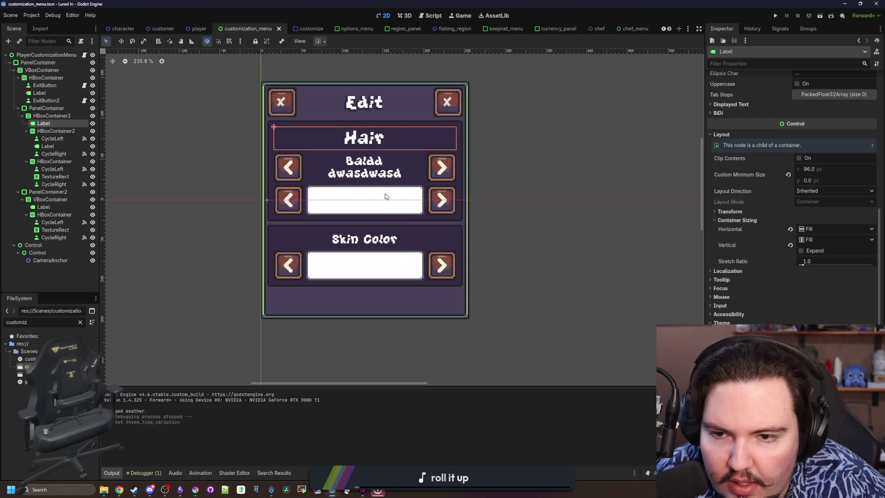
{"action": "scroll", "coordinate": [375, 159], "scroll_direction": "down", "scroll_amount": 3}
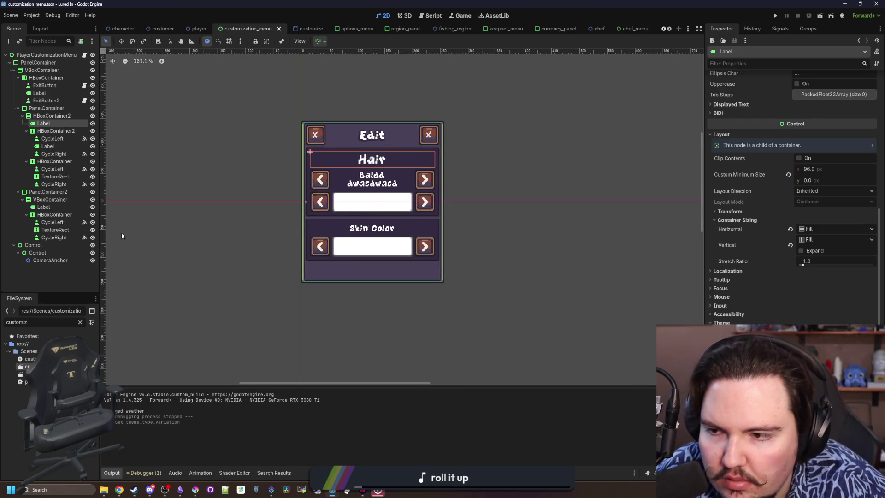
Step: Give the Skin Color heading label the same larger title style
{"action": "left_click", "coordinate": [43, 207]}
{"action": "scroll", "coordinate": [793, 208], "scroll_direction": "down", "scroll_amount": 8}
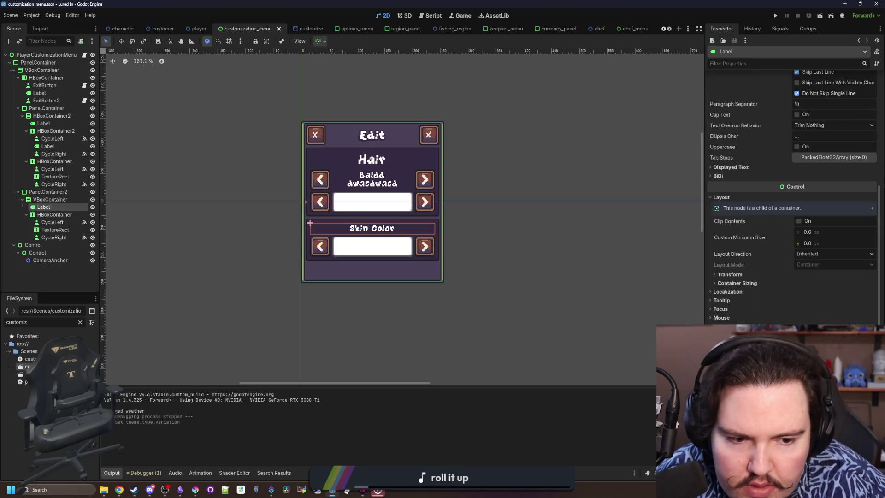
{"action": "scroll", "coordinate": [286, 310], "scroll_direction": "down", "scroll_amount": 2}
{"action": "scroll", "coordinate": [359, 183], "scroll_direction": "up", "scroll_amount": 1}
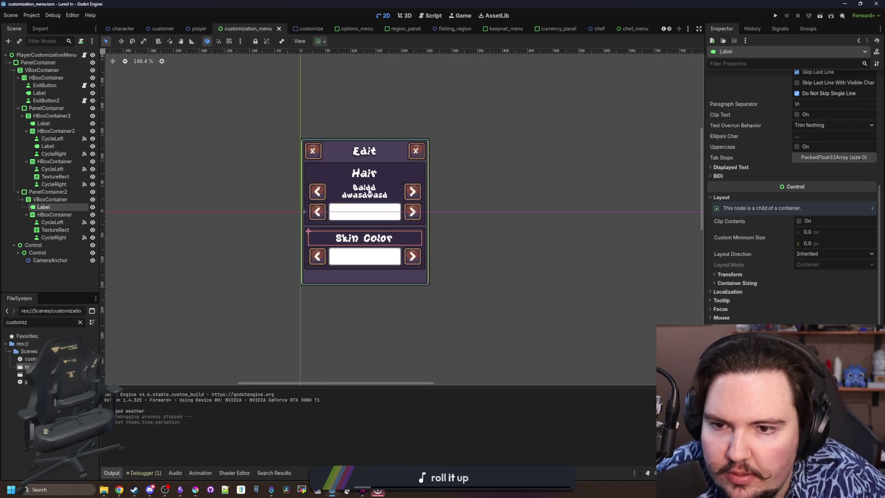
{"action": "scroll", "coordinate": [378, 186], "scroll_direction": "up", "scroll_amount": 4}
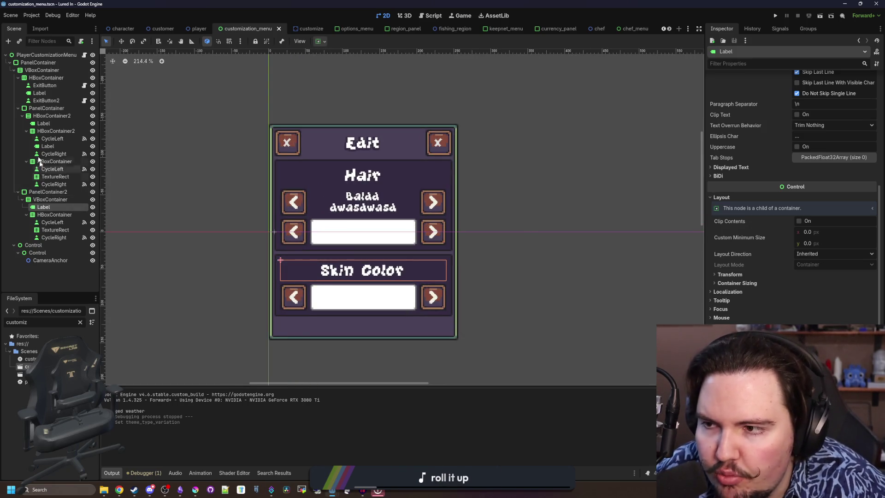
{"action": "right_click", "coordinate": [37, 108]}
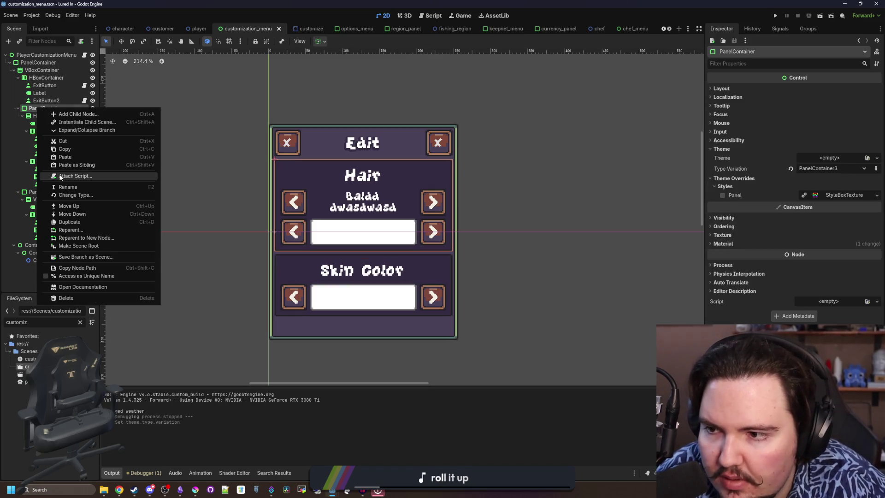
Step: Duplicate the Hair section panel as a sibling placed above Skin Color
{"action": "left_click", "coordinate": [67, 151]}
{"action": "left_click", "coordinate": [18, 108]}
{"action": "right_click", "coordinate": [32, 108]}
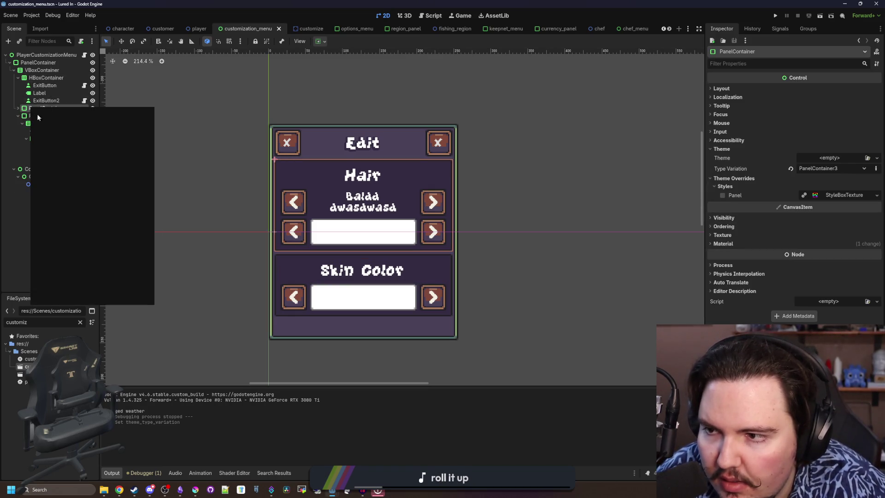
{"action": "left_click", "coordinate": [65, 165]}
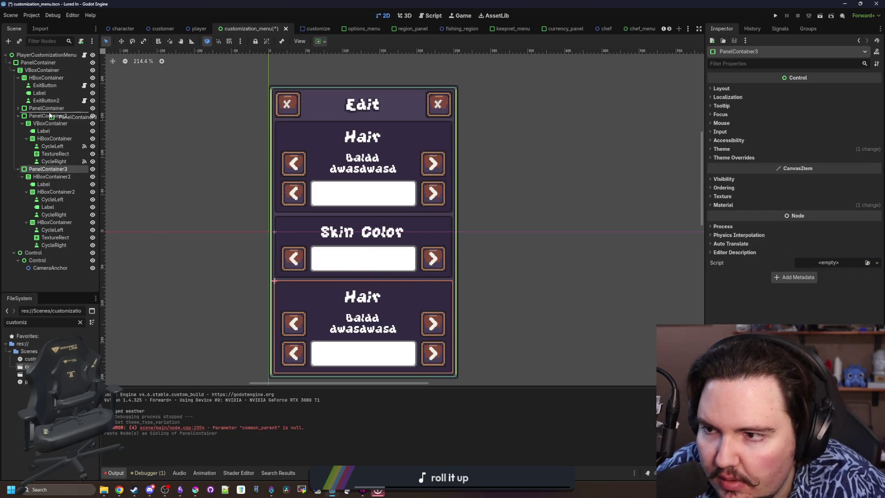
{"action": "left_click_drag", "start_coordinate": [51, 115], "coordinate": [49, 115]}
{"action": "left_click", "coordinate": [17, 116]}
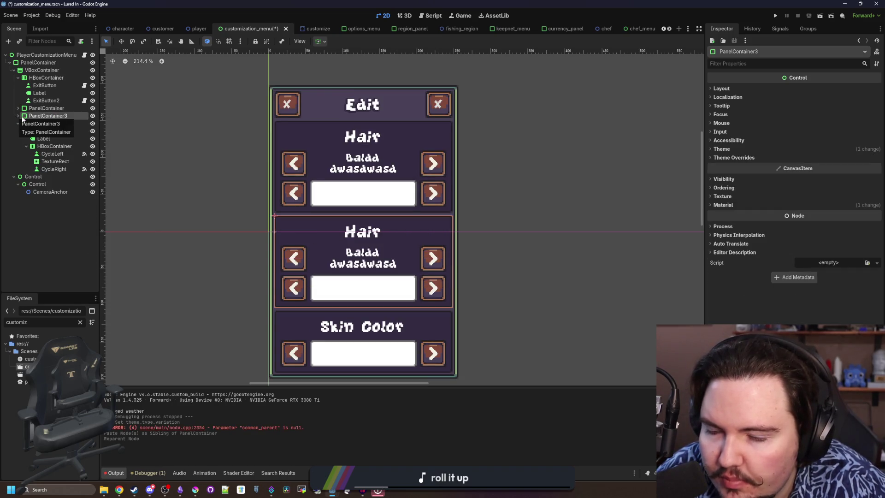
{"action": "left_click", "coordinate": [18, 116]}
{"action": "left_click", "coordinate": [18, 116]}
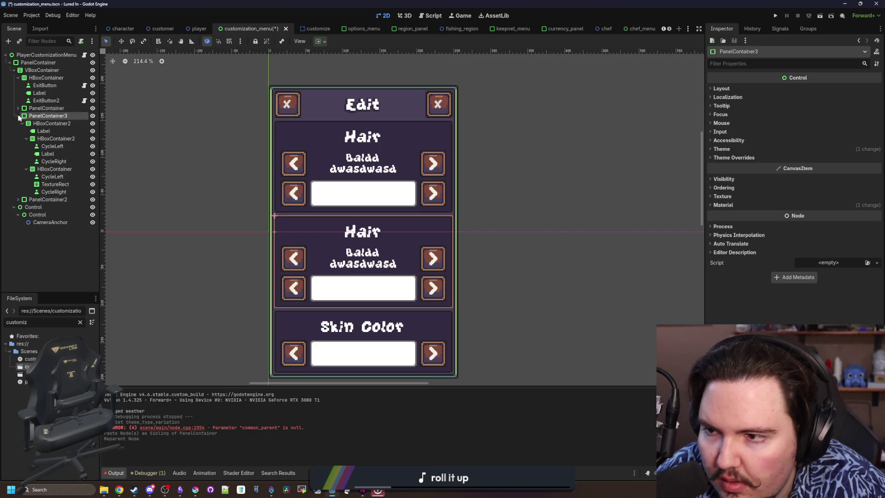
Step: Change the copied section's heading text from Hair to Shirt
{"action": "left_click", "coordinate": [44, 131]}
{"action": "scroll", "coordinate": [264, 222], "scroll_direction": "down", "scroll_amount": 2}
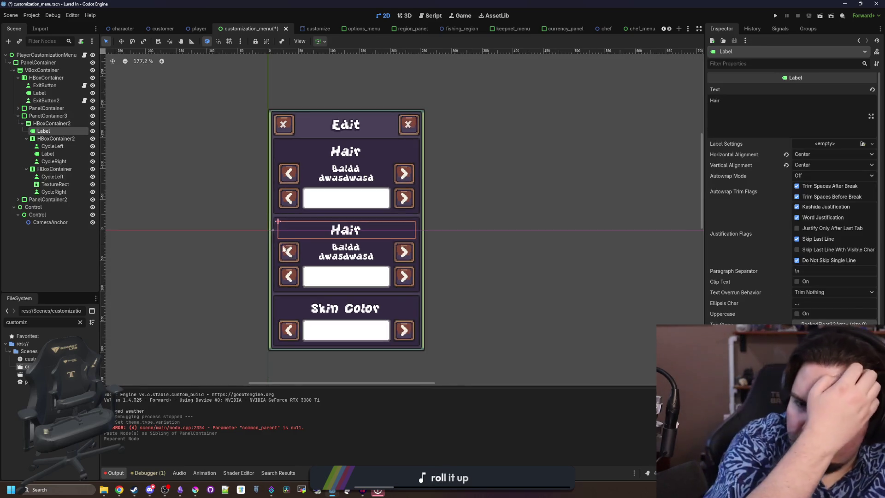
{"action": "scroll", "coordinate": [249, 274], "scroll_direction": "up", "scroll_amount": 2}
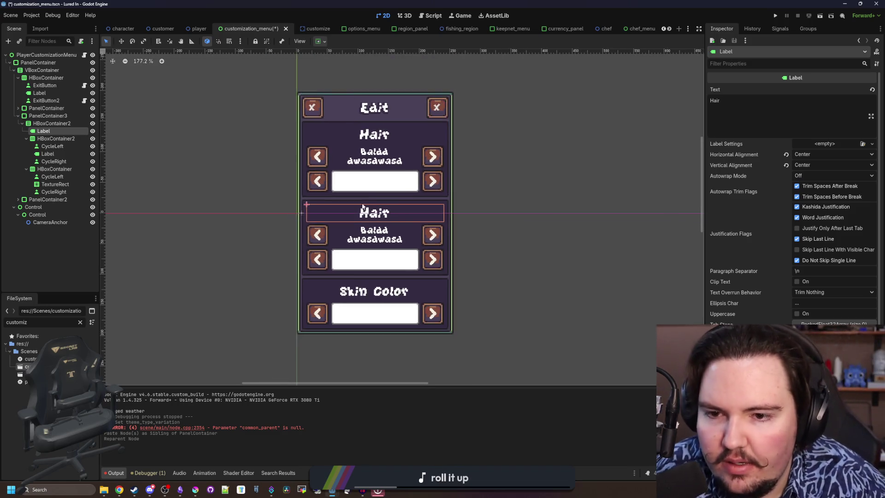
{"action": "double_click", "coordinate": [749, 118]}
{"action": "type", "text": "Shirt"}
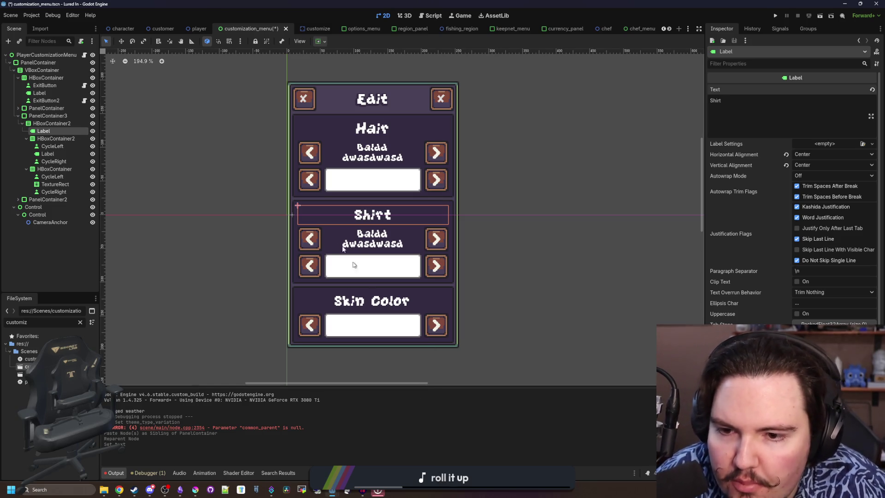
Step: Inspect the Shirt section's row nodes and frame the shirt row in the view
{"action": "left_click", "coordinate": [51, 138]}
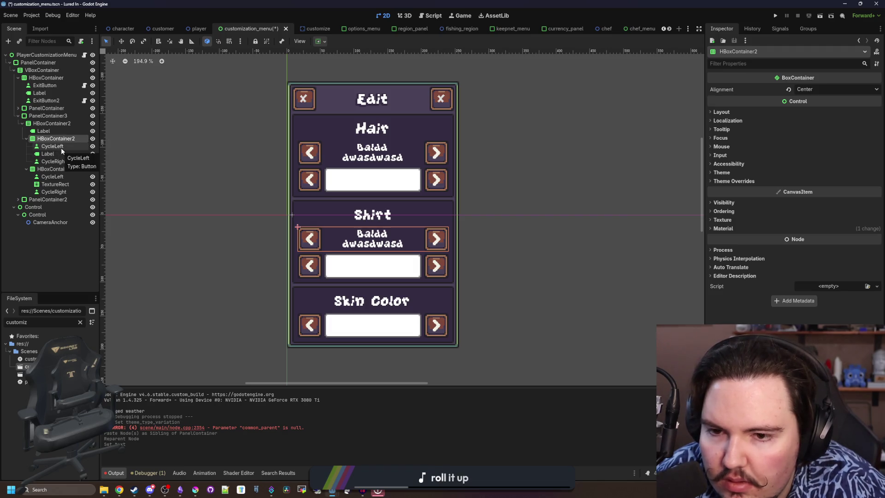
{"action": "left_click", "coordinate": [59, 154]}
{"action": "left_click", "coordinate": [54, 162]}
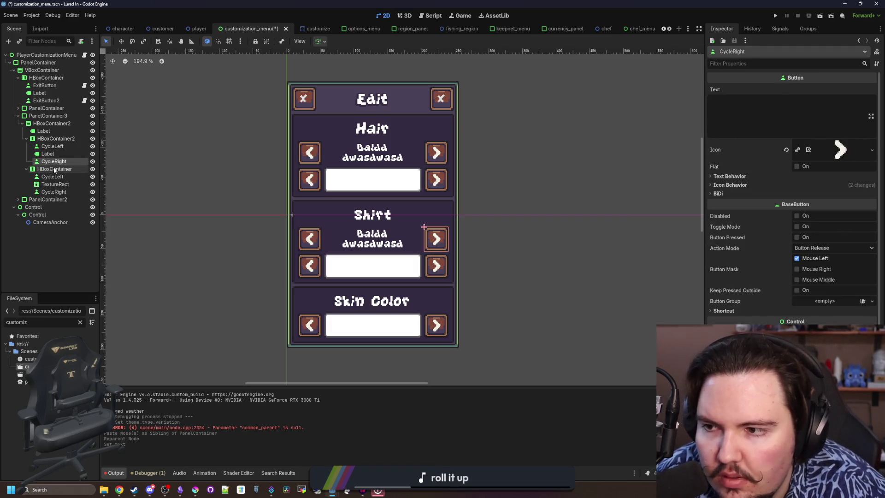
{"action": "left_click", "coordinate": [54, 168]}
{"action": "left_click", "coordinate": [62, 140]}
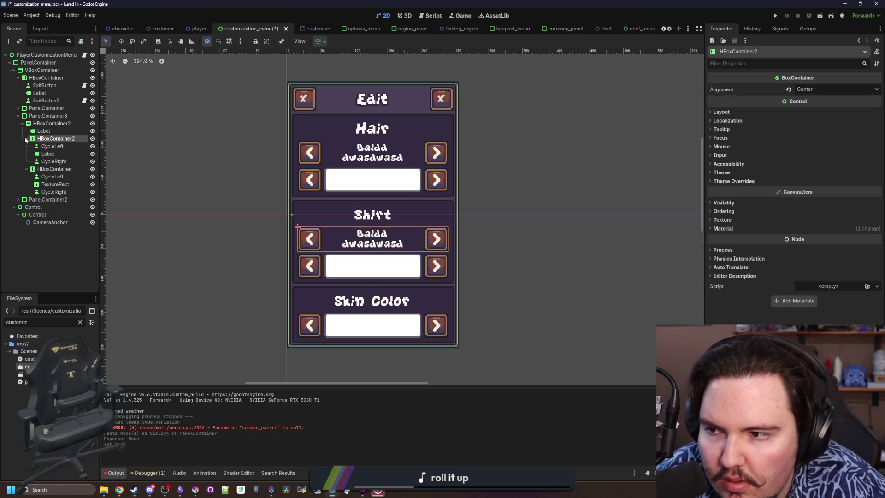
{"action": "key", "text": "f"}
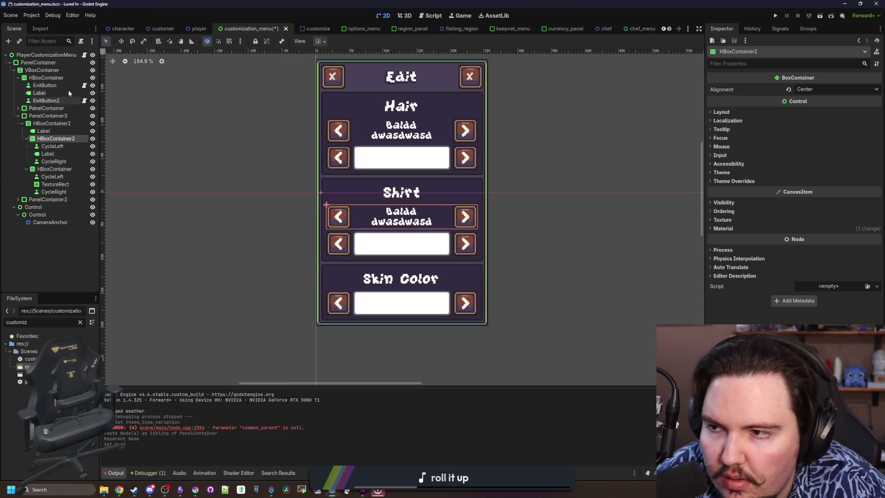
Step: Open customization_menu.gd and save the scene and script
{"action": "left_click", "coordinate": [84, 54]}
{"action": "scroll", "coordinate": [344, 237], "scroll_direction": "down", "scroll_amount": 4}
{"action": "scroll", "coordinate": [345, 238], "scroll_direction": "up", "scroll_amount": 2}
{"action": "scroll", "coordinate": [344, 238], "scroll_direction": "up", "scroll_amount": 9}
{"action": "left_click", "coordinate": [335, 194]}
{"action": "key", "text": "ctrl+s"}
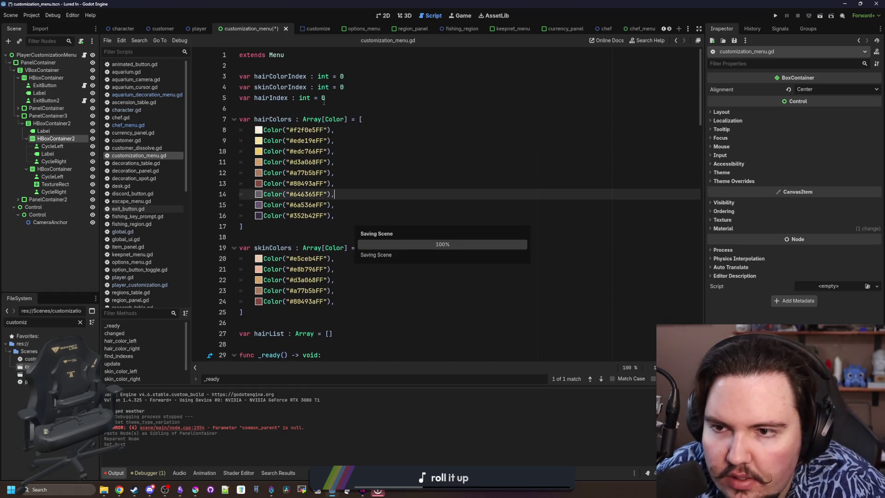
Step: Move the hairIndex declaration above hairColorIndex and skinColorIndex
{"action": "left_click", "coordinate": [340, 96]}
{"action": "left_click", "coordinate": [363, 88]}
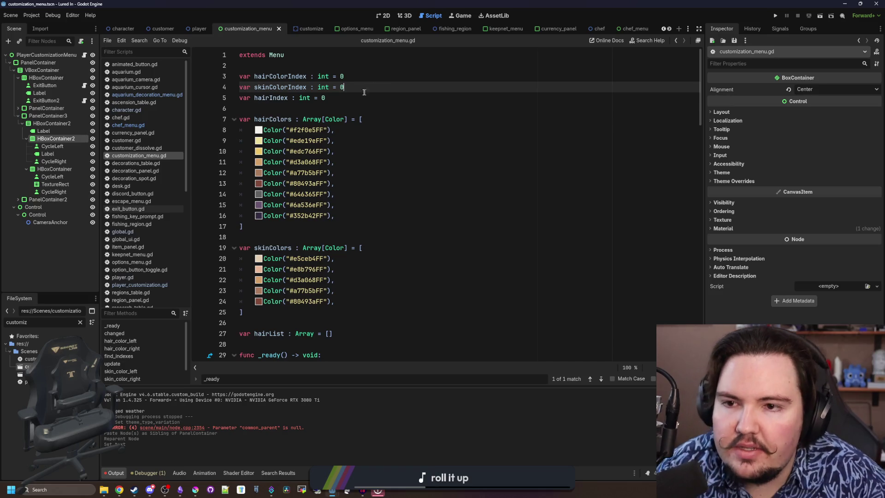
{"action": "left_click", "coordinate": [357, 93]}
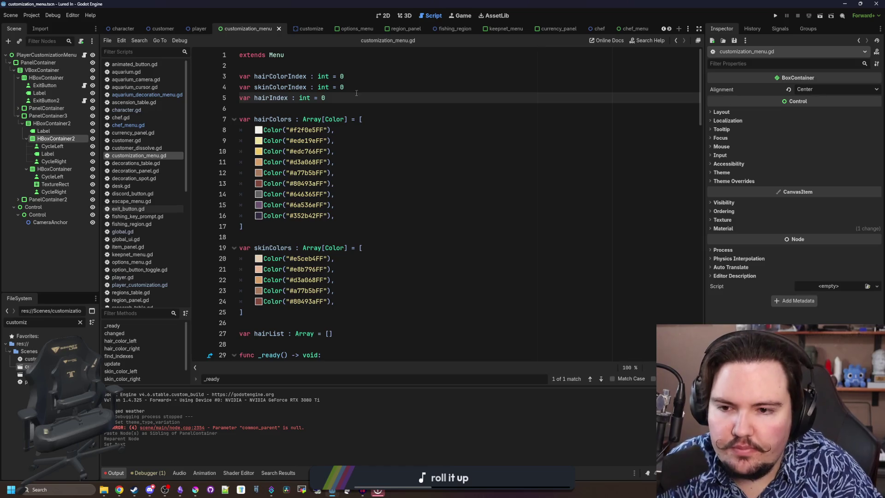
{"action": "key", "text": "Return"}
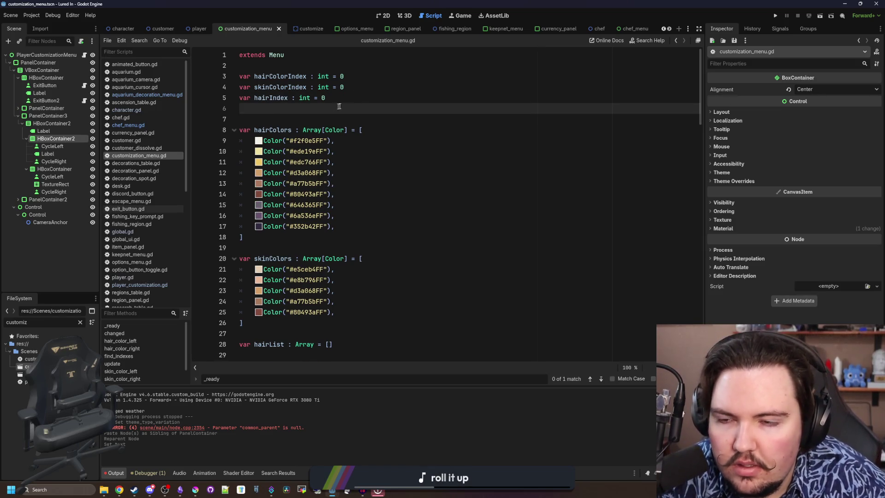
{"action": "left_click_drag", "start_coordinate": [336, 107], "coordinate": [240, 76]}
{"action": "left_click", "coordinate": [305, 97]}
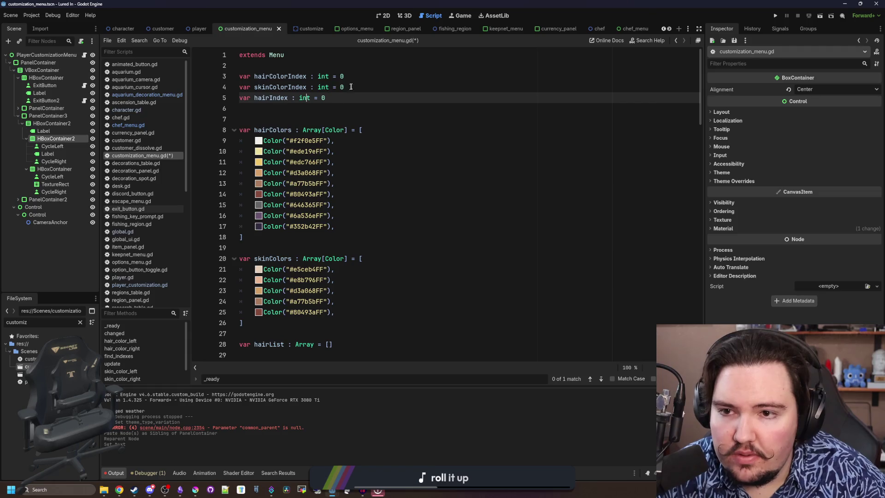
{"action": "triple_click", "coordinate": [347, 92]}
{"action": "key", "text": "ctrl+x"}
{"action": "left_click", "coordinate": [325, 68]}
{"action": "key", "text": "Return"}
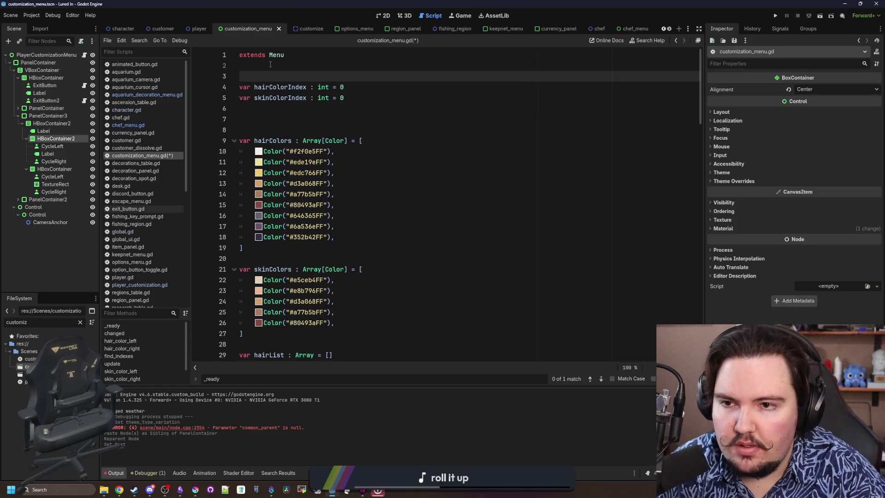
{"action": "key", "text": "ctrl+v"}
Step: Duplicate the hairIndex and hairColorIndex declarations below the index variables
{"action": "left_click", "coordinate": [344, 87]}
{"action": "key", "text": "Return"}
{"action": "left_click_drag", "start_coordinate": [344, 87], "coordinate": [196, 89]}
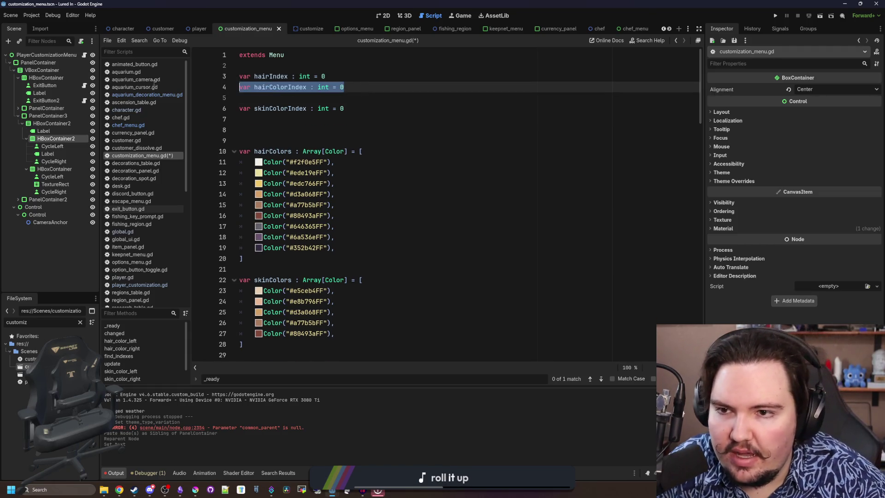
{"action": "key", "text": "shift+Up"}
{"action": "key", "text": "ctrl+c"}
{"action": "left_click", "coordinate": [291, 121]}
{"action": "key", "text": "Return"}
{"action": "key", "text": "ctrl+v"}
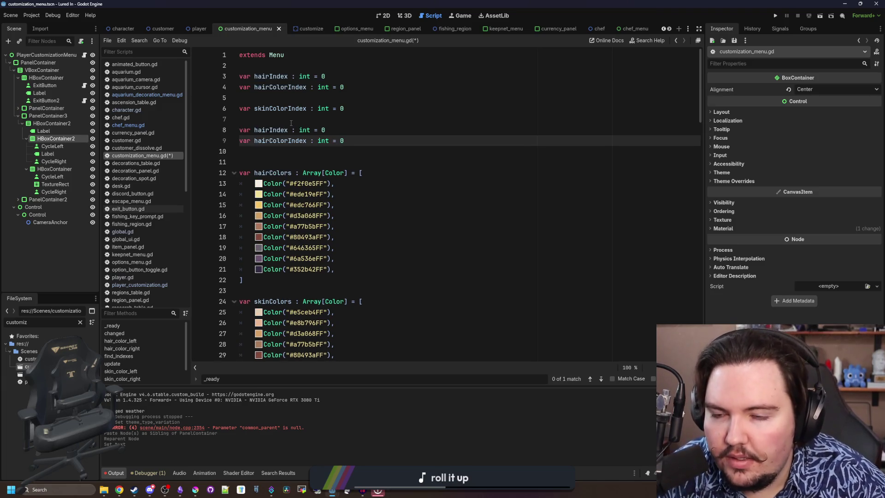
Step: Rename the duplicated variables to shirtIndex and shirtColorIndex
{"action": "double_click", "coordinate": [271, 130]}
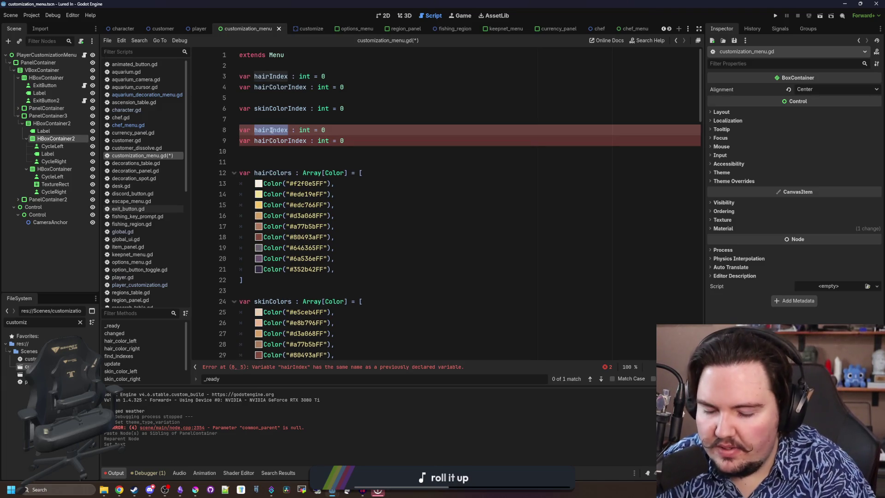
{"action": "type", "text": "hai"}
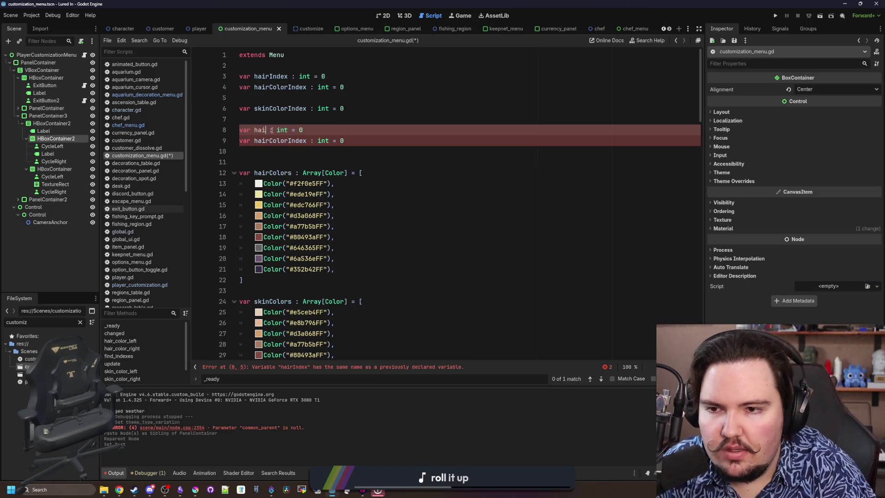
{"action": "key", "text": "BackSpace"}
{"action": "key", "text": "BackSpace"}
{"action": "key", "text": "BackSpace"}
{"action": "type", "text": "shirtIn"}
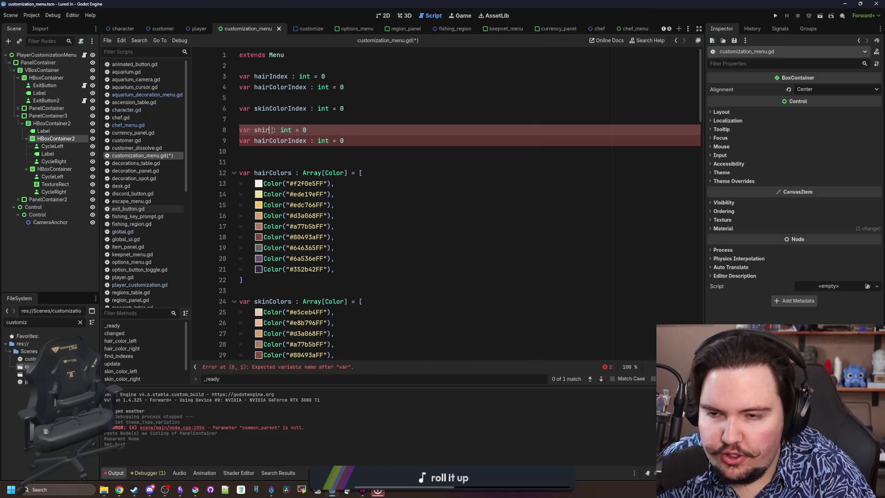
{"action": "type", "text": "dex"}
{"action": "double_click", "coordinate": [271, 140]}
{"action": "type", "text": "shirtColor"}
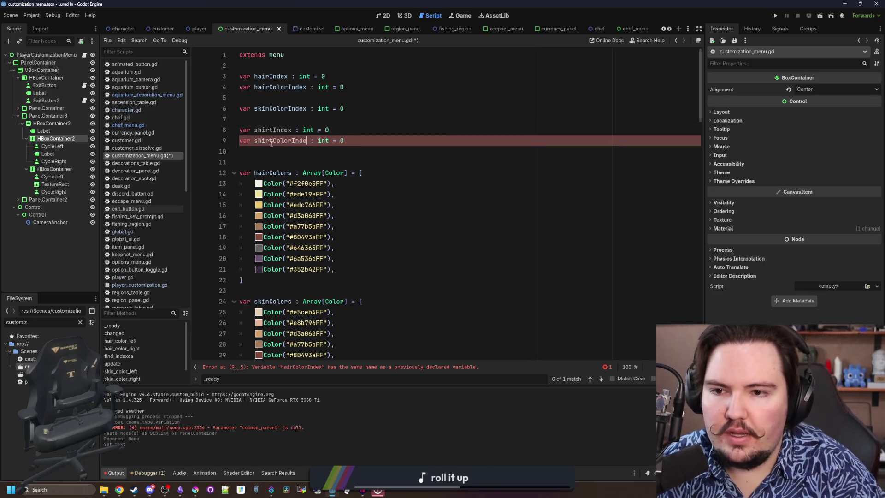
{"action": "type", "text": "x"}
{"action": "left_click", "coordinate": [275, 152]}
{"action": "scroll", "coordinate": [279, 157], "scroll_direction": "down", "scroll_amount": 3}
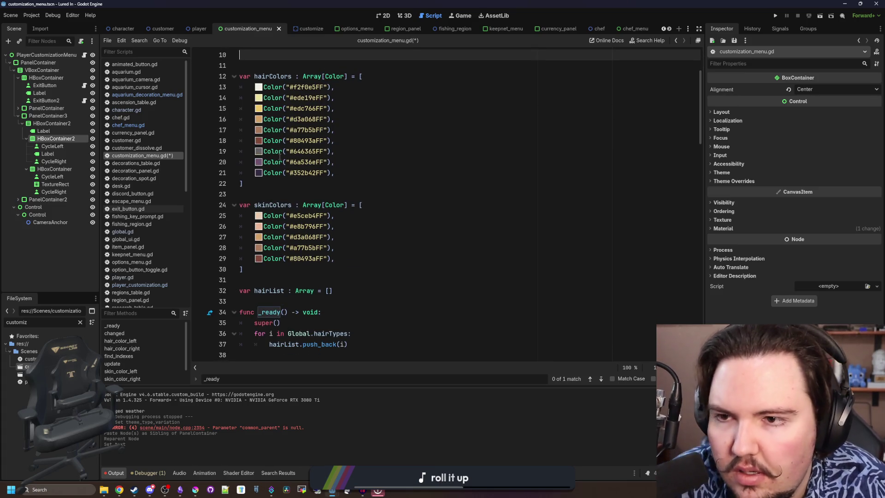
{"action": "scroll", "coordinate": [280, 157], "scroll_direction": "up", "scroll_amount": 2}
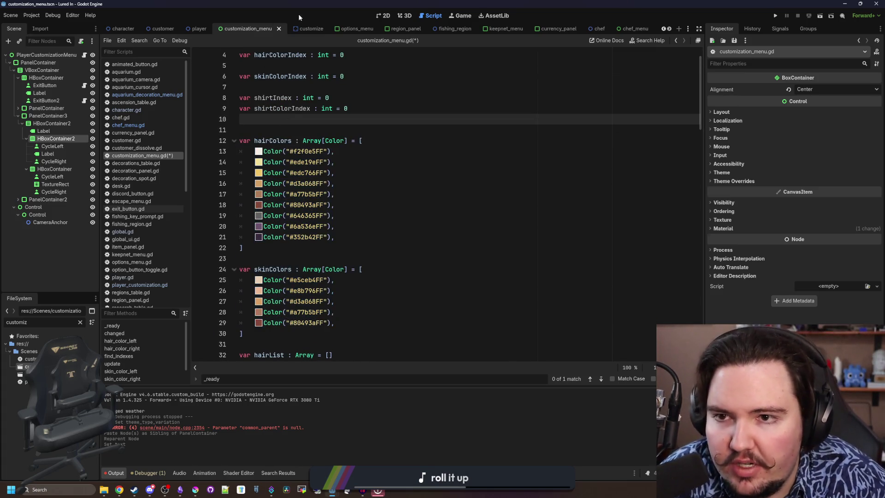
{"action": "left_click", "coordinate": [167, 28]}
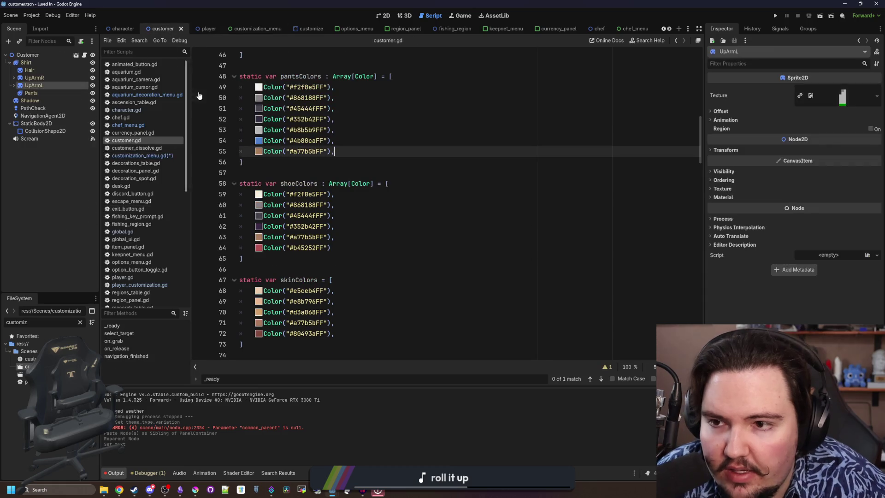
Step: Copy customer.gd's shirtColors array and paste it below skinColors in customization_menu.gd
{"action": "left_click", "coordinate": [349, 158]}
{"action": "scroll", "coordinate": [264, 259], "scroll_direction": "up", "scroll_amount": 6}
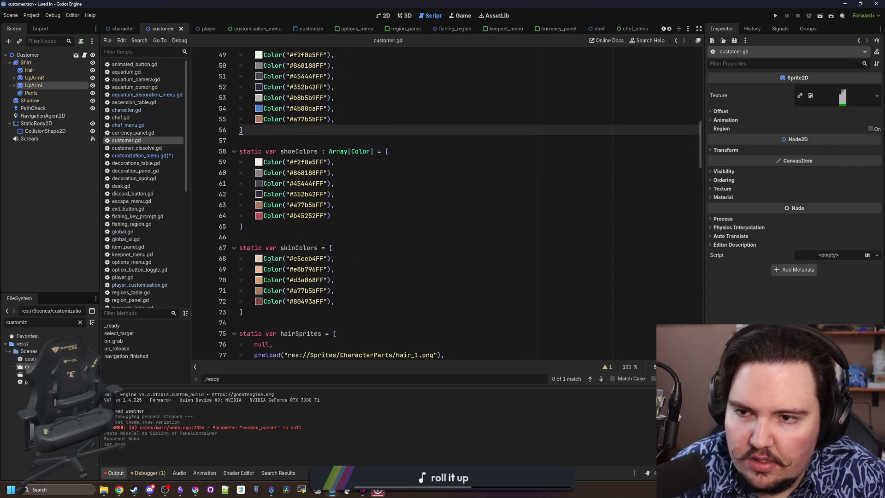
{"action": "mouse_move", "coordinate": [262, 250]}
{"action": "left_mouse_down"}
{"action": "mouse_move", "coordinate": [216, 161]}
{"action": "mouse_move", "coordinate": [211, 120]}
{"action": "left_mouse_up"}
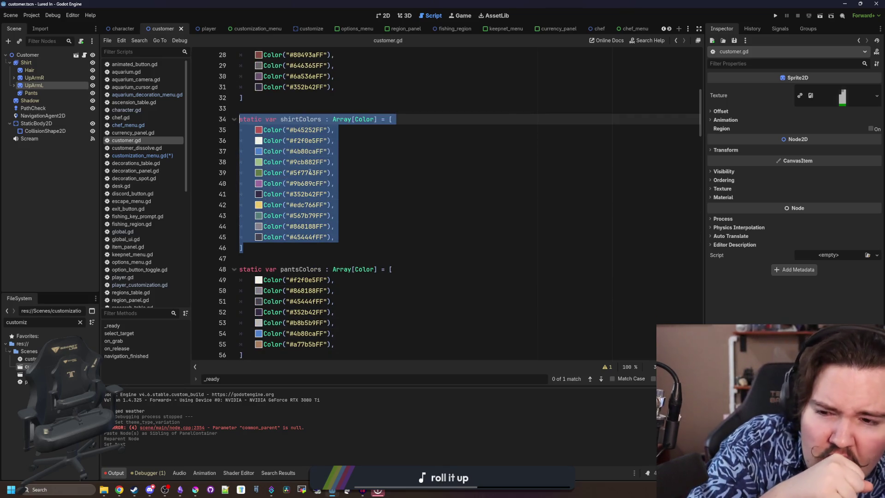
{"action": "left_click", "coordinate": [156, 156]}
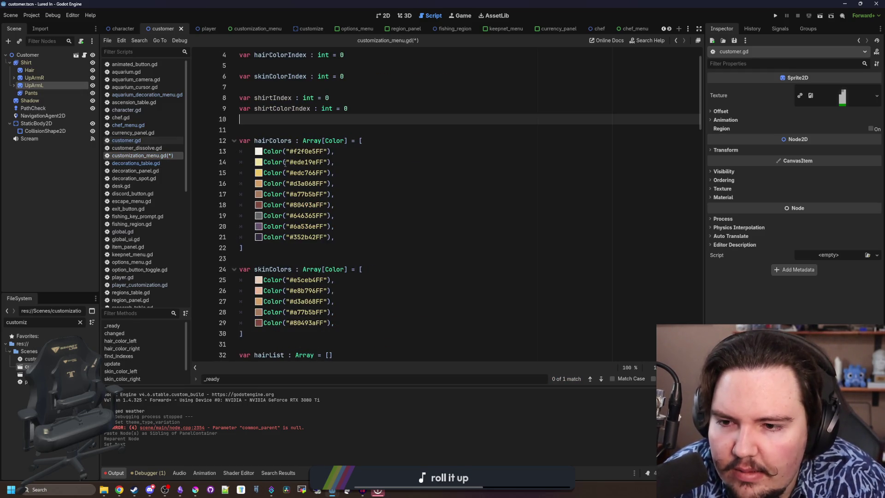
{"action": "scroll", "coordinate": [285, 163], "scroll_direction": "down", "scroll_amount": 3}
{"action": "left_click", "coordinate": [258, 251]}
{"action": "key", "text": "Return"}
{"action": "key", "text": "Return"}
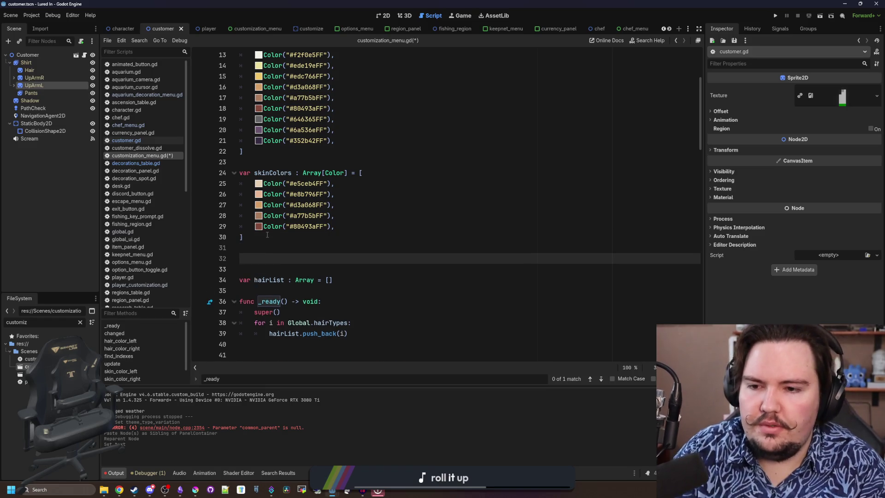
{"action": "key", "text": "ctrl+v"}
Step: Review the pasted shirtColors array and position the caret at the end of _ready's hairTypes loop
{"action": "scroll", "coordinate": [267, 236], "scroll_direction": "down", "scroll_amount": 2}
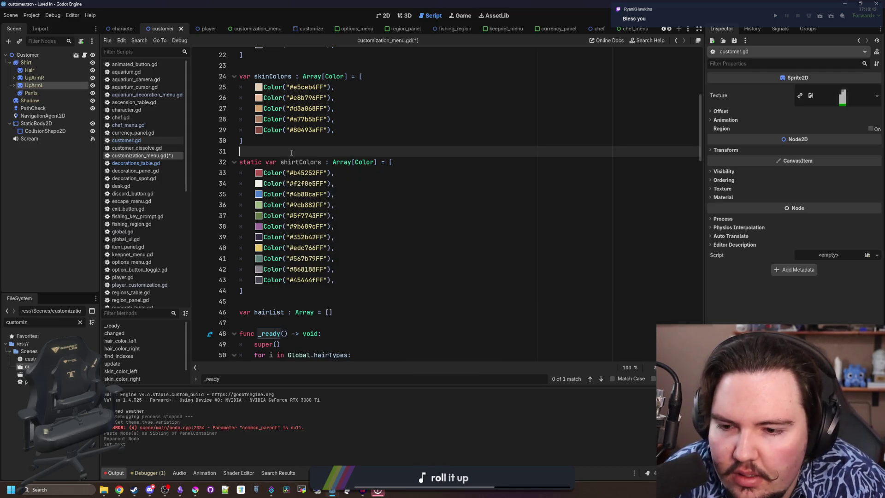
{"action": "scroll", "coordinate": [291, 153], "scroll_direction": "down", "scroll_amount": 3}
{"action": "left_click", "coordinate": [272, 205]}
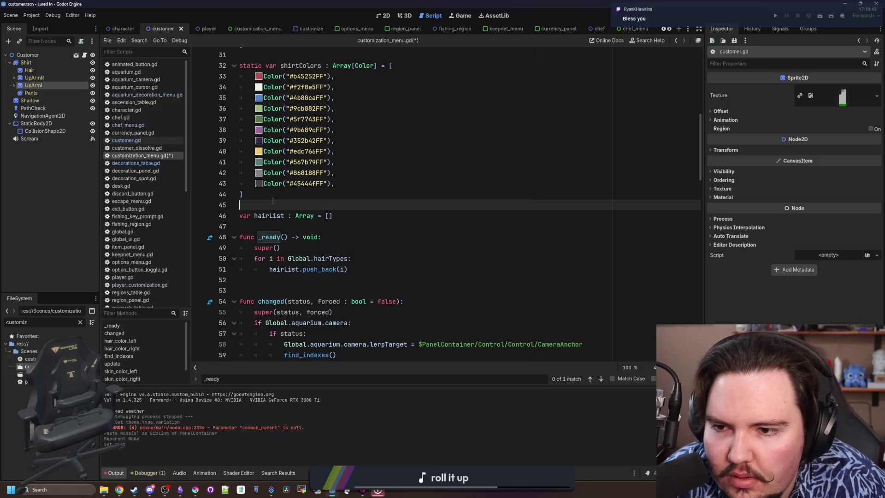
{"action": "scroll", "coordinate": [272, 202], "scroll_direction": "up", "scroll_amount": 4}
{"action": "left_click", "coordinate": [311, 184]}
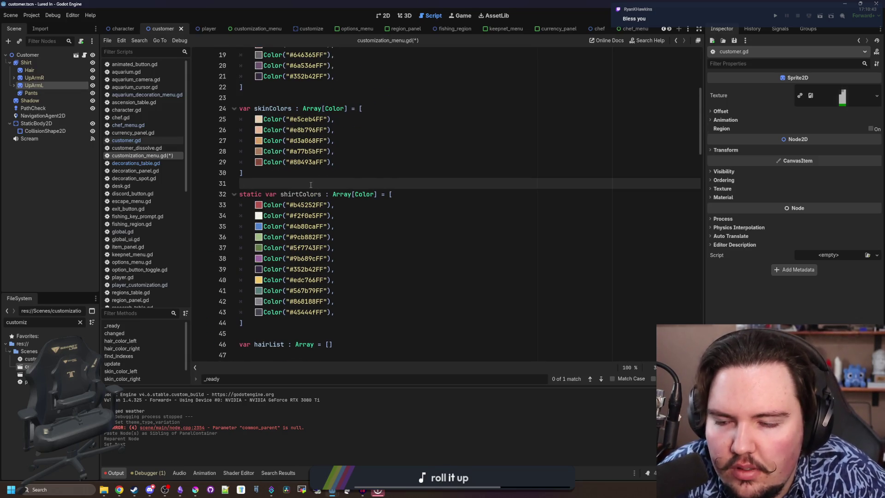
{"action": "left_click", "coordinate": [312, 190]}
{"action": "scroll", "coordinate": [311, 191], "scroll_direction": "down", "scroll_amount": 7}
{"action": "left_click", "coordinate": [311, 191]}
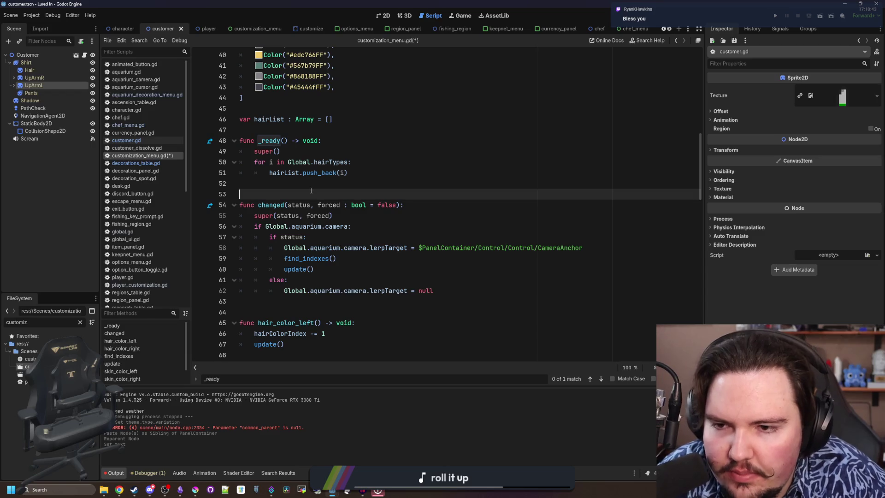
{"action": "scroll", "coordinate": [323, 187], "scroll_direction": "up", "scroll_amount": 1}
{"action": "left_click", "coordinate": [373, 201]}
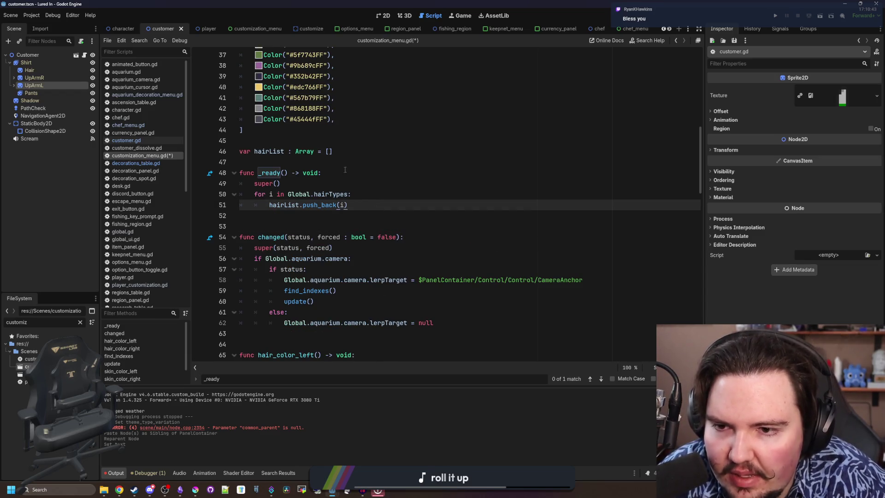
Step: Declare 'var shirtList : Array = []' below the hairList declaration
{"action": "left_click", "coordinate": [350, 153]}
{"action": "key", "text": "Return"}
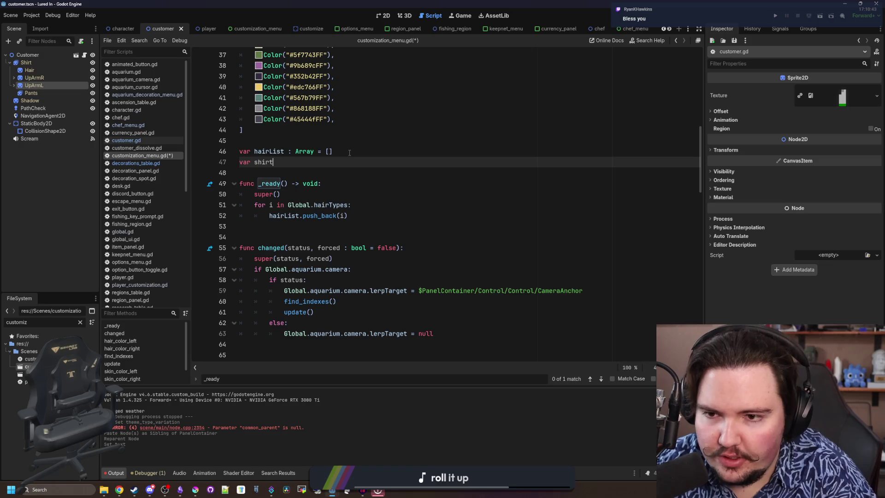
{"action": "type", "text": "y = []"}
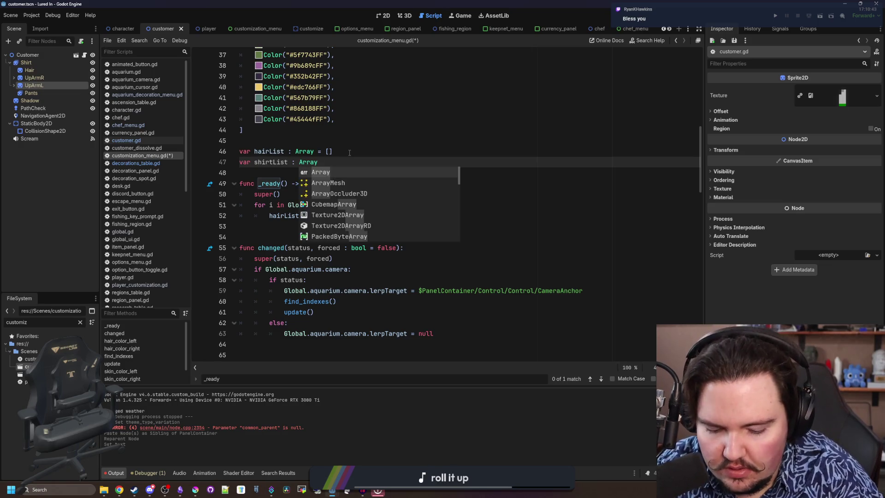
Step: Duplicate the hairTypes loop in _ready directly below the original
{"action": "left_click_drag", "start_coordinate": [348, 216], "coordinate": [232, 207]}
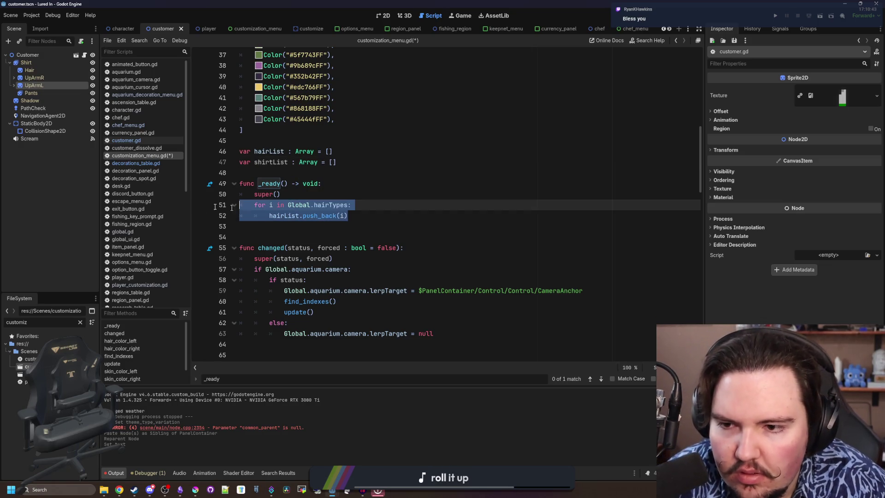
{"action": "key", "text": "ctrl+c"}
{"action": "left_click", "coordinate": [363, 218]}
{"action": "key", "text": "Return"}
{"action": "key", "text": "Return"}
{"action": "key", "text": "ctrl+v"}
{"action": "left_click", "coordinate": [264, 237]}
{"action": "key", "text": "BackSpace"}
Step: Change the copied loop to iterate Global.shirtTypes and fill shirtList
{"action": "double_click", "coordinate": [329, 237]}
{"action": "type", "text": "shirt"}
{"action": "key", "text": "Down"}
{"action": "key", "text": "Return"}
{"action": "double_click", "coordinate": [288, 250]}
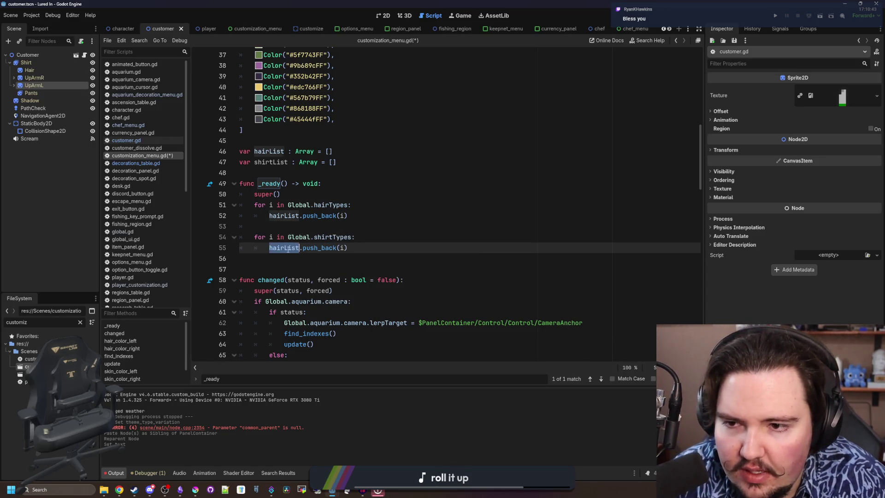
{"action": "type", "text": "shirtList"}
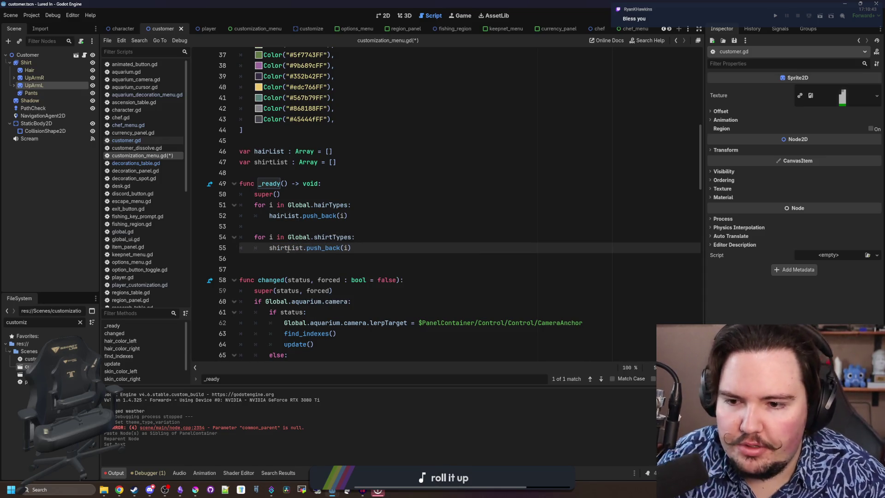
{"action": "scroll", "coordinate": [289, 250], "scroll_direction": "down", "scroll_amount": 7}
{"action": "left_click", "coordinate": [301, 249]}
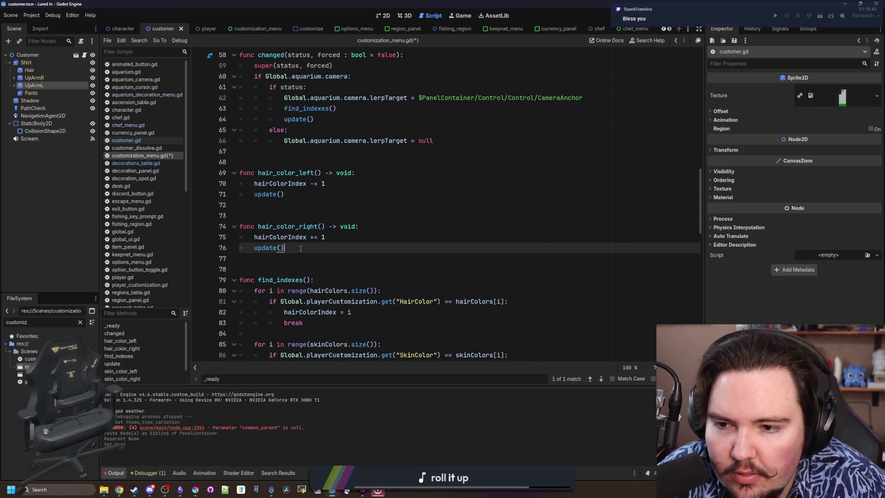
Step: Move hair_color_left and hair_color_right to just after update(), above skin_color_left
{"action": "scroll", "coordinate": [301, 249], "scroll_direction": "down", "scroll_amount": 20}
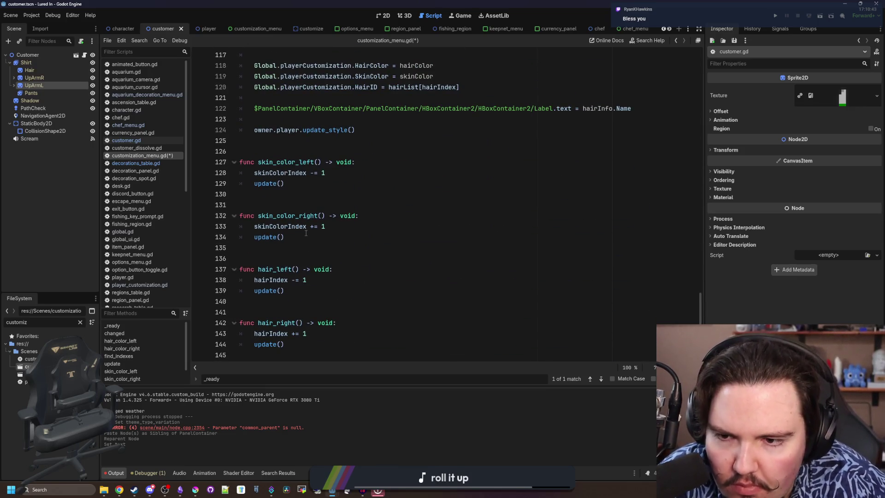
{"action": "left_click_drag", "start_coordinate": [243, 355], "coordinate": [200, 154]}
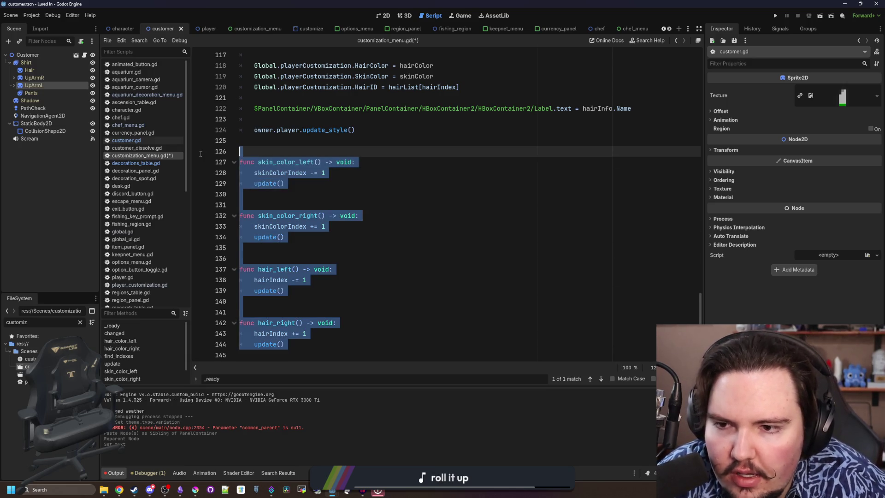
{"action": "scroll", "coordinate": [277, 207], "scroll_direction": "up", "scroll_amount": 20}
{"action": "left_click", "coordinate": [303, 259]}
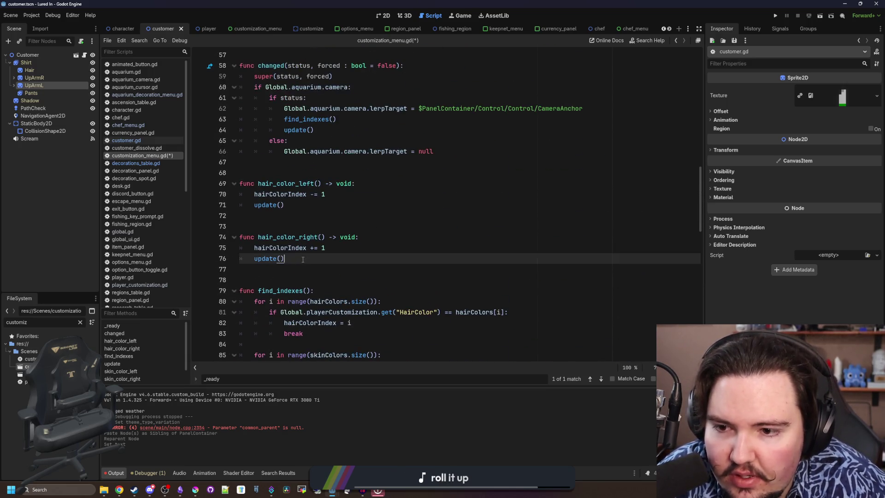
{"action": "left_click_drag", "start_coordinate": [303, 259], "coordinate": [279, 175]}
{"action": "key", "text": "BackSpace"}
{"action": "key", "text": "BackSpace"}
{"action": "key", "text": "BackSpace"}
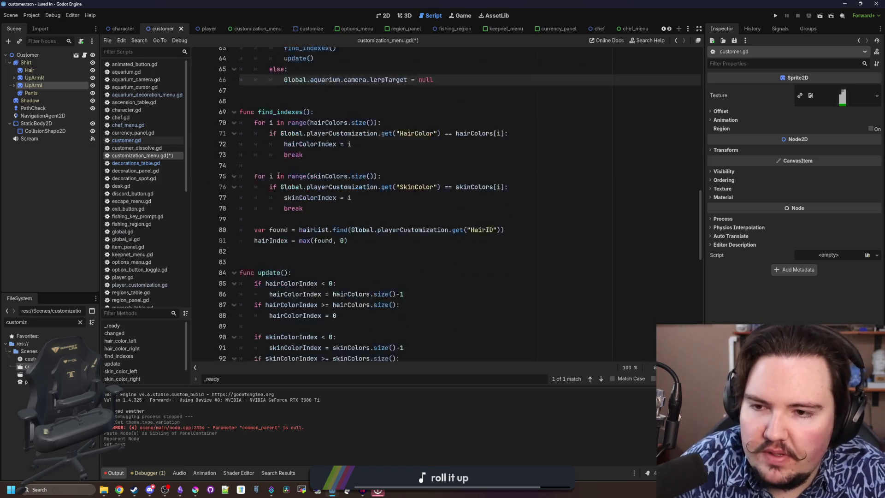
{"action": "scroll", "coordinate": [278, 176], "scroll_direction": "down", "scroll_amount": 15}
{"action": "left_click", "coordinate": [282, 141]}
{"action": "key", "text": "Return"}
{"action": "key", "text": "Return"}
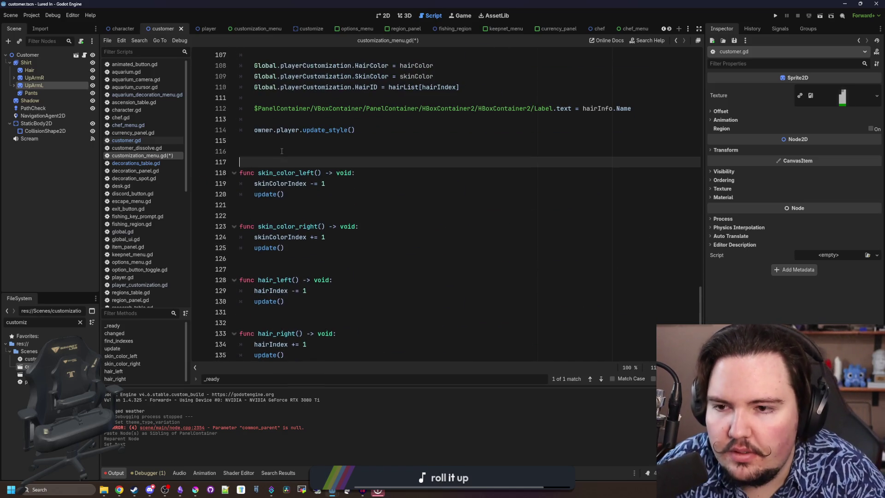
{"action": "key", "text": "ctrl+v"}
{"action": "key", "text": "Down"}
{"action": "key", "text": "Return"}
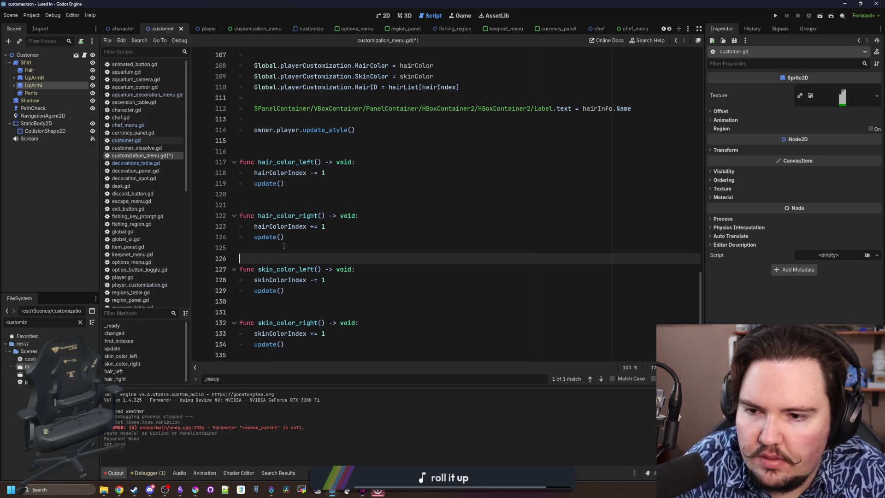
Step: Save customization_menu.gd and switch to the customization_menu scene
{"action": "scroll", "coordinate": [282, 231], "scroll_direction": "down", "scroll_amount": 2}
{"action": "scroll", "coordinate": [281, 222], "scroll_direction": "up", "scroll_amount": 3}
{"action": "left_click", "coordinate": [276, 215]}
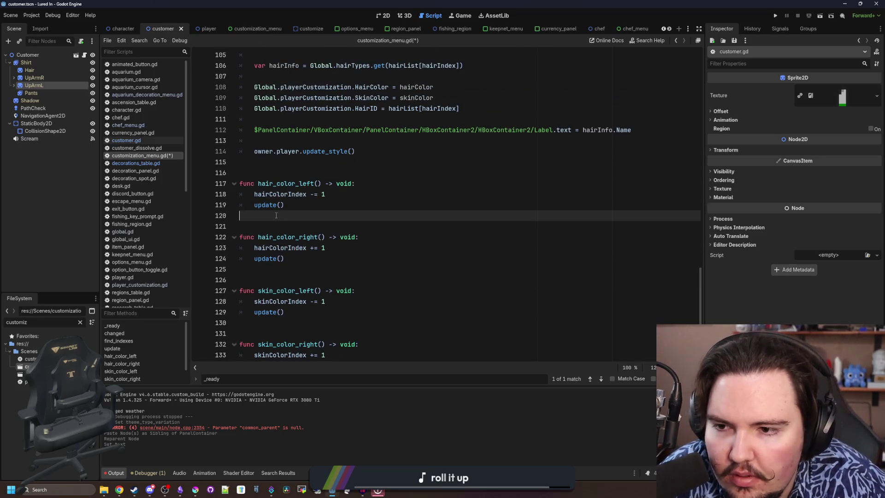
{"action": "left_click", "coordinate": [277, 177]}
{"action": "key", "text": "ctrl+s"}
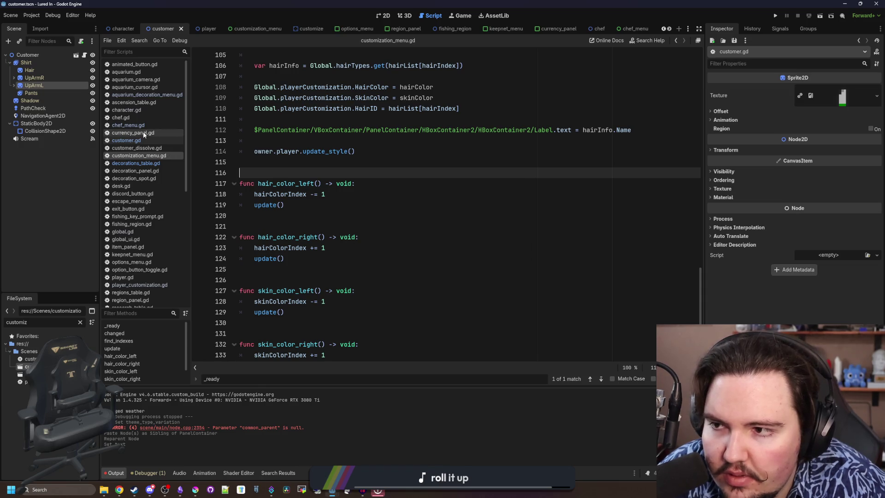
{"action": "left_click", "coordinate": [303, 167]}
{"action": "key", "text": "ctrl+s"}
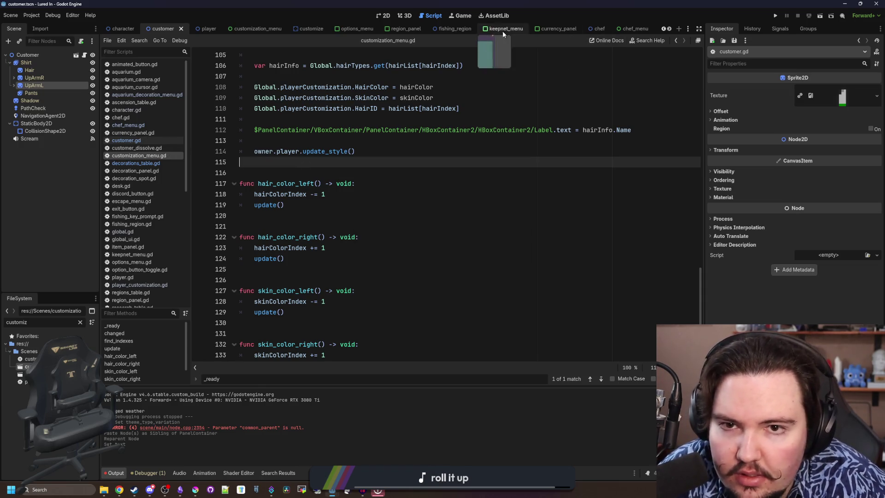
{"action": "double_click", "coordinate": [27, 367]}
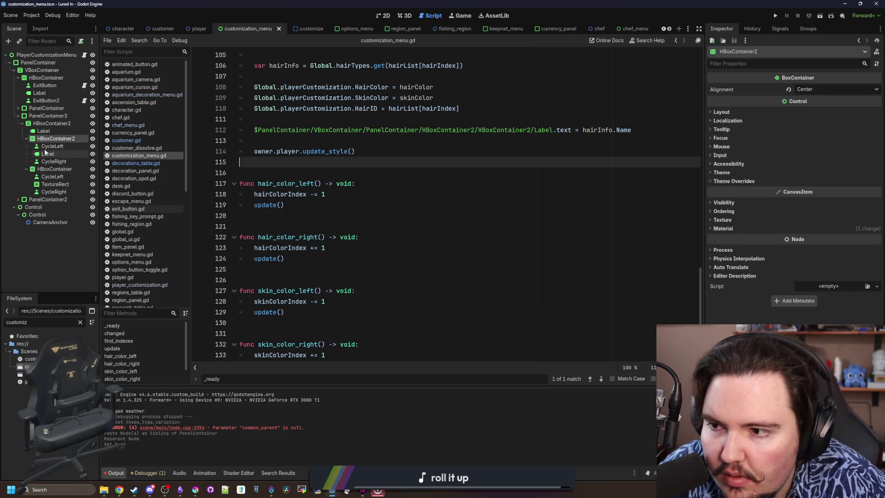
Step: Check the hair CycleLeft button's pressed signal goes to hair_left, then save the scene
{"action": "left_click", "coordinate": [17, 108]}
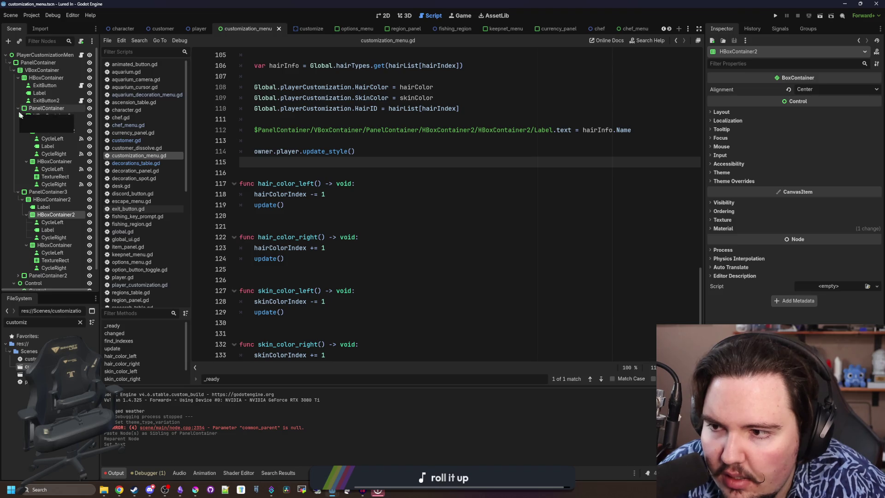
{"action": "left_click", "coordinate": [52, 138]}
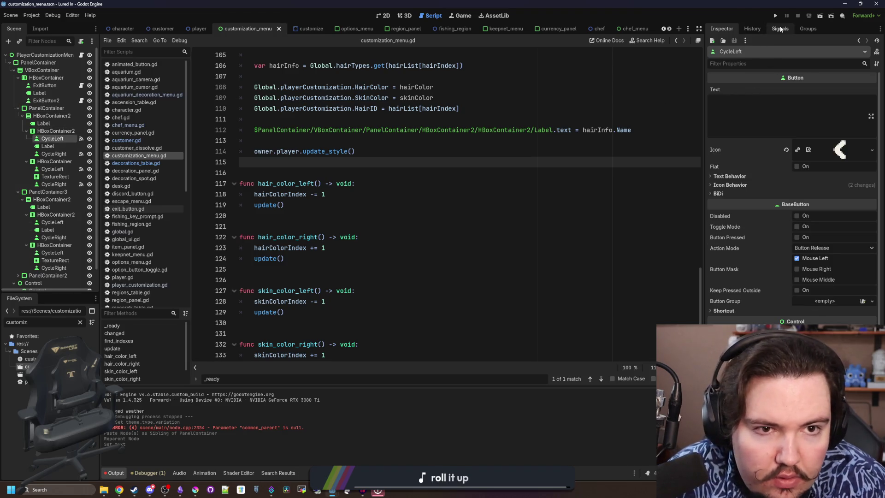
{"action": "left_click", "coordinate": [780, 28]}
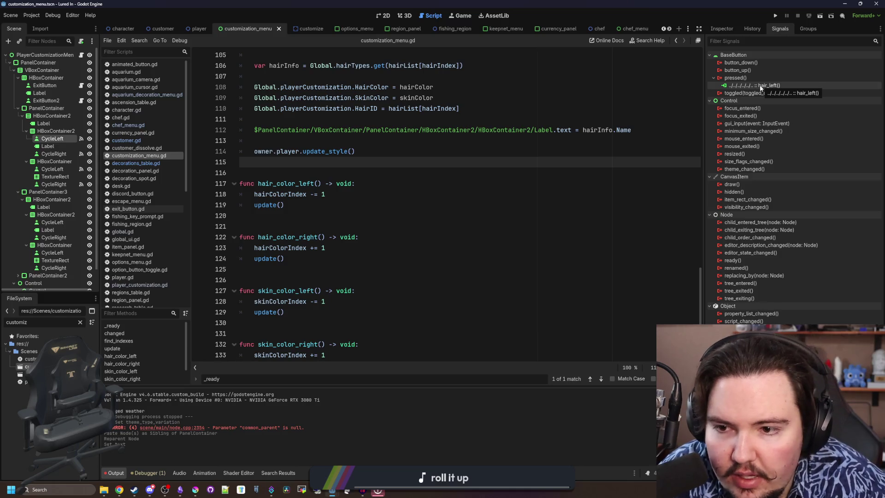
{"action": "scroll", "coordinate": [266, 263], "scroll_direction": "down", "scroll_amount": 4}
{"action": "left_click", "coordinate": [267, 263]}
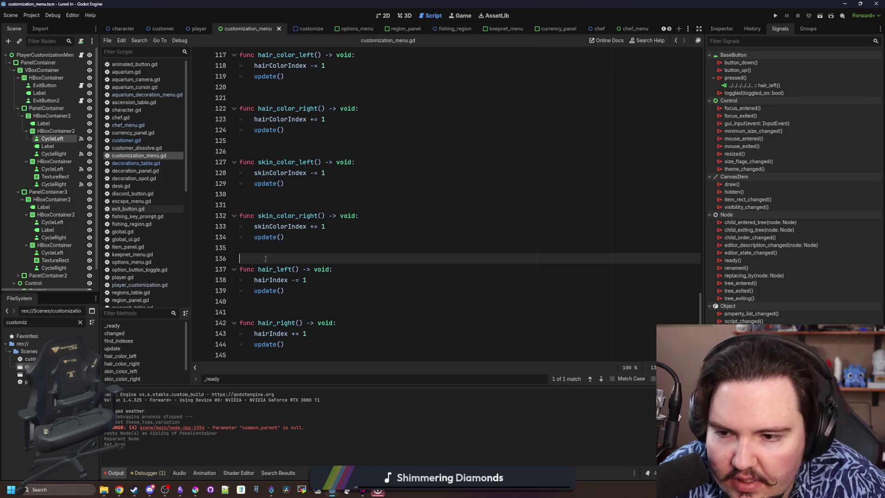
{"action": "right_click", "coordinate": [759, 86]}
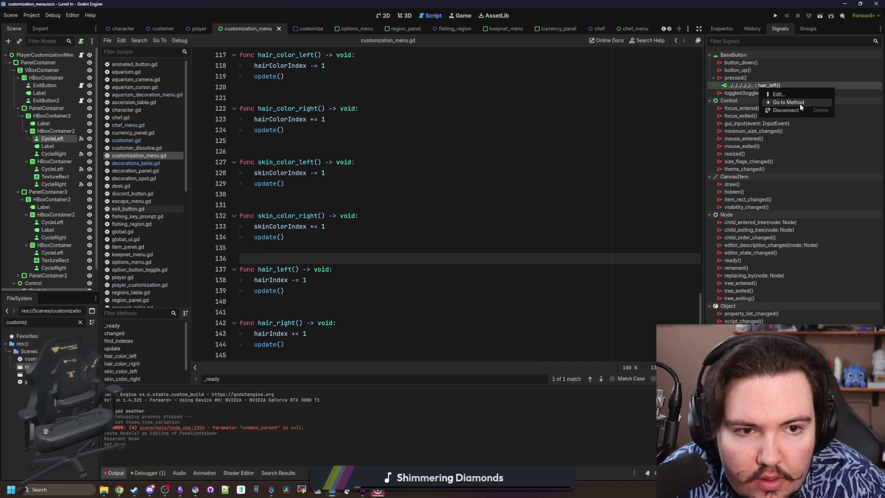
{"action": "left_click", "coordinate": [801, 102]}
{"action": "left_click", "coordinate": [277, 257]}
{"action": "key", "text": "ctrl+s"}
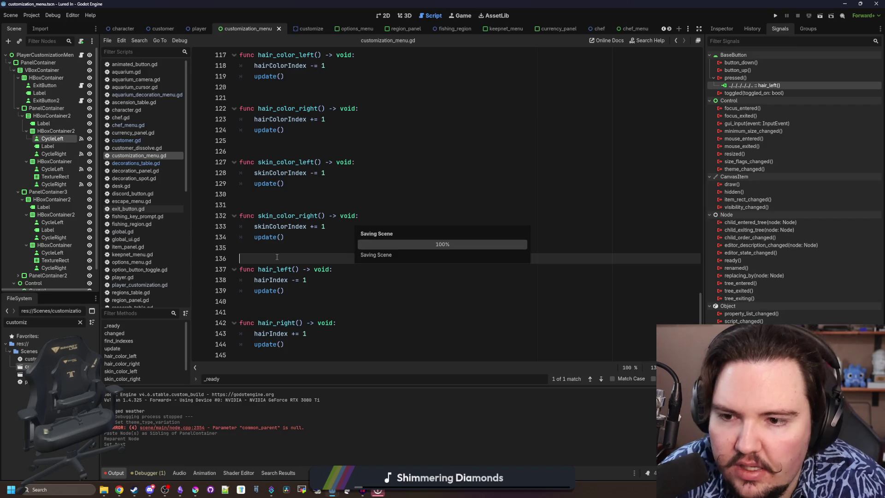
{"action": "scroll", "coordinate": [277, 256], "scroll_direction": "up", "scroll_amount": 5}
Step: Paste two copies of the hair_color_left/right functions above the originals
{"action": "left_click_drag", "start_coordinate": [284, 291], "coordinate": [199, 210]}
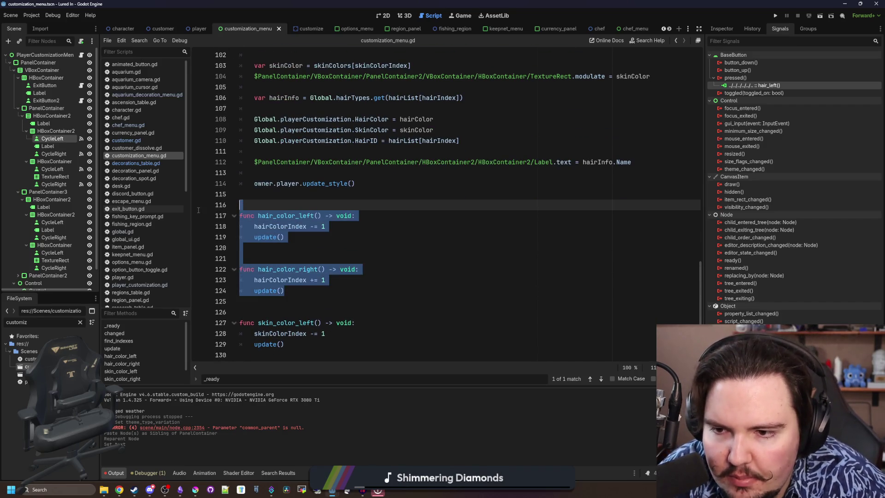
{"action": "left_click_drag", "start_coordinate": [285, 291], "coordinate": [227, 227]}
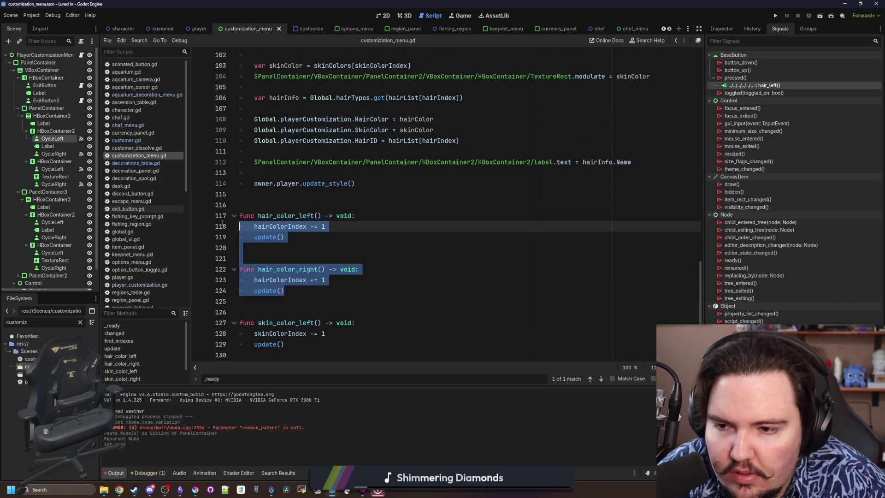
{"action": "left_click", "coordinate": [282, 203]}
{"action": "key", "text": "Return"}
{"action": "key", "text": "Return"}
{"action": "key", "text": "Up"}
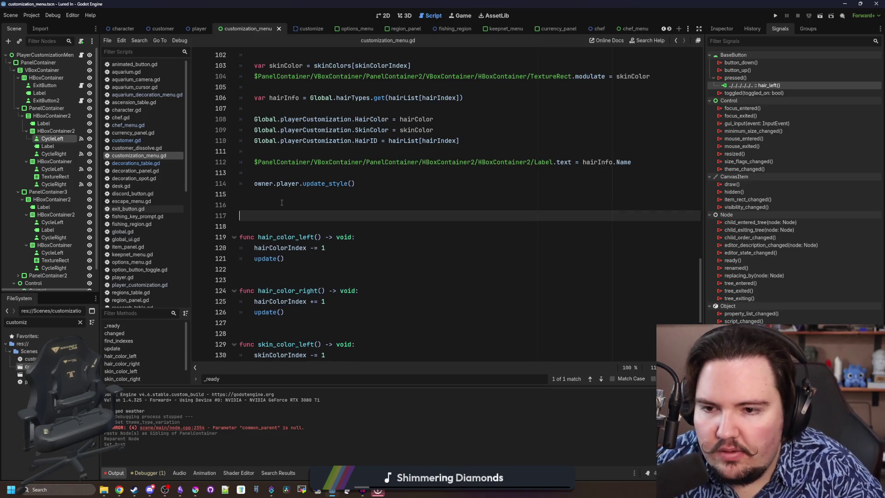
{"action": "key", "text": "ctrl+v"}
{"action": "key", "text": "Return"}
{"action": "key", "text": "Return"}
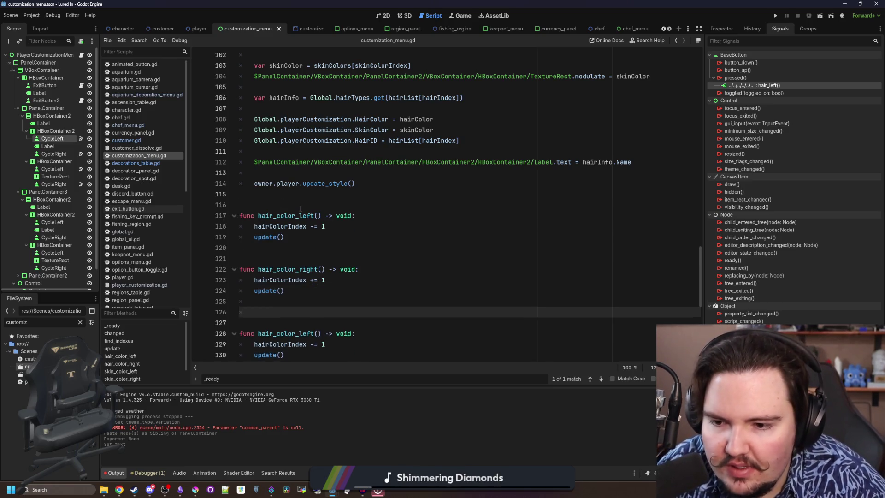
{"action": "key", "text": "ctrl+v"}
Step: Fix the indentation and blank-line spacing around the duplicated functions
{"action": "left_click", "coordinate": [254, 216]}
{"action": "key", "text": "BackSpace"}
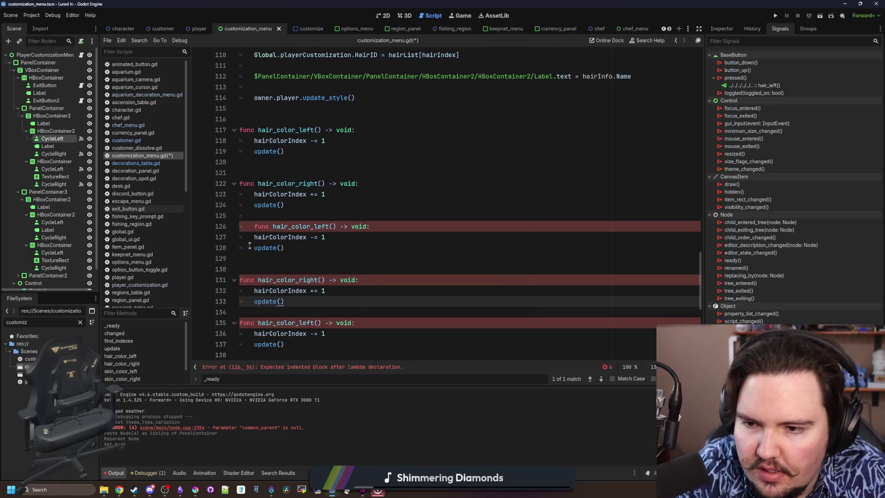
{"action": "left_click", "coordinate": [288, 262]}
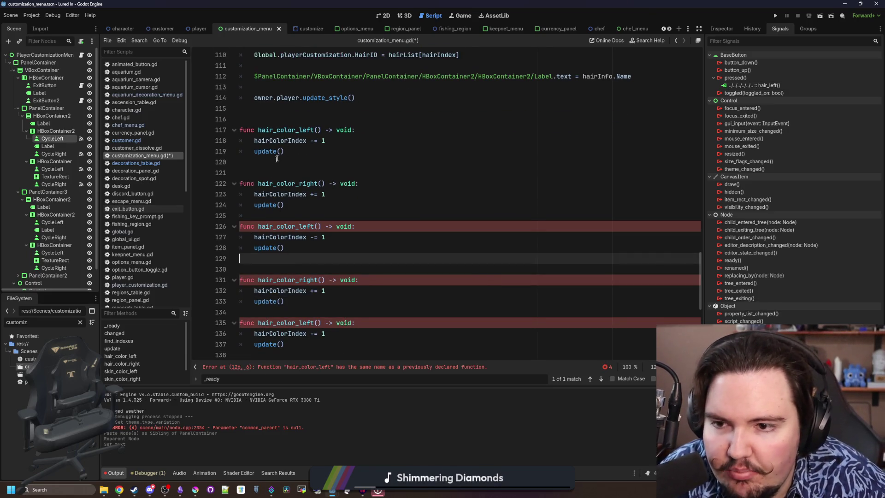
{"action": "left_click", "coordinate": [272, 214]}
{"action": "key", "text": "Return"}
{"action": "scroll", "coordinate": [274, 251], "scroll_direction": "down", "scroll_amount": 1}
{"action": "left_click", "coordinate": [276, 288]}
{"action": "key", "text": "Return"}
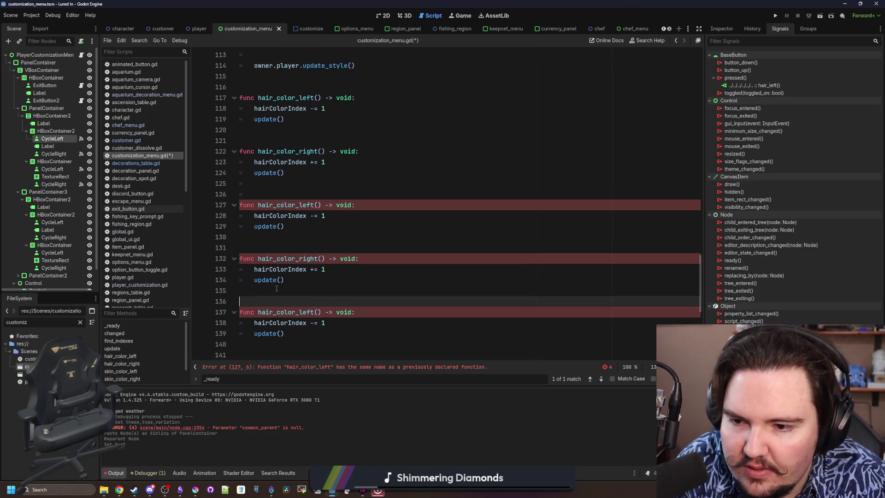
{"action": "scroll", "coordinate": [278, 128], "scroll_direction": "up", "scroll_amount": 1}
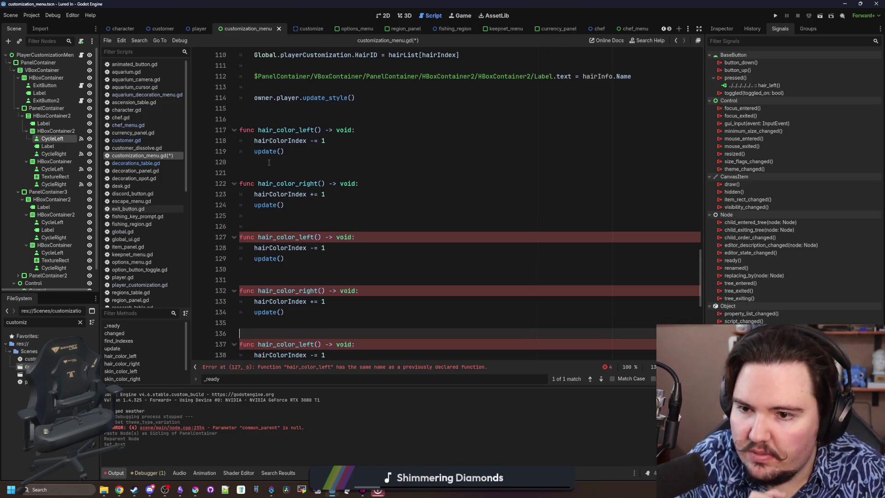
Step: Rename the copies to shirt_color_left, shirt_color_right, shirt_left and shirt_right
{"action": "left_click", "coordinate": [269, 163]}
{"action": "double_click", "coordinate": [286, 130]}
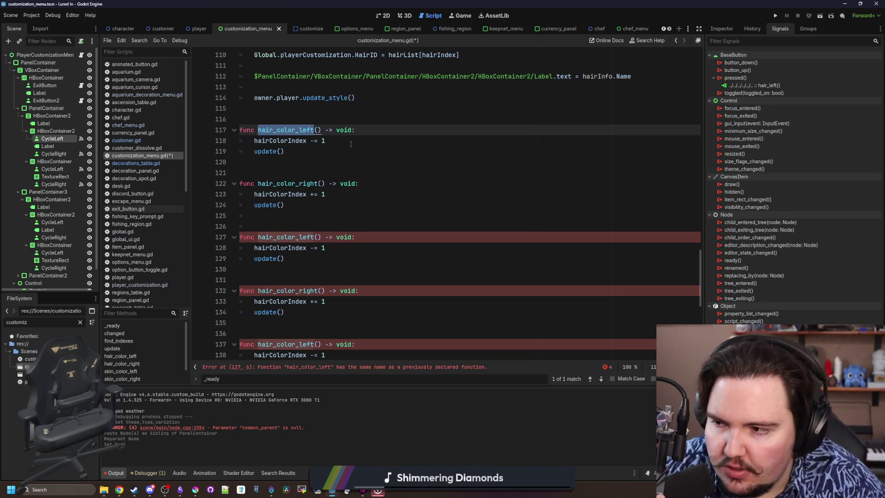
{"action": "type", "text": "shirt_color_left"}
{"action": "double_click", "coordinate": [281, 183]}
{"action": "type", "text": "shirt_color_right"}
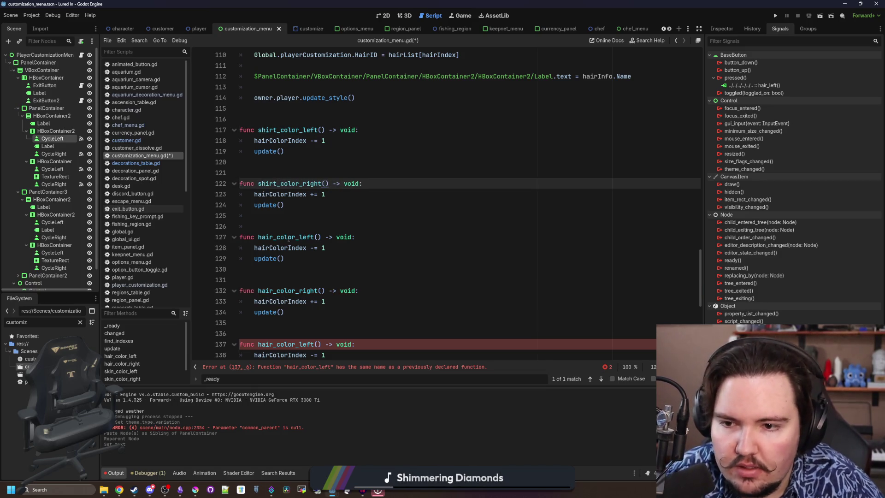
{"action": "double_click", "coordinate": [289, 237]}
{"action": "type", "text": "shirt_left"}
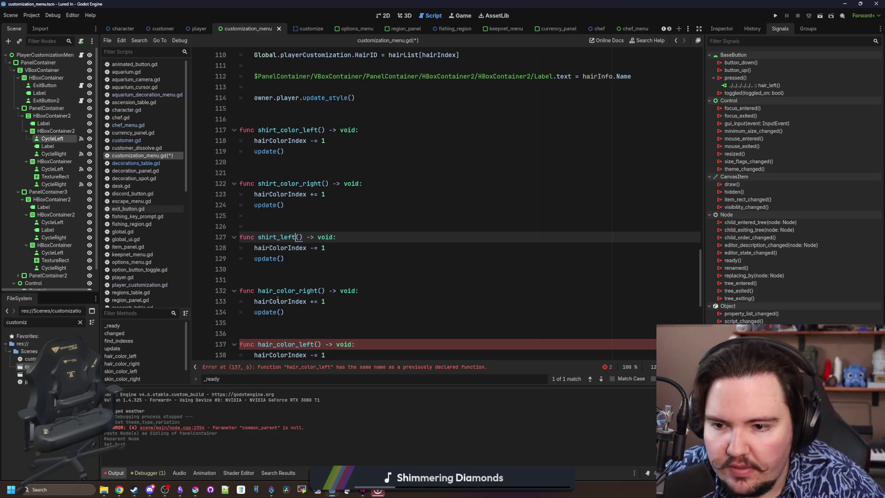
{"action": "double_click", "coordinate": [285, 291]}
{"action": "type", "text": "shirt_right"}
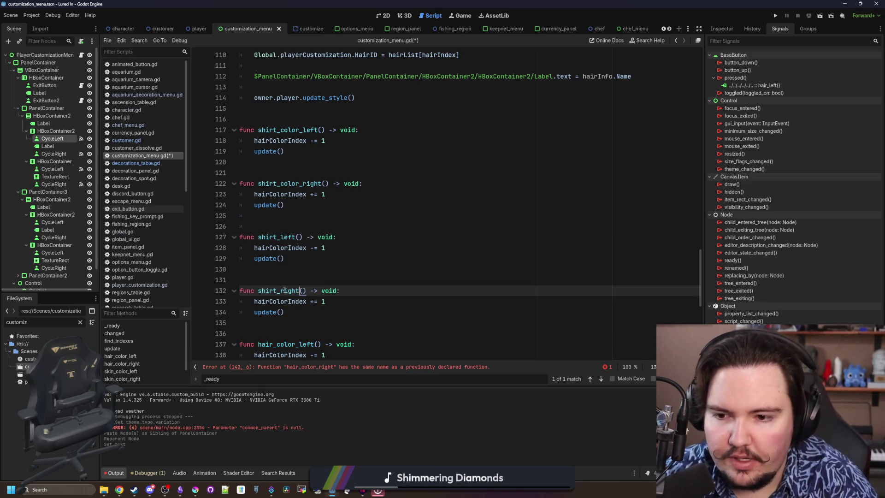
Step: Make shirt_left and shirt_right step hairIndex instead of hairColorIndex
{"action": "scroll", "coordinate": [315, 276], "scroll_direction": "down", "scroll_amount": 9}
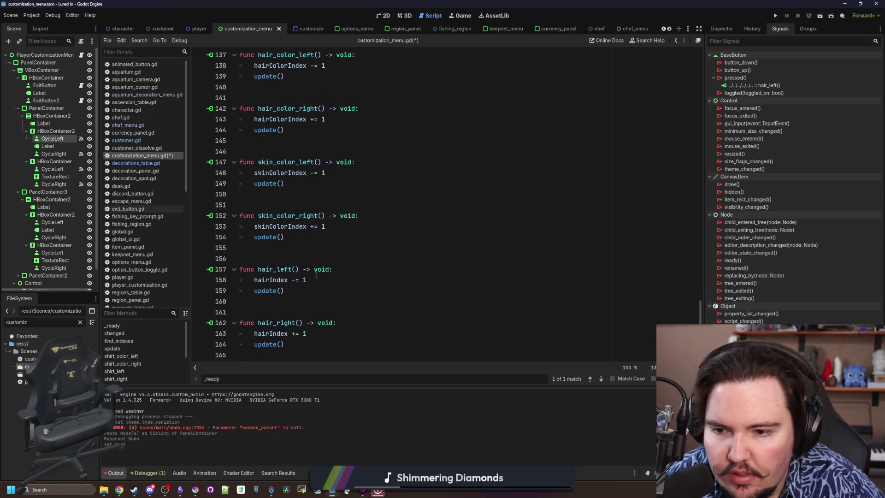
{"action": "double_click", "coordinate": [275, 280]}
{"action": "key", "text": "ctrl+c"}
{"action": "scroll", "coordinate": [272, 280], "scroll_direction": "up", "scroll_amount": 9}
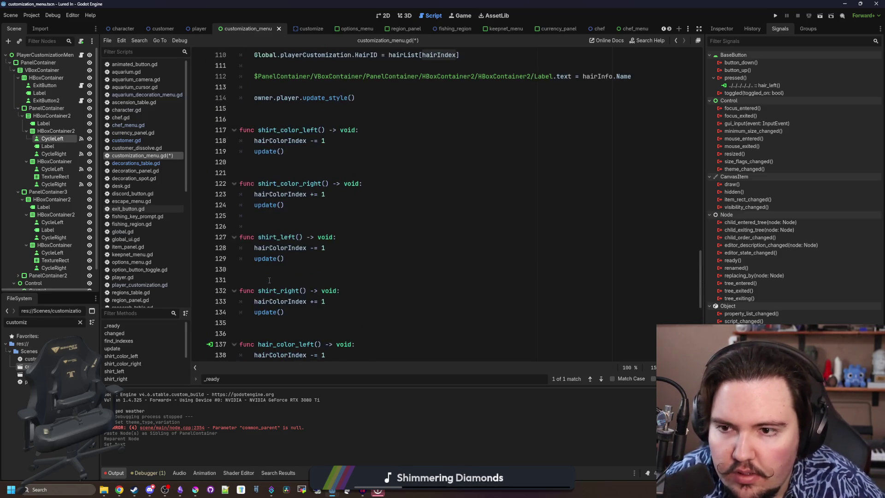
{"action": "double_click", "coordinate": [278, 248]}
{"action": "key", "text": "ctrl+v"}
{"action": "double_click", "coordinate": [279, 301]}
{"action": "key", "text": "ctrl+v"}
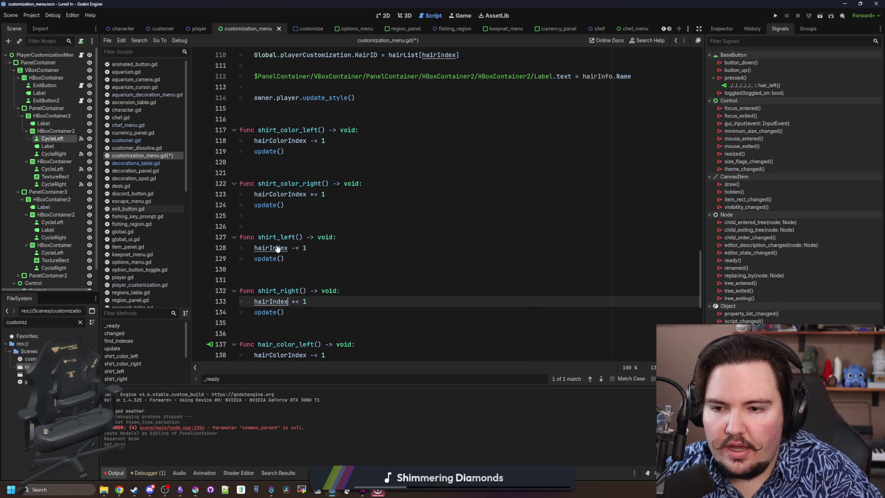
{"action": "left_click", "coordinate": [287, 265]}
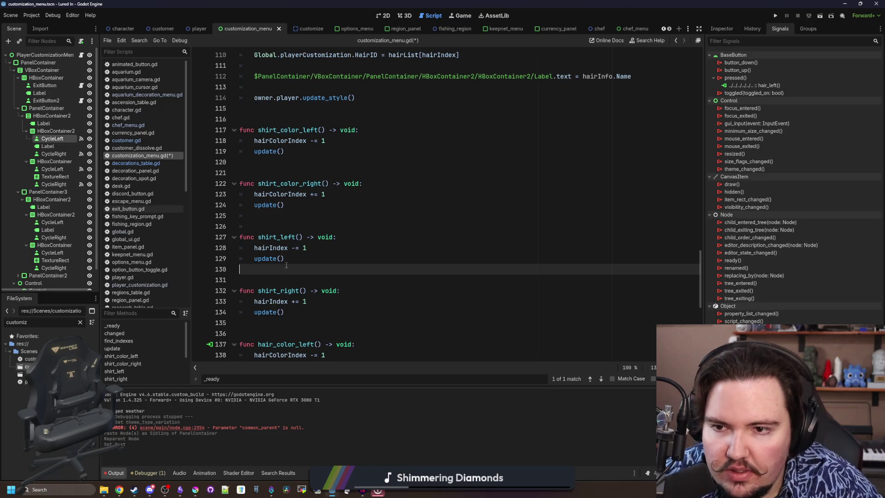
Step: Make shirt_color_left and shirt_color_right step shirtColorIndex instead of hairColorIndex
{"action": "scroll", "coordinate": [296, 240], "scroll_direction": "down", "scroll_amount": 6}
{"action": "scroll", "coordinate": [289, 164], "scroll_direction": "up", "scroll_amount": 7}
{"action": "double_click", "coordinate": [280, 172]}
{"action": "type", "text": "shirtC"}
{"action": "key", "text": "Return"}
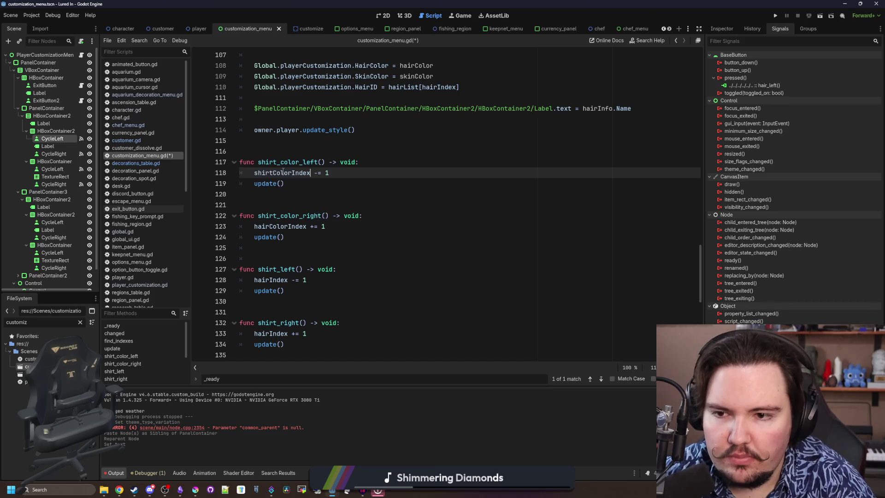
{"action": "double_click", "coordinate": [282, 173]}
{"action": "key", "text": "ctrl+c"}
{"action": "double_click", "coordinate": [280, 226]}
{"action": "key", "text": "ctrl+v"}
{"action": "left_click", "coordinate": [292, 205]}
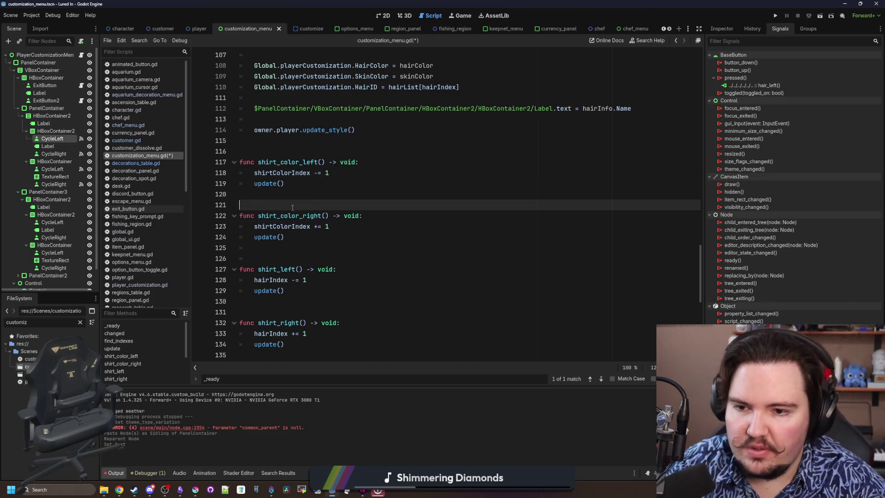
{"action": "scroll", "coordinate": [293, 207], "scroll_direction": "up", "scroll_amount": 9}
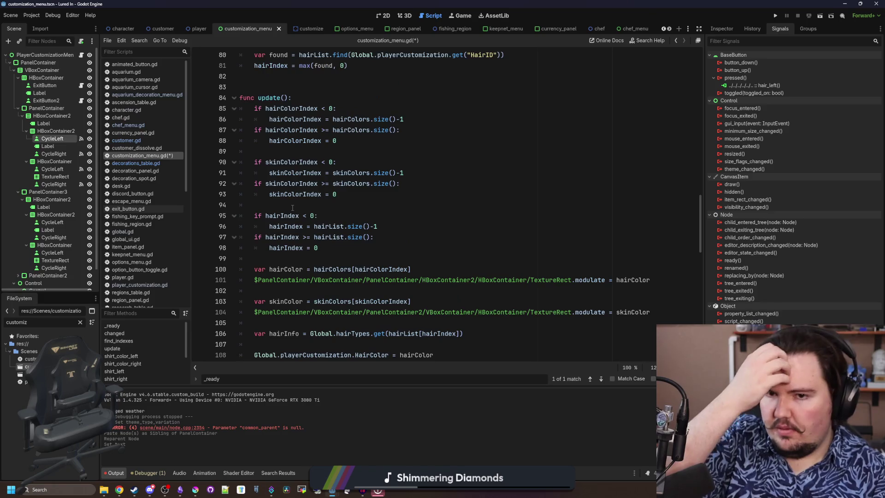
Step: Save the script and start a 'hairColorIndex = wrap(' line at the top of update()
{"action": "scroll", "coordinate": [293, 208], "scroll_direction": "up", "scroll_amount": 2}
{"action": "left_click", "coordinate": [332, 219]}
{"action": "key", "text": "ctrl+s"}
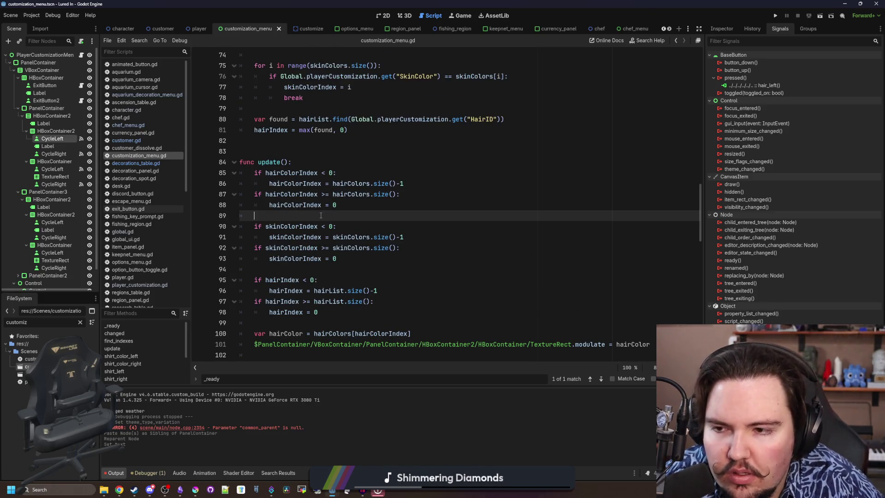
{"action": "left_click", "coordinate": [323, 157]}
{"action": "key", "text": "Return"}
{"action": "key", "text": "Return"}
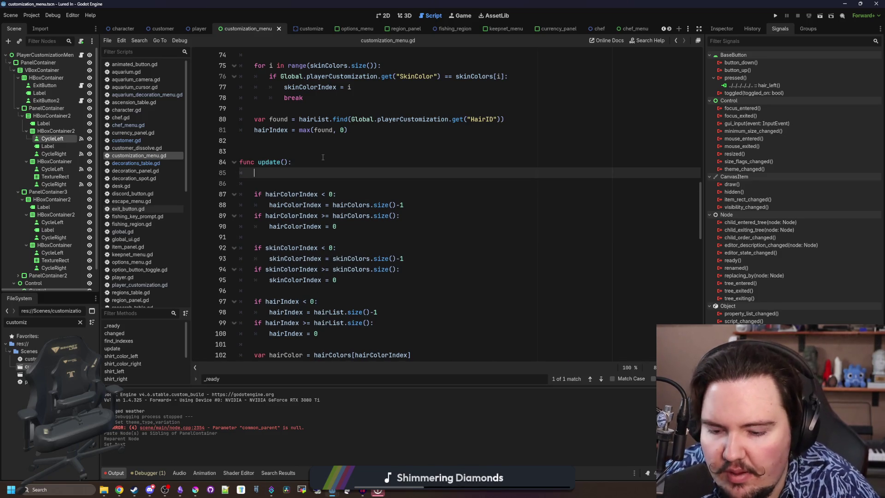
{"action": "type", "text": "wrap("}
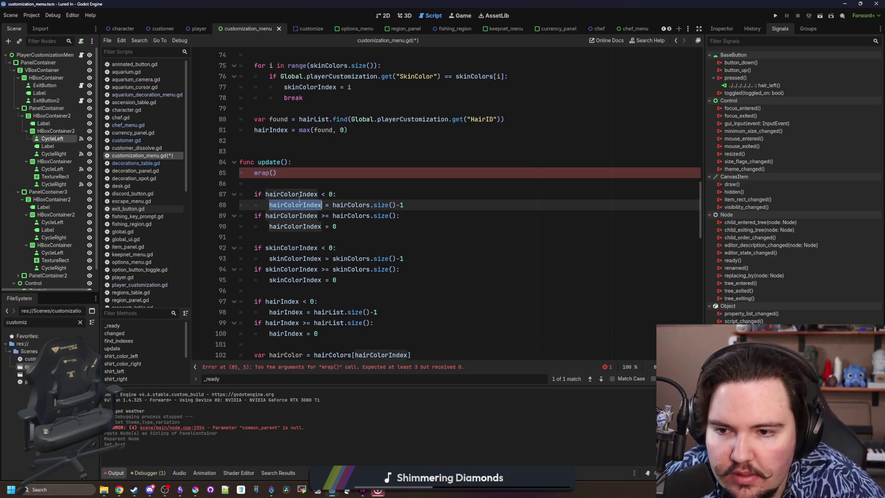
{"action": "left_click", "coordinate": [306, 157]}
{"action": "key", "text": "Return"}
{"action": "type", "text": "hairColorIndex"}
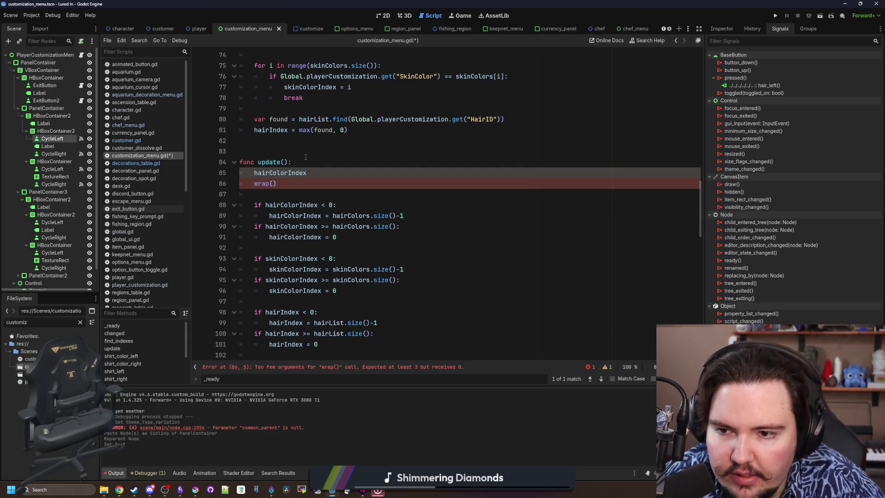
{"action": "left_click", "coordinate": [245, 195]}
{"action": "key", "text": "Up"}
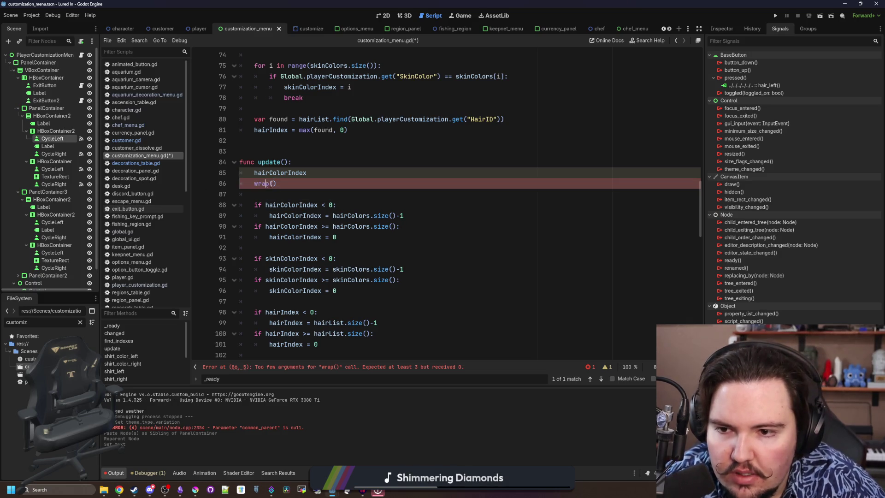
{"action": "key", "text": "ctrl+shift+k"}
{"action": "type", "text": "= wrap("}
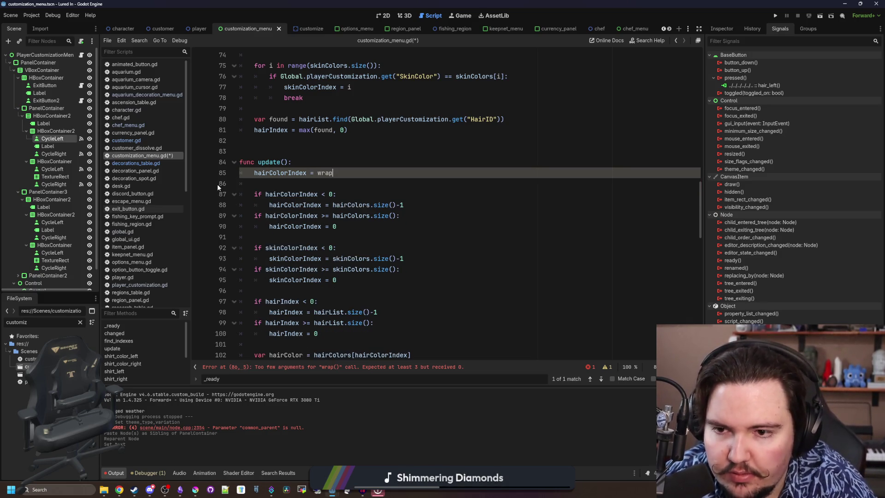
{"action": "key", "text": "Escape"}
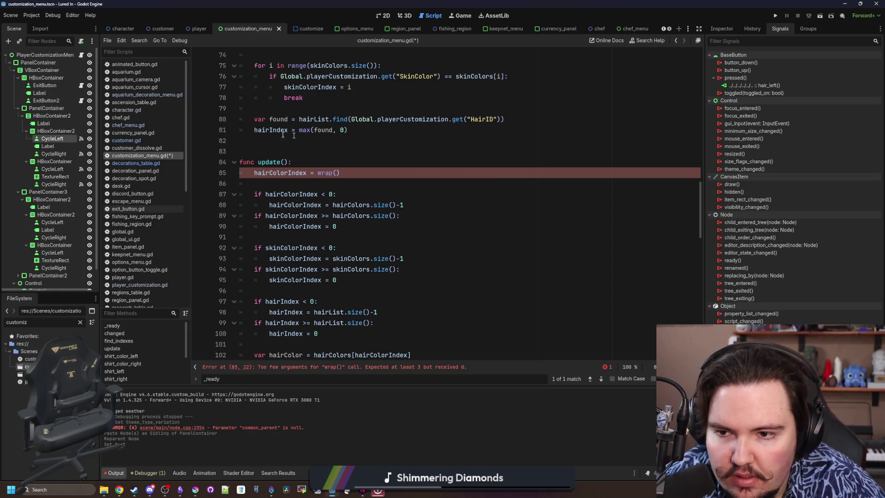
Step: Fill the wrap() arguments with hairColorIndex, 0 and hairColors.size()-1
{"action": "double_click", "coordinate": [282, 172]}
{"action": "key", "text": "ctrl+c"}
{"action": "key", "text": "End"}
{"action": "key", "text": "Left"}
{"action": "key", "text": "ctrl+v"}
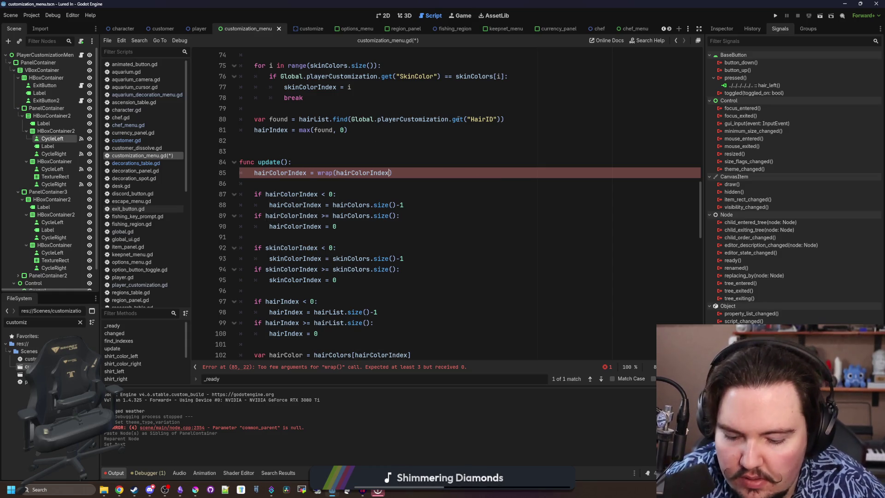
{"action": "type", "text": "0,"}
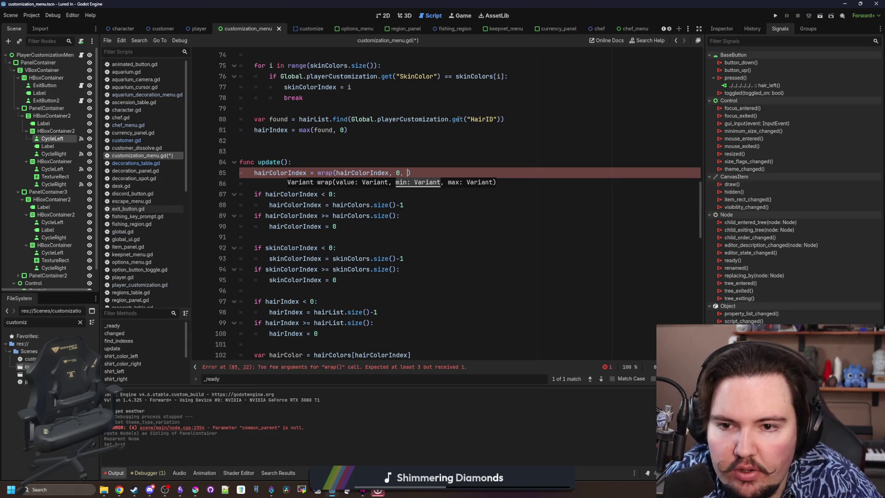
{"action": "left_click", "coordinate": [390, 235]}
{"action": "left_click", "coordinate": [406, 204]}
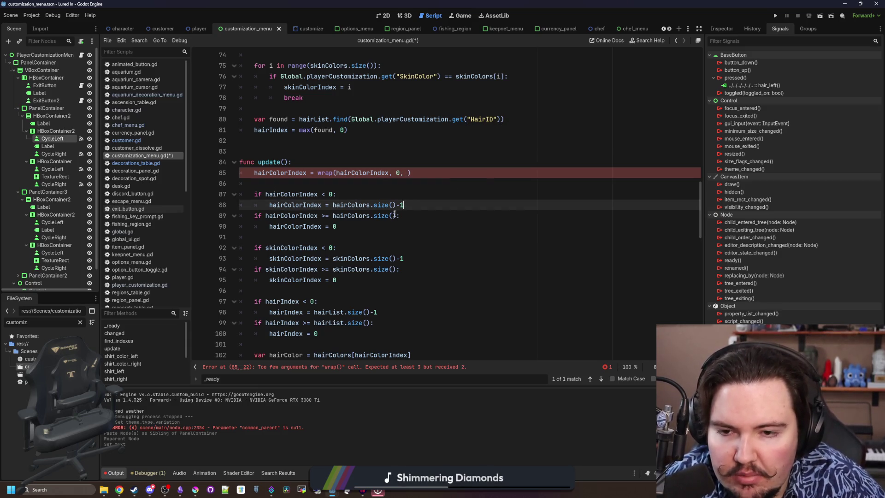
{"action": "left_click", "coordinate": [395, 224]}
{"action": "left_click_drag", "start_coordinate": [375, 204], "coordinate": [334, 204]}
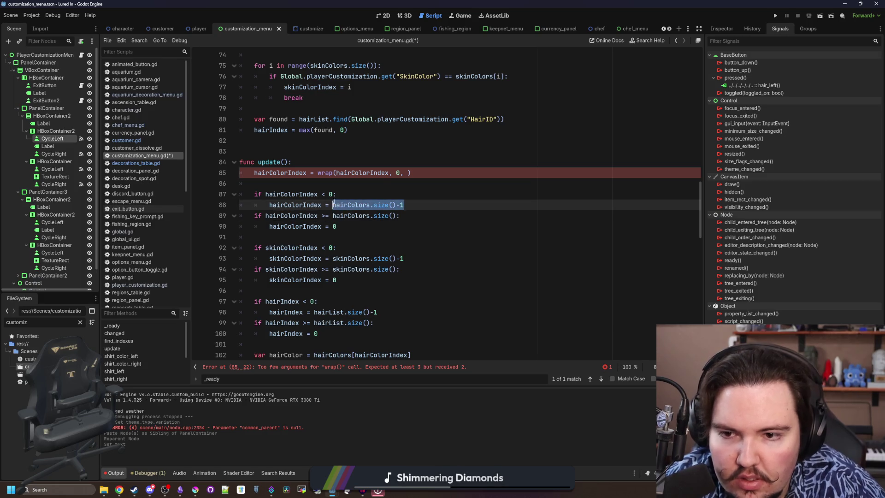
{"action": "key", "text": "ctrl+c"}
{"action": "left_click", "coordinate": [404, 172]}
{"action": "key", "text": "ctrl+v"}
Step: Delete the old hairColorIndex if-checks below the new wrap line
{"action": "left_click", "coordinate": [409, 152]}
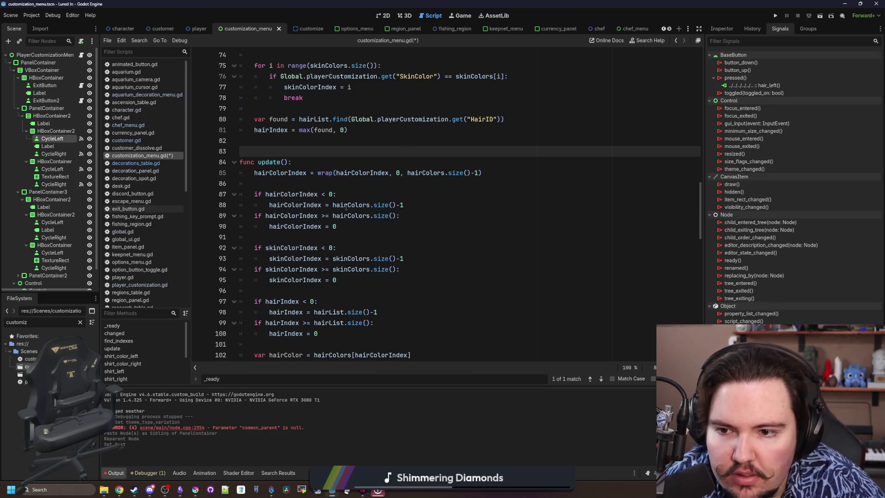
{"action": "mouse_move", "coordinate": [339, 227]}
{"action": "left_mouse_down"}
{"action": "mouse_move", "coordinate": [258, 215]}
{"action": "mouse_move", "coordinate": [240, 195]}
{"action": "left_mouse_up"}
{"action": "key", "text": "BackSpace"}
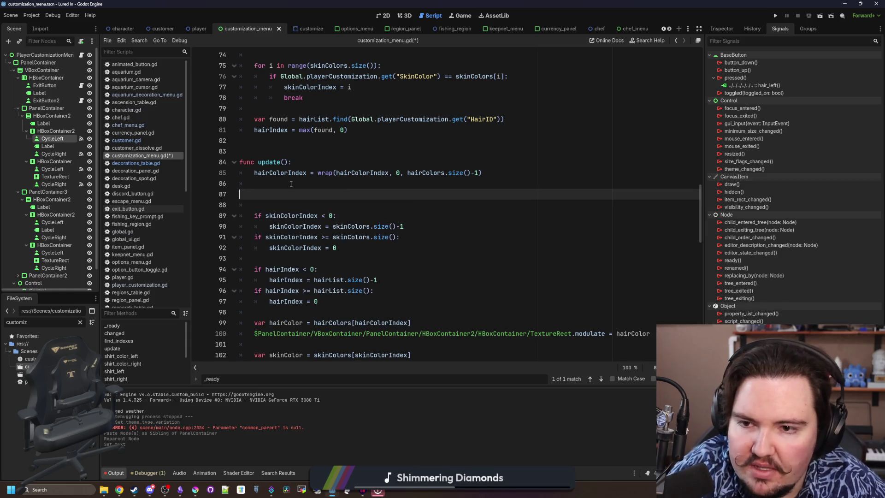
Step: Duplicate the wrap() line in update() twice below the original
{"action": "key", "text": "Up"}
{"action": "left_click_drag", "start_coordinate": [490, 173], "coordinate": [254, 173]}
{"action": "key", "text": "ctrl+v"}
{"action": "key", "text": "ctrl+z"}
{"action": "key", "text": "ctrl+c"}
{"action": "left_click", "coordinate": [300, 183]}
{"action": "key", "text": "ctrl+v"}
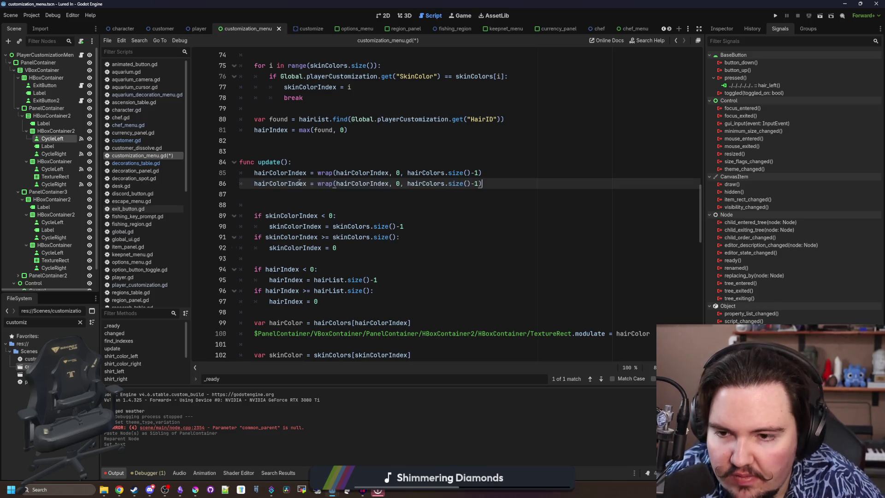
{"action": "key", "text": "Return"}
{"action": "key", "text": "ctrl+v"}
Step: Make the third wrap line assign and wrap hairIndex
{"action": "double_click", "coordinate": [282, 280]}
{"action": "key", "text": "ctrl+c"}
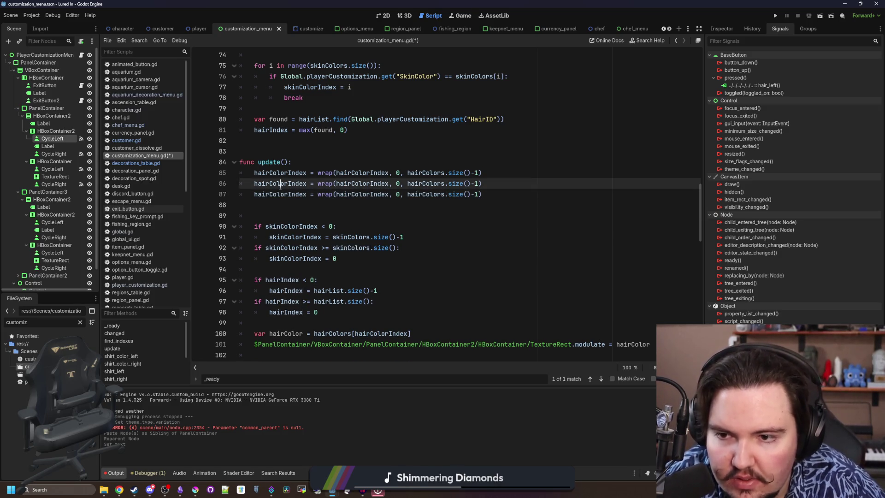
{"action": "double_click", "coordinate": [281, 194]}
{"action": "key", "text": "ctrl+v"}
{"action": "double_click", "coordinate": [344, 194]}
{"action": "key", "text": "ctrl+v"}
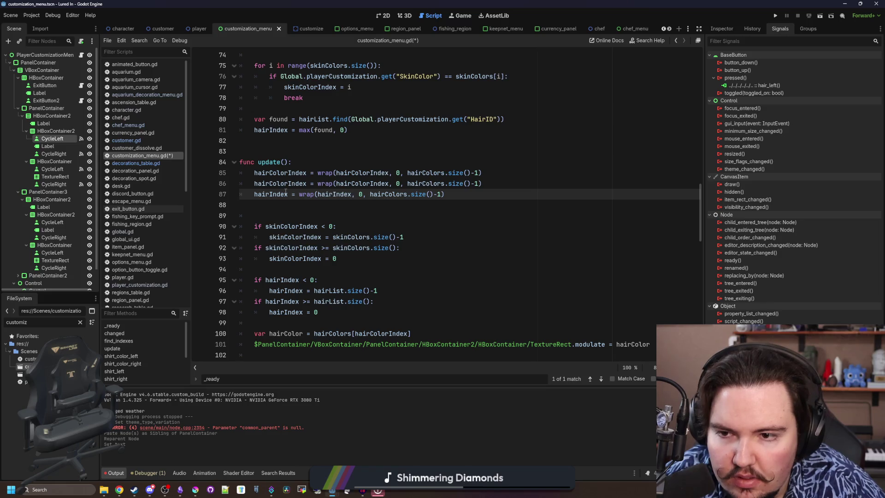
Step: Make the second line wrap skinColorIndex within skinColors, and the hairIndex line use hairList
{"action": "double_click", "coordinate": [289, 247]}
{"action": "key", "text": "ctrl+c"}
{"action": "double_click", "coordinate": [280, 183]}
{"action": "key", "text": "ctrl+v"}
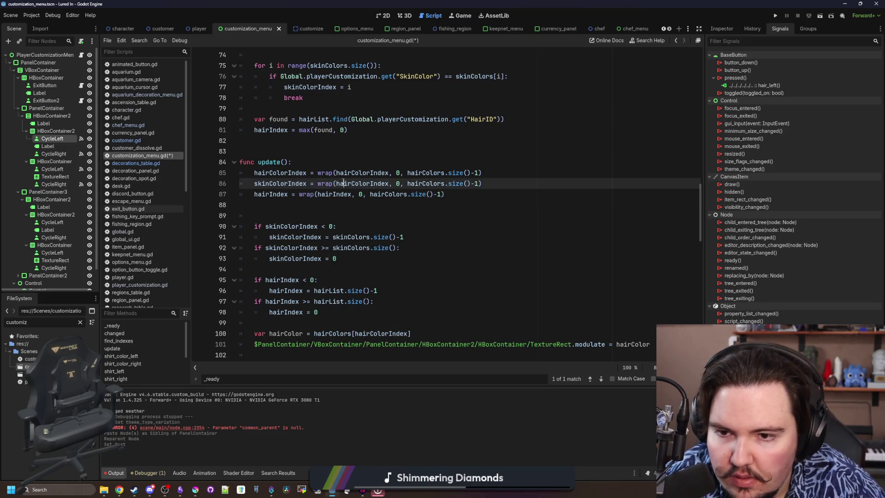
{"action": "double_click", "coordinate": [355, 183]}
{"action": "key", "text": "ctrl+v"}
{"action": "double_click", "coordinate": [424, 183]}
{"action": "type", "text": "skinC"}
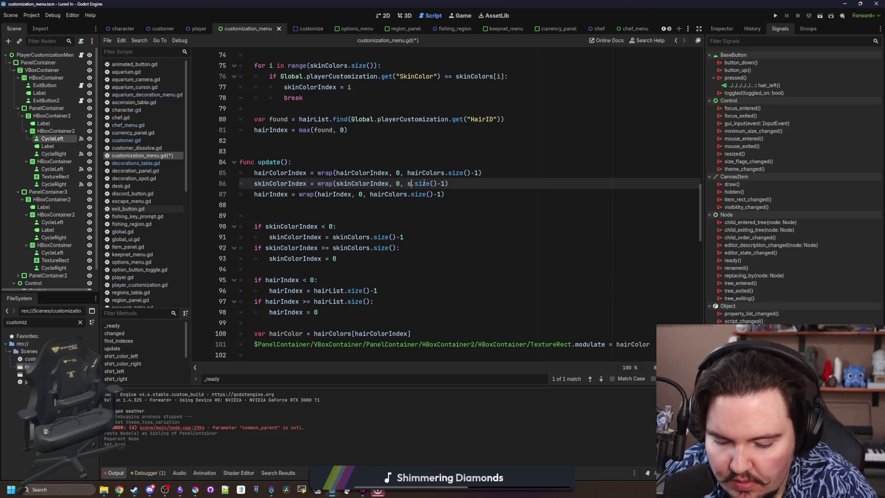
{"action": "type", "text": "olors"}
{"action": "double_click", "coordinate": [389, 195]}
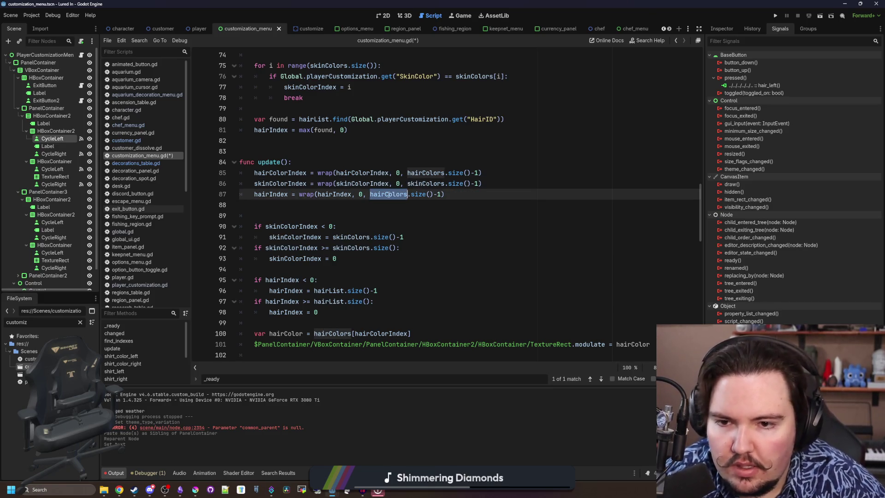
{"action": "type", "text": "hairList"}
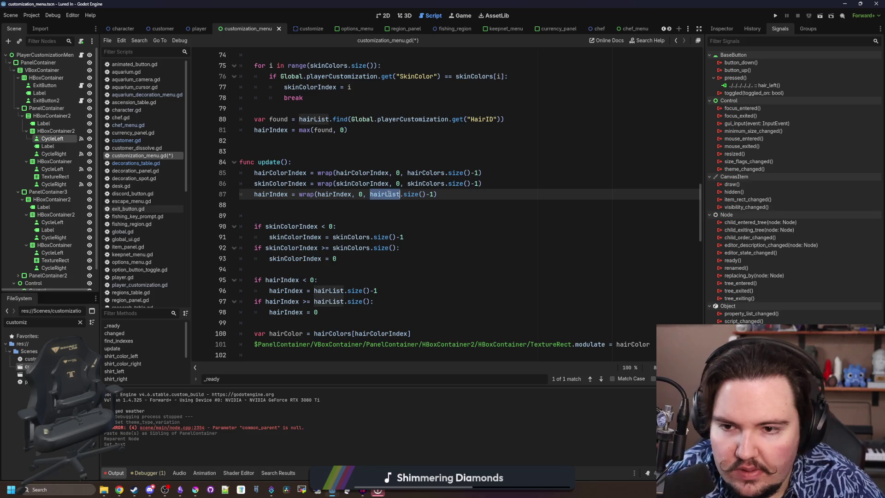
{"action": "double_click", "coordinate": [333, 194]}
{"action": "left_click", "coordinate": [332, 201]}
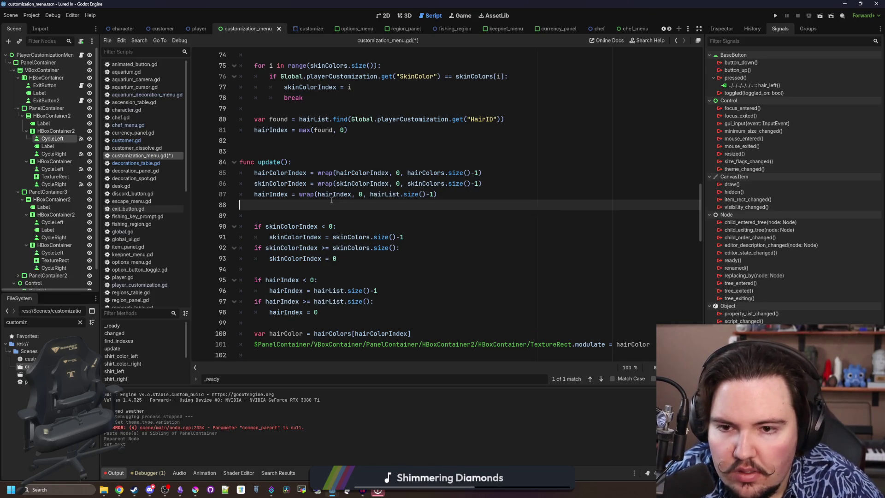
Step: Delete the old skin and hair bounds checks from update()
{"action": "left_click_drag", "start_coordinate": [333, 312], "coordinate": [233, 201]}
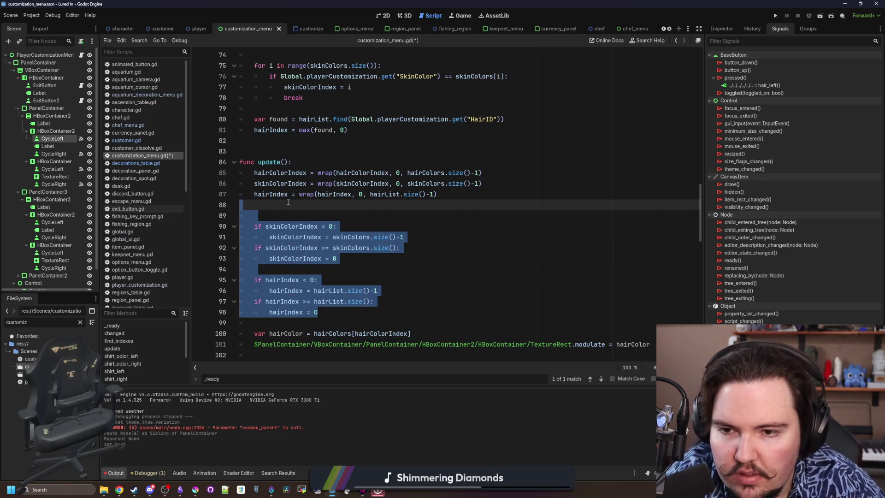
{"action": "key", "text": "BackSpace"}
{"action": "key", "text": "BackSpace"}
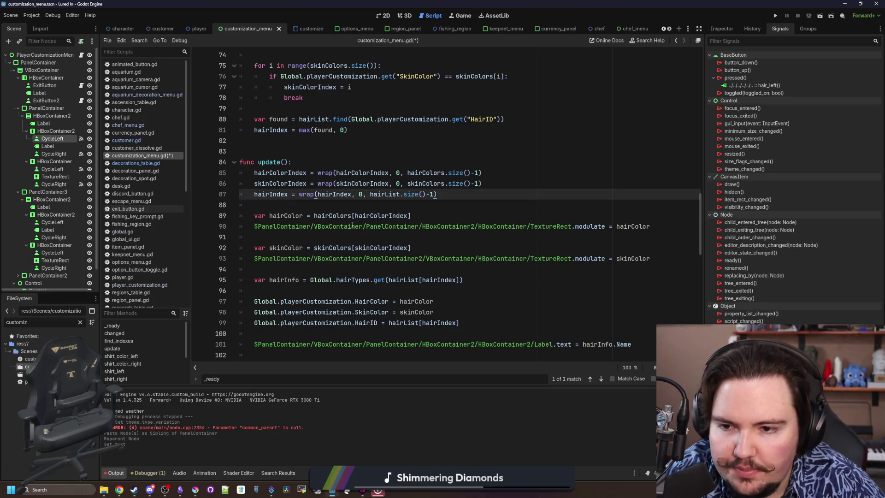
{"action": "left_click", "coordinate": [319, 241]}
{"action": "scroll", "coordinate": [318, 242], "scroll_direction": "down", "scroll_amount": 4}
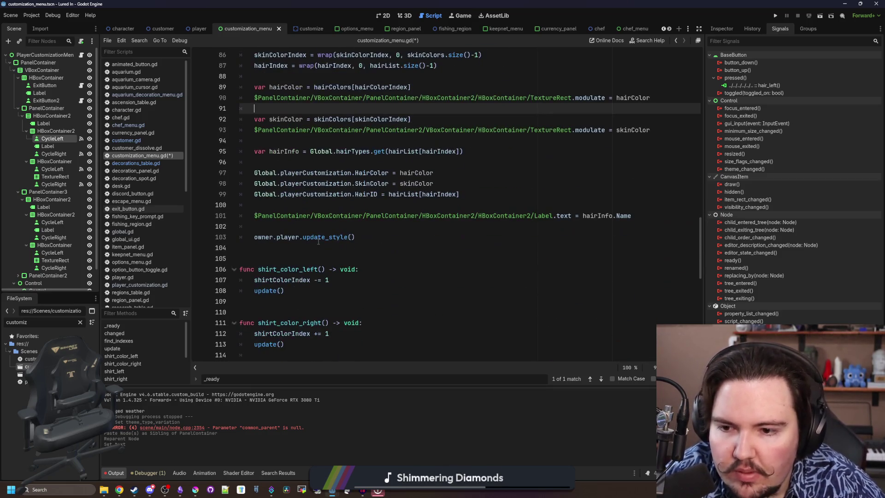
{"action": "left_click", "coordinate": [357, 204]}
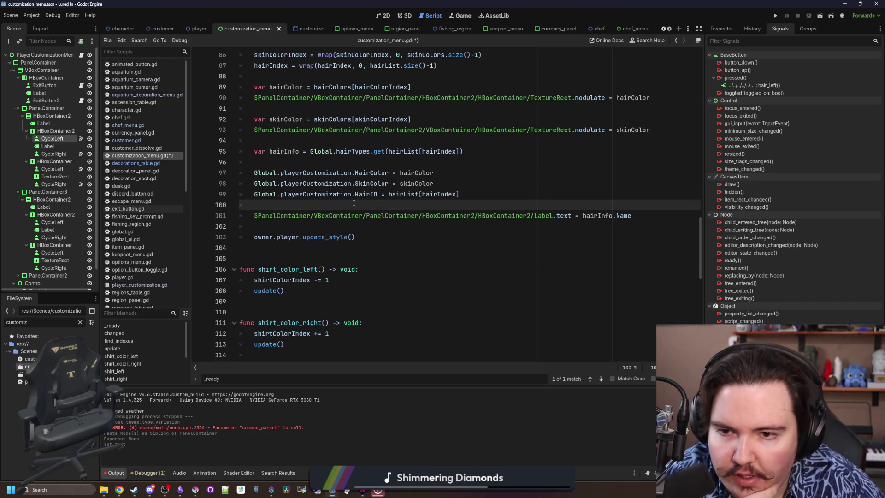
{"action": "scroll", "coordinate": [354, 203], "scroll_direction": "down", "scroll_amount": 5}
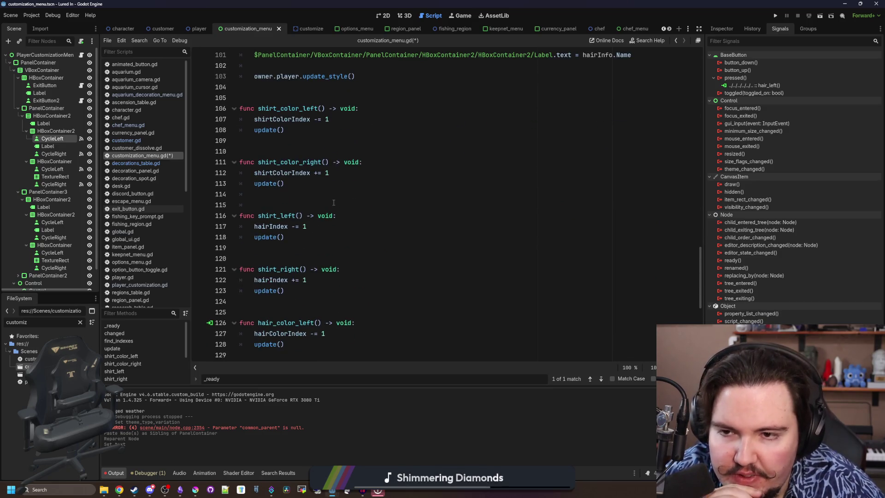
{"action": "scroll", "coordinate": [334, 203], "scroll_direction": "up", "scroll_amount": 9}
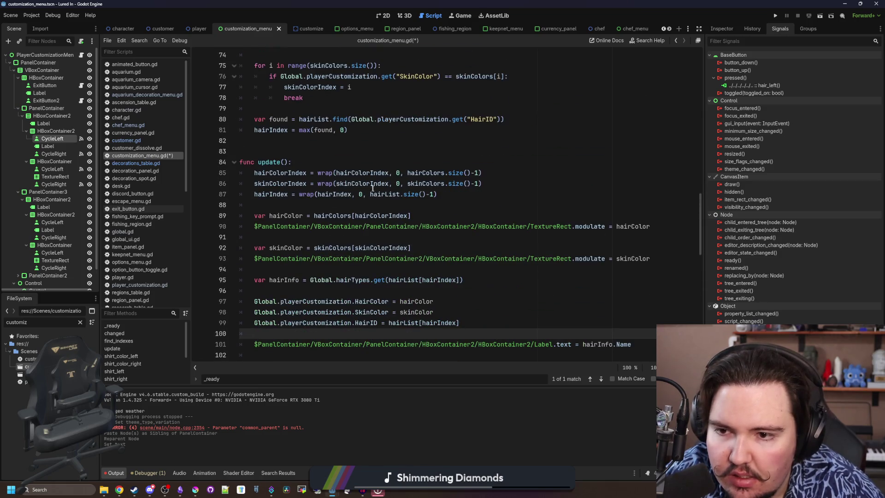
Step: Move the hairIndex wrap line to the top of update() and add two copies of it
{"action": "left_click", "coordinate": [462, 197]}
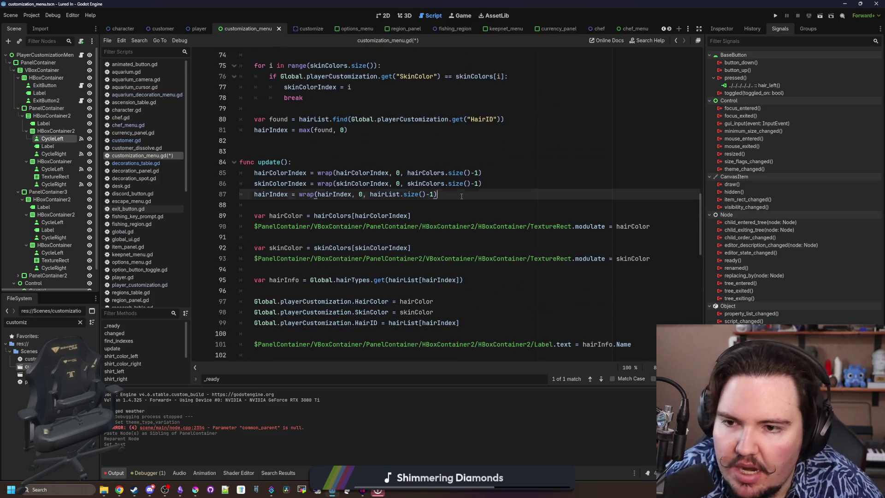
{"action": "key", "text": "Return"}
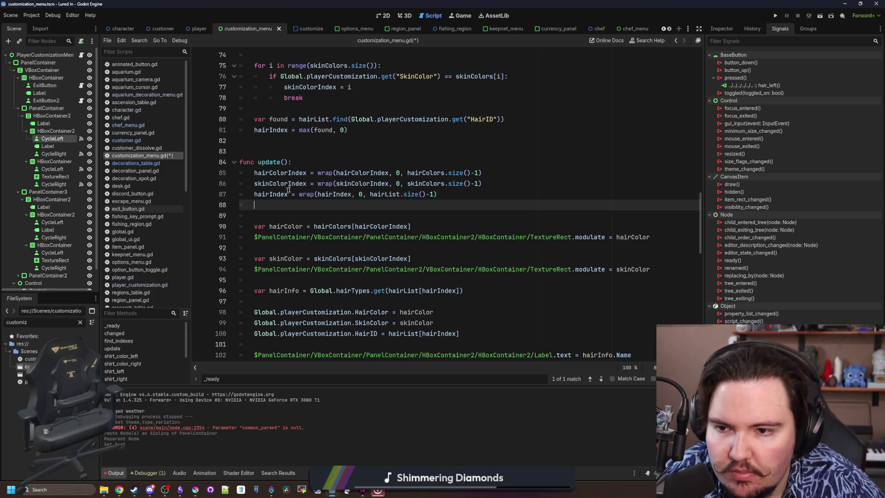
{"action": "mouse_move", "coordinate": [438, 194]}
{"action": "left_mouse_down"}
{"action": "mouse_move", "coordinate": [285, 184]}
{"action": "mouse_move", "coordinate": [254, 196]}
{"action": "left_mouse_up"}
{"action": "key", "text": "ctrl+x"}
{"action": "left_click", "coordinate": [300, 157]}
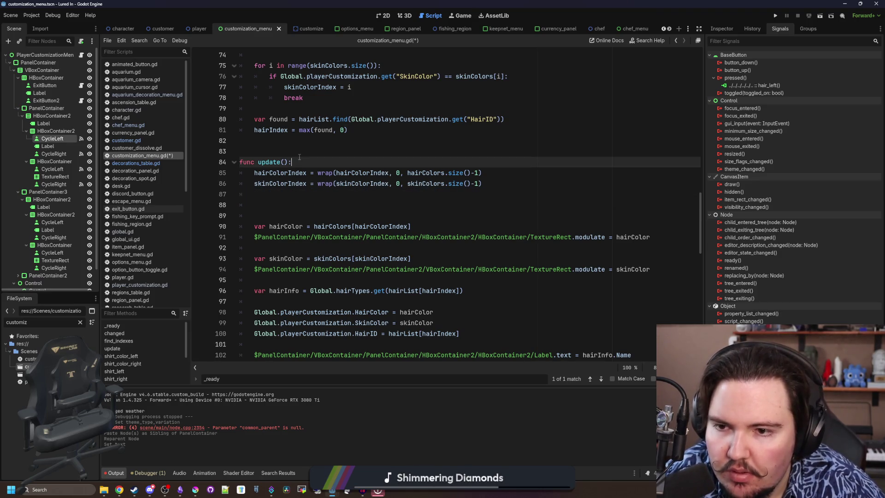
{"action": "key", "text": "Return"}
{"action": "key", "text": "ctrl+v"}
{"action": "key", "text": "BackSpace"}
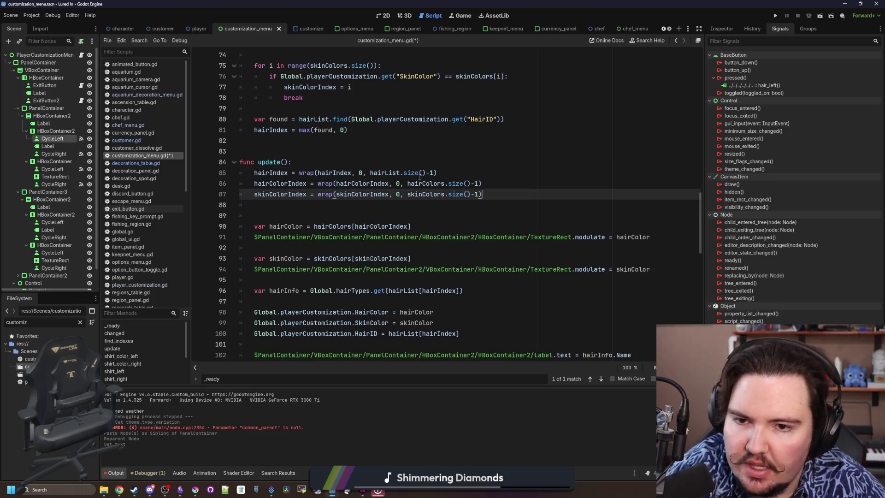
{"action": "triple_click", "coordinate": [280, 171]}
{"action": "left_click", "coordinate": [319, 162]}
{"action": "key", "text": "ctrl+v"}
{"action": "key", "text": "ctrl+v"}
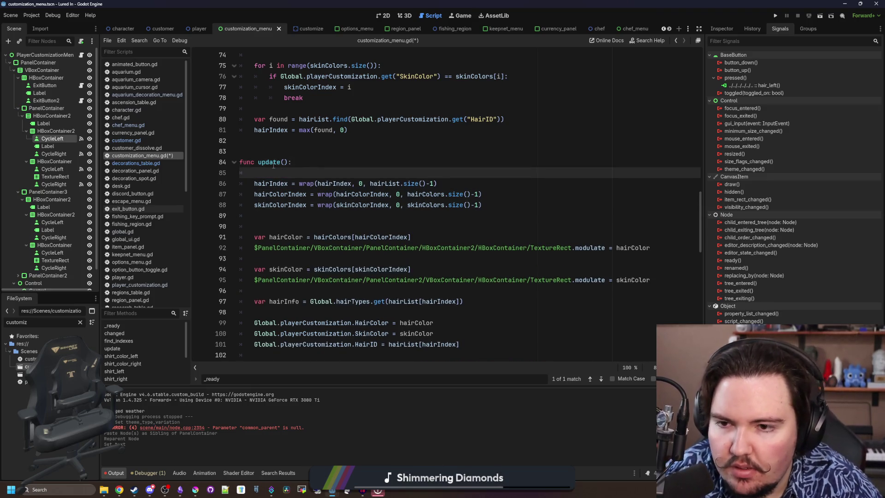
{"action": "key", "text": "Return"}
Step: Change the first copy to wrap shirtIndex within shirtList's size
{"action": "double_click", "coordinate": [272, 173]}
{"action": "type", "text": "shirtIndex"}
{"action": "double_click", "coordinate": [272, 172]}
{"action": "key", "text": "ctrl+c"}
{"action": "double_click", "coordinate": [335, 173]}
{"action": "key", "text": "ctrl+v"}
{"action": "double_click", "coordinate": [385, 172]}
{"action": "type", "text": "shirtList"}
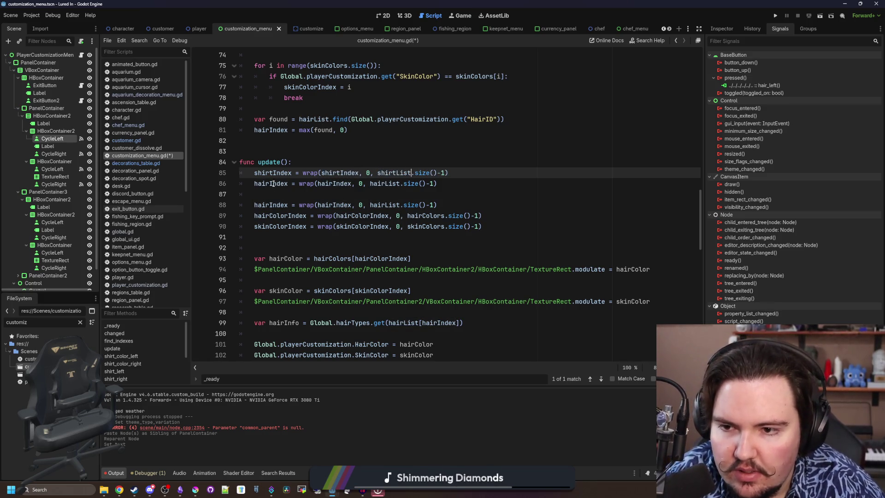
Step: Change the second copy to wrap shirtColorIndex within shirtColors, and save the script
{"action": "double_click", "coordinate": [272, 183]}
{"action": "type", "text": "shirtCol"}
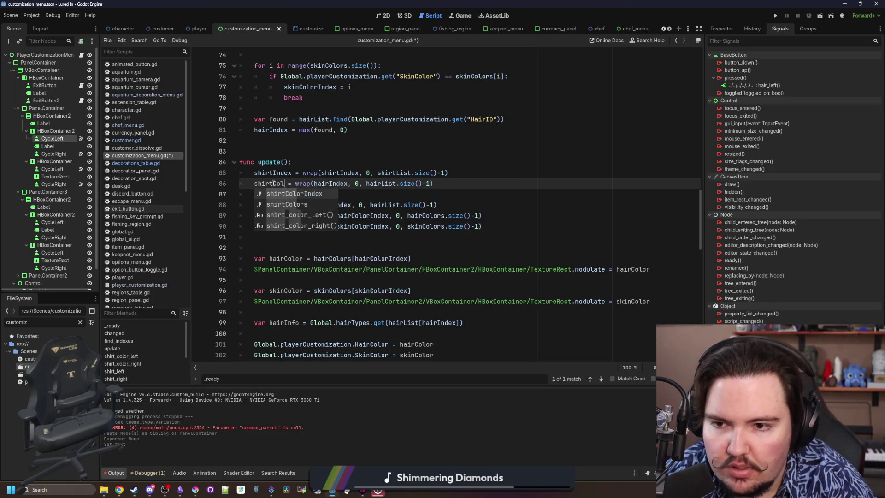
{"action": "key", "text": "Return"}
{"action": "double_click", "coordinate": [356, 183]}
{"action": "key", "text": "ctrl+v"}
{"action": "double_click", "coordinate": [428, 183]}
{"action": "type", "text": "shirtColors"}
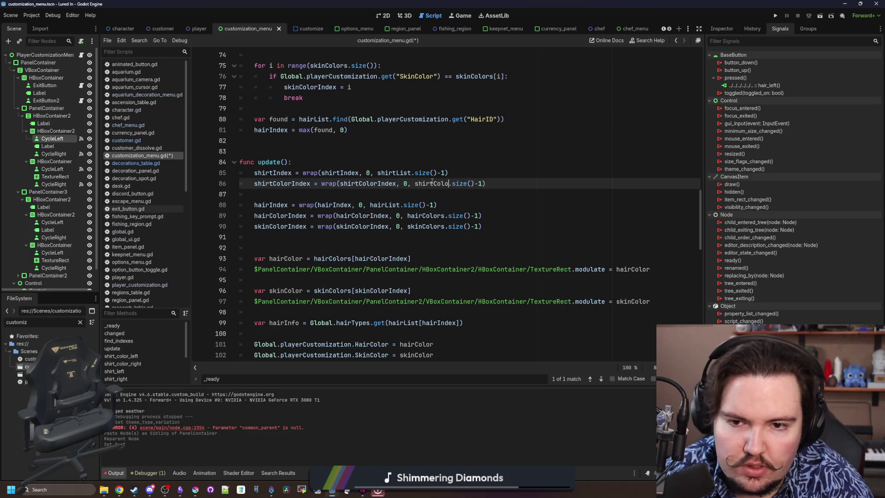
{"action": "key", "text": "Up"}
{"action": "key", "text": "Up"}
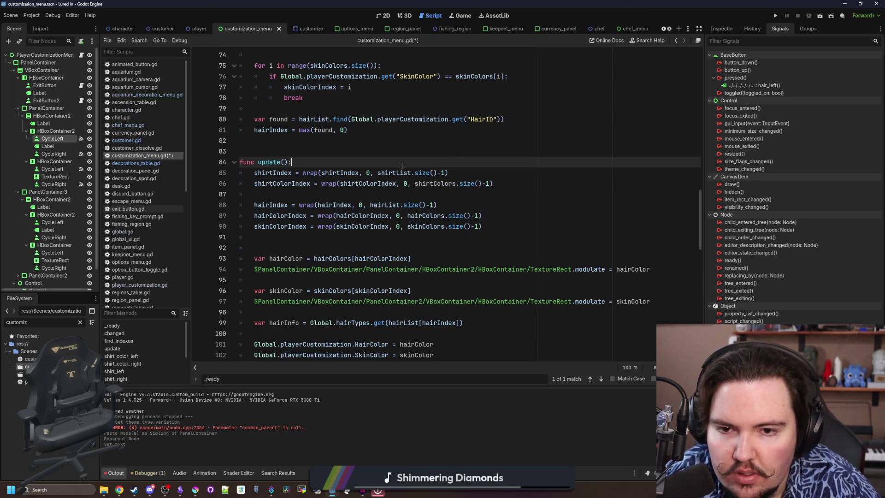
{"action": "key", "text": "Down"}
{"action": "key", "text": "Down"}
{"action": "key", "text": "Down"}
{"action": "key", "text": "ctrl+s"}
{"action": "scroll", "coordinate": [295, 197], "scroll_direction": "down", "scroll_amount": 3}
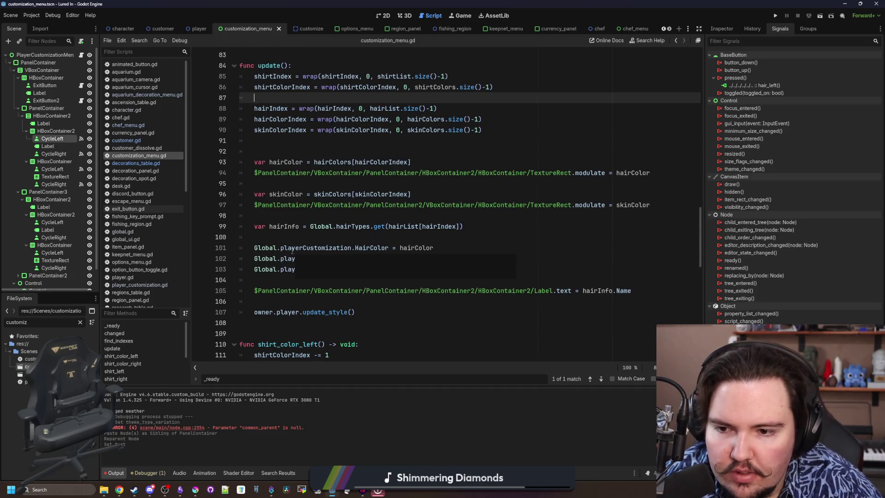
{"action": "scroll", "coordinate": [292, 251], "scroll_direction": "up", "scroll_amount": 1}
{"action": "scroll", "coordinate": [281, 214], "scroll_direction": "down", "scroll_amount": 2}
{"action": "left_click", "coordinate": [475, 237]}
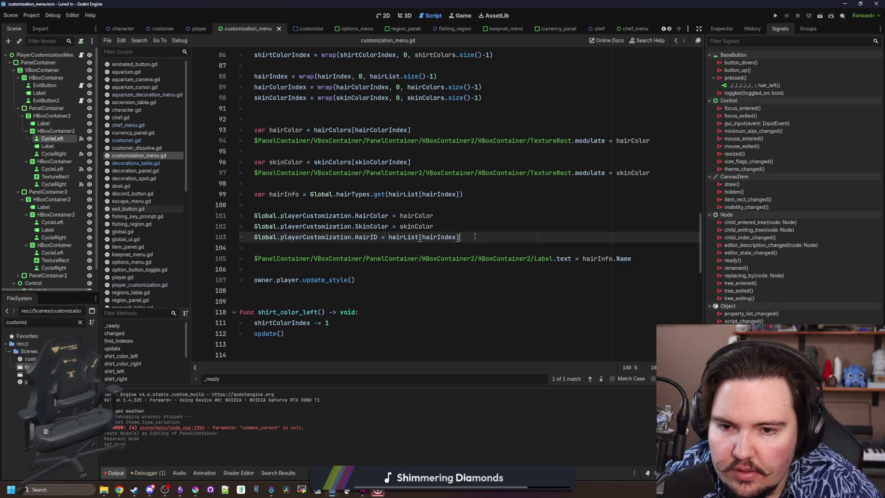
Step: Add Global.playerCustomization.ShirtID = shirtList[shirtIndex] below the HairID line
{"action": "key", "text": "Return"}
{"action": "type", "text": "obal.playerC"}
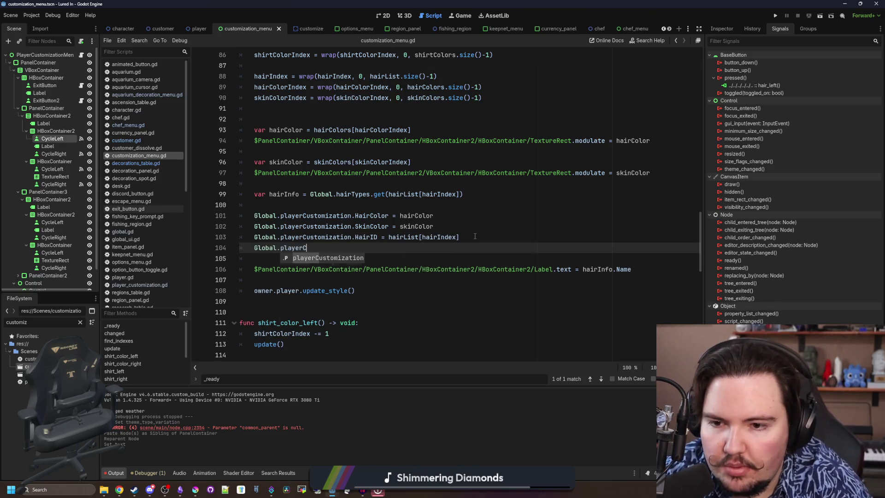
{"action": "key", "text": "Return"}
{"action": "type", "text": "."}
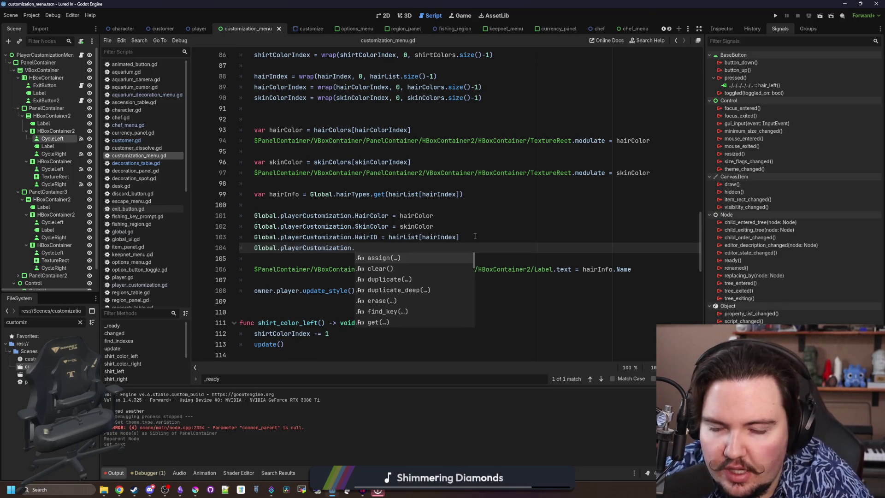
{"action": "type", "text": "ShirtID = shirtList["}
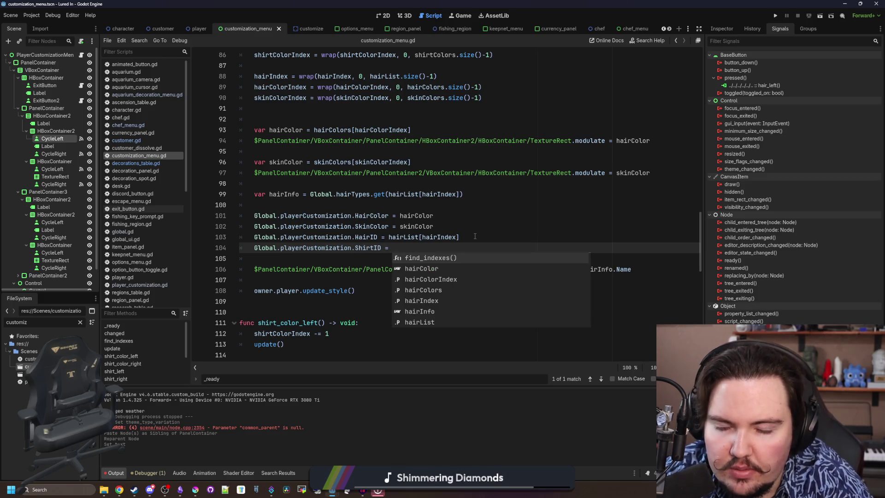
{"action": "type", "text": "shirtIndex"}
{"action": "left_click", "coordinate": [475, 236]}
{"action": "left_click", "coordinate": [490, 244]}
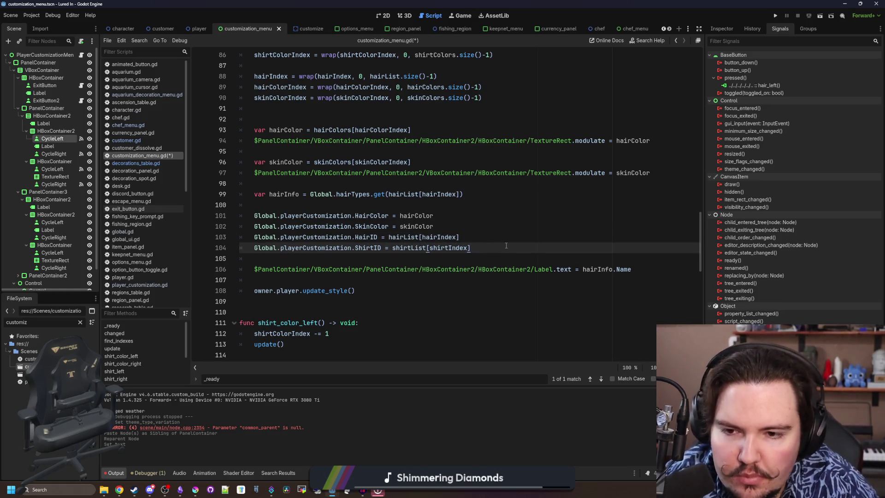
Step: Add Global.playerCustomization.ShirtColor = shirtColors[shirtColorIndex] below the ShirtID line
{"action": "key", "text": "Return"}
{"action": "type", "text": "obal.player"}
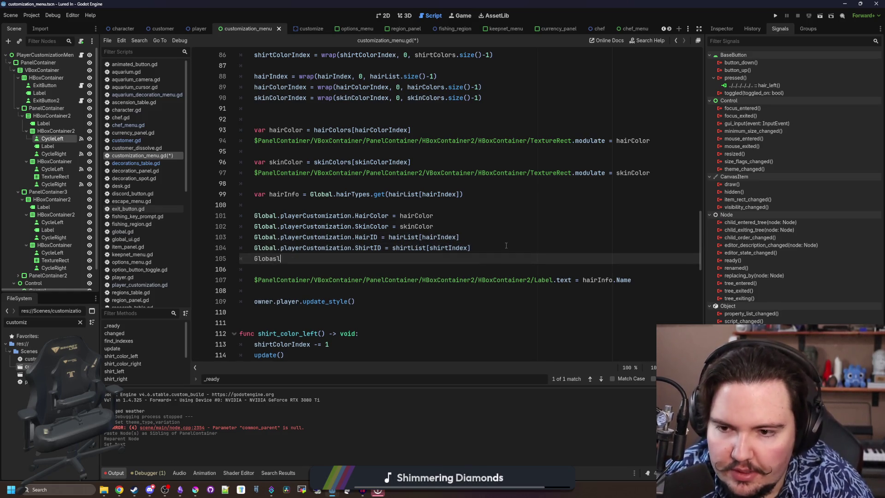
{"action": "type", "text": "Cu"}
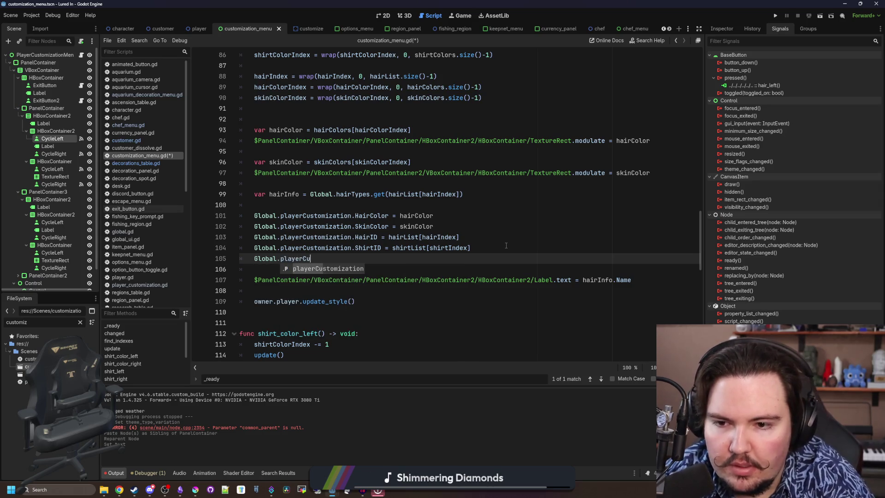
{"action": "key", "text": "Return"}
{"action": "type", "text": "."}
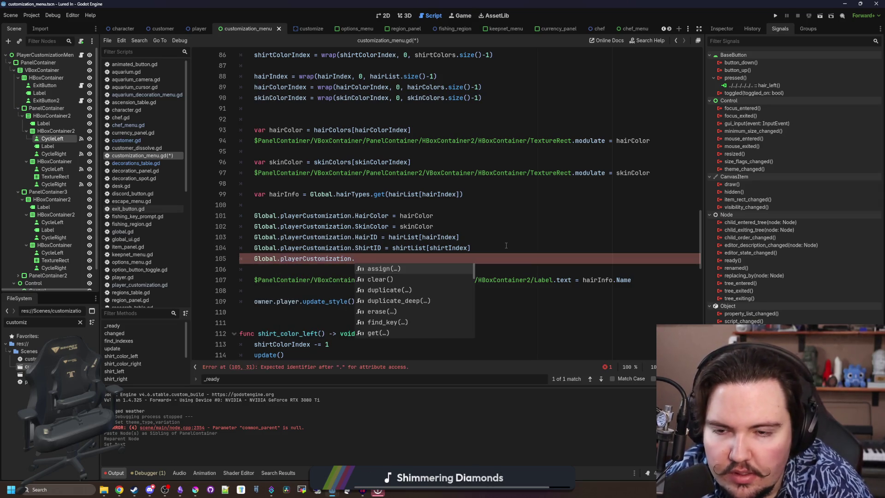
{"action": "type", "text": "shir"}
{"action": "key", "text": "BackSpace"}
{"action": "key", "text": "BackSpace"}
{"action": "key", "text": "BackSpace"}
{"action": "type", "text": "ShirtColor = "}
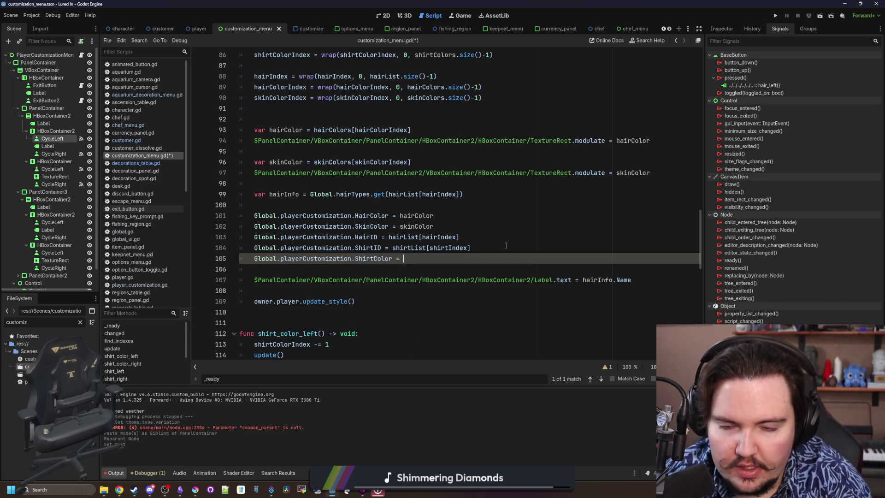
{"action": "type", "text": "shirt"}
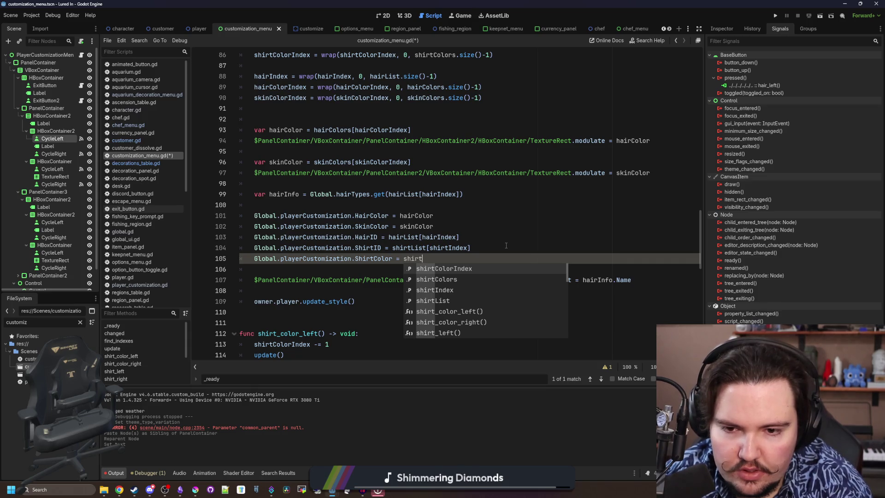
{"action": "type", "text": "Colors[shirtColor"}
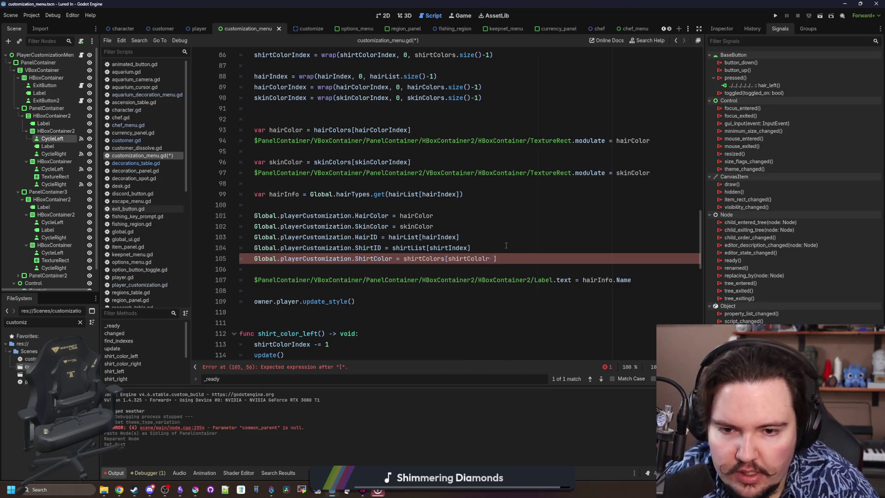
{"action": "type", "text": "Index"}
{"action": "left_click", "coordinate": [506, 245]}
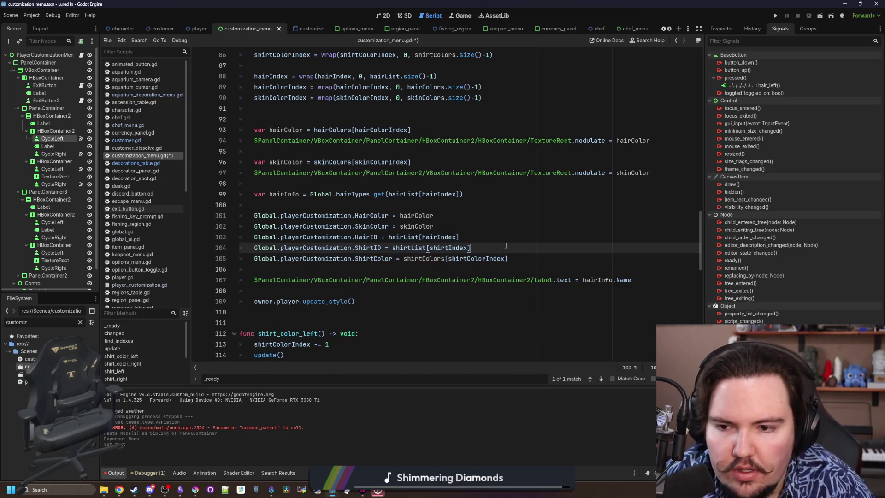
{"action": "left_click", "coordinate": [403, 272]}
Step: Duplicate the two skinColor lines in update() and remove the stray blank line
{"action": "scroll", "coordinate": [402, 272], "scroll_direction": "up", "scroll_amount": 1}
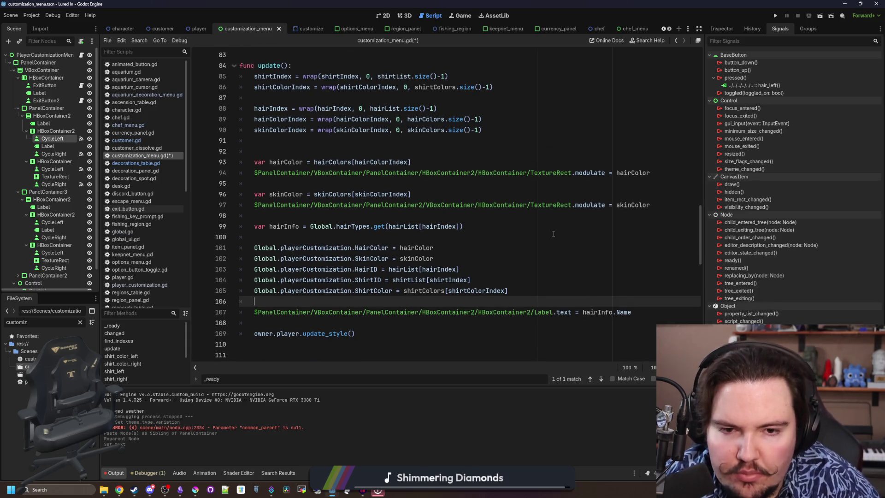
{"action": "left_click", "coordinate": [420, 242]}
{"action": "scroll", "coordinate": [420, 241], "scroll_direction": "down", "scroll_amount": 3}
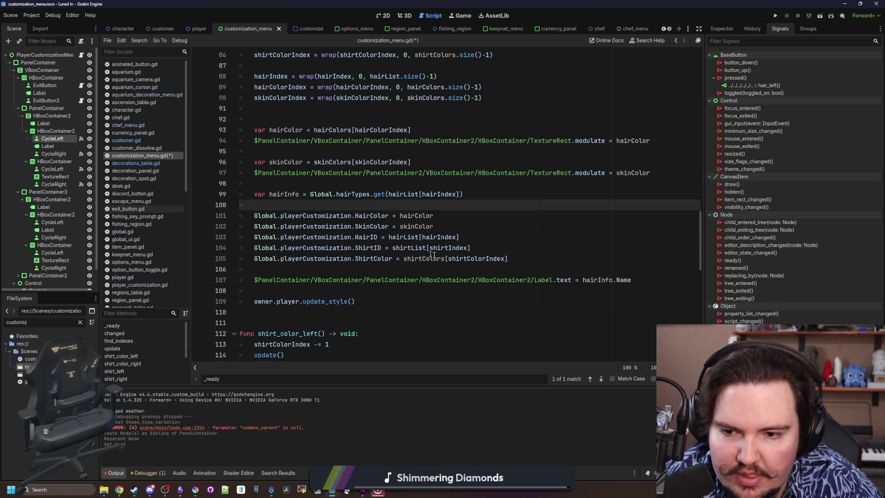
{"action": "left_click", "coordinate": [514, 259]}
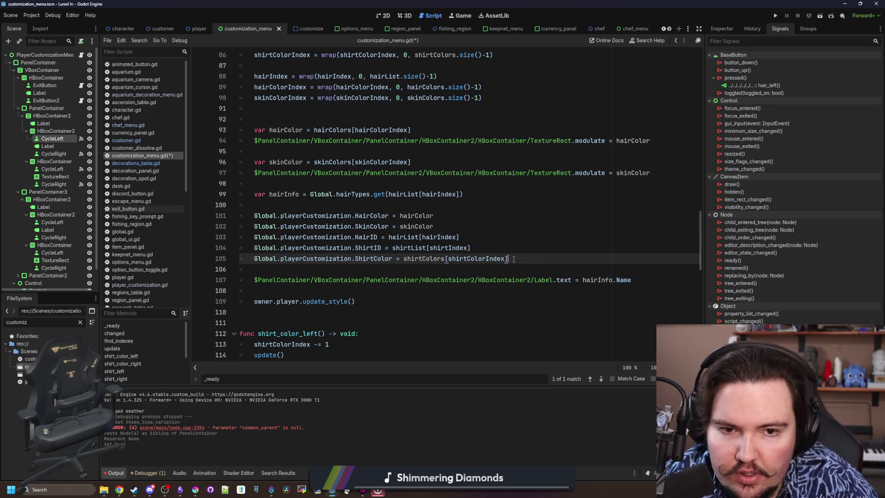
{"action": "scroll", "coordinate": [475, 243], "scroll_direction": "up", "scroll_amount": 2}
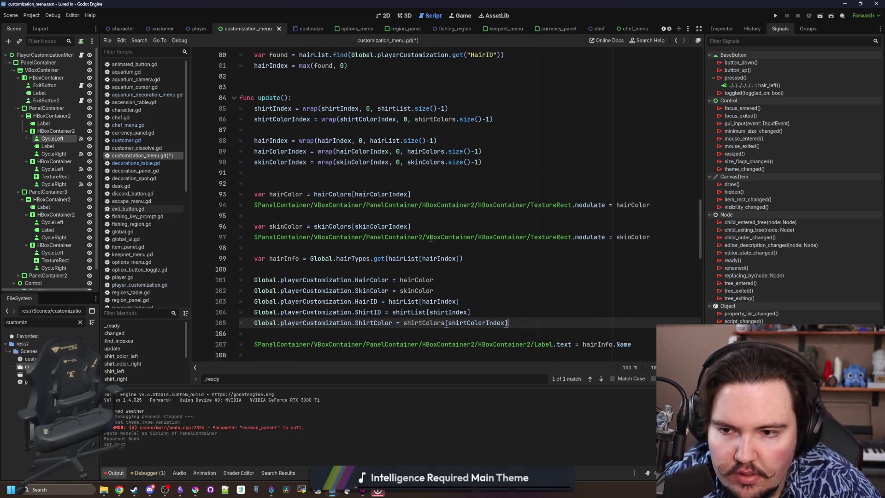
{"action": "left_click_drag", "start_coordinate": [422, 226], "coordinate": [254, 226]}
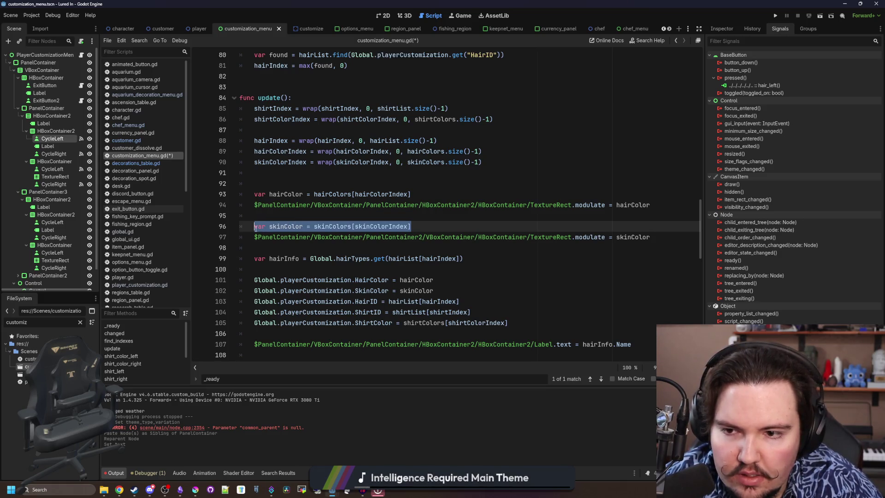
{"action": "left_click", "coordinate": [263, 226]}
{"action": "left_click_drag", "start_coordinate": [411, 226], "coordinate": [255, 226]}
{"action": "left_click", "coordinate": [411, 227]}
{"action": "left_click_drag", "start_coordinate": [655, 237], "coordinate": [189, 231]}
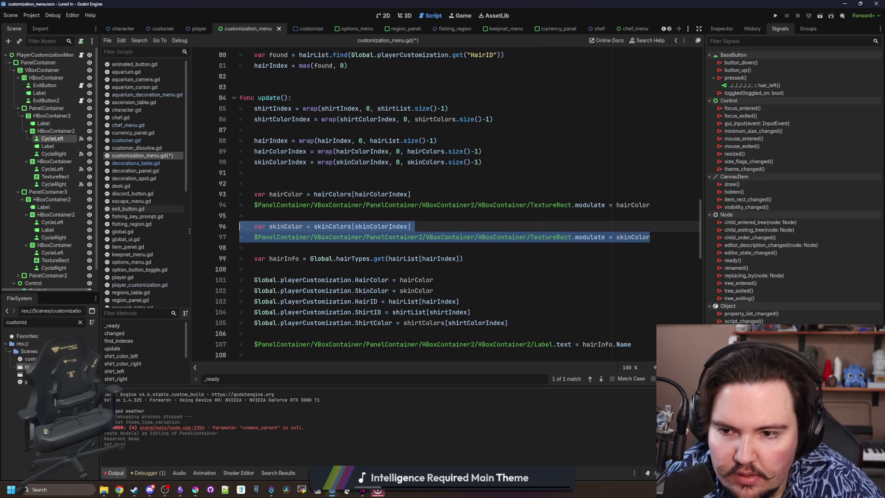
{"action": "key", "text": "ctrl+c"}
{"action": "left_click", "coordinate": [266, 251]}
{"action": "key", "text": "Return"}
{"action": "key", "text": "ctrl+v"}
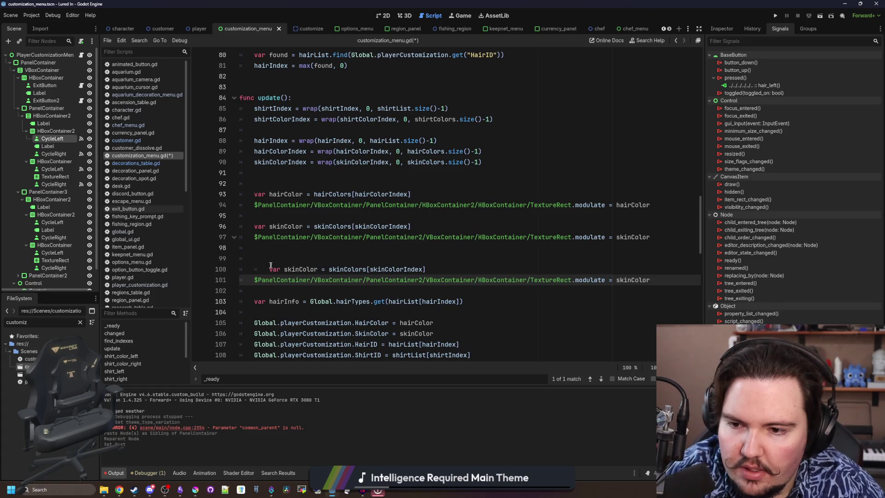
{"action": "left_click", "coordinate": [272, 266]}
{"action": "key", "text": "BackSpace"}
{"action": "key", "text": "BackSpace"}
Step: Rewrite the duplicate as shirtColor = shirtColors[shirtColorIndex], then return to the 2D layout
{"action": "scroll", "coordinate": [390, 250], "scroll_direction": "down", "scroll_amount": 2}
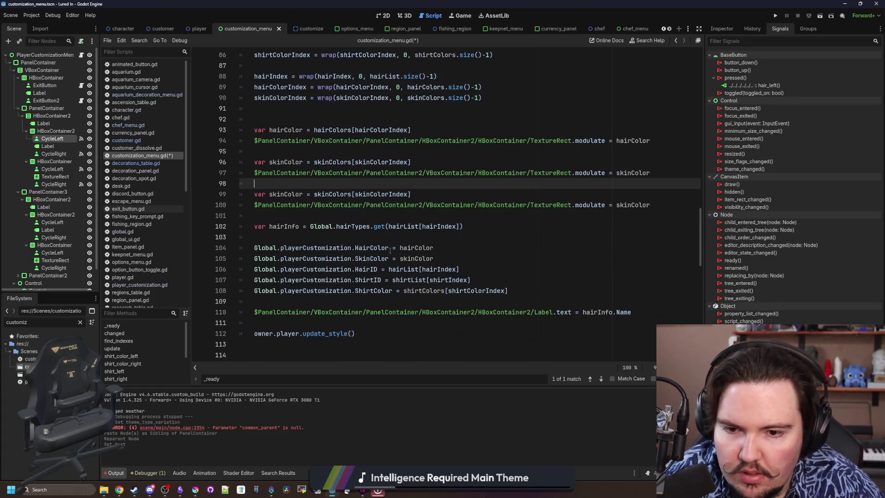
{"action": "double_click", "coordinate": [284, 194]}
{"action": "type", "text": "shirtColor"}
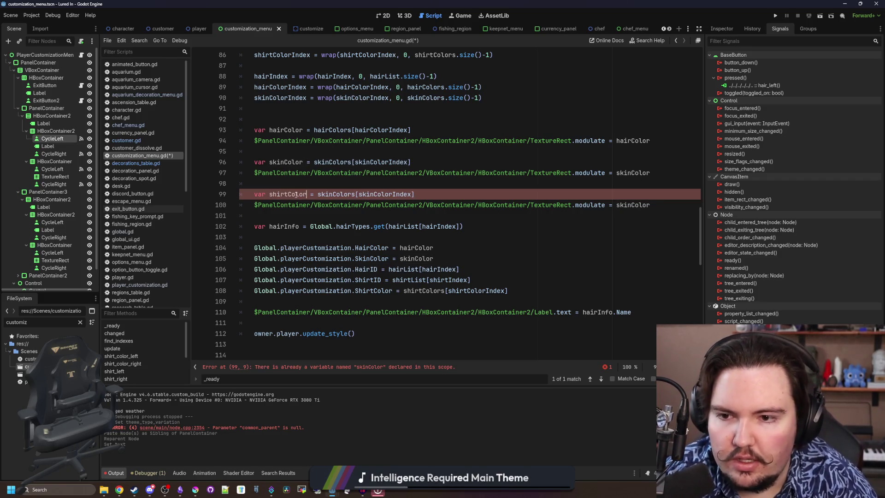
{"action": "double_click", "coordinate": [339, 194]}
{"action": "type", "text": "shirtColor"}
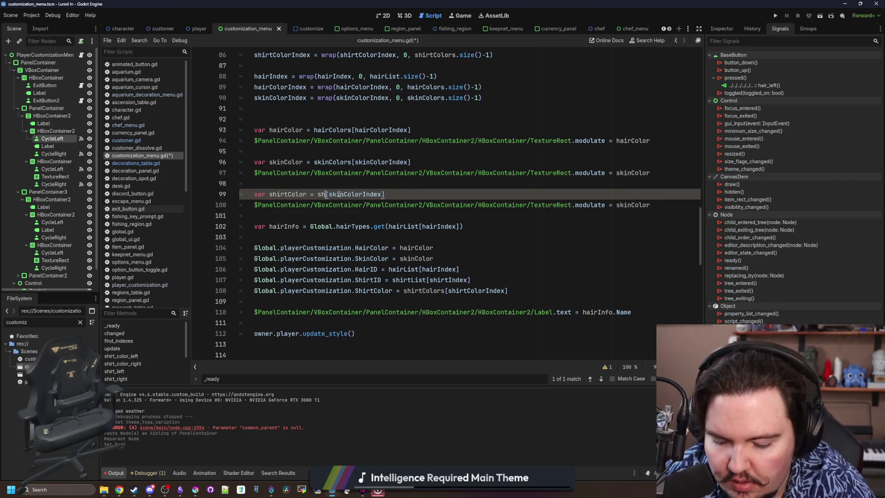
{"action": "type", "text": "s"}
{"action": "double_click", "coordinate": [403, 194]}
{"action": "type", "text": "shirtColor"}
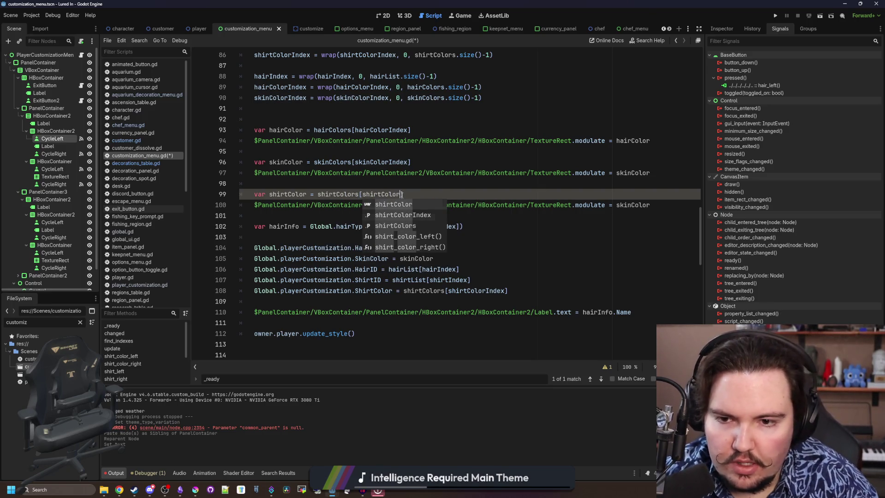
{"action": "key", "text": "Return"}
{"action": "left_click", "coordinate": [386, 184]}
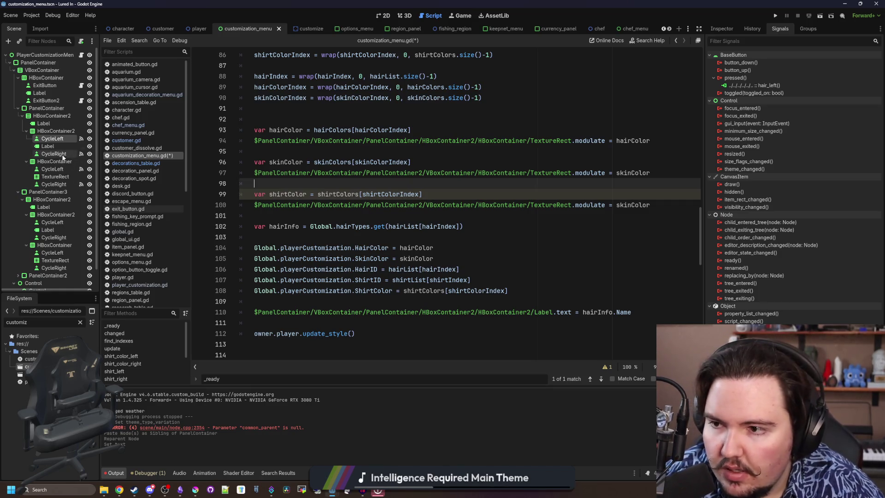
{"action": "left_click", "coordinate": [383, 15]}
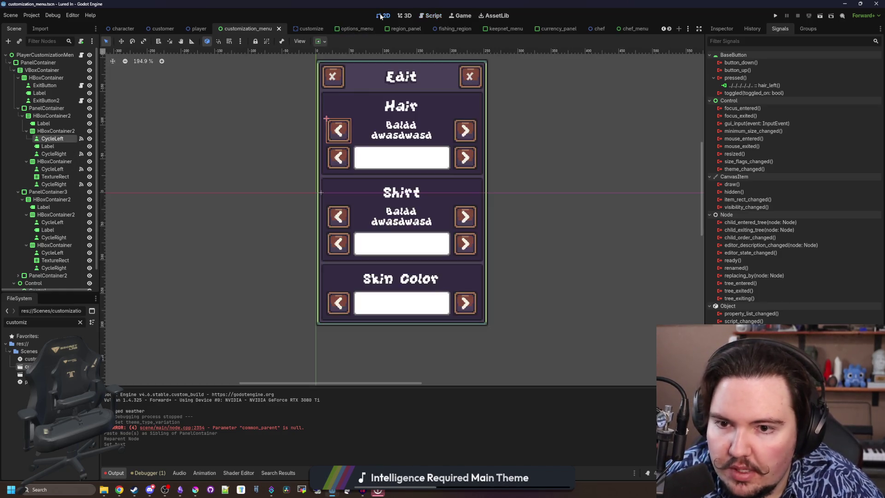
Step: Replace the old panel path on line 100 with the Shirt swatch TextureRect's node path
{"action": "left_click", "coordinate": [48, 192]}
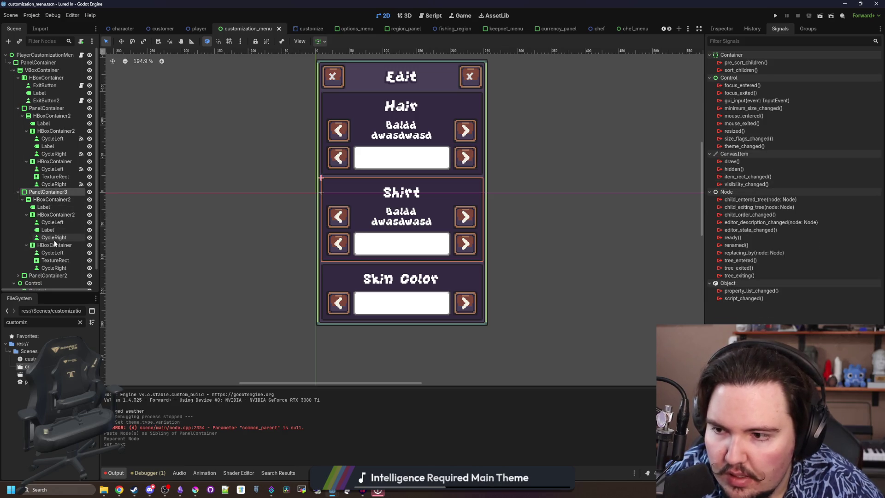
{"action": "left_click", "coordinate": [54, 260]}
{"action": "left_click", "coordinate": [81, 55]}
{"action": "mouse_move", "coordinate": [55, 260]}
{"action": "left_mouse_down"}
{"action": "mouse_move", "coordinate": [346, 195]}
{"action": "mouse_move", "coordinate": [353, 217]}
{"action": "left_mouse_up"}
{"action": "key", "text": "shift+Home"}
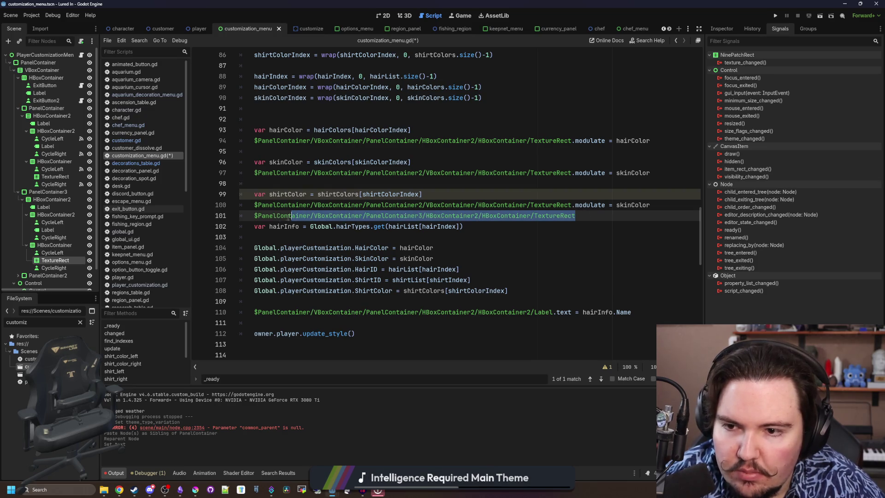
{"action": "key", "text": "BackSpace"}
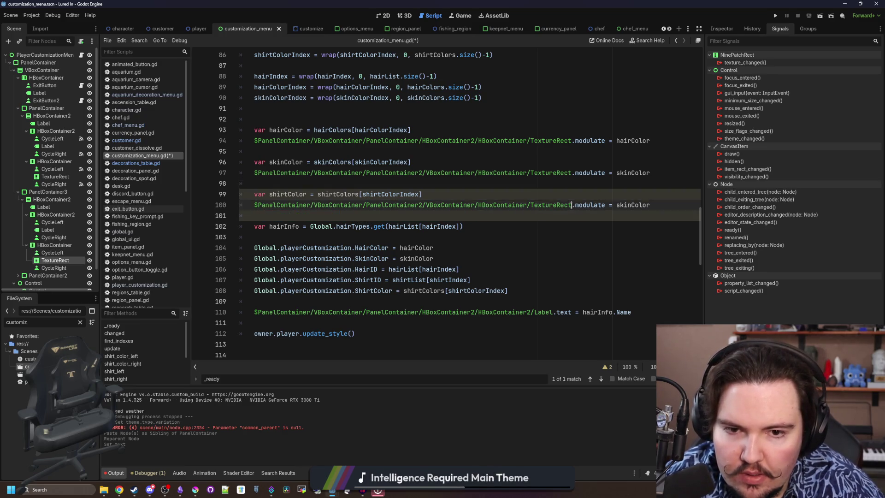
{"action": "left_click_drag", "start_coordinate": [572, 204], "coordinate": [255, 205]}
{"action": "key", "text": "ctrl+v"}
{"action": "left_click", "coordinate": [299, 185]}
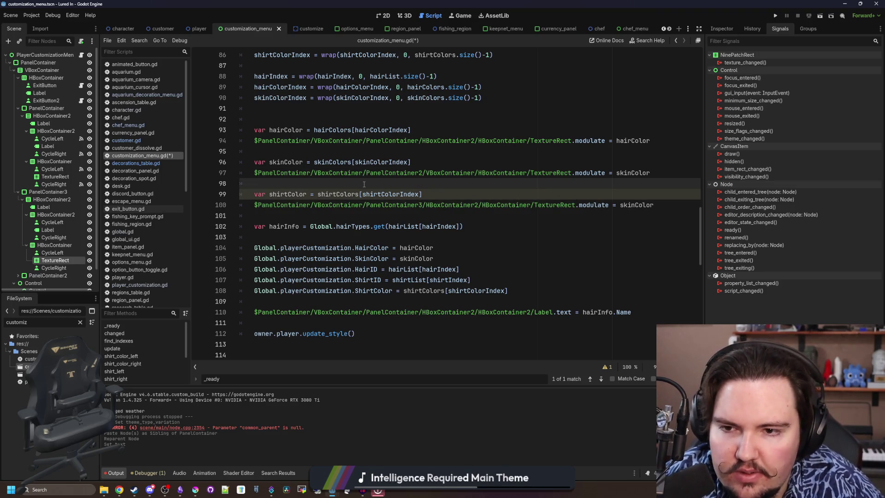
{"action": "left_click", "coordinate": [360, 212]}
{"action": "left_click", "coordinate": [607, 367]}
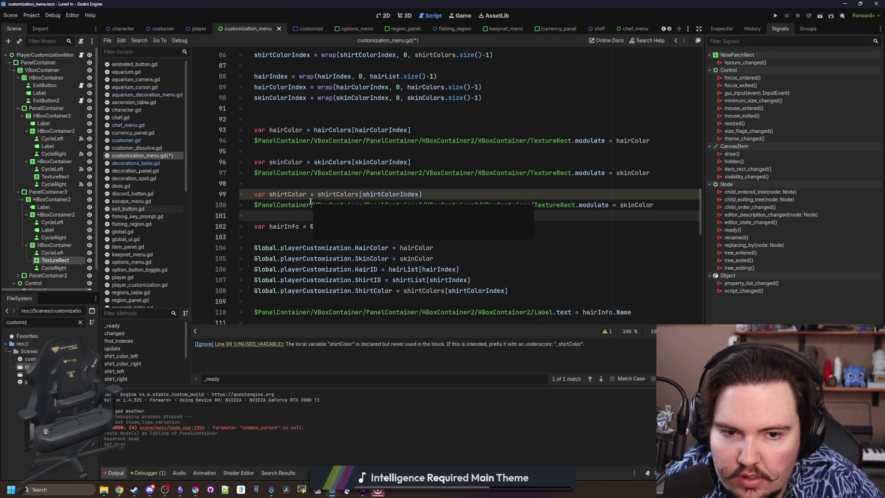
Step: Change the swatch modulate from skinColor to shirtColor and save the script
{"action": "double_click", "coordinate": [288, 194]}
{"action": "key", "text": "ctrl+c"}
{"action": "double_click", "coordinate": [636, 205]}
{"action": "key", "text": "ctrl+v"}
{"action": "left_click", "coordinate": [622, 191]}
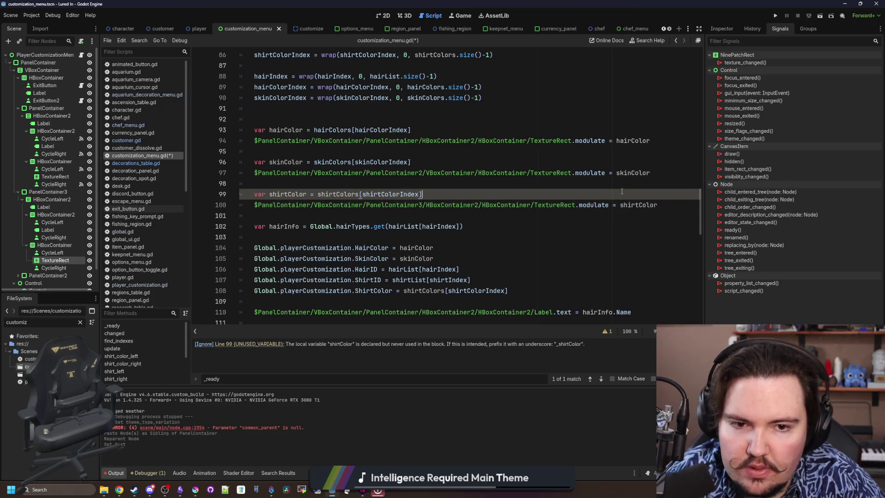
{"action": "scroll", "coordinate": [393, 193], "scroll_direction": "down", "scroll_amount": 2}
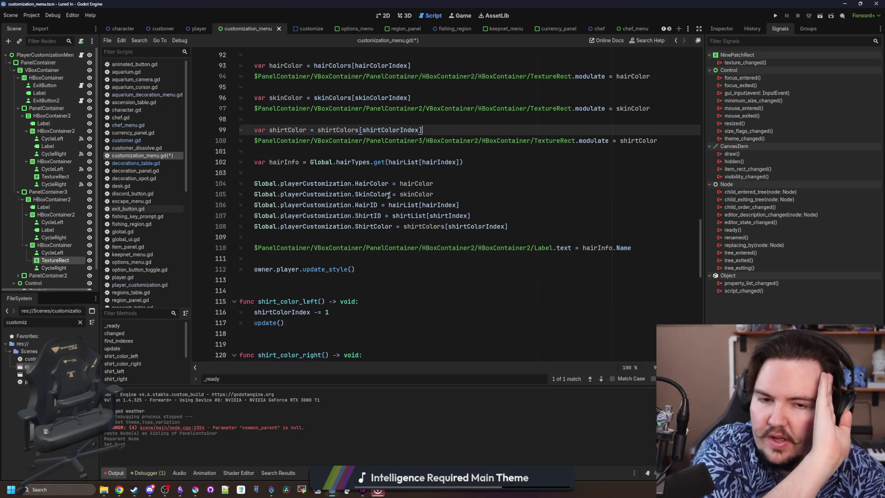
{"action": "left_click", "coordinate": [337, 241]}
{"action": "key", "text": "ctrl+s"}
{"action": "scroll", "coordinate": [337, 242], "scroll_direction": "up", "scroll_amount": 1}
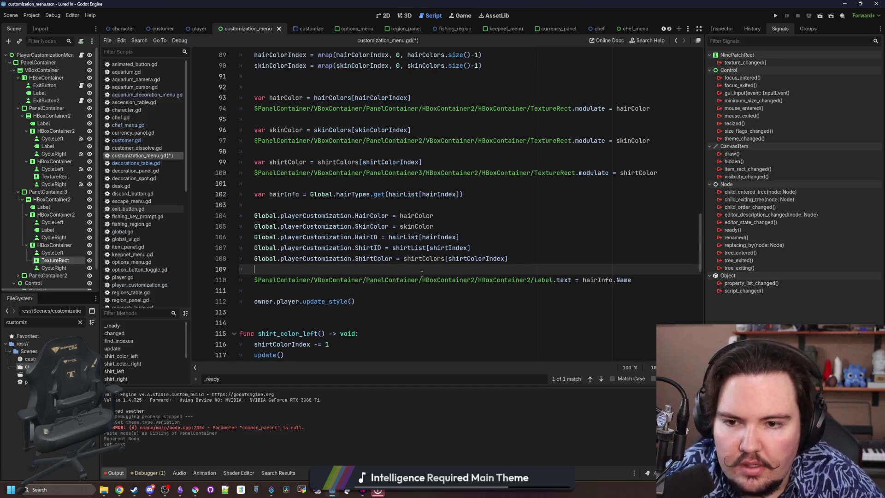
Step: Add the Shirt Label's node path and set its text to shirtInfo.Name
{"action": "mouse_move", "coordinate": [46, 230]}
{"action": "left_mouse_down"}
{"action": "mouse_move", "coordinate": [342, 277]}
{"action": "mouse_move", "coordinate": [279, 276]}
{"action": "left_mouse_up"}
{"action": "key", "text": "Return"}
{"action": "left_click", "coordinate": [577, 277]}
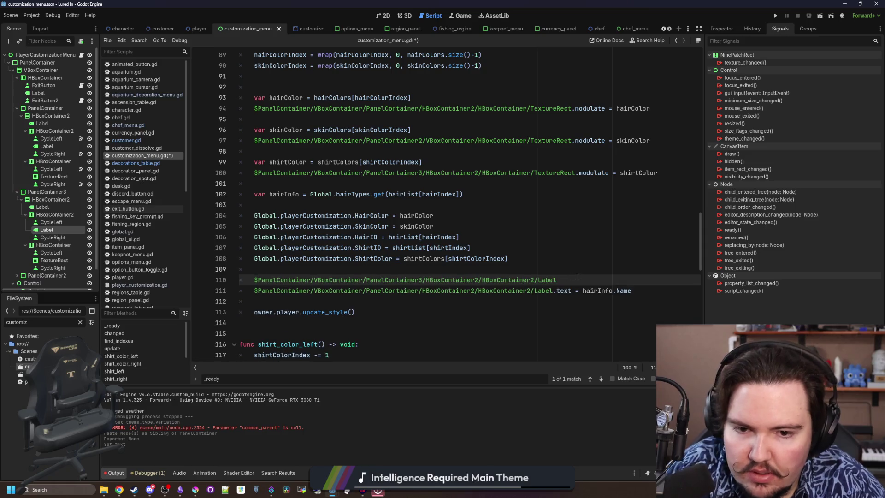
{"action": "type", "text": "= "}
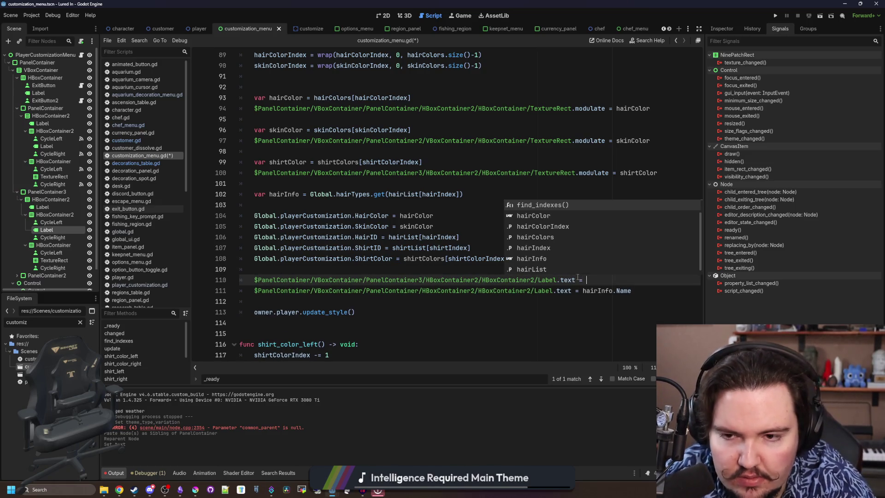
{"action": "type", "text": "shirtInfo.N"}
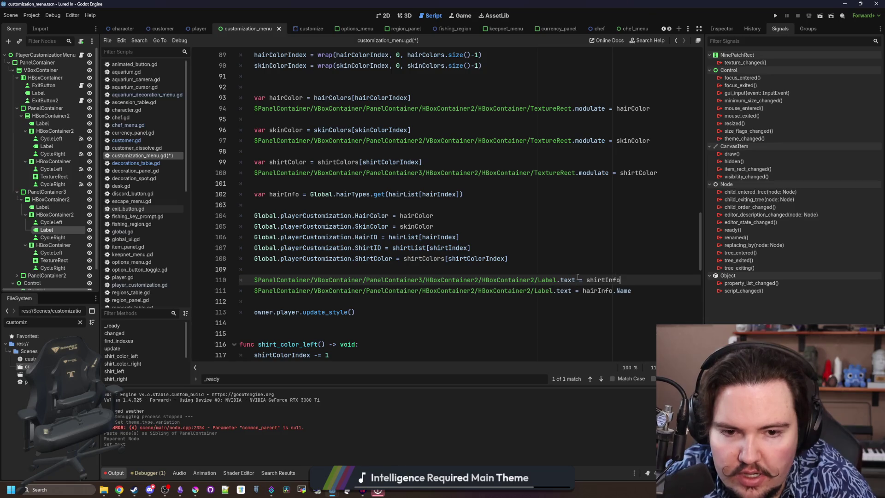
{"action": "type", "text": "ame"}
Step: Declare shirtInfo = Global.shirtTypes.get(shirtList[shirtIndex]) below hairInfo and save the script
{"action": "left_click", "coordinate": [478, 195]}
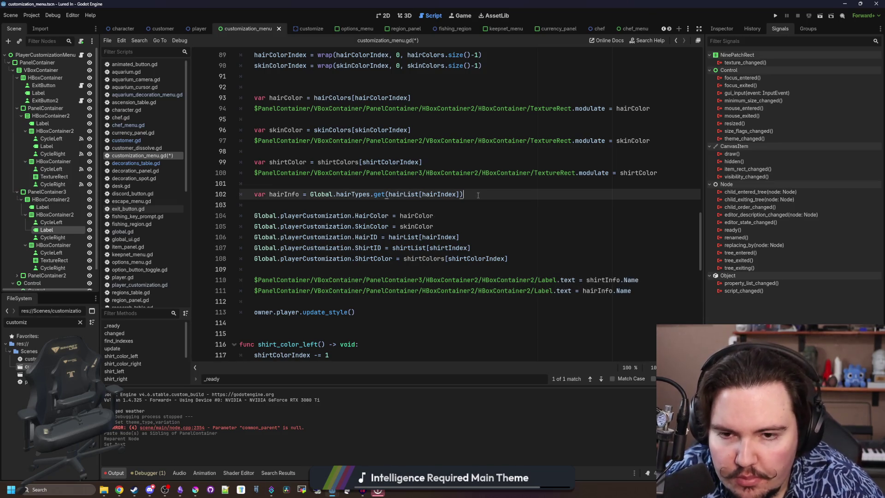
{"action": "key", "text": "Return"}
{"action": "type", "text": "shirtInfo = G"}
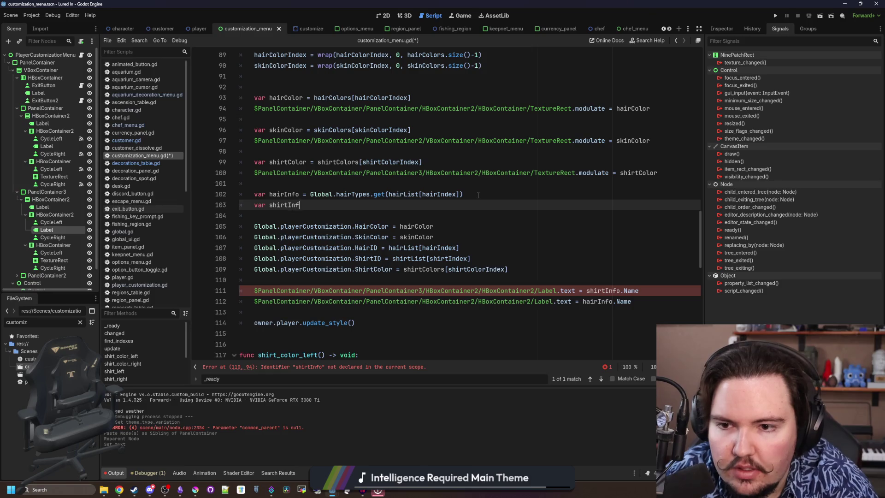
{"action": "type", "text": "lobal.shirt"}
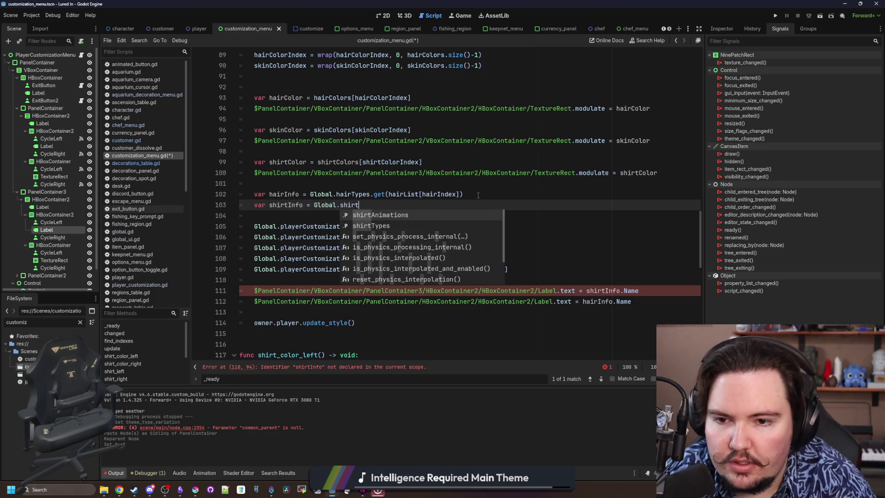
{"action": "type", "text": "T"}
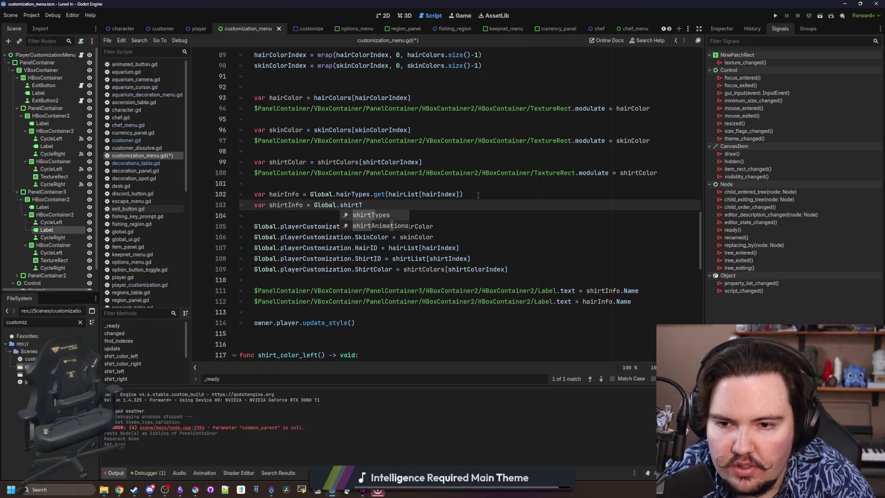
{"action": "key", "text": "Return"}
{"action": "type", "text": ".get(shir"}
{"action": "type", "text": "tList["}
{"action": "type", "text": "shirtIndex"}
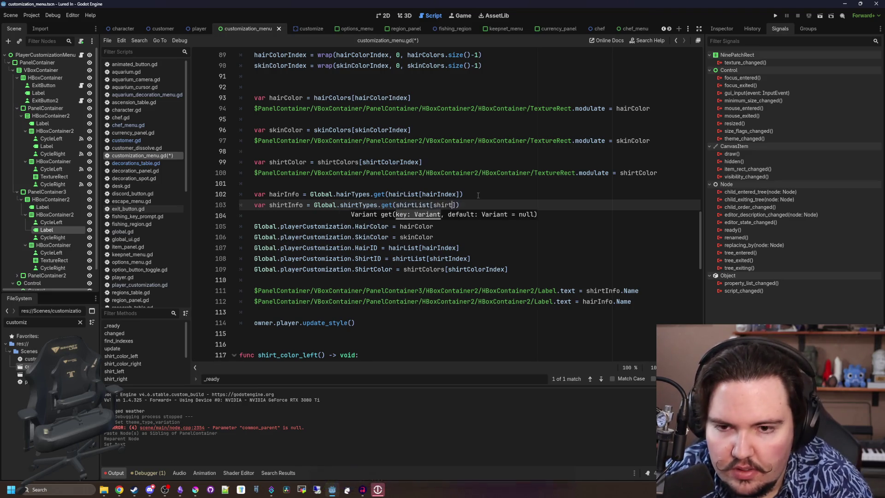
{"action": "left_click", "coordinate": [478, 195]}
{"action": "left_click", "coordinate": [403, 216]}
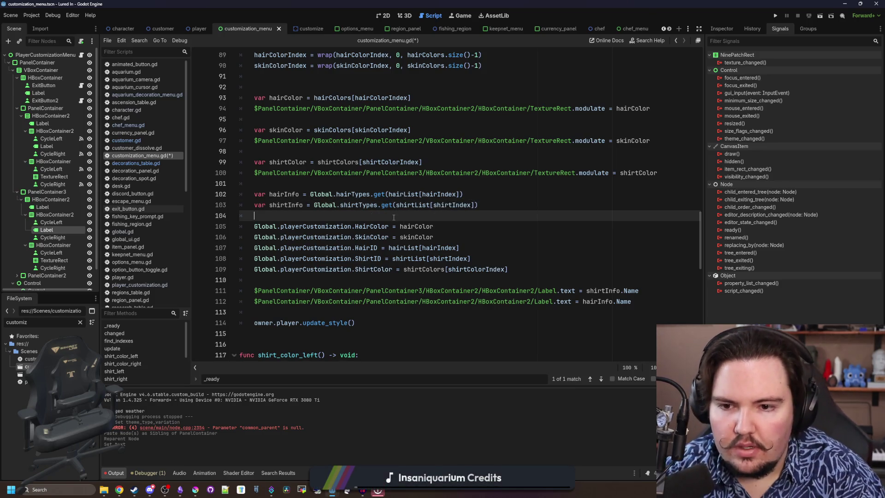
{"action": "key", "text": "ctrl+s"}
{"action": "scroll", "coordinate": [340, 246], "scroll_direction": "down", "scroll_amount": 2}
{"action": "left_click", "coordinate": [340, 247]}
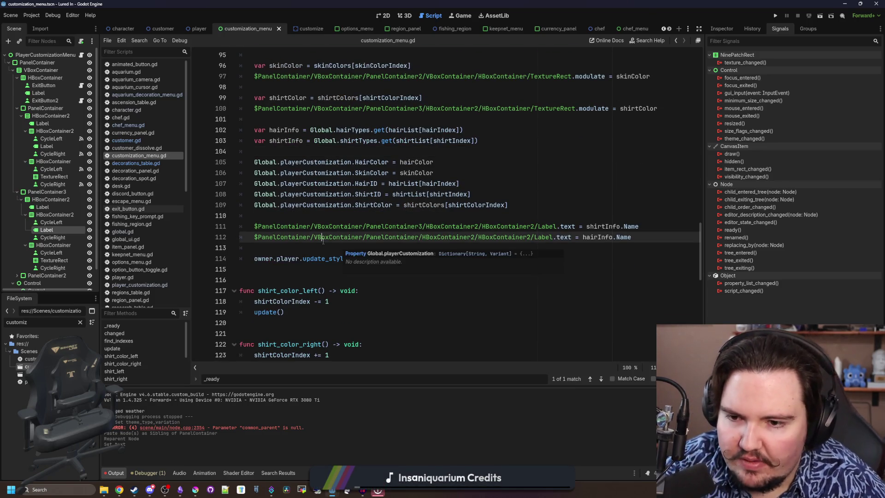
{"action": "left_click", "coordinate": [381, 13]}
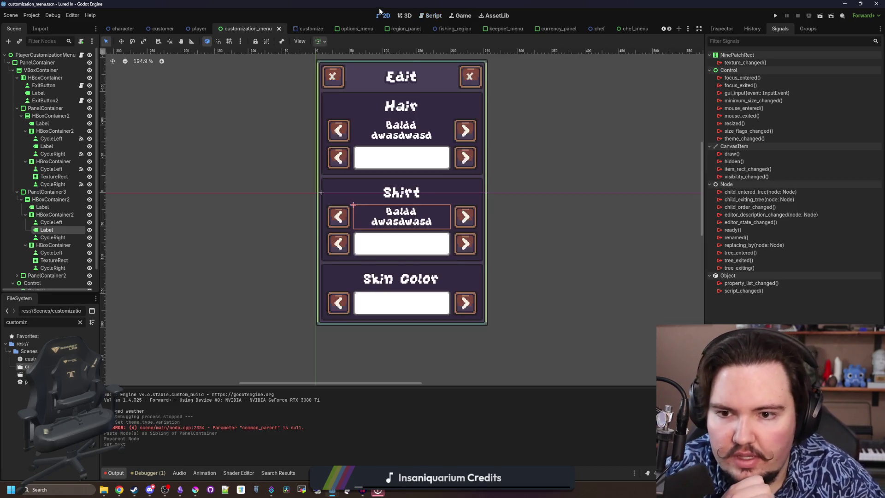
Step: Connect the Shirt CycleLeft button's pressed signal to shirt_left
{"action": "scroll", "coordinate": [223, 251], "scroll_direction": "down", "scroll_amount": 2}
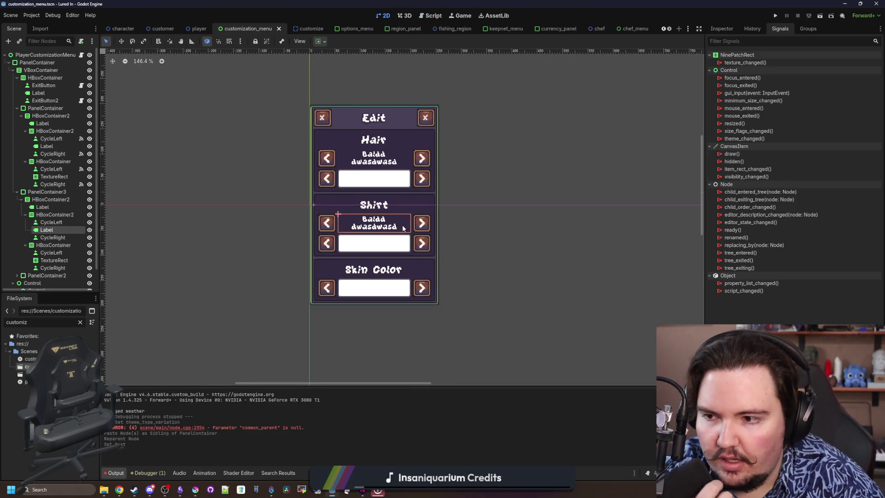
{"action": "left_click", "coordinate": [70, 224]}
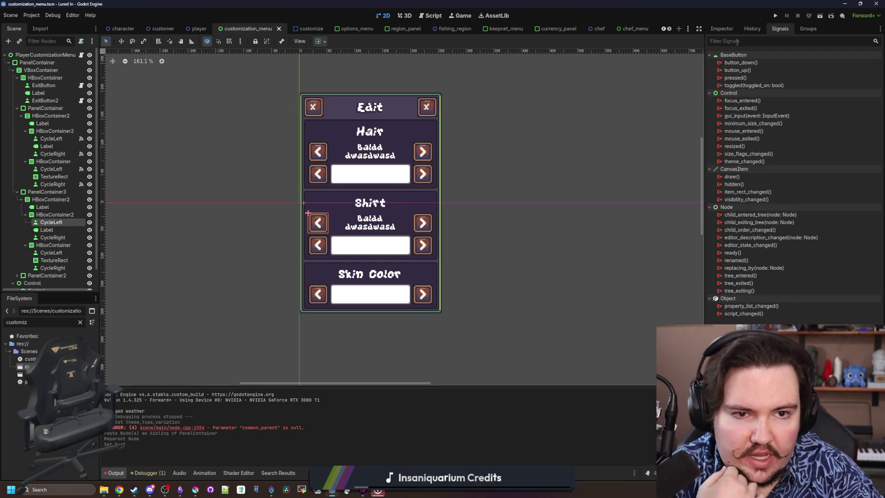
{"action": "right_click", "coordinate": [745, 79]}
{"action": "left_click", "coordinate": [762, 84]}
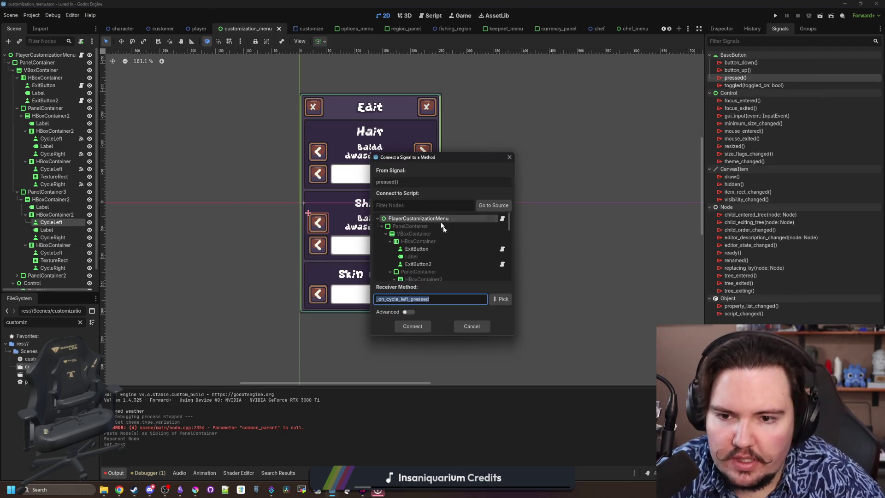
{"action": "left_click", "coordinate": [497, 300]}
{"action": "type", "text": "shirt_"}
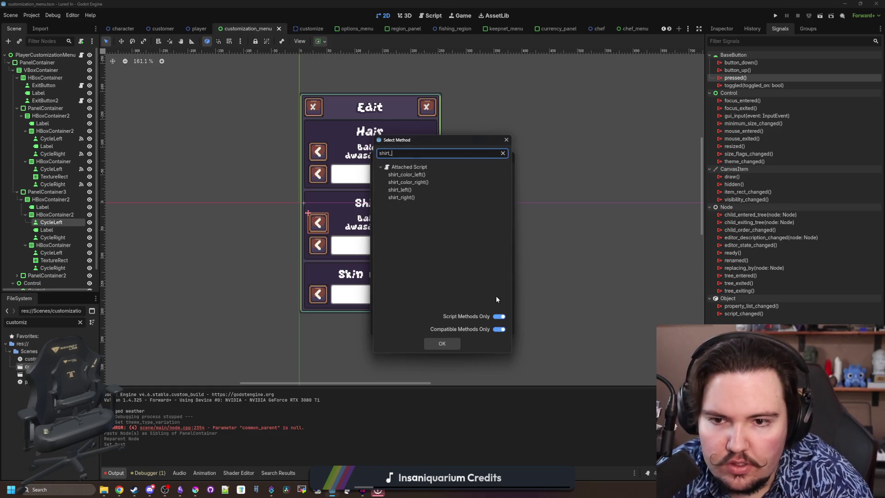
{"action": "double_click", "coordinate": [399, 189]}
{"action": "left_click", "coordinate": [413, 326]}
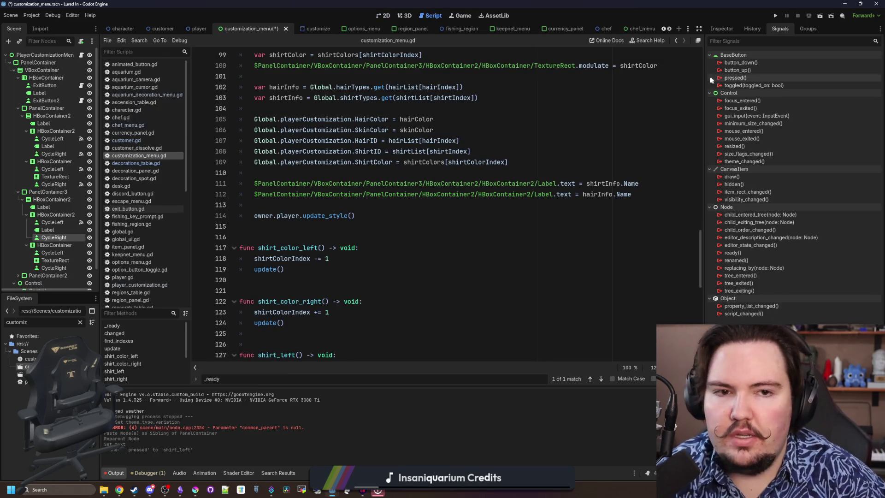
Step: Connect the Shirt CycleRight button's pressed signal to shirt_right
{"action": "right_click", "coordinate": [737, 77]}
{"action": "left_click", "coordinate": [750, 81]}
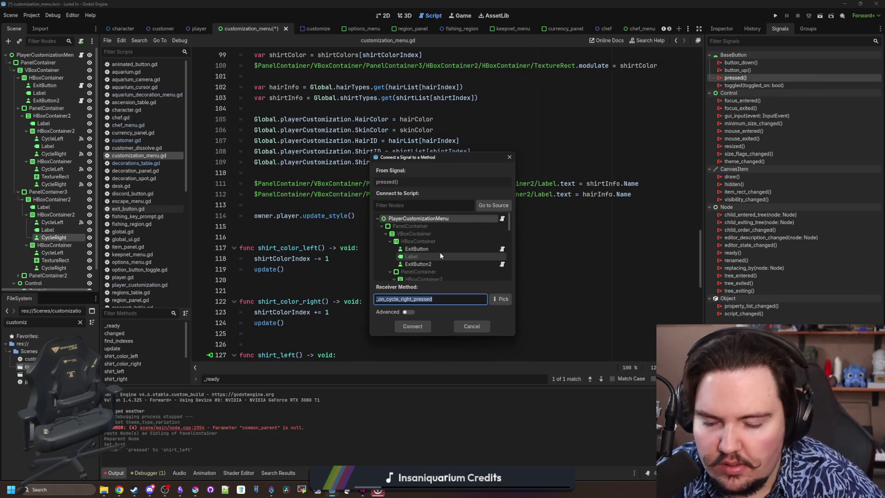
{"action": "left_click", "coordinate": [507, 299]}
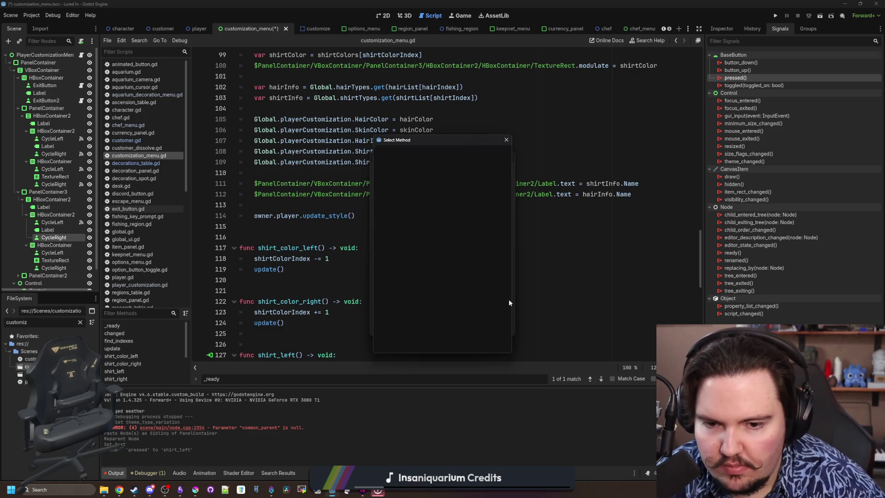
{"action": "type", "text": "shirt_r"}
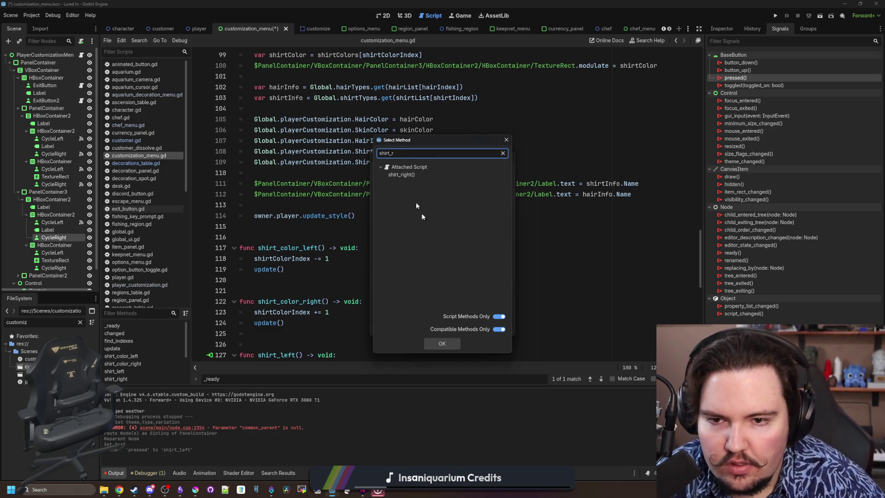
{"action": "double_click", "coordinate": [402, 175]}
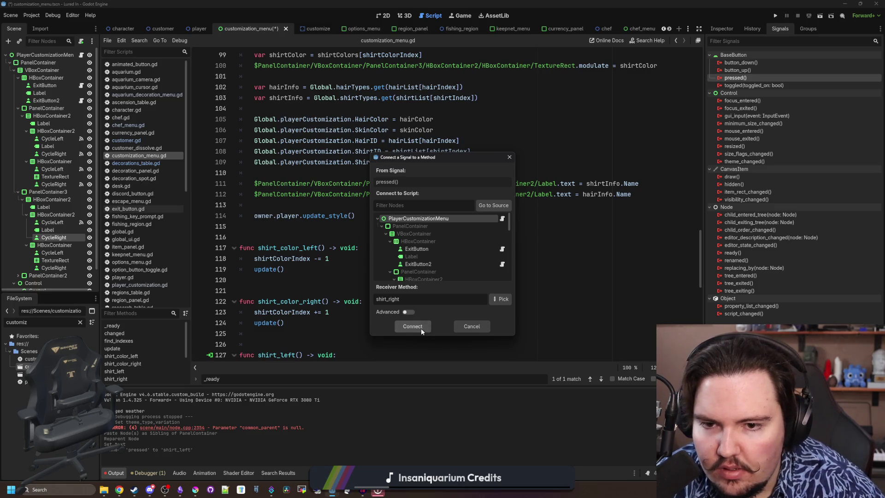
{"action": "left_click", "coordinate": [422, 328]}
Step: Connect the shirt colour CycleLeft button's pressed signal to shirt_color_left
{"action": "left_click", "coordinate": [69, 253]}
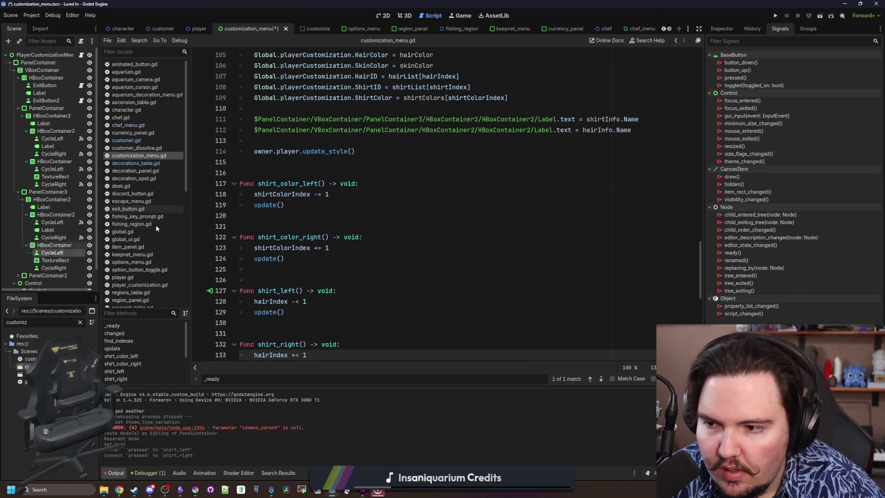
{"action": "double_click", "coordinate": [740, 77]}
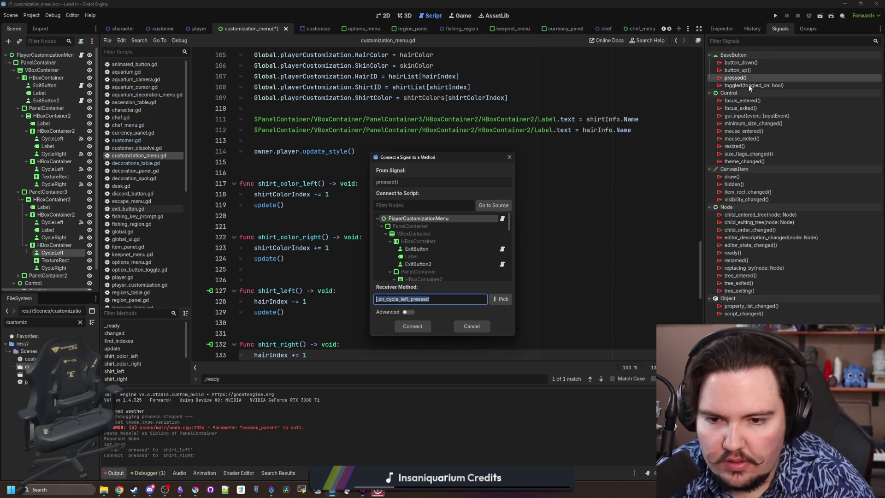
{"action": "left_click", "coordinate": [501, 299]}
{"action": "type", "text": "shirt)_"}
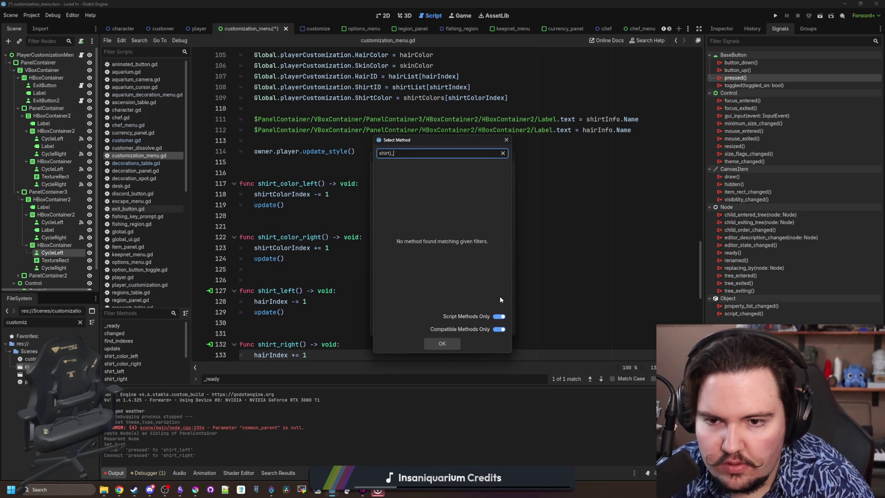
{"action": "key", "text": "BackSpace"}
{"action": "key", "text": "BackSpace"}
{"action": "type", "text": "_"}
{"action": "double_click", "coordinate": [430, 176]}
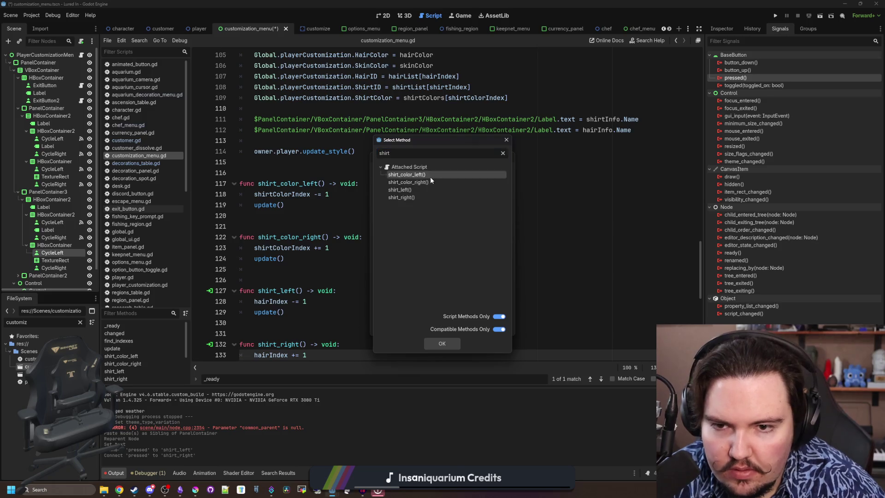
{"action": "key", "text": "Return"}
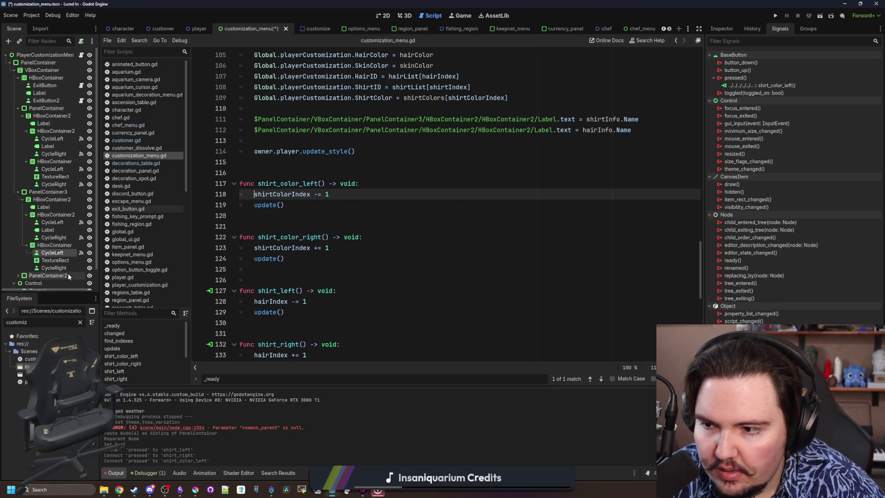
Step: Connect the shirt colour CycleRight pressed signal to shirt_color_right and save the scene
{"action": "left_click", "coordinate": [63, 269]}
{"action": "double_click", "coordinate": [736, 78]}
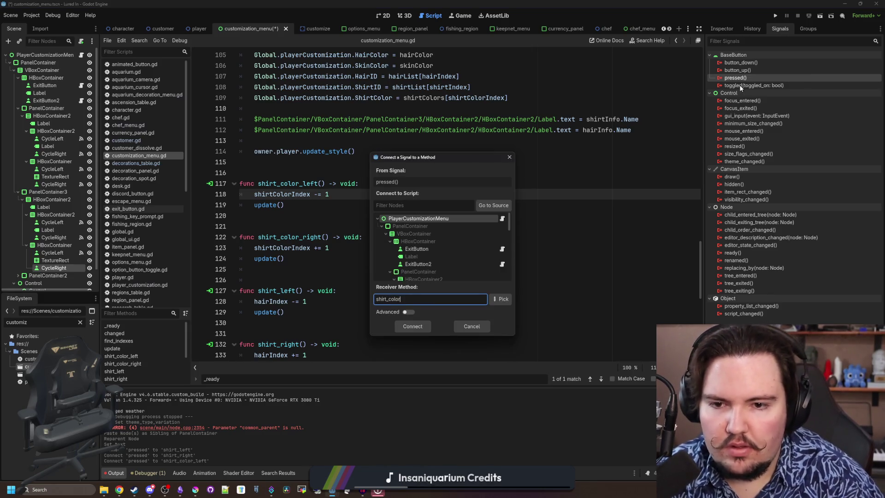
{"action": "left_click", "coordinate": [493, 299]}
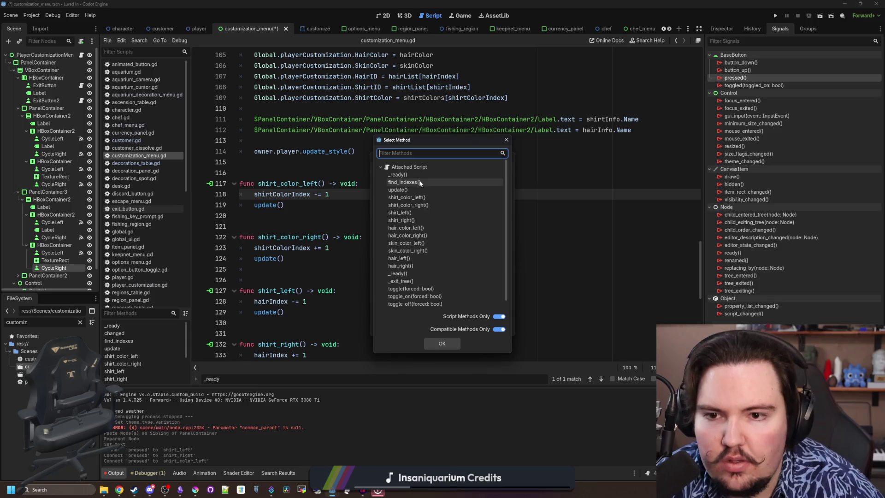
{"action": "type", "text": "shirt_color"}
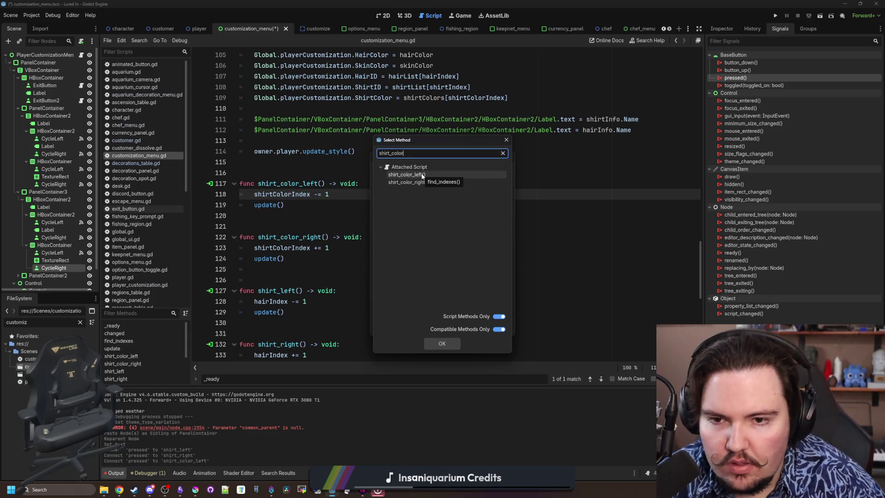
{"action": "double_click", "coordinate": [416, 182]}
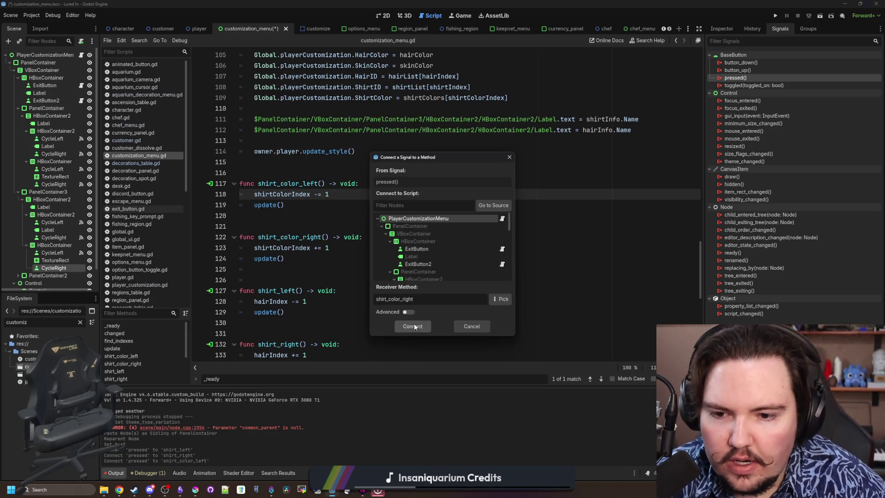
{"action": "left_click", "coordinate": [414, 326]}
{"action": "key", "text": "ctrl+s"}
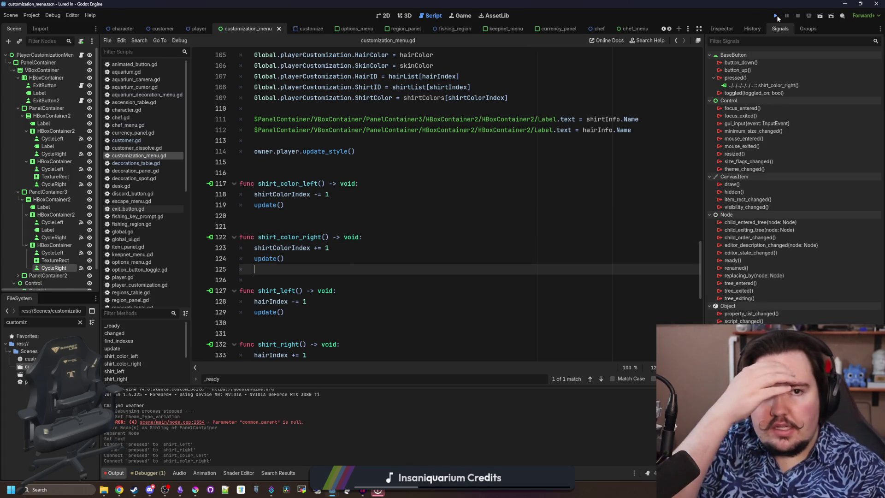
Step: Run the game, open the customization panel, test the Shirt right arrow, then stop
{"action": "left_click", "coordinate": [777, 17]}
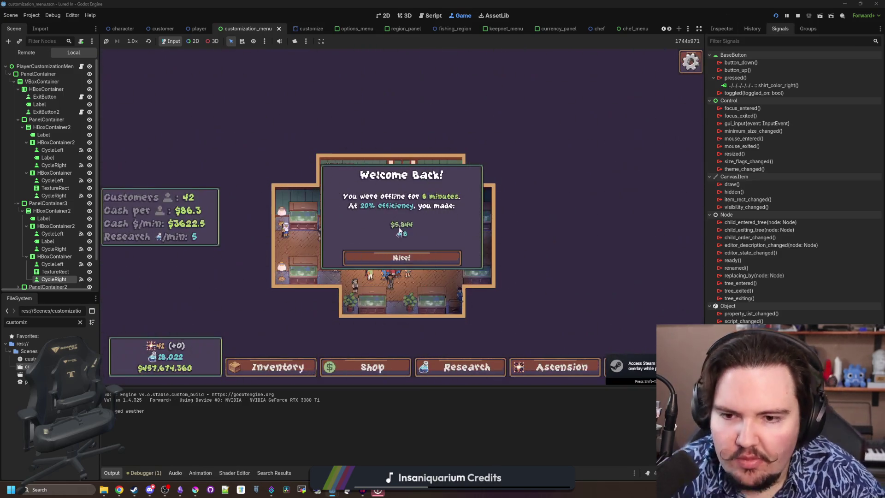
{"action": "left_click", "coordinate": [401, 257]}
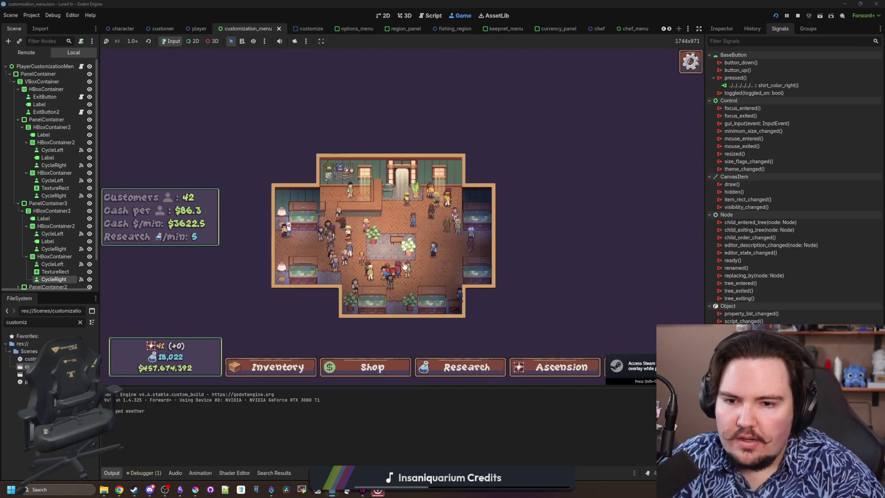
{"action": "left_click", "coordinate": [300, 166]}
{"action": "left_click", "coordinate": [502, 174]}
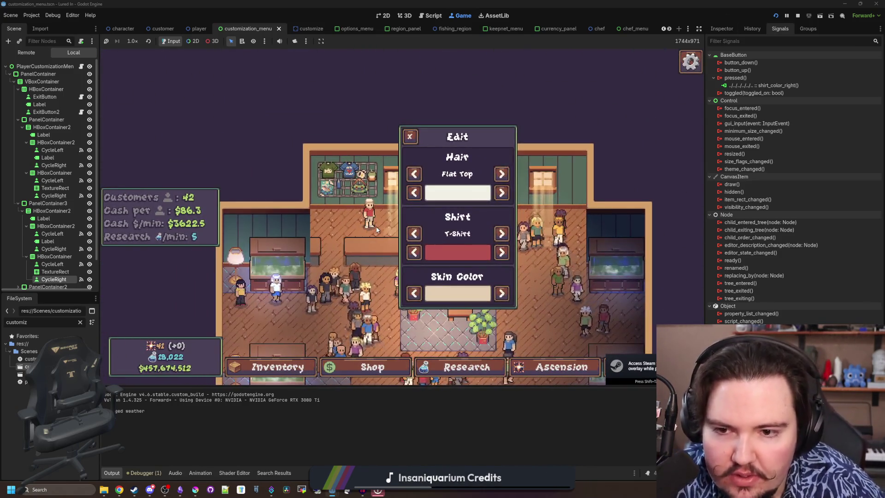
{"action": "left_click", "coordinate": [502, 237]}
{"action": "left_click", "coordinate": [502, 237]}
{"action": "left_click", "coordinate": [502, 240]}
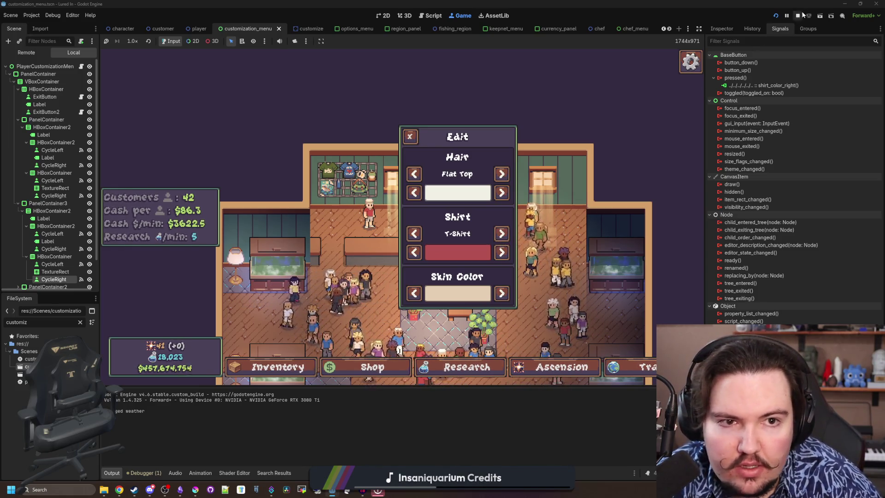
{"action": "key", "text": "F8"}
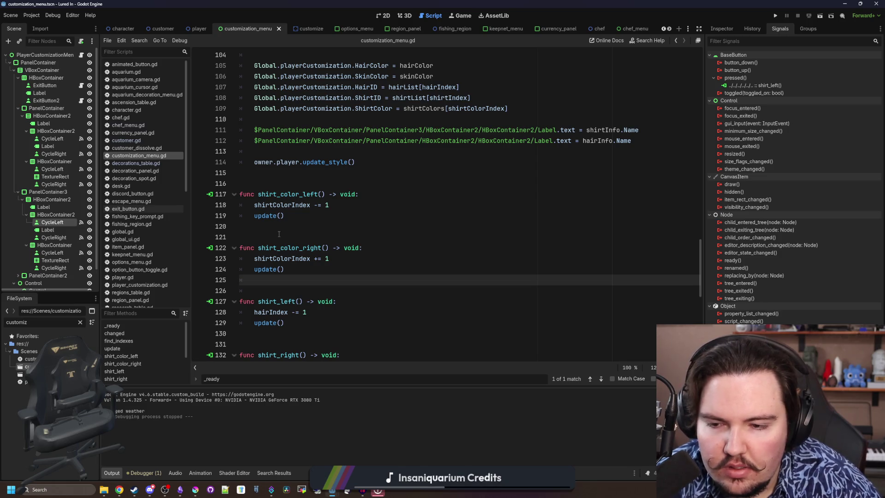
Step: Replace hairIndex with shirtIndex in shirt_left, then relaunch the game with F5
{"action": "scroll", "coordinate": [279, 234], "scroll_direction": "down", "scroll_amount": 3}
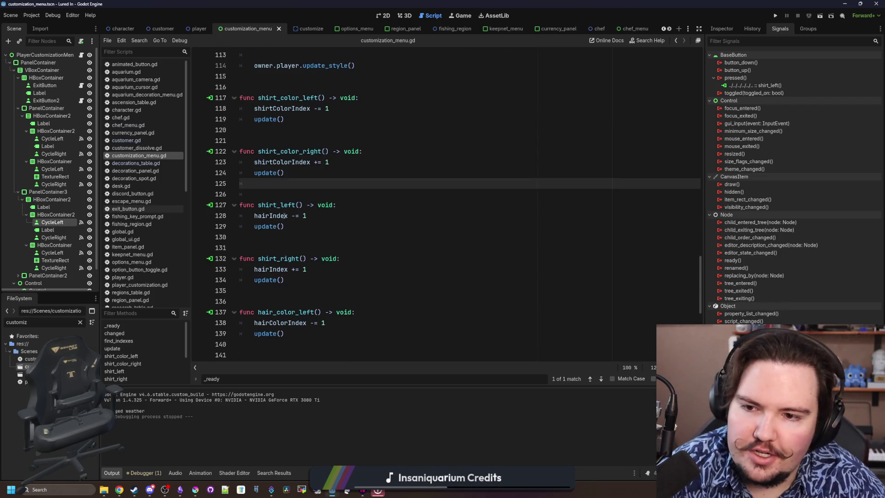
{"action": "double_click", "coordinate": [285, 215]}
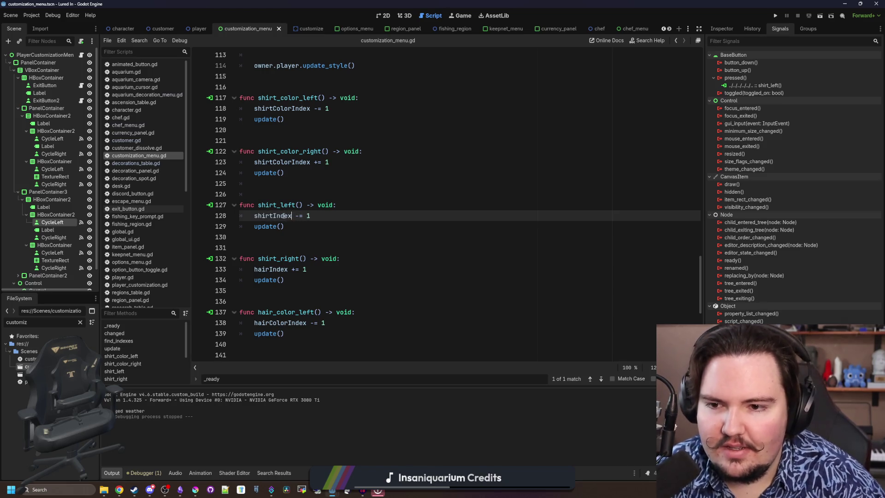
{"action": "double_click", "coordinate": [272, 270]}
{"action": "type", "text": "shirtIndex"}
{"action": "key", "text": "F5"}
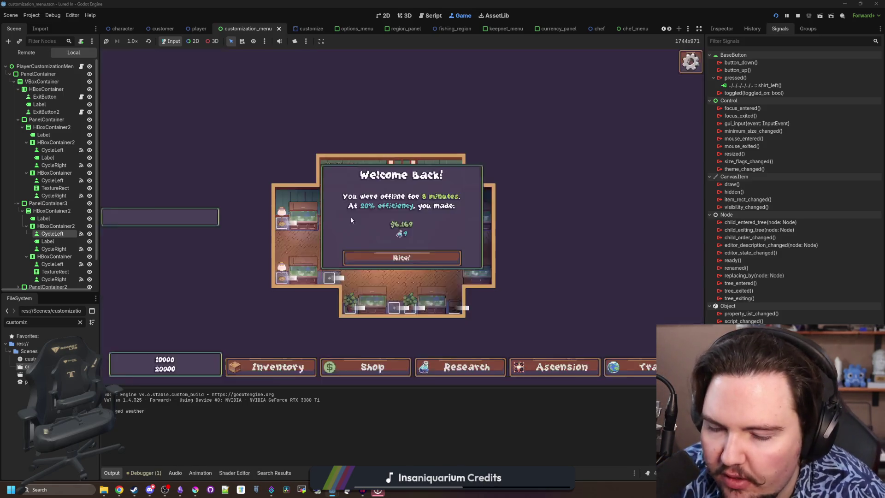
Step: Open the in-game customization panel and cycle the shirt colour forward several times
{"action": "left_click", "coordinate": [398, 259]}
{"action": "left_click", "coordinate": [397, 269]}
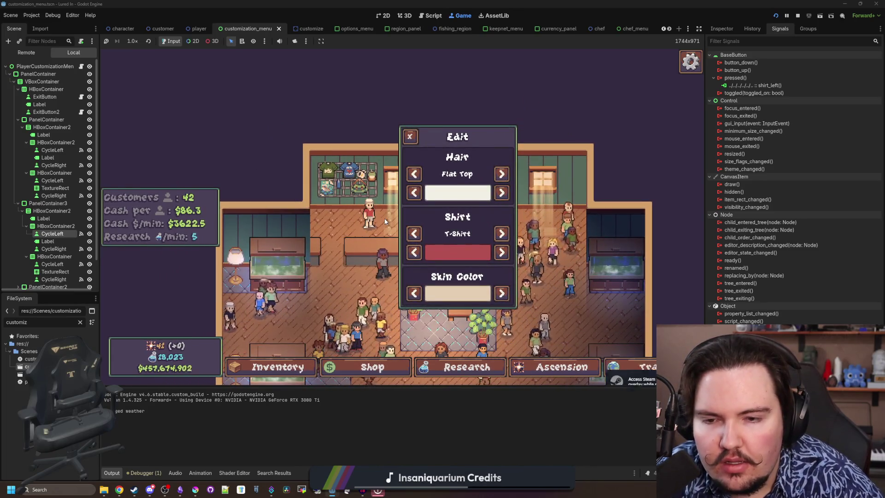
{"action": "left_click", "coordinate": [371, 216]}
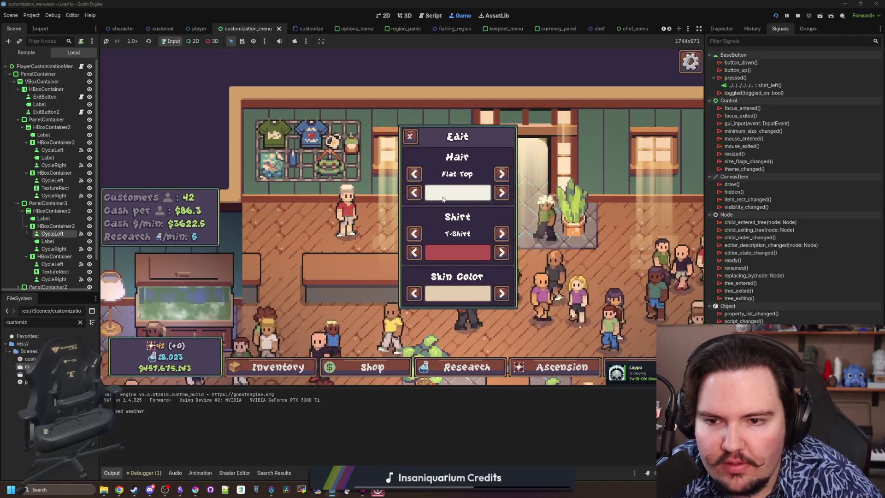
{"action": "left_click", "coordinate": [509, 255]}
{"action": "left_click", "coordinate": [509, 255]}
{"action": "left_click", "coordinate": [509, 254]}
{"action": "left_click", "coordinate": [509, 255]}
{"action": "left_click", "coordinate": [509, 255]}
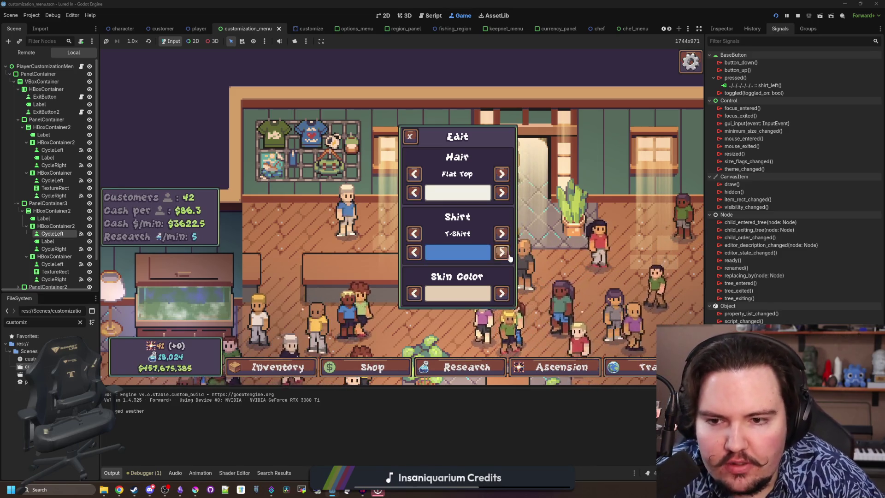
{"action": "left_click", "coordinate": [510, 257]}
{"action": "left_click", "coordinate": [510, 257]}
{"action": "left_click", "coordinate": [502, 262]}
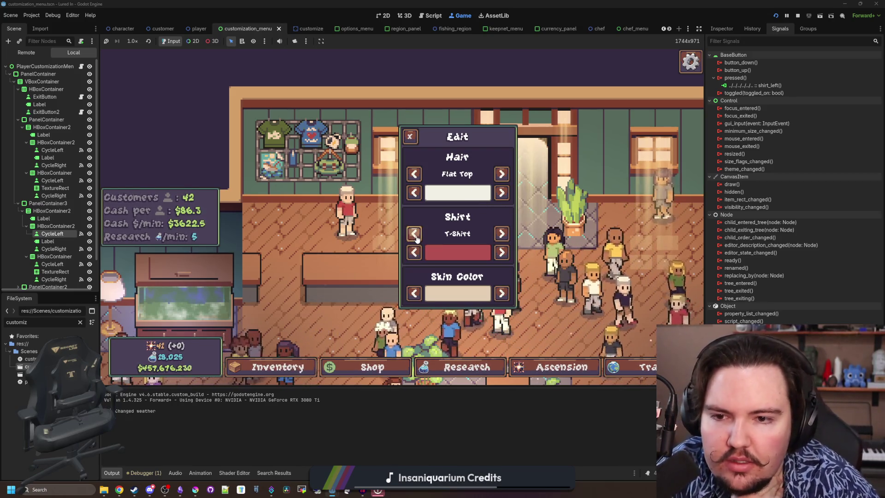
Step: Cycle the hair styles and colours until Hair reads Bed Head with a brown swatch
{"action": "left_click", "coordinate": [502, 174]}
{"action": "left_click", "coordinate": [501, 193]}
{"action": "left_click", "coordinate": [503, 193]}
{"action": "left_click", "coordinate": [503, 193]}
{"action": "left_click", "coordinate": [502, 173]}
{"action": "left_click", "coordinate": [502, 193]}
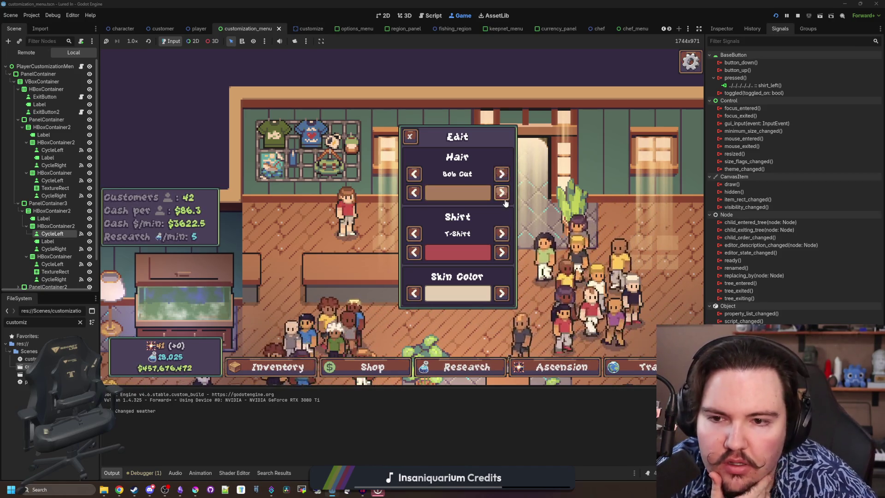
{"action": "left_click", "coordinate": [502, 173]}
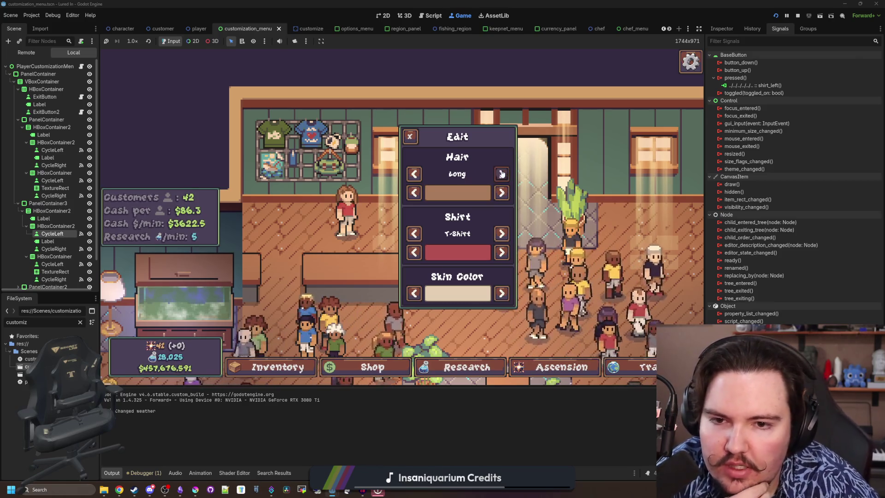
{"action": "left_click", "coordinate": [501, 175]}
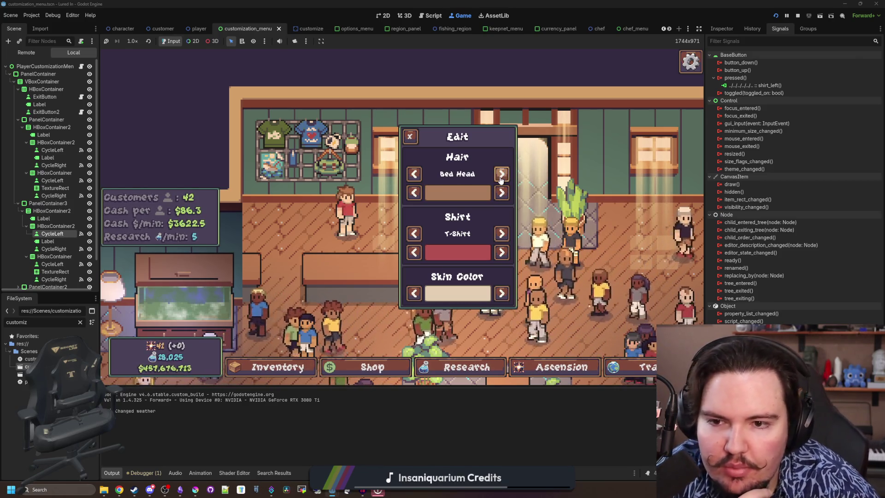
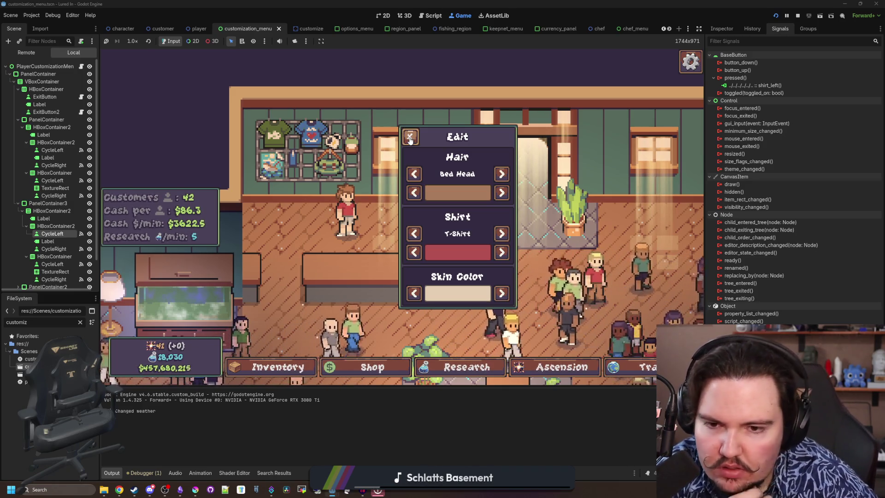
Step: Close the customization panel, relaunch the game and dismiss the welcome-back message
{"action": "left_click", "coordinate": [410, 137]}
{"action": "left_click", "coordinate": [798, 18]}
{"action": "left_click", "coordinate": [777, 17]}
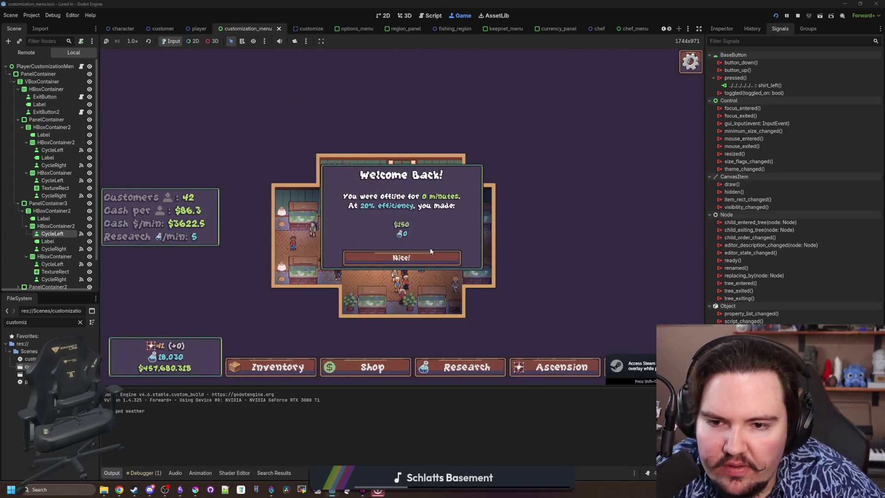
{"action": "left_click", "coordinate": [430, 253]}
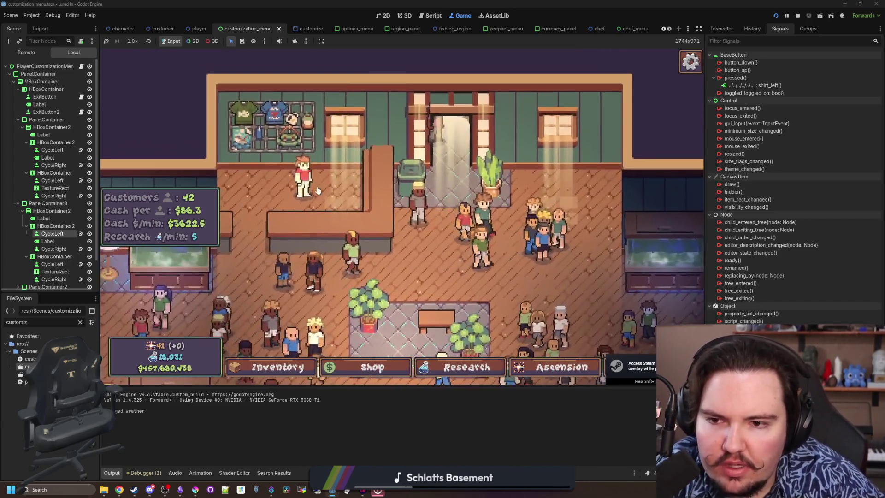
Step: Open the Edit customization panel and cycle to the next hair style
{"action": "left_click", "coordinate": [317, 190]}
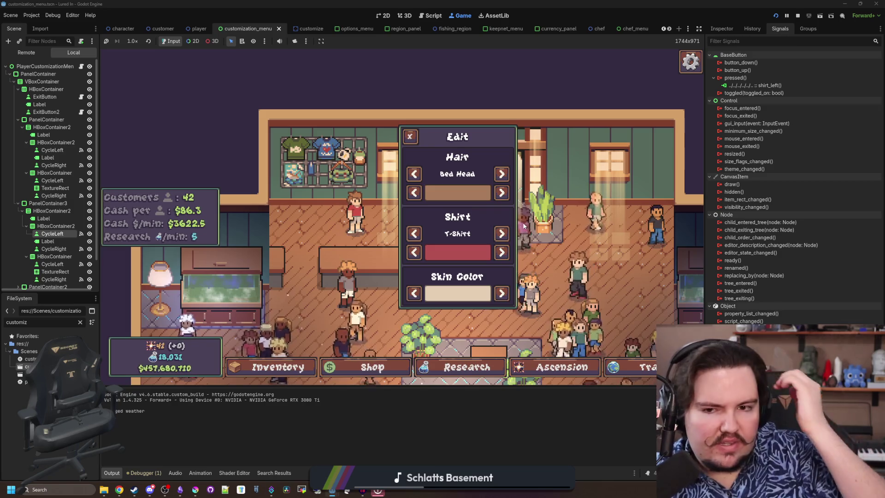
{"action": "left_click", "coordinate": [502, 174]}
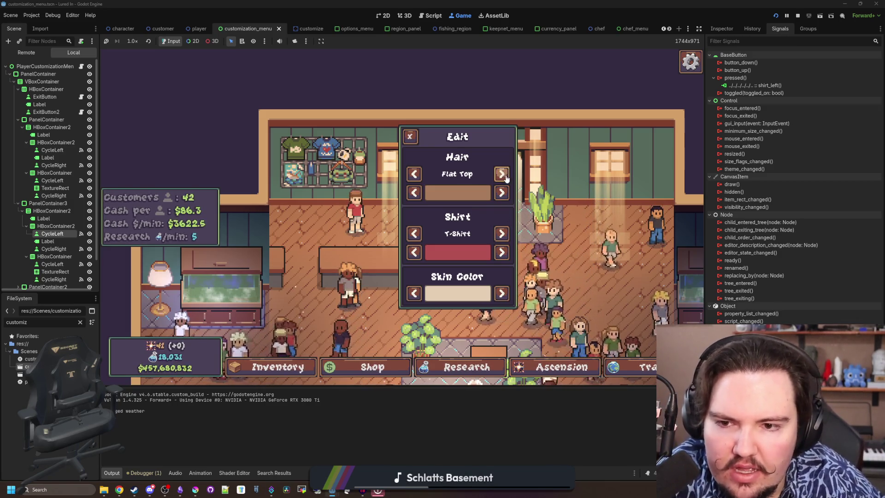
{"action": "left_click", "coordinate": [502, 173]}
Step: Travel to the Pond for free, cast a fishing line, reel it in and return to the shop
{"action": "left_click", "coordinate": [646, 367]}
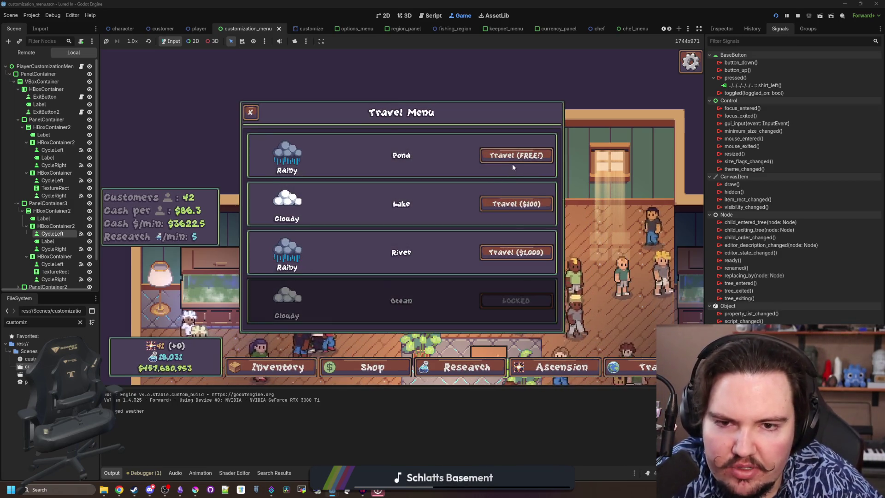
{"action": "left_click", "coordinate": [512, 164]}
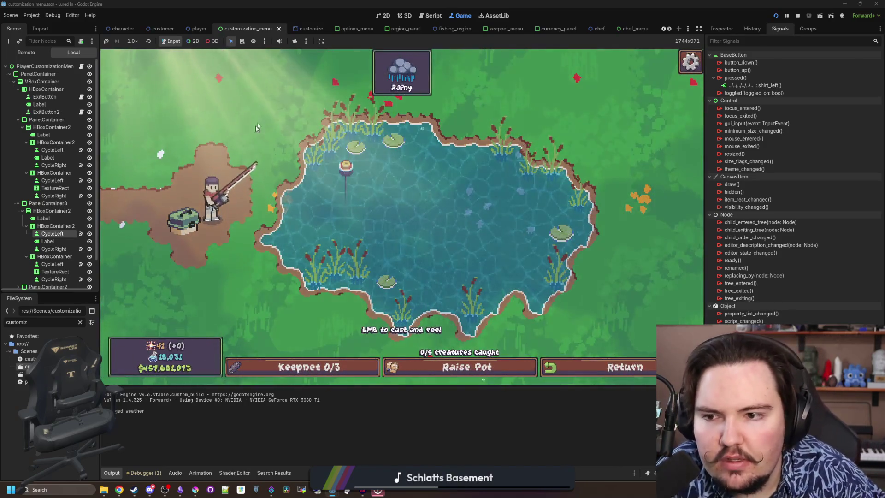
{"action": "left_click_drag", "start_coordinate": [253, 133], "coordinate": [175, 95]}
{"action": "left_click_drag", "start_coordinate": [120, 98], "coordinate": [157, 104]}
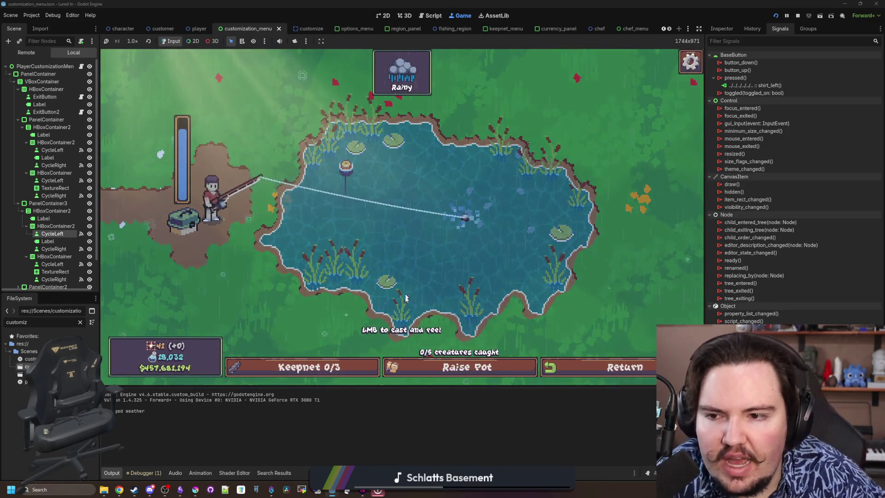
{"action": "left_click", "coordinate": [527, 299]}
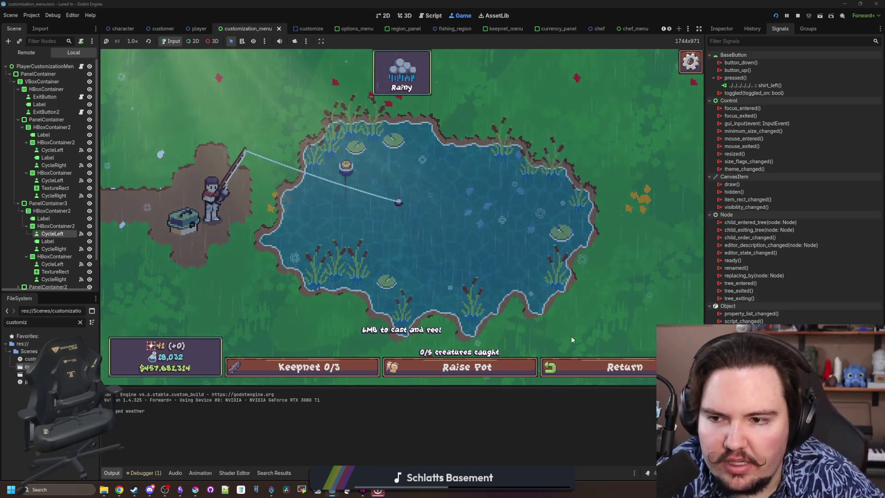
{"action": "key", "text": "Escape"}
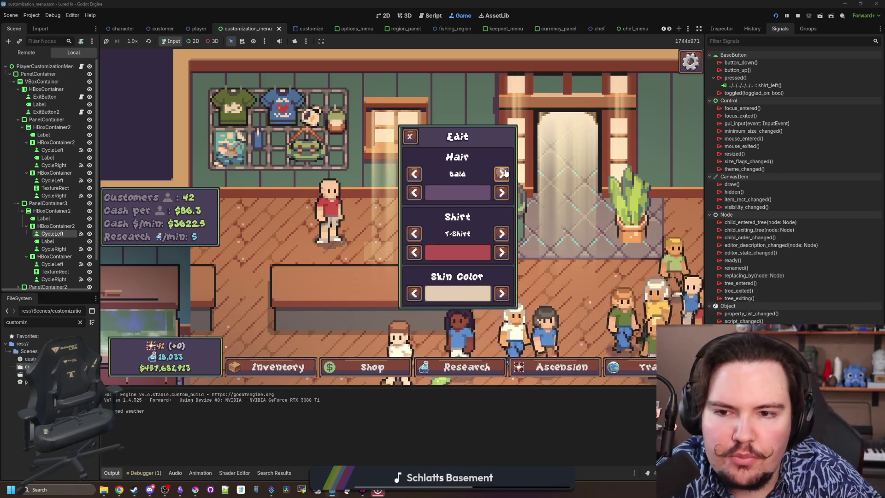
Step: Close the panel, stop the running game and return to the editor
{"action": "left_click", "coordinate": [407, 136]}
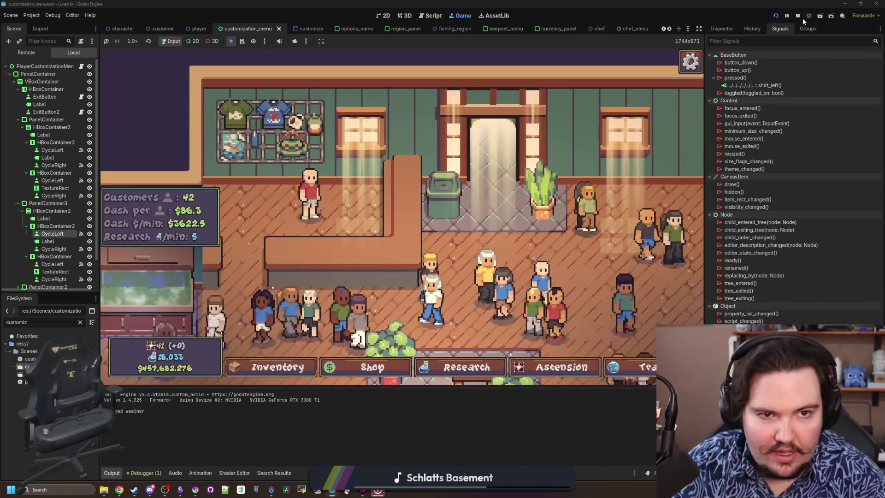
{"action": "left_click", "coordinate": [798, 16]}
{"action": "left_click", "coordinate": [404, 186]}
{"action": "left_click", "coordinate": [383, 15]}
Step: Open customization_menu.gd from the root node's script icon and scroll through its code
{"action": "scroll", "coordinate": [424, 230], "scroll_direction": "down", "scroll_amount": 6}
{"action": "scroll", "coordinate": [424, 231], "scroll_direction": "up", "scroll_amount": 6}
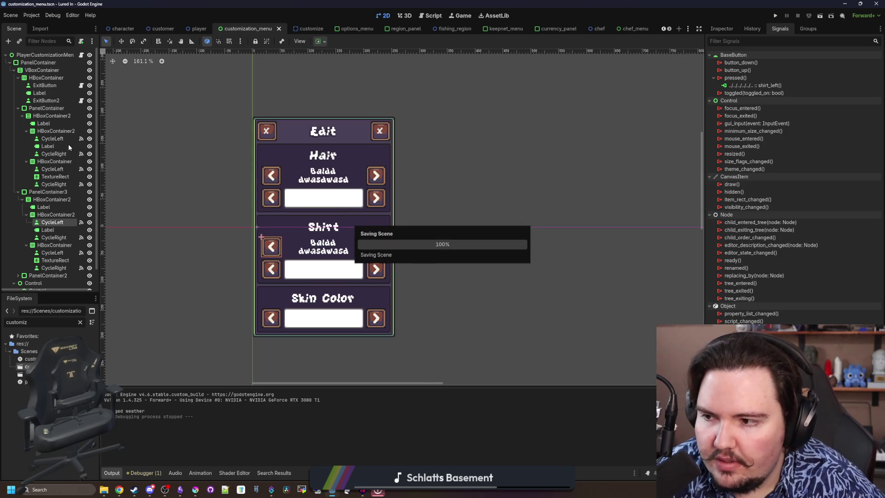
{"action": "left_click", "coordinate": [81, 55]}
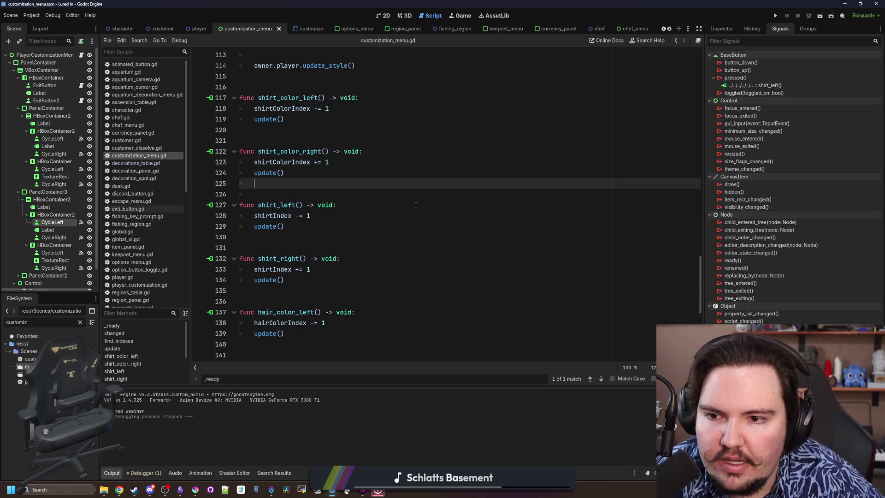
{"action": "scroll", "coordinate": [416, 205], "scroll_direction": "up", "scroll_amount": 12}
{"action": "scroll", "coordinate": [463, 247], "scroll_direction": "up", "scroll_amount": 18}
{"action": "scroll", "coordinate": [464, 246], "scroll_direction": "down", "scroll_amount": 20}
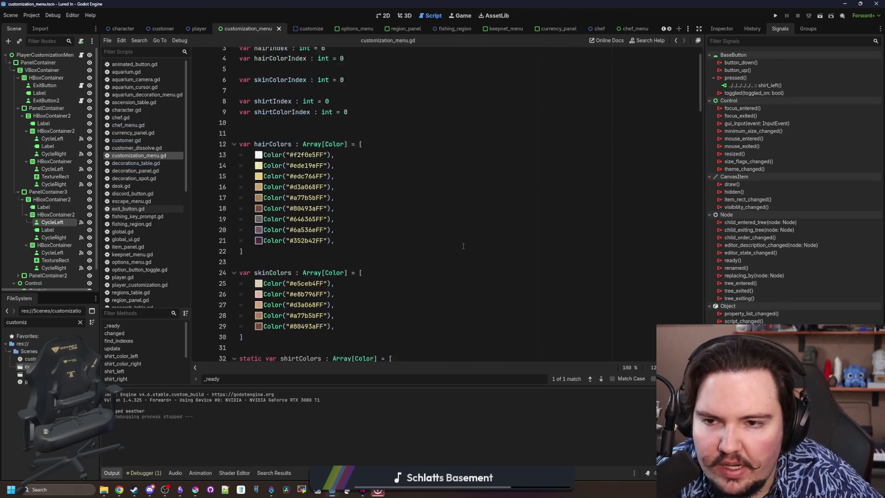
{"action": "scroll", "coordinate": [463, 246], "scroll_direction": "down", "scroll_amount": 10}
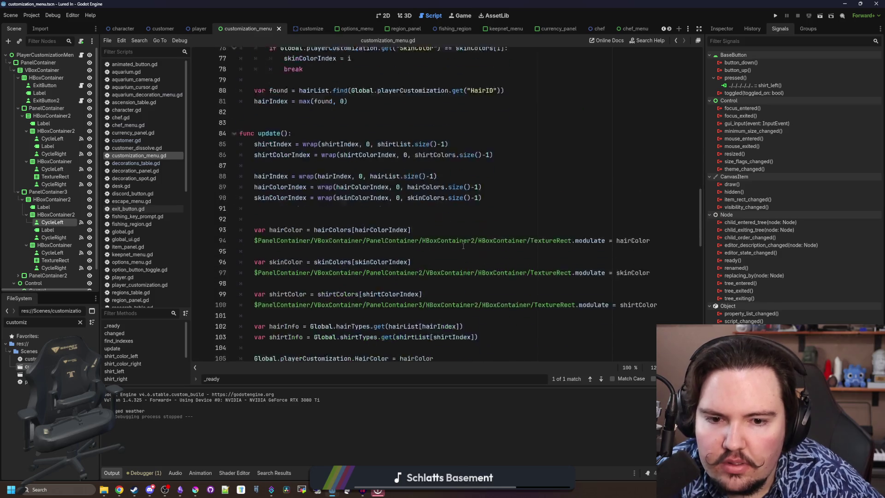
{"action": "left_click", "coordinate": [503, 225]}
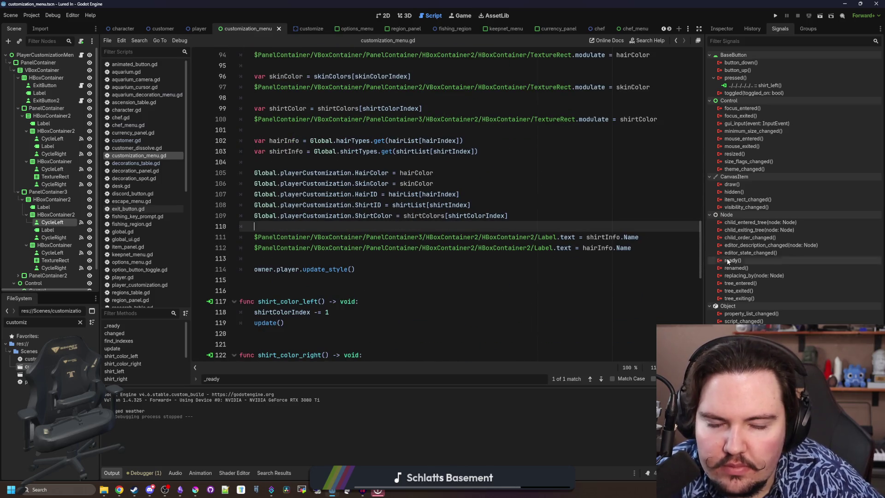
Step: Widen the code editor and insert blank lines below the hairList and shirtList declarations
{"action": "left_click_drag", "start_coordinate": [705, 236], "coordinate": [880, 234]}
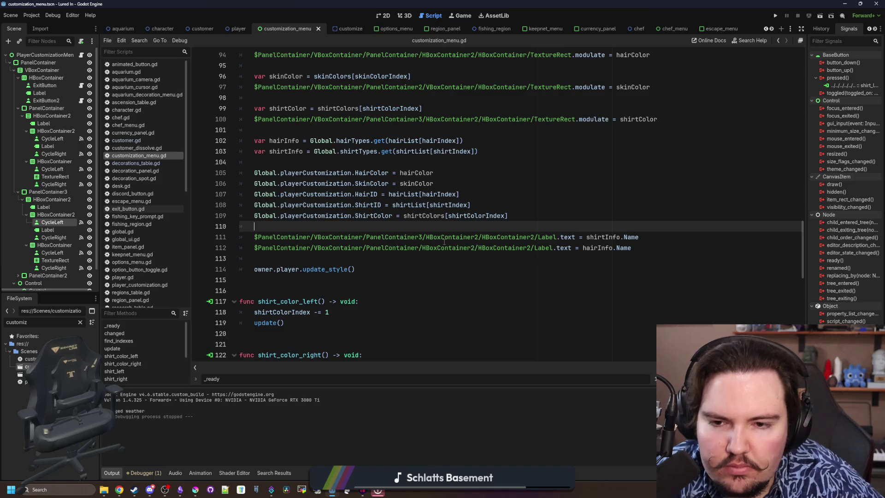
{"action": "scroll", "coordinate": [376, 280], "scroll_direction": "up", "scroll_amount": 20}
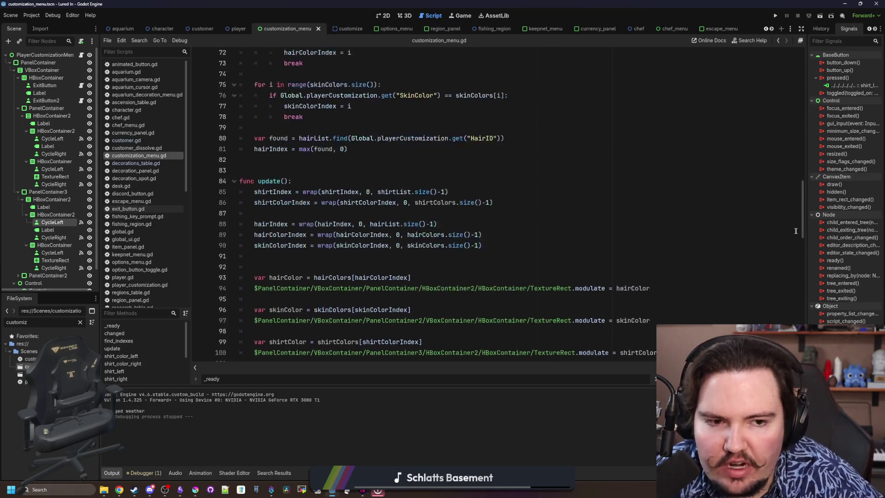
{"action": "scroll", "coordinate": [376, 280], "scroll_direction": "down", "scroll_amount": 10}
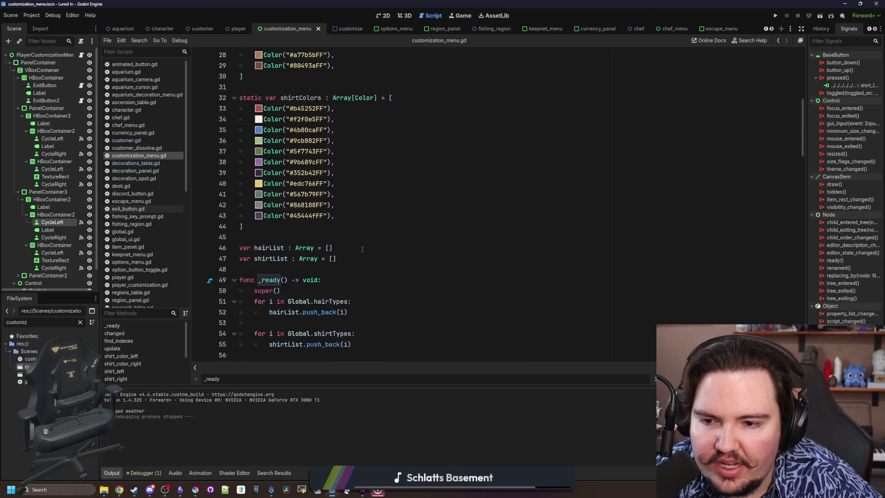
{"action": "left_click", "coordinate": [292, 207]}
{"action": "key", "text": "Return"}
{"action": "key", "text": "Return"}
Step: Declare exported hairLabel, shirtLabel and hairColorBox variables below the list declarations
{"action": "key", "text": "Up"}
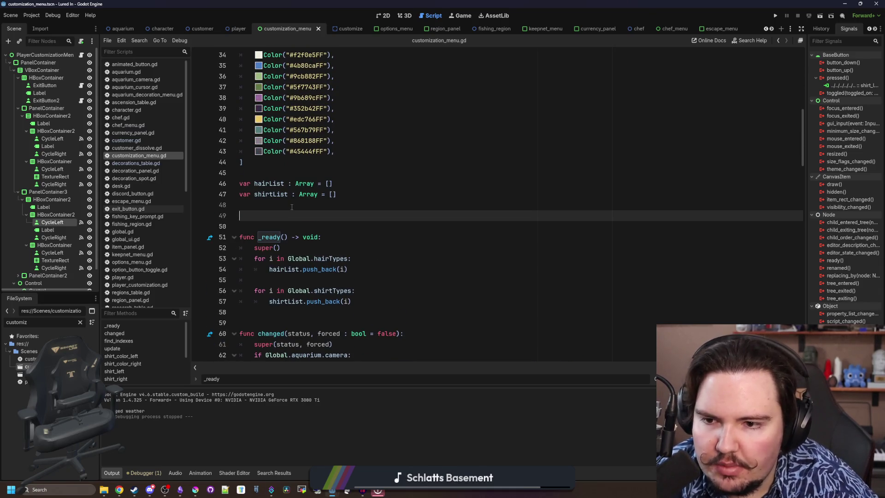
{"action": "type", "text": "export "}
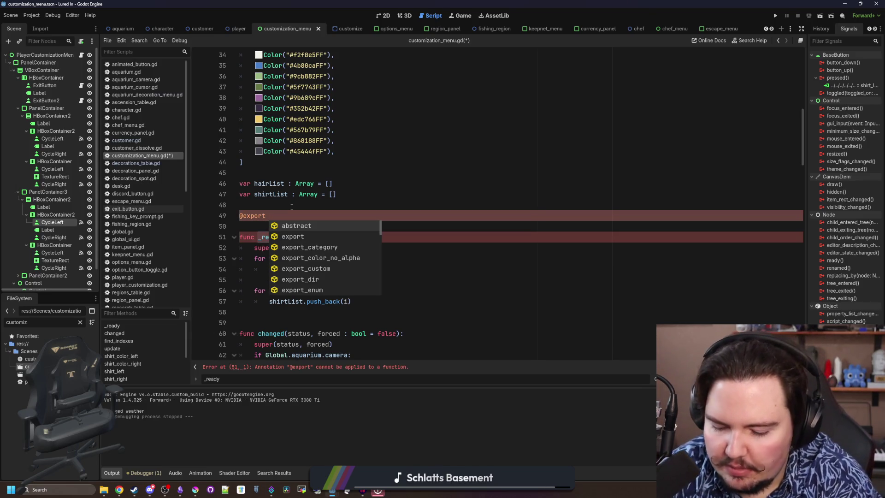
{"action": "type", "text": "var"}
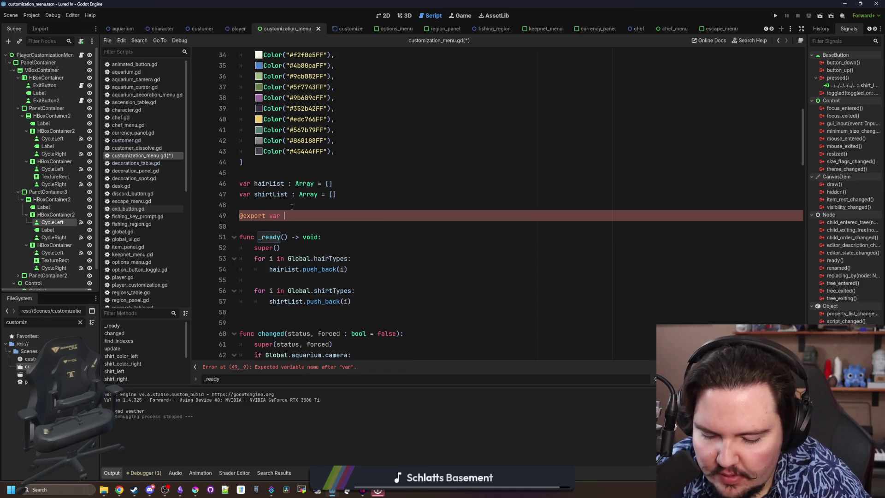
{"action": "type", "text": " hair"}
{"action": "key", "text": "BackSpace"}
{"action": "type", "text": "Label"}
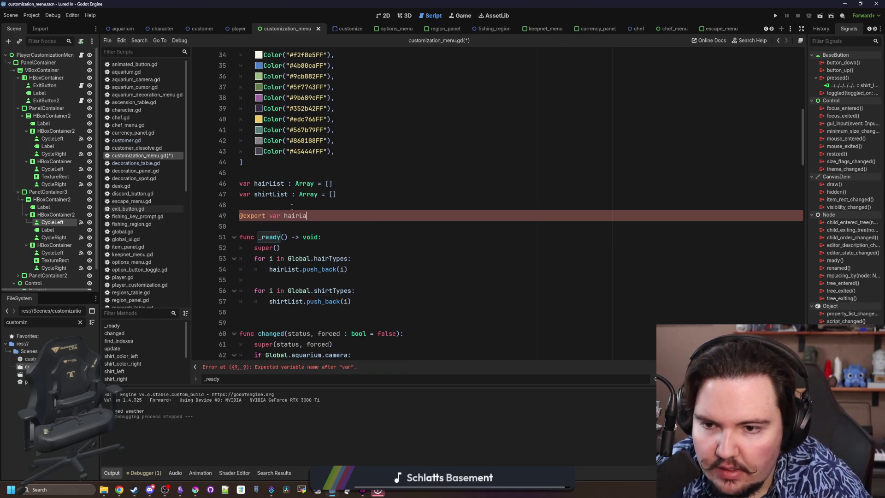
{"action": "key", "text": "Return"}
{"action": "type", "text": "export var shirtLa"}
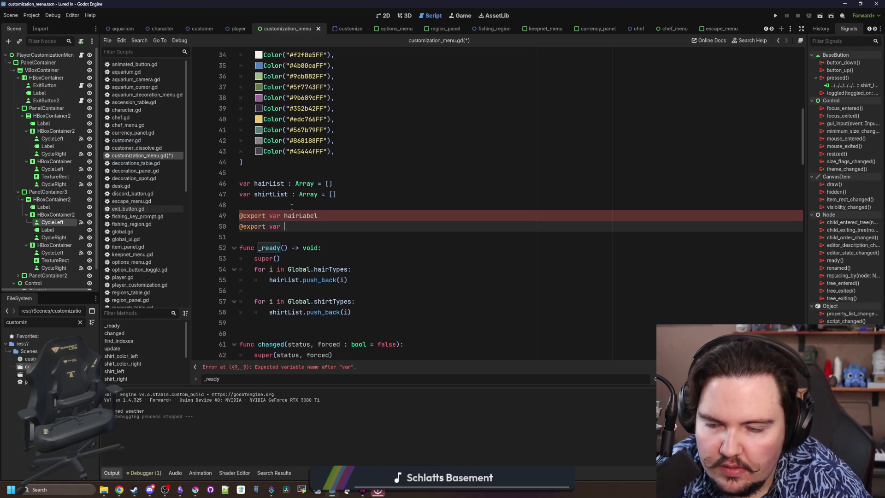
{"action": "type", "text": "bel"}
{"action": "key", "text": "Return"}
{"action": "type", "text": "xport var hairColorN"}
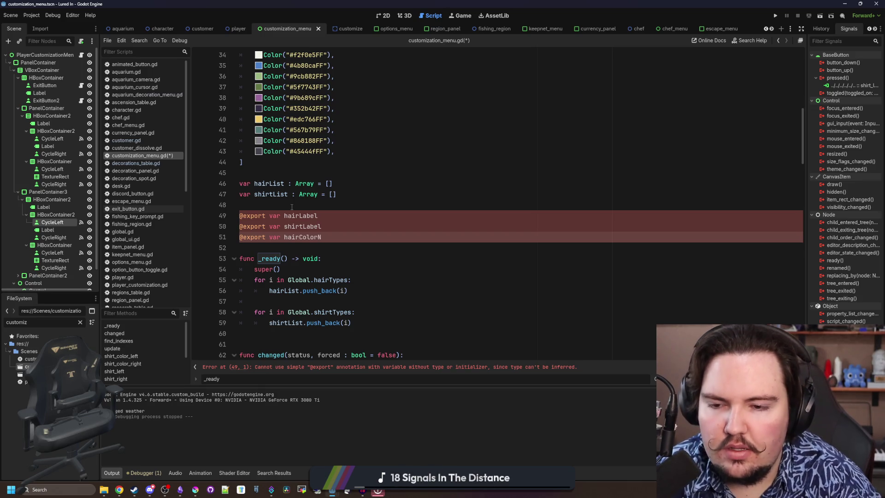
{"action": "type", "text": "Box"}
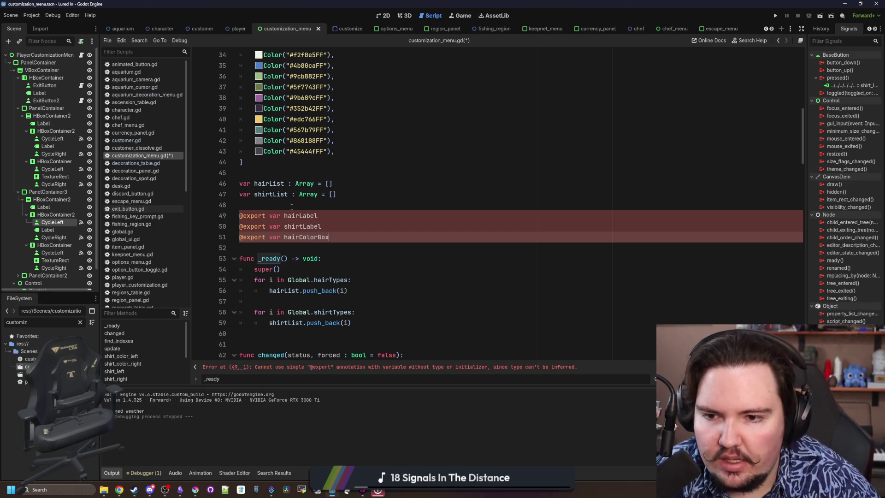
Step: Move hairColorBox under hairLabel and add a shirtColorBox export typed NinePatchRect
{"action": "key", "text": "alt+Up"}
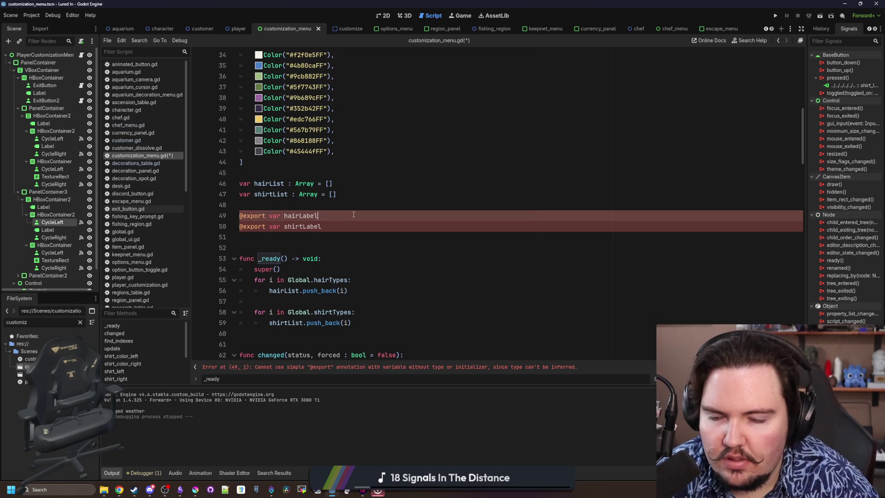
{"action": "key", "text": "Return"}
{"action": "left_click", "coordinate": [356, 245]}
{"action": "key", "text": "Return"}
{"action": "type", "text": "@export var hairColorBo"}
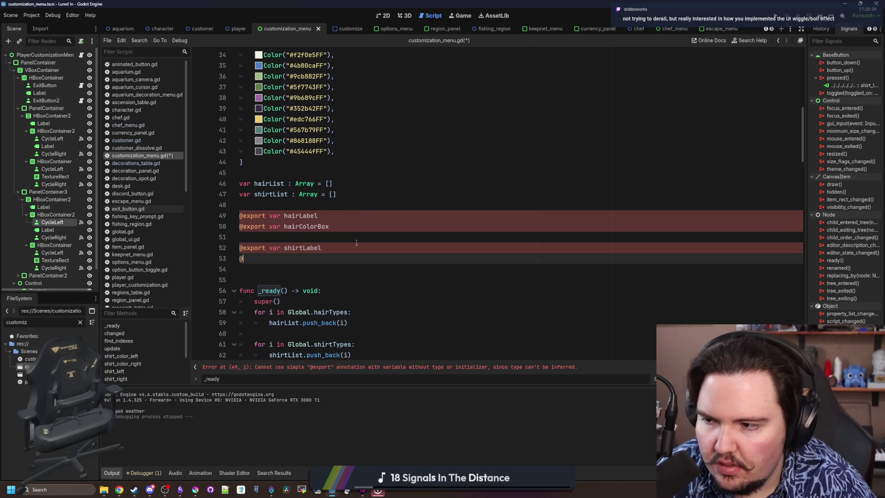
{"action": "type", "text": "xoirt "}
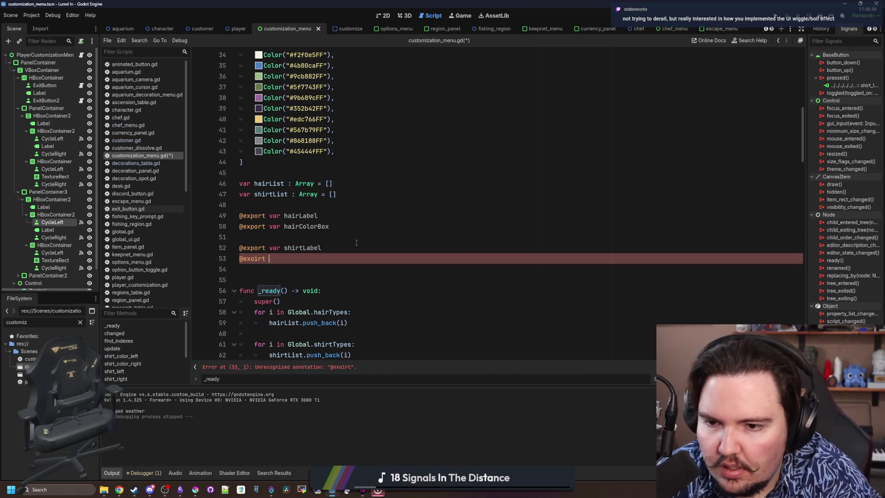
{"action": "type", "text": "var shirtCo"}
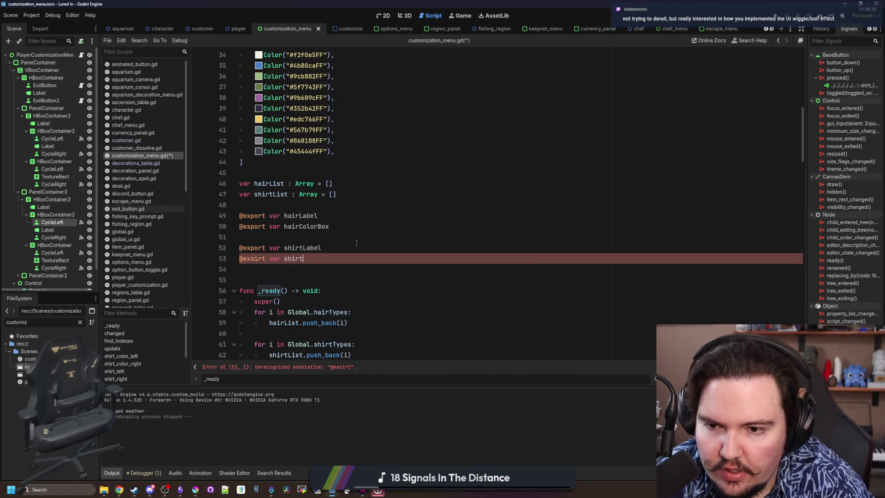
{"action": "type", "text": "lorBox : N"}
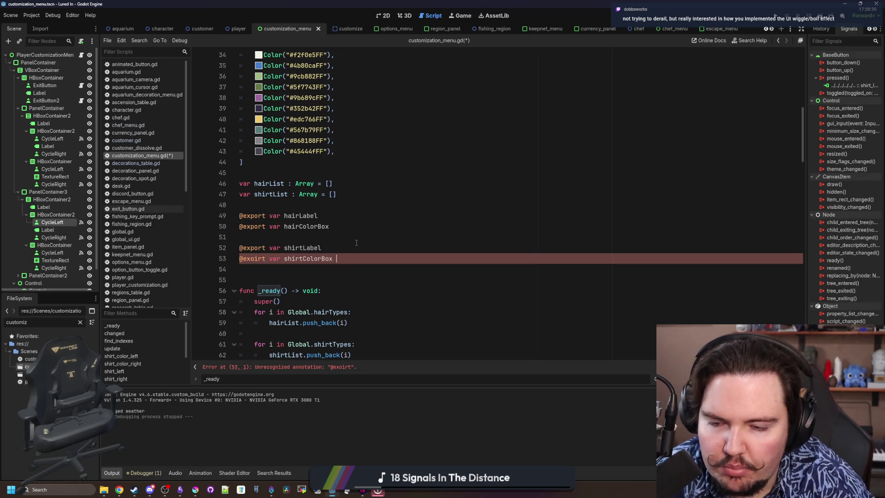
{"action": "type", "text": "ine"}
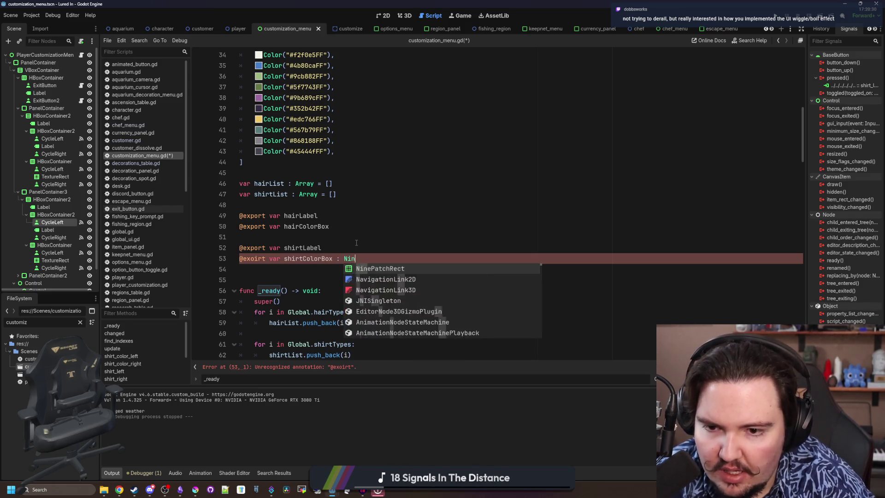
{"action": "key", "text": "Return"}
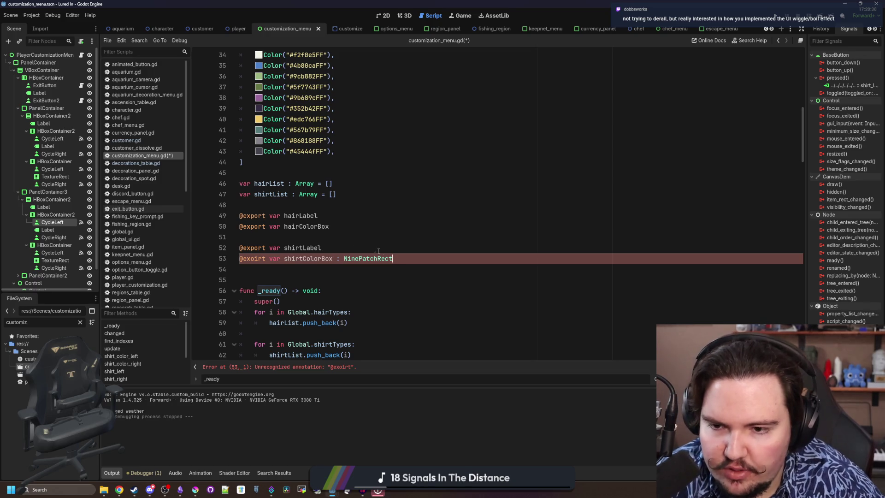
Step: Copy the NinePatchRect type onto hairColorBox and type shirtLabel as Label
{"action": "left_click_drag", "start_coordinate": [393, 258], "coordinate": [332, 259]}
{"action": "key", "text": "ctrl+c"}
{"action": "left_click", "coordinate": [340, 226]}
{"action": "key", "text": "ctrl+v"}
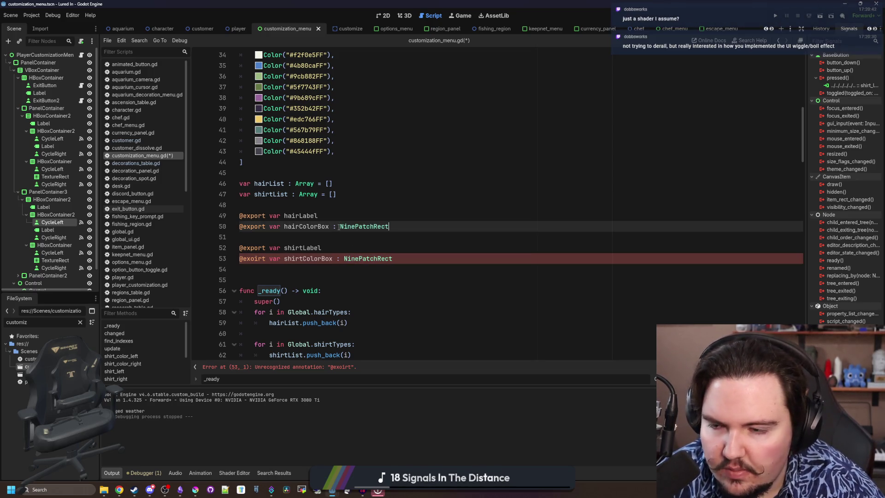
{"action": "left_click", "coordinate": [326, 249]}
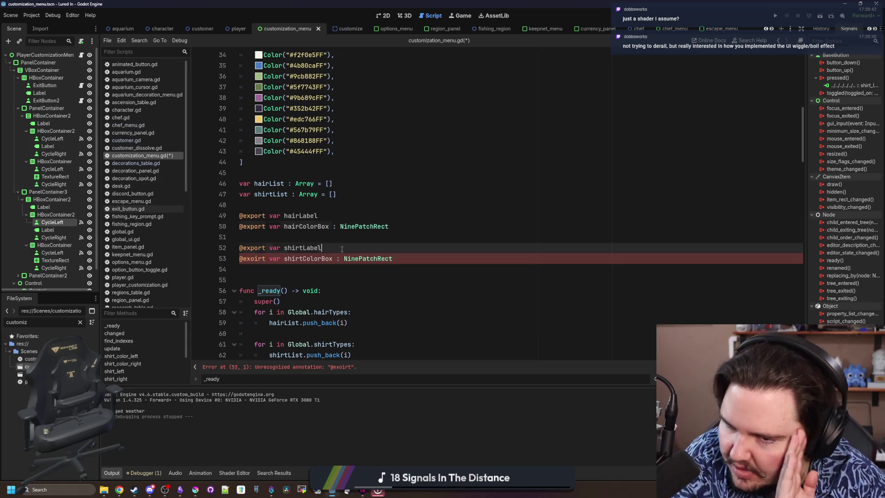
{"action": "type", "text": ": Label"}
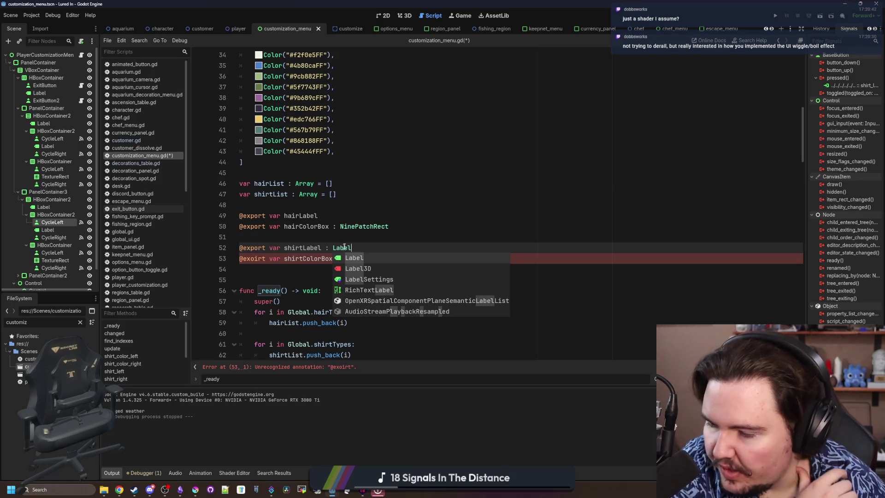
{"action": "key", "text": "Escape"}
{"action": "left_click", "coordinate": [331, 214]}
{"action": "type", "text": ": Label"}
{"action": "left_click", "coordinate": [320, 215]}
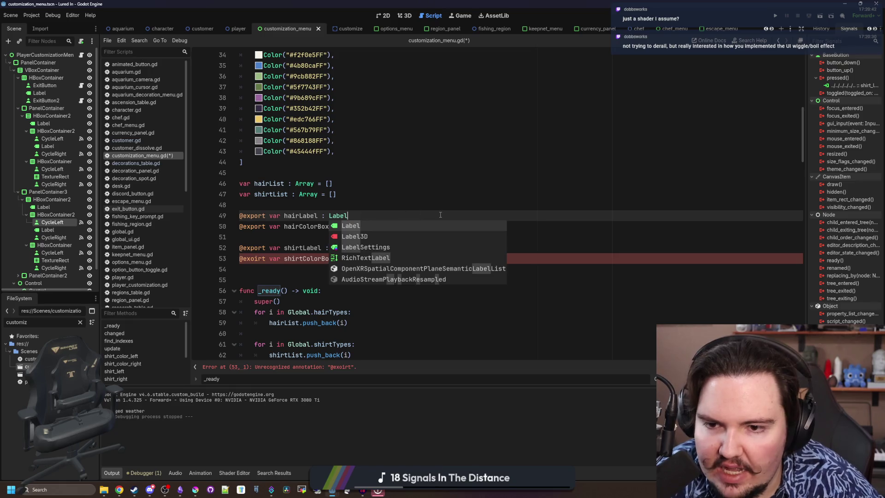
{"action": "left_click", "coordinate": [440, 215]}
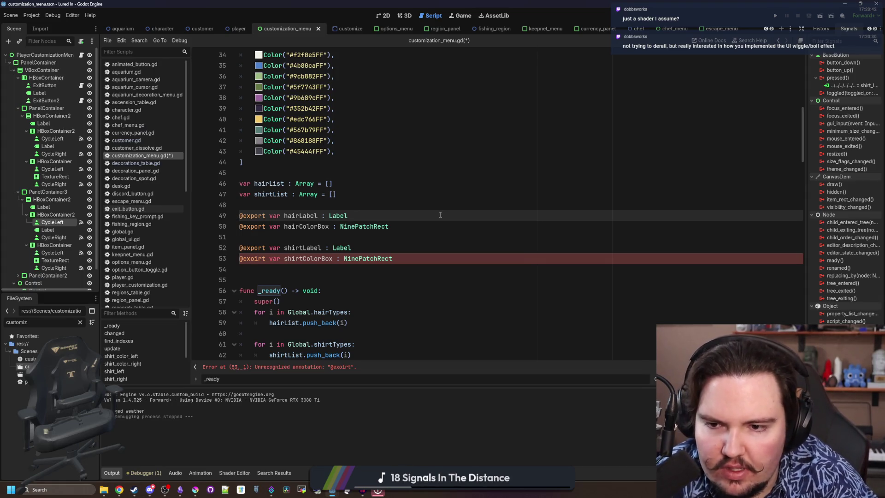
{"action": "double_click", "coordinate": [251, 258]}
{"action": "type", "text": "export"}
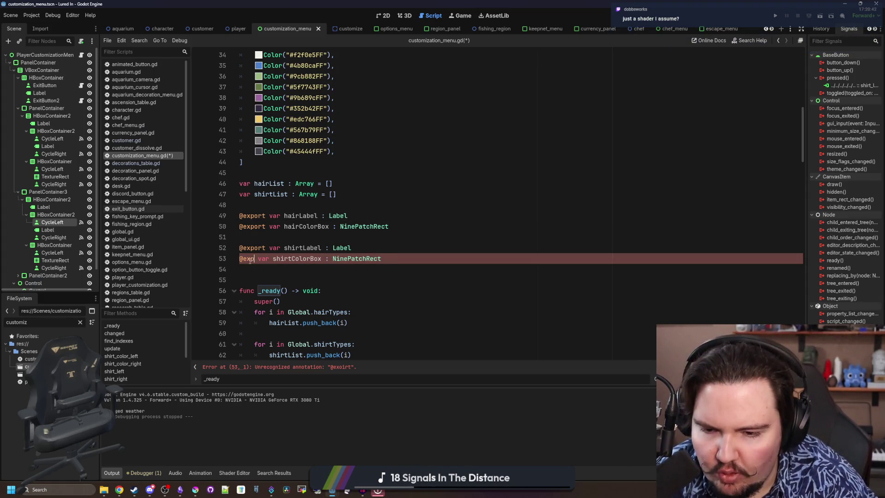
{"action": "left_click", "coordinate": [297, 237]}
{"action": "left_click", "coordinate": [297, 204]}
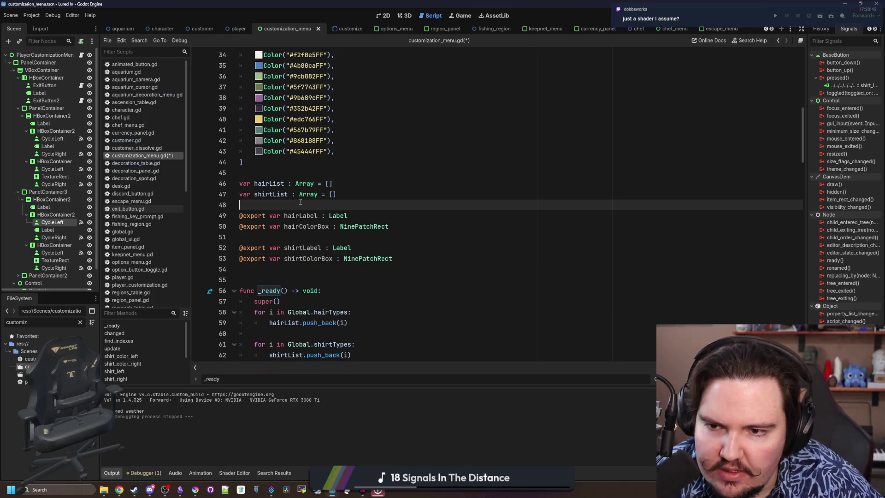
{"action": "key", "text": "ctrl+s"}
{"action": "left_click", "coordinate": [484, 151]}
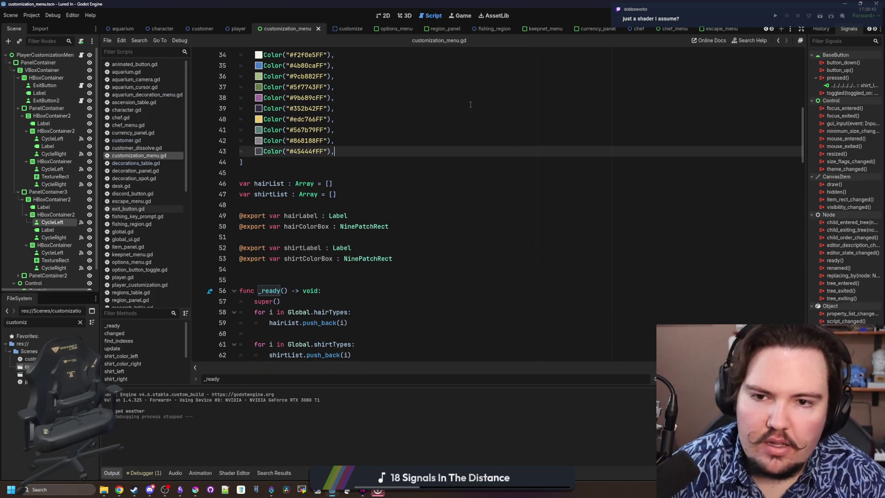
Step: Filter the FileSystem for 'ui_sha' and open ui_shader in the Shader Editor
{"action": "left_click", "coordinate": [81, 323]}
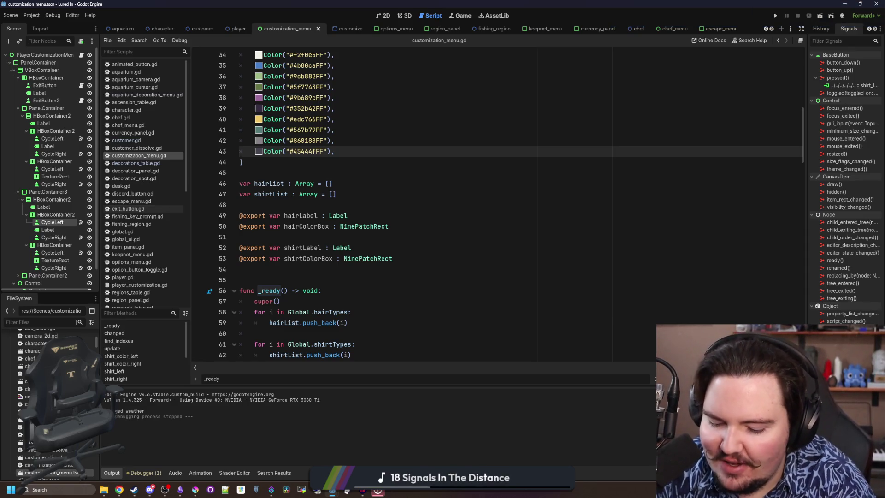
{"action": "type", "text": "ui_sha"}
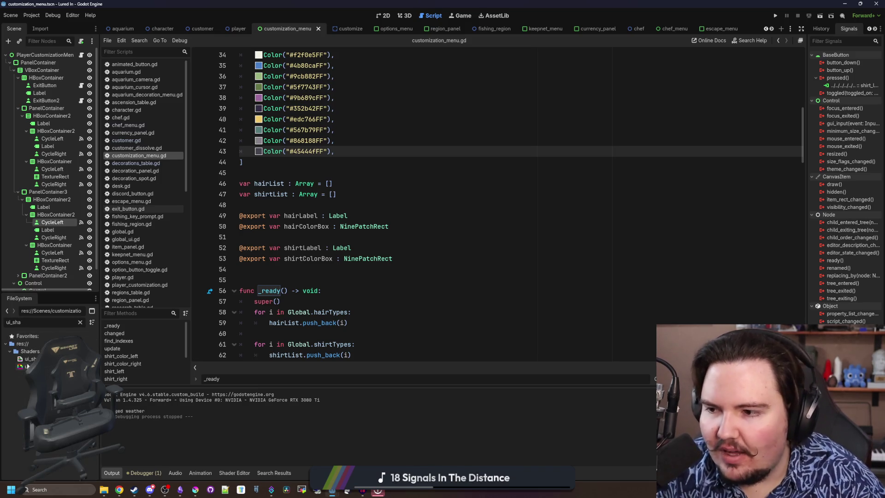
{"action": "double_click", "coordinate": [25, 366]}
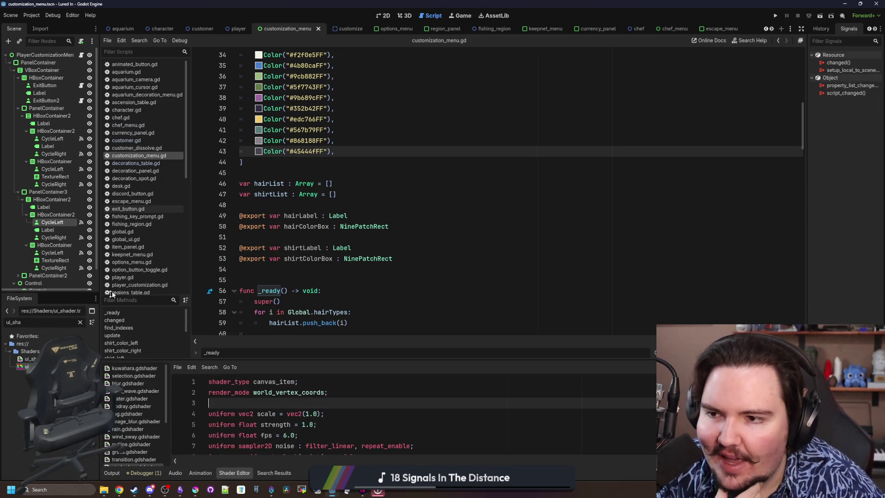
Step: Filter the FileSystem for 'glob' and open global.gd in the script editor
{"action": "left_click", "coordinate": [80, 322]}
{"action": "type", "text": "glob"}
{"action": "double_click", "coordinate": [25, 382]}
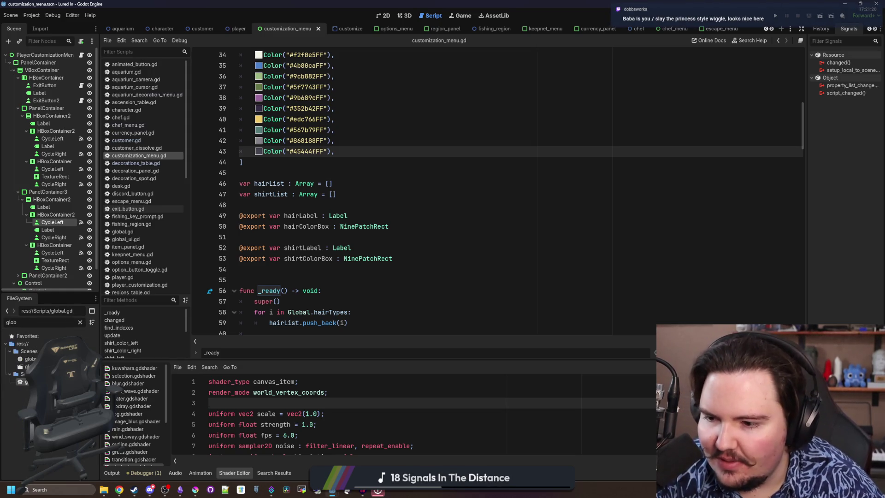
{"action": "left_click", "coordinate": [466, 237]}
Step: Search global.gd for '_ready' and scroll through the surrounding code
{"action": "key", "text": "ctrl+f"}
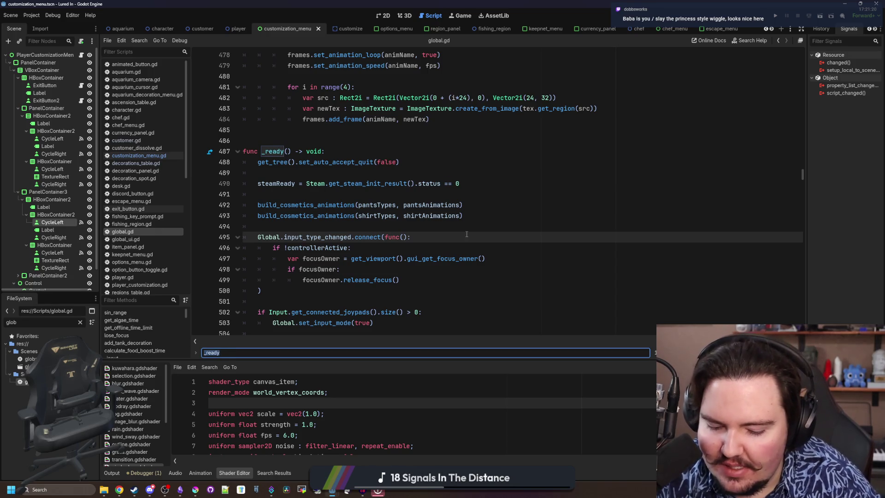
{"action": "type", "text": "_ready"}
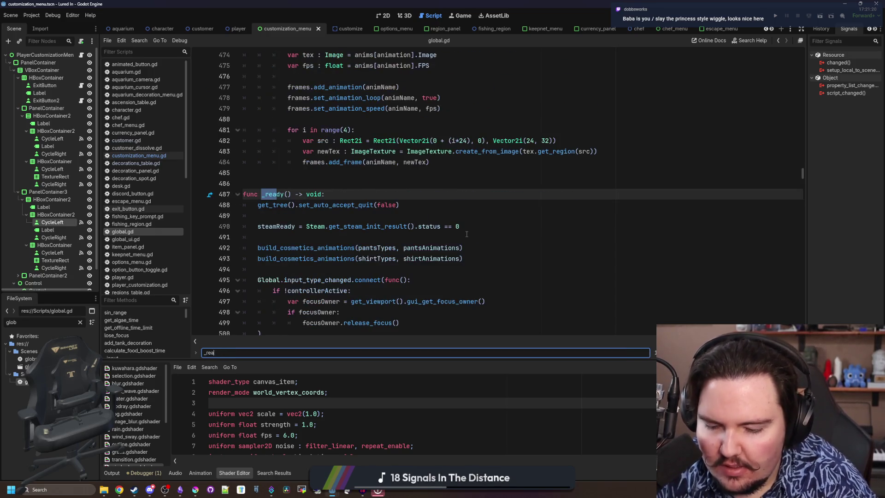
{"action": "left_click", "coordinate": [351, 213]}
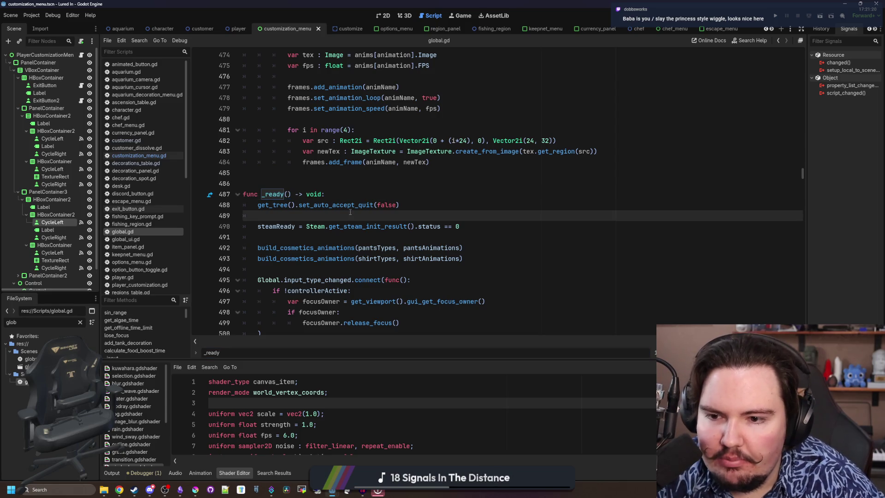
{"action": "scroll", "coordinate": [350, 212], "scroll_direction": "down", "scroll_amount": 4}
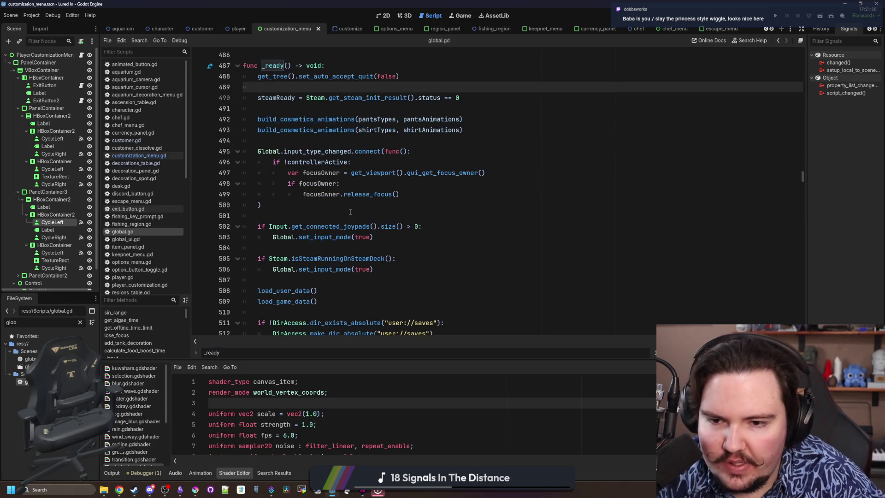
{"action": "scroll", "coordinate": [353, 211], "scroll_direction": "down", "scroll_amount": 7}
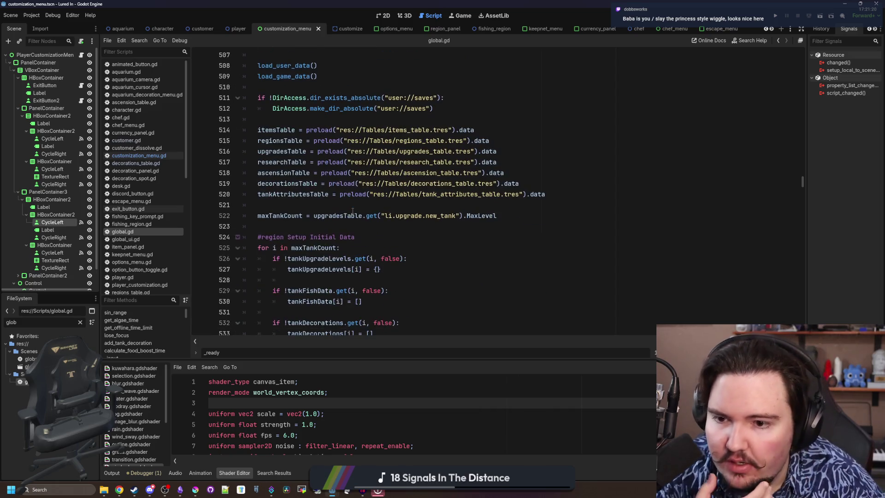
{"action": "scroll", "coordinate": [354, 211], "scroll_direction": "down", "scroll_amount": 14}
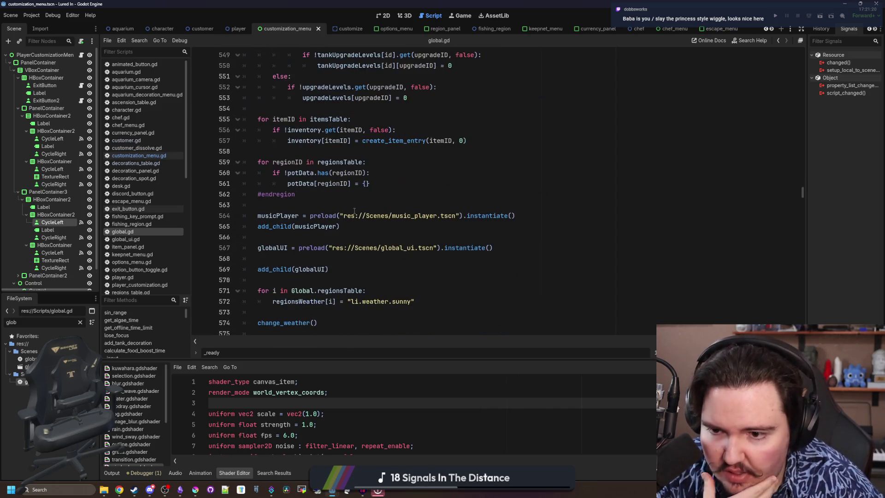
{"action": "scroll", "coordinate": [354, 211], "scroll_direction": "down", "scroll_amount": 8}
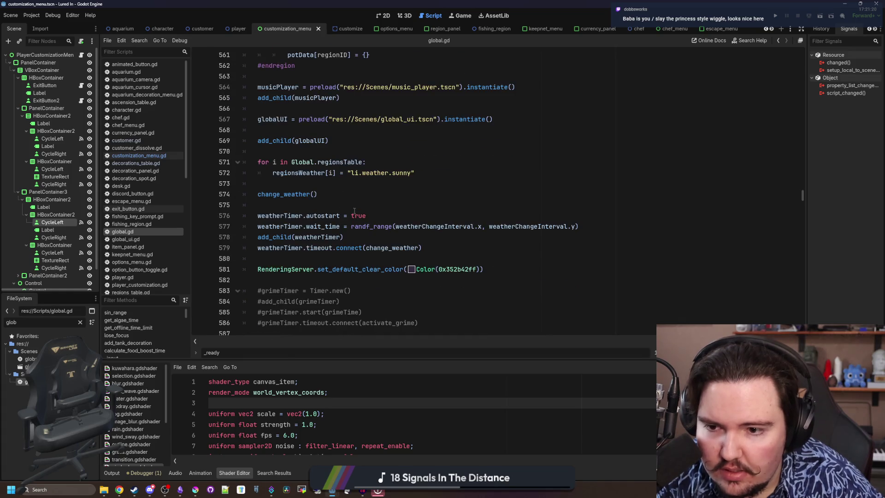
{"action": "scroll", "coordinate": [353, 210], "scroll_direction": "up", "scroll_amount": 5}
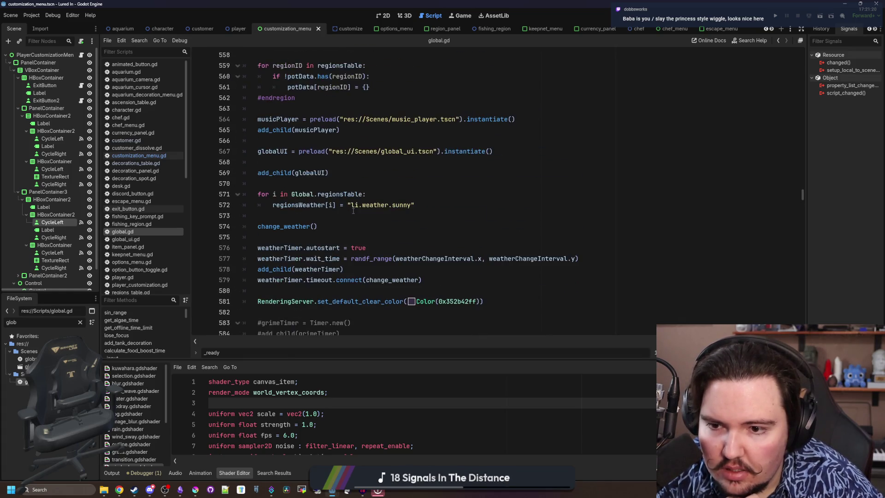
{"action": "left_click", "coordinate": [454, 214]}
Step: Search all project files for 'node_added' and jump to its match in global.gd
{"action": "key", "text": "ctrl+shift+f"}
{"action": "type", "text": "node_added"}
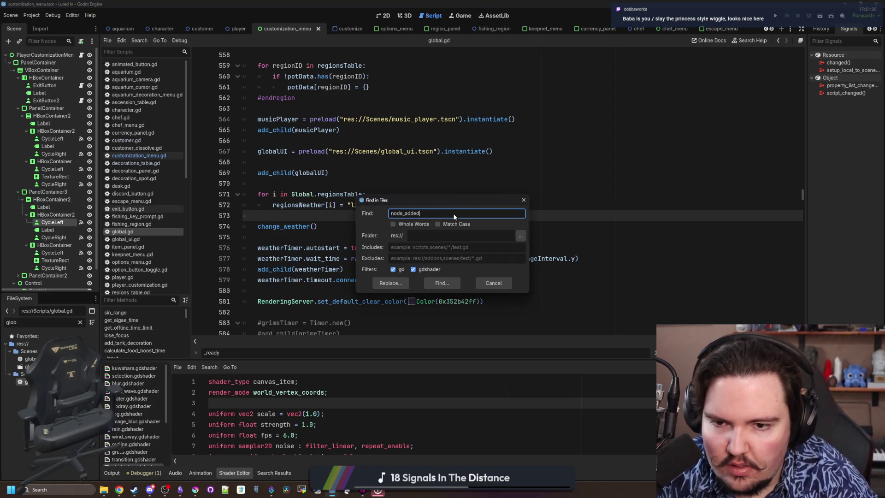
{"action": "key", "text": "Return"}
{"action": "left_click", "coordinate": [226, 352]}
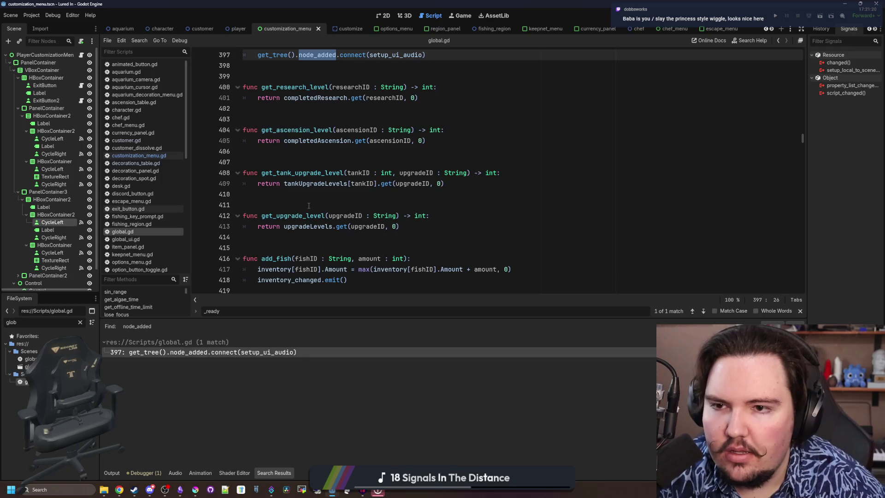
{"action": "scroll", "coordinate": [311, 203], "scroll_direction": "up", "scroll_amount": 3}
{"action": "key", "text": "Up"}
{"action": "key", "text": "Up"}
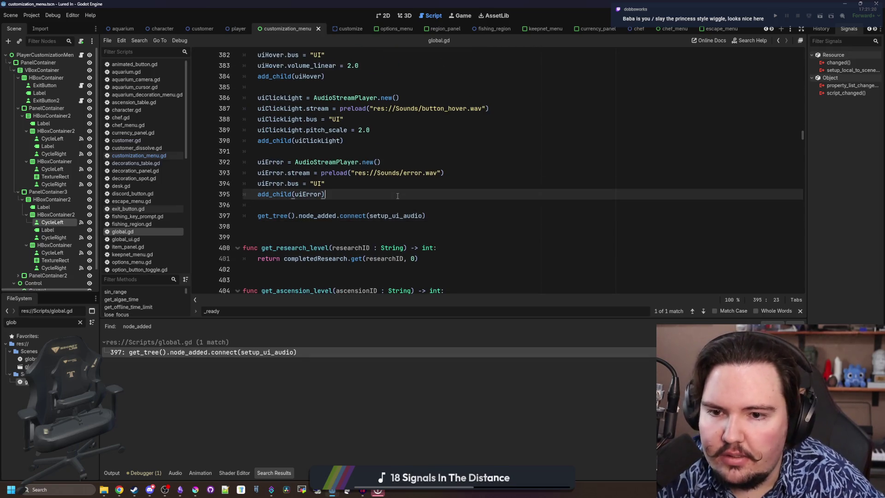
{"action": "scroll", "coordinate": [397, 196], "scroll_direction": "up", "scroll_amount": 5}
{"action": "scroll", "coordinate": [323, 185], "scroll_direction": "down", "scroll_amount": 6}
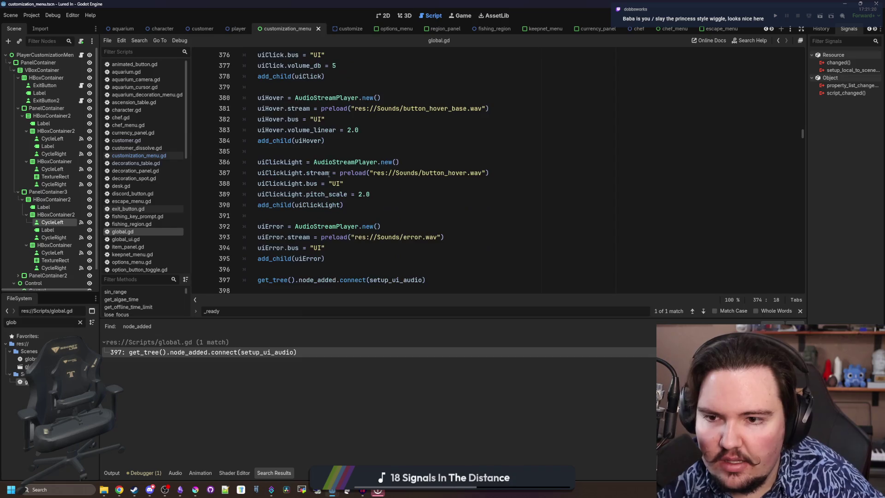
{"action": "key", "text": "Down"}
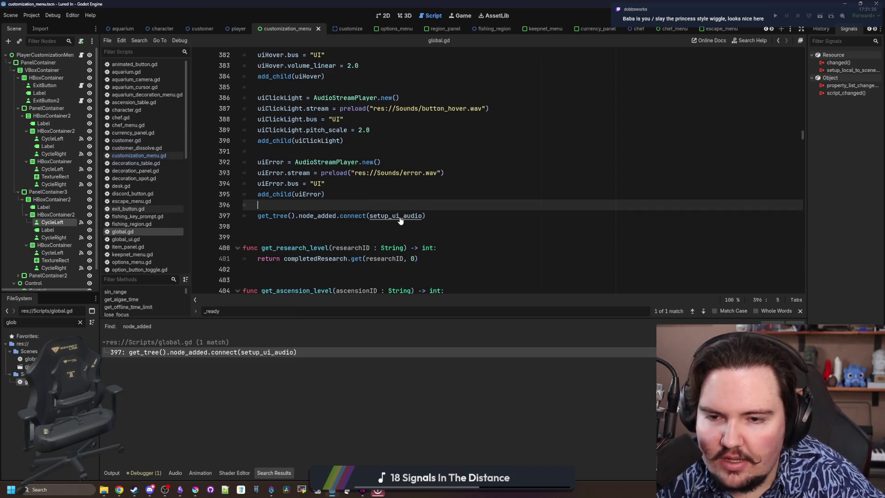
Step: Jump to setup_ui_audio and highlight its click, hover-sound and pointing-hand cursor hookups
{"action": "left_click", "coordinate": [399, 217], "text": "ctrl"}
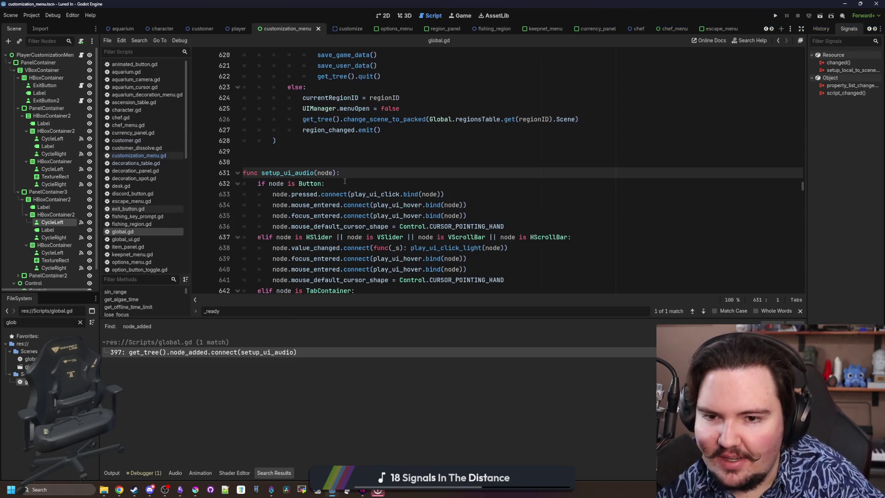
{"action": "scroll", "coordinate": [344, 179], "scroll_direction": "down", "scroll_amount": 3}
{"action": "left_click_drag", "start_coordinate": [397, 319], "coordinate": [397, 393]}
{"action": "scroll", "coordinate": [365, 284], "scroll_direction": "up", "scroll_amount": 2}
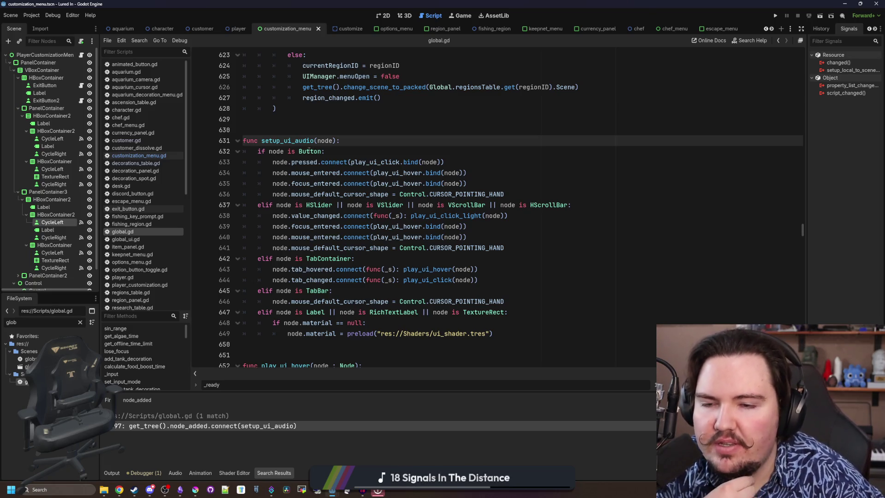
{"action": "left_click_drag", "start_coordinate": [274, 162], "coordinate": [445, 162]}
{"action": "key", "text": "End"}
{"action": "left_click_drag", "start_coordinate": [350, 161], "coordinate": [405, 162]}
{"action": "key", "text": "Right"}
{"action": "left_click_drag", "start_coordinate": [340, 173], "coordinate": [434, 172]}
{"action": "key", "text": "Right"}
{"action": "left_click_drag", "start_coordinate": [301, 194], "coordinate": [494, 194]}
{"action": "key", "text": "Right"}
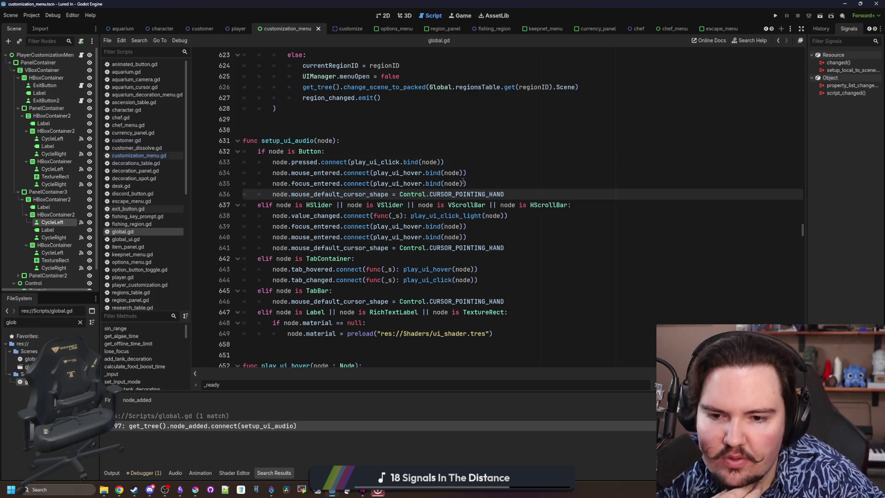
Step: Highlight the ui_shader material preload and the setup_ui_audio signature
{"action": "scroll", "coordinate": [464, 181], "scroll_direction": "down", "scroll_amount": 1}
{"action": "left_click", "coordinate": [493, 301]}
{"action": "left_click_drag", "start_coordinate": [494, 301], "coordinate": [288, 301]}
{"action": "left_click", "coordinate": [389, 280]}
{"action": "scroll", "coordinate": [327, 162], "scroll_direction": "up", "scroll_amount": 2}
{"action": "left_click", "coordinate": [298, 172]}
{"action": "left_click", "coordinate": [298, 165]}
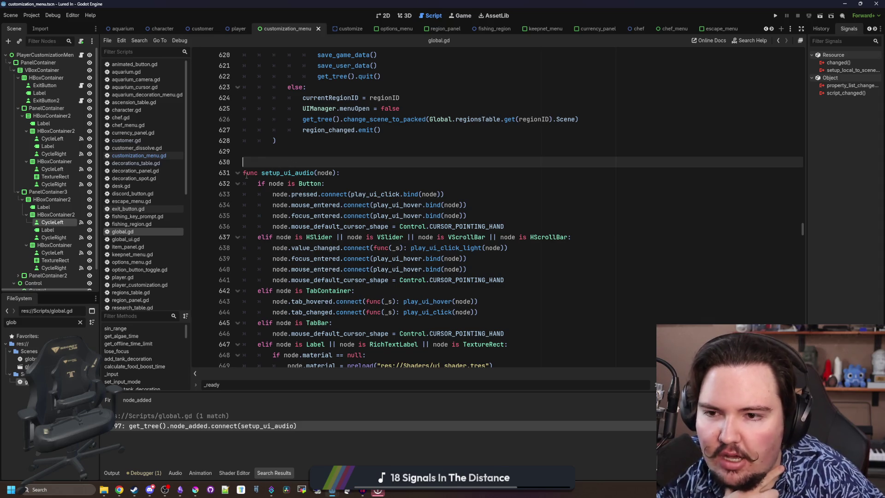
{"action": "left_click_drag", "start_coordinate": [246, 172], "coordinate": [340, 172]}
{"action": "left_click", "coordinate": [340, 173]}
{"action": "scroll", "coordinate": [375, 202], "scroll_direction": "down", "scroll_amount": 3}
{"action": "scroll", "coordinate": [375, 202], "scroll_direction": "up", "scroll_amount": 1}
{"action": "mouse_move", "coordinate": [368, 291]}
{"action": "left_mouse_down"}
{"action": "mouse_move", "coordinate": [244, 172]}
{"action": "mouse_move", "coordinate": [244, 119]}
{"action": "left_mouse_up"}
Step: Highlight the Label/TextureRect check on line 647 and the ui_shader.tres preload on line 649
{"action": "left_click", "coordinate": [300, 216]}
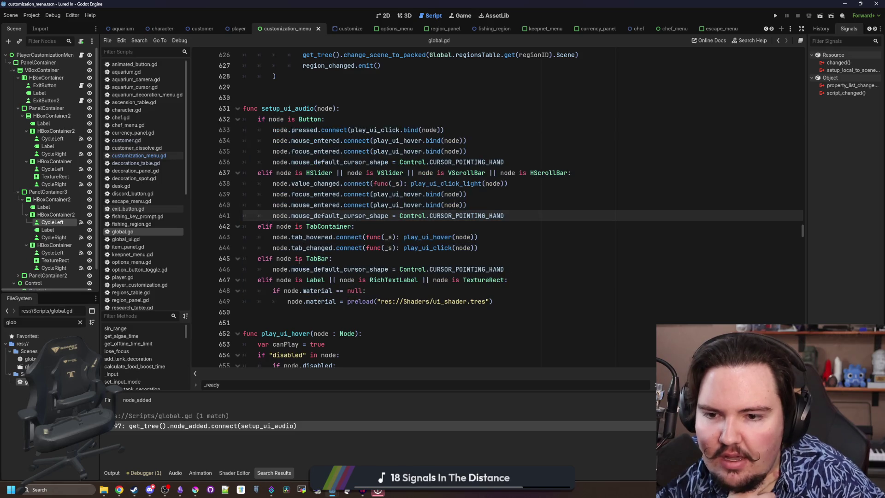
{"action": "left_click_drag", "start_coordinate": [299, 281], "coordinate": [389, 282]}
{"action": "double_click", "coordinate": [394, 280]}
{"action": "left_click", "coordinate": [483, 284]}
{"action": "left_click", "coordinate": [502, 281]}
{"action": "left_click_drag", "start_coordinate": [386, 301], "coordinate": [493, 301]}
{"action": "left_click", "coordinate": [503, 298]}
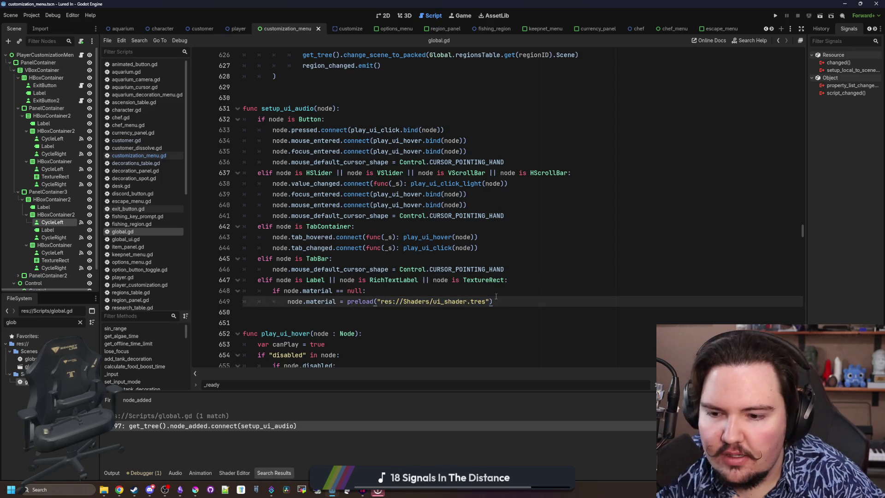
Step: Enlarge the lower panel and show ui_shader.gdshader in the Shader Editor
{"action": "left_click_drag", "start_coordinate": [394, 390], "coordinate": [426, 118]}
{"action": "left_click", "coordinate": [451, 301], "text": "ctrl"}
{"action": "scroll", "coordinate": [397, 270], "scroll_direction": "down", "scroll_amount": 7}
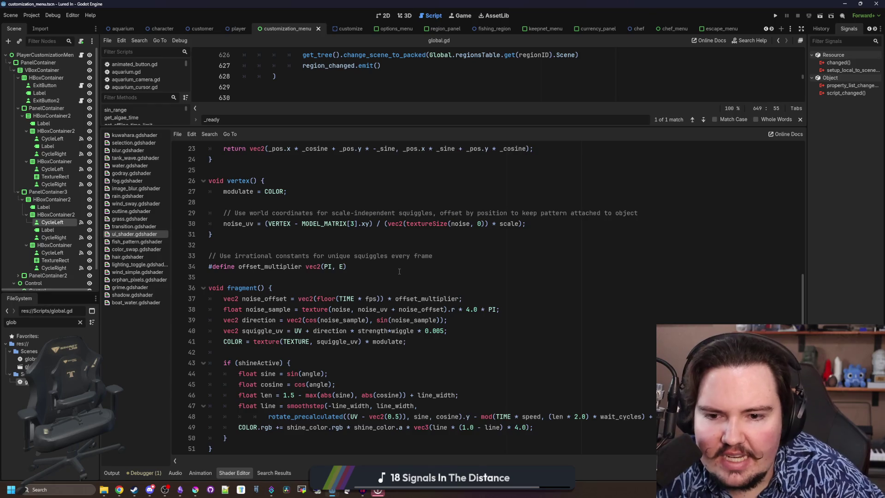
Step: Review ui_shader.gdshader's shine_color and fragment() code, then maximize the browser on godotshaders.com
{"action": "scroll", "coordinate": [399, 272], "scroll_direction": "up", "scroll_amount": 7}
{"action": "left_click", "coordinate": [441, 295]}
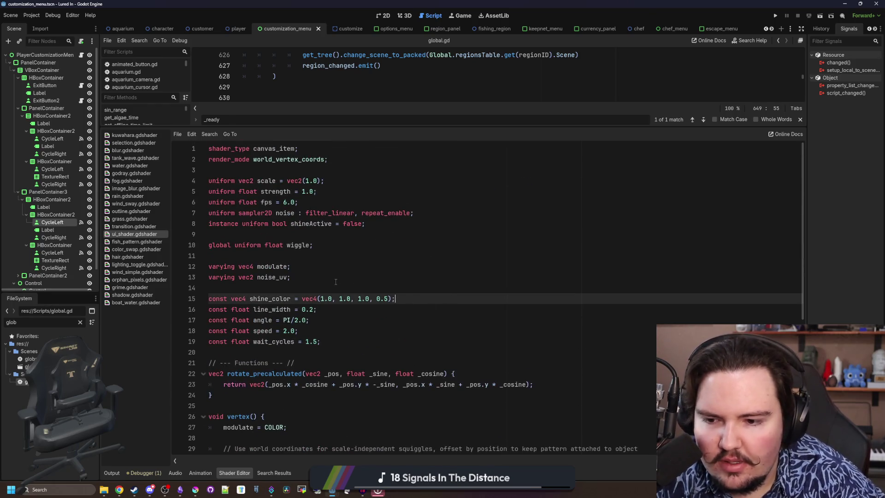
{"action": "scroll", "coordinate": [335, 282], "scroll_direction": "down", "scroll_amount": 7}
{"action": "left_click", "coordinate": [269, 278]}
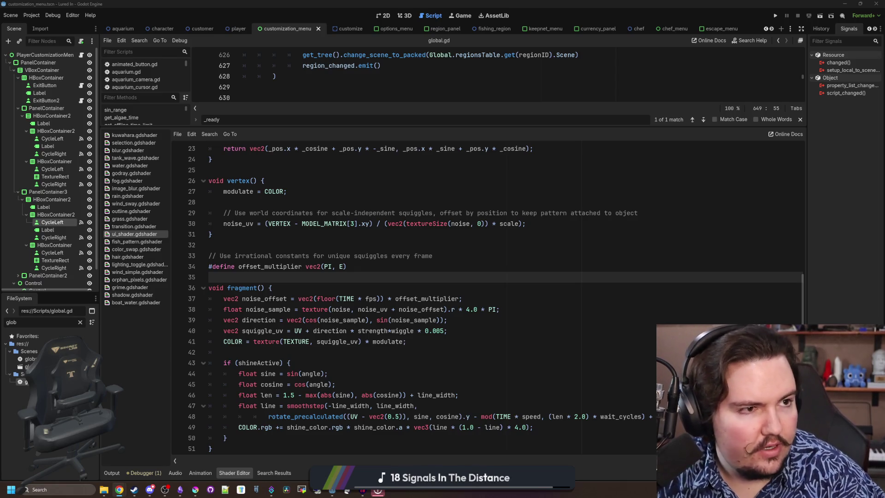
{"action": "left_click", "coordinate": [119, 490]}
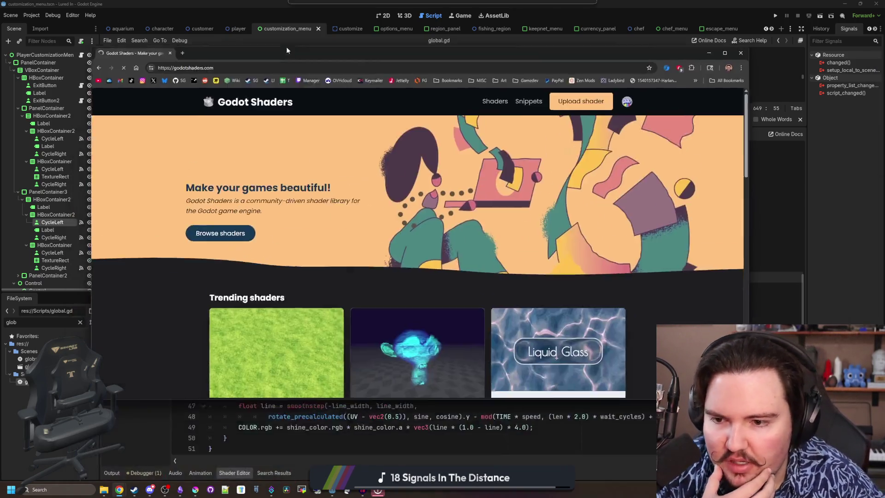
{"action": "double_click", "coordinate": [286, 49]}
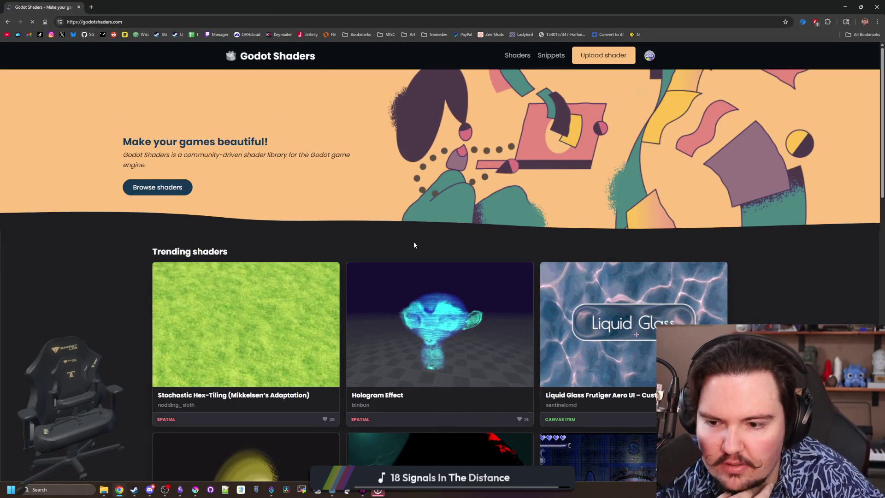
Step: Search the Godot Shaders library for 'wiggle'
{"action": "scroll", "coordinate": [414, 244], "scroll_direction": "down", "scroll_amount": 15}
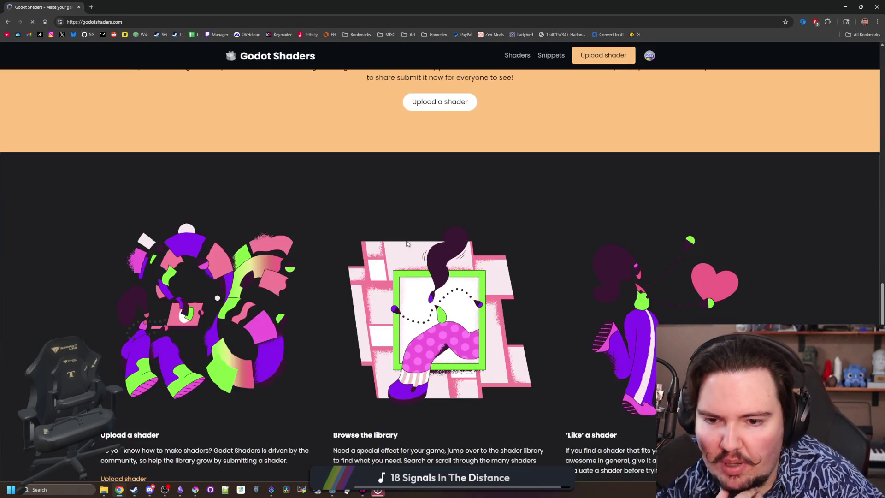
{"action": "scroll", "coordinate": [408, 243], "scroll_direction": "down", "scroll_amount": 3}
{"action": "scroll", "coordinate": [398, 239], "scroll_direction": "up", "scroll_amount": 18}
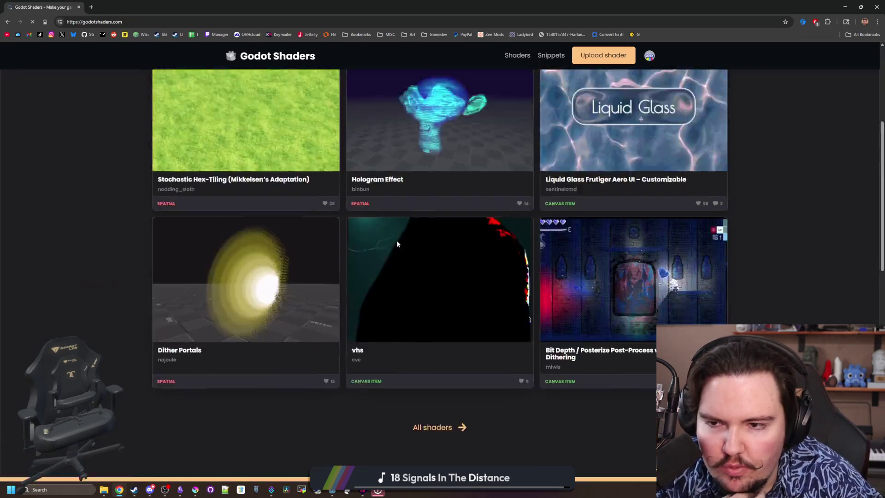
{"action": "scroll", "coordinate": [392, 241], "scroll_direction": "down", "scroll_amount": 4}
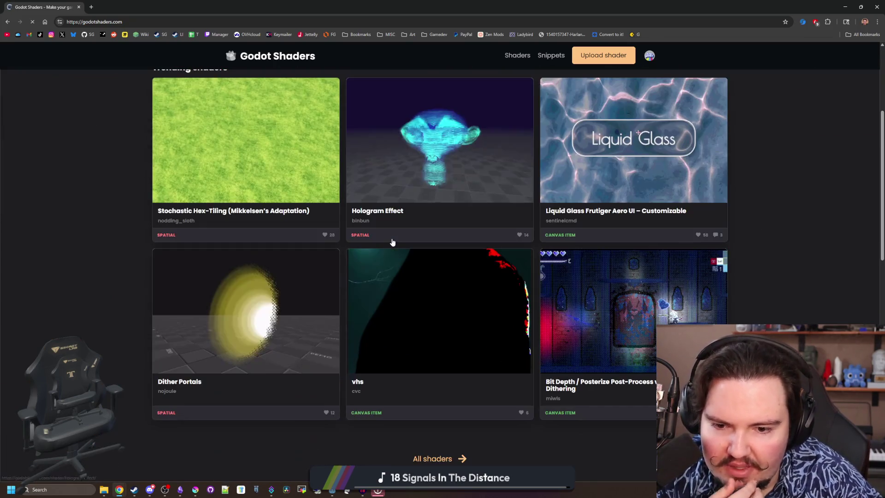
{"action": "scroll", "coordinate": [392, 241], "scroll_direction": "up", "scroll_amount": 4}
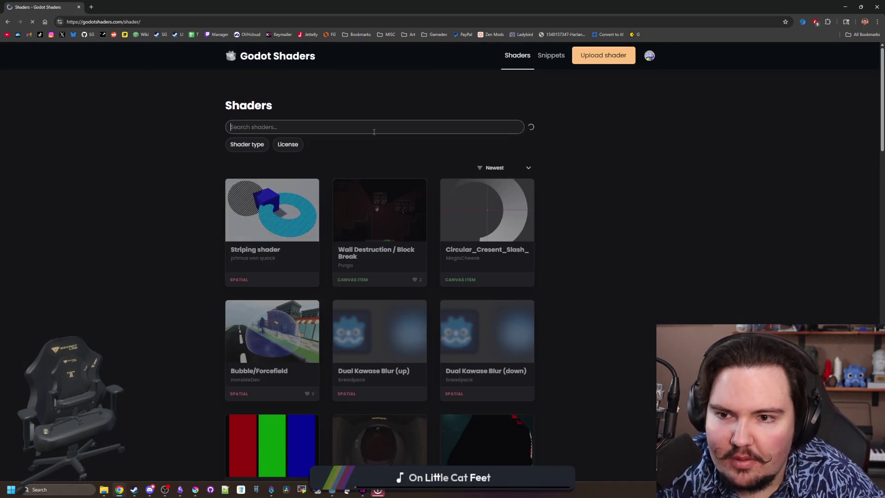
{"action": "left_click", "coordinate": [375, 128]}
{"action": "type", "text": "wiglge"}
{"action": "key", "text": "ctrl+a"}
{"action": "type", "text": "wiggle"}
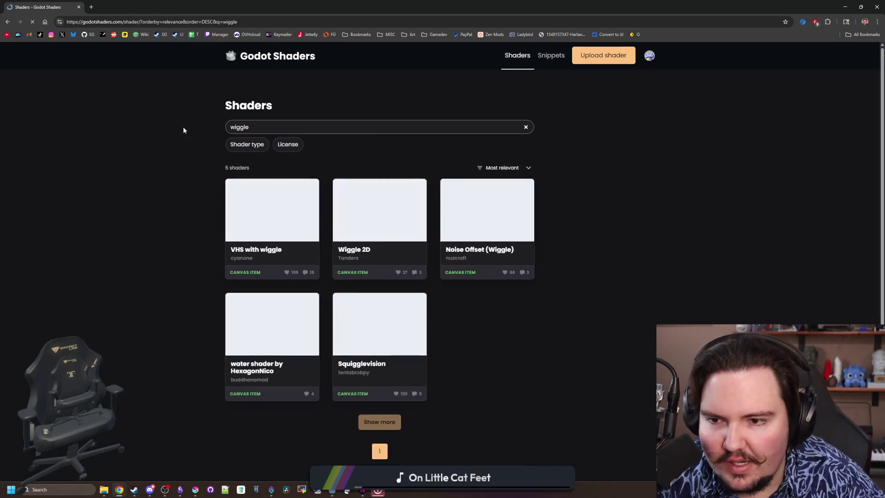
Step: Open Wiggle 2D and another wiggle shader in background tabs, then look over Wiggle 2D
{"action": "middle_click", "coordinate": [378, 210]}
{"action": "middle_click", "coordinate": [462, 210]}
{"action": "key", "text": "ctrl+Tab"}
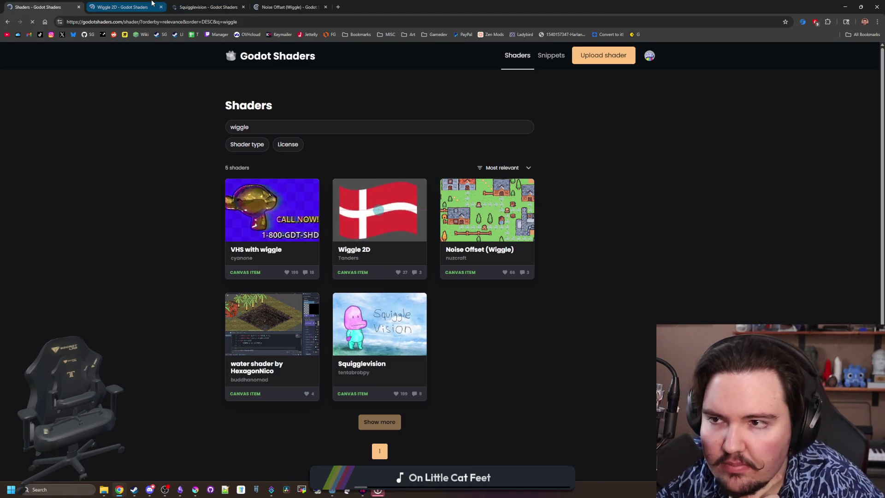
{"action": "scroll", "coordinate": [371, 217], "scroll_direction": "down", "scroll_amount": 4}
{"action": "scroll", "coordinate": [372, 217], "scroll_direction": "down", "scroll_amount": 2}
{"action": "scroll", "coordinate": [366, 253], "scroll_direction": "up", "scroll_amount": 4}
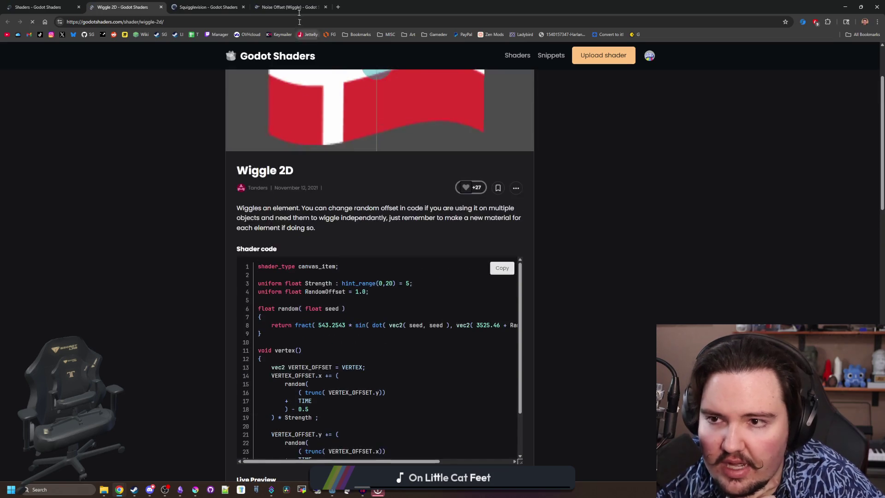
Step: Read through the Squigglevision shader page and its shader code
{"action": "key", "text": "ctrl+Tab"}
{"action": "scroll", "coordinate": [447, 240], "scroll_direction": "down", "scroll_amount": 3}
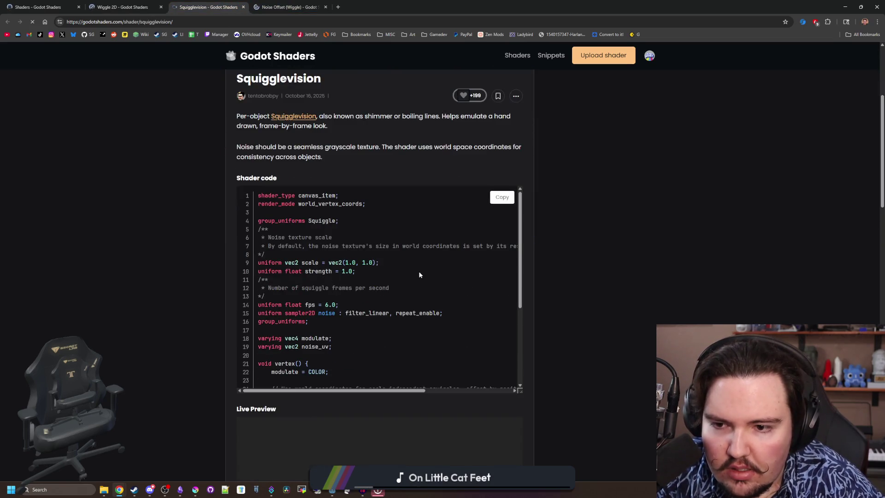
{"action": "scroll", "coordinate": [418, 271], "scroll_direction": "down", "scroll_amount": 3}
{"action": "scroll", "coordinate": [406, 134], "scroll_direction": "up", "scroll_amount": 4}
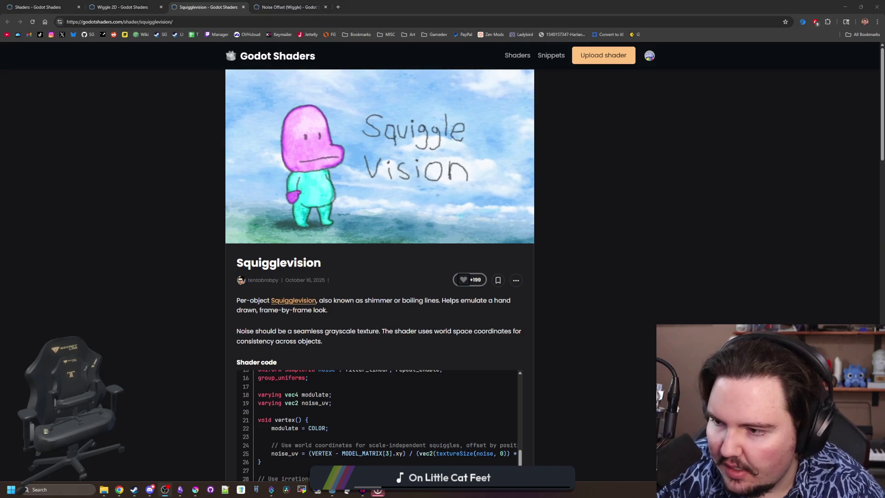
{"action": "scroll", "coordinate": [151, 307], "scroll_direction": "down", "scroll_amount": 5}
{"action": "scroll", "coordinate": [151, 307], "scroll_direction": "down", "scroll_amount": 4}
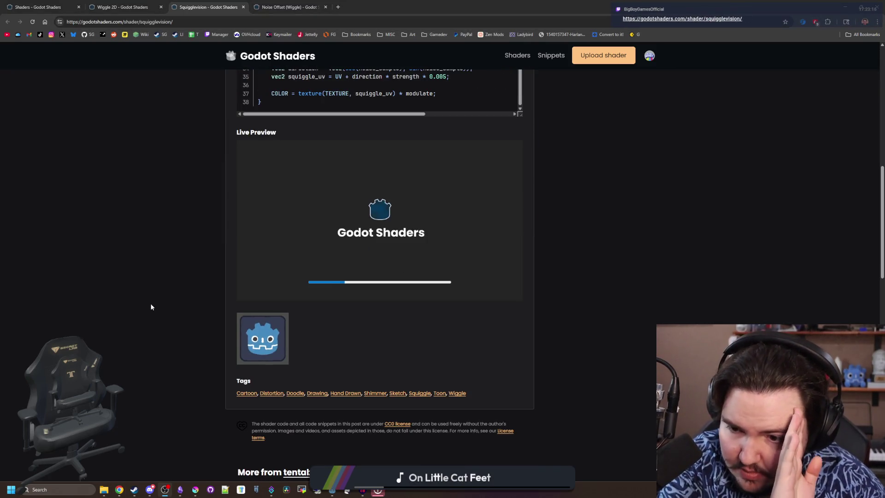
{"action": "scroll", "coordinate": [257, 362], "scroll_direction": "down", "scroll_amount": 3}
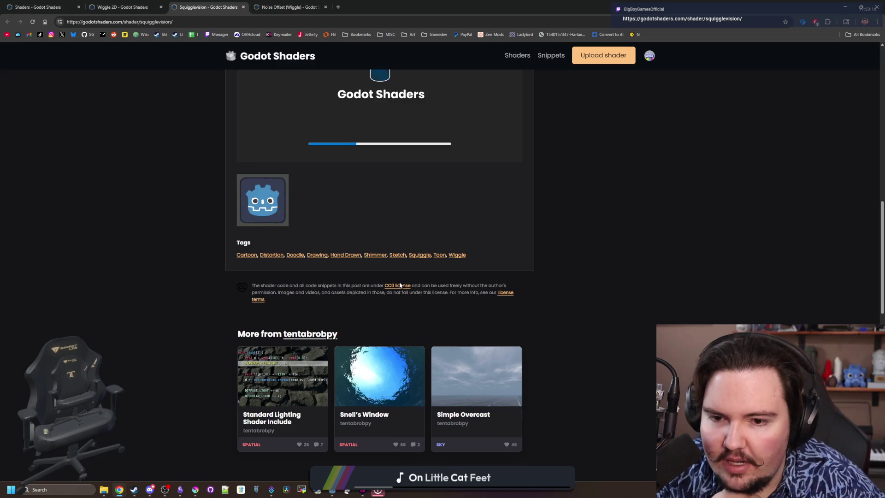
Step: Open Squigglevision's CC0 1.0 licence deed in a new tab, read it, and return to the shader
{"action": "middle_click", "coordinate": [391, 286]}
{"action": "left_click", "coordinate": [302, 3]}
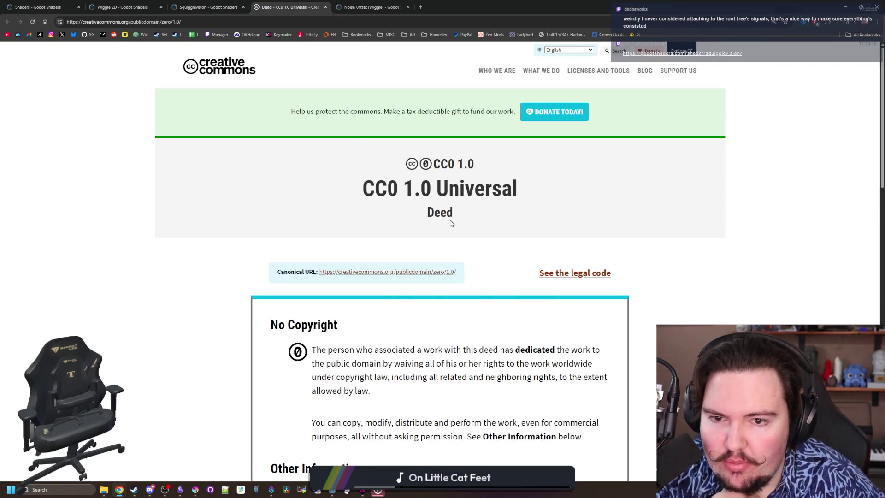
{"action": "scroll", "coordinate": [451, 223], "scroll_direction": "down", "scroll_amount": 2}
{"action": "mouse_move", "coordinate": [340, 257]}
{"action": "left_mouse_down"}
{"action": "mouse_move", "coordinate": [606, 332]}
{"action": "mouse_move", "coordinate": [601, 359]}
{"action": "left_mouse_up"}
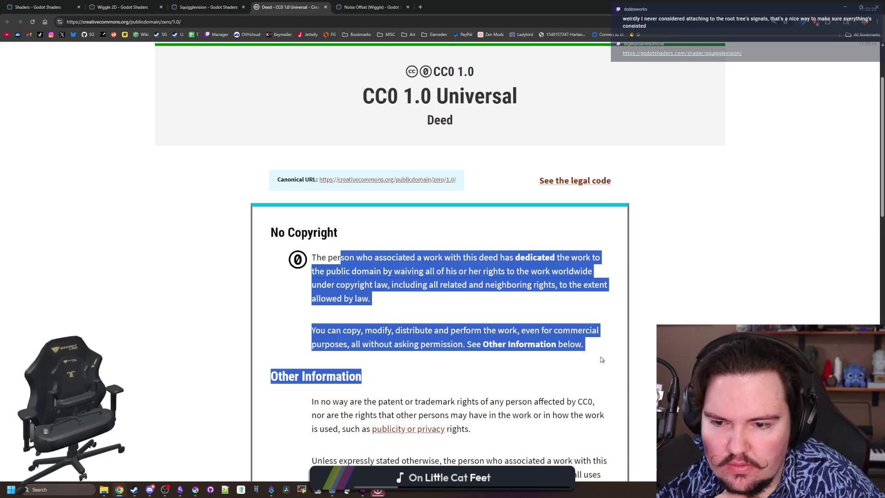
{"action": "scroll", "coordinate": [600, 359], "scroll_direction": "down", "scroll_amount": 3}
{"action": "left_click", "coordinate": [550, 333]}
{"action": "scroll", "coordinate": [549, 333], "scroll_direction": "down", "scroll_amount": 7}
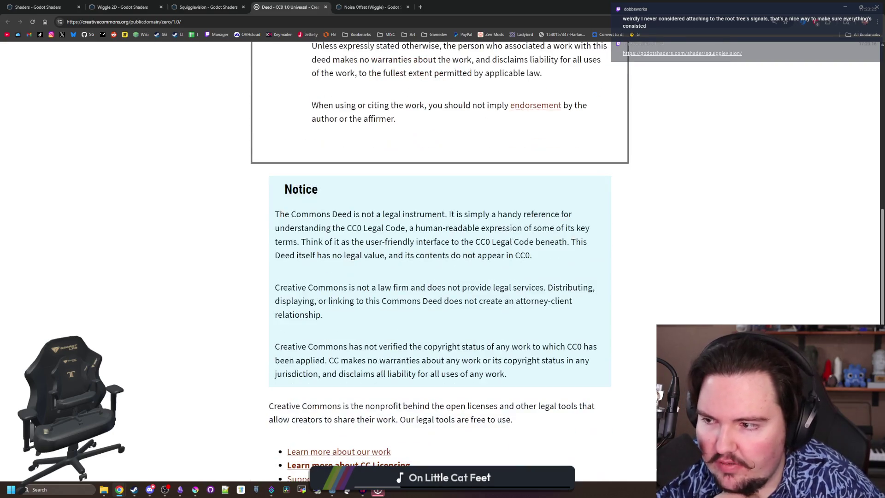
{"action": "scroll", "coordinate": [243, 129], "scroll_direction": "up", "scroll_amount": 12}
{"action": "left_click", "coordinate": [203, 3]}
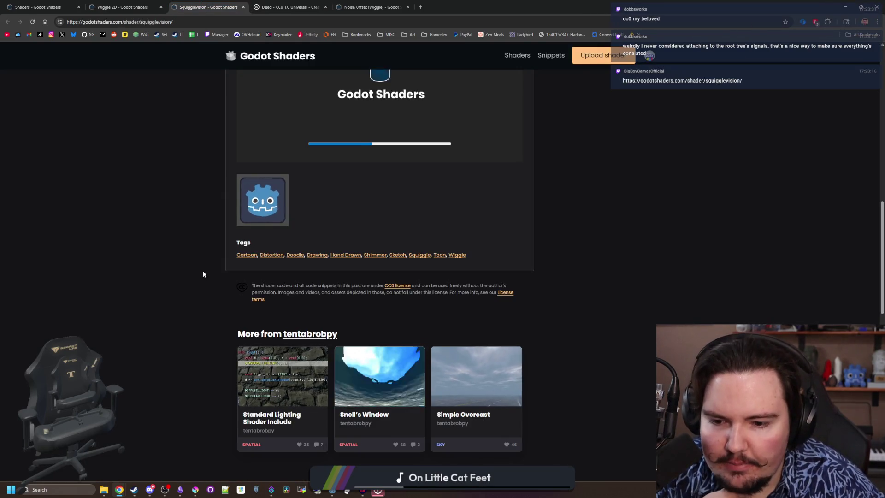
{"action": "scroll", "coordinate": [201, 269], "scroll_direction": "up", "scroll_amount": 8}
{"action": "scroll", "coordinate": [370, 210], "scroll_direction": "up", "scroll_amount": 4}
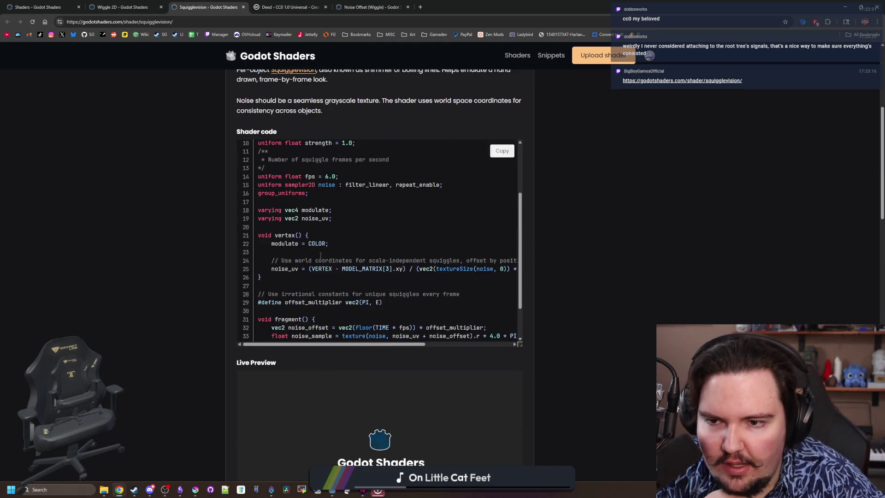
Step: Back in Godot, inspect the global wiggle uniform on line 10 of ui_shader.gdshader
{"action": "key", "text": "alt+Tab"}
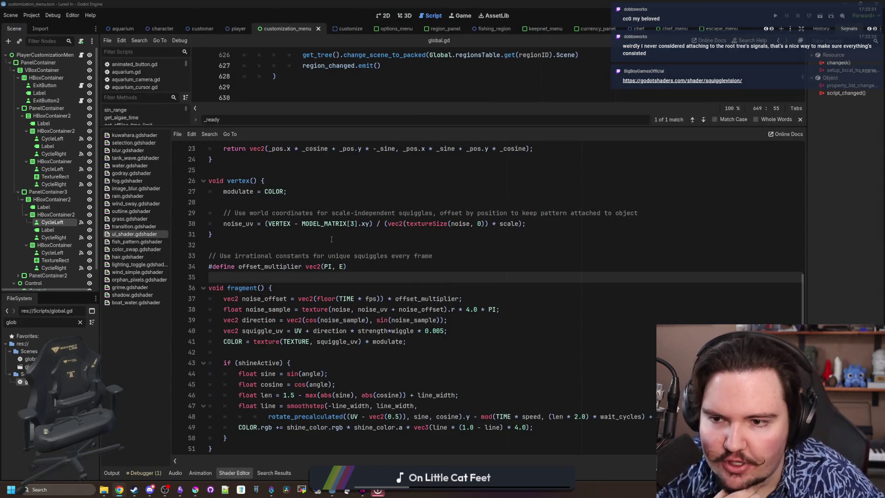
{"action": "scroll", "coordinate": [323, 249], "scroll_direction": "up", "scroll_amount": 7}
{"action": "left_click", "coordinate": [301, 267]}
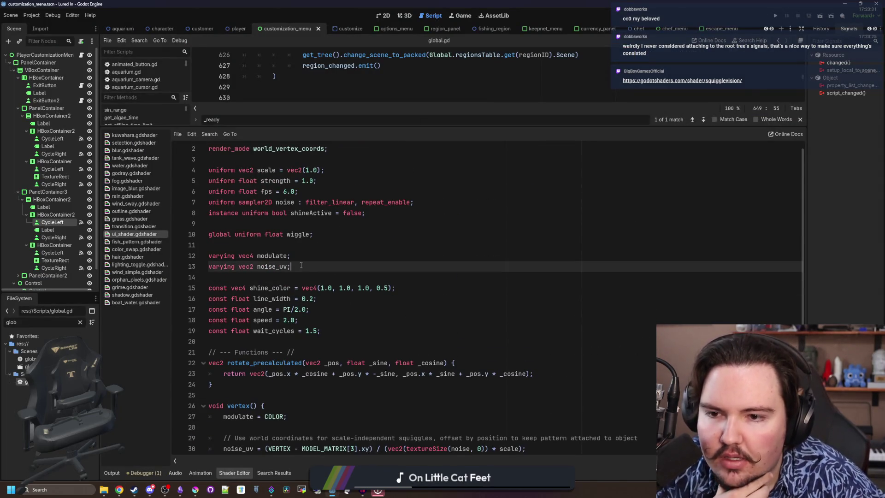
{"action": "scroll", "coordinate": [296, 266], "scroll_direction": "up", "scroll_amount": 1}
{"action": "left_click", "coordinate": [338, 245]}
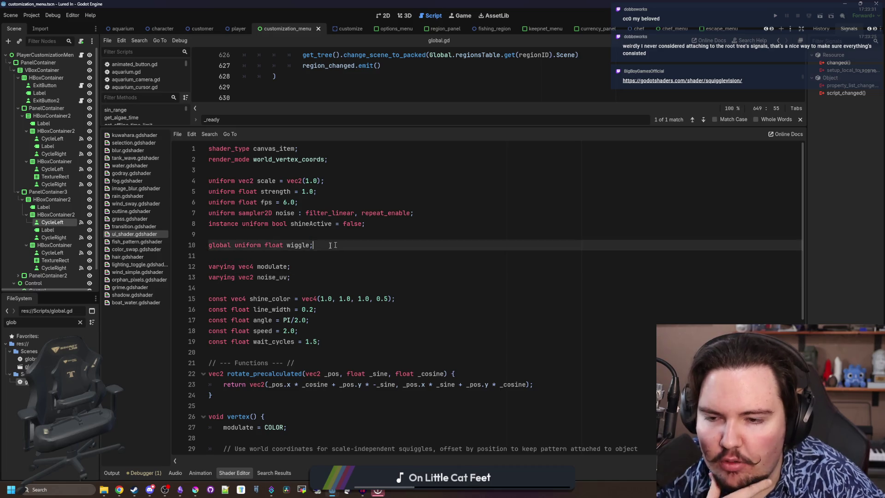
{"action": "left_click", "coordinate": [298, 244]}
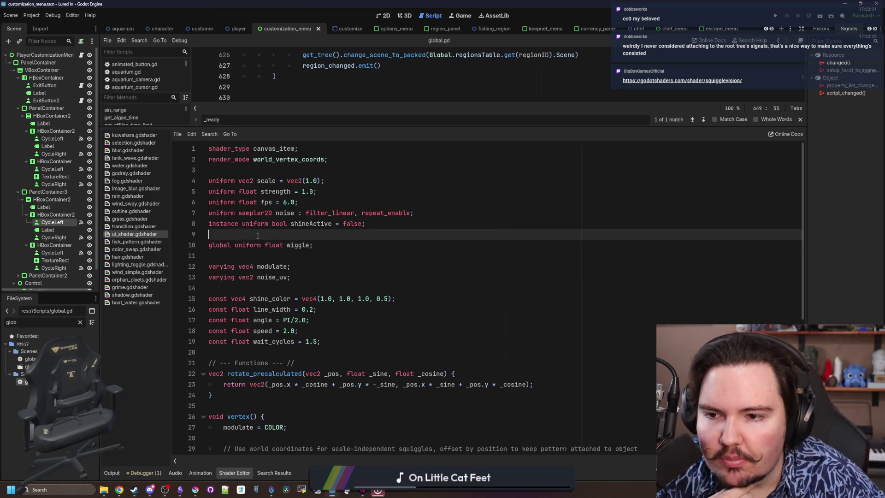
{"action": "left_click", "coordinate": [298, 245]}
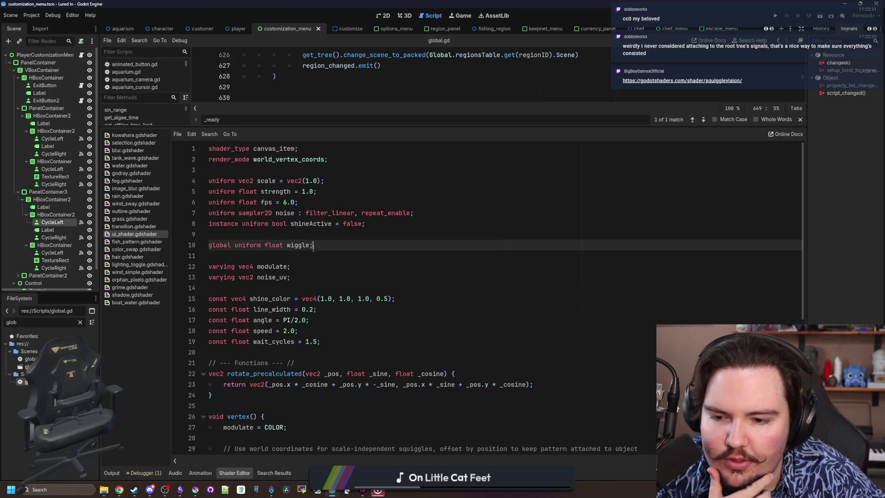
Step: Check the strength*wiggle expression on line 40, then run the game with F5
{"action": "scroll", "coordinate": [309, 245], "scroll_direction": "down", "scroll_amount": 7}
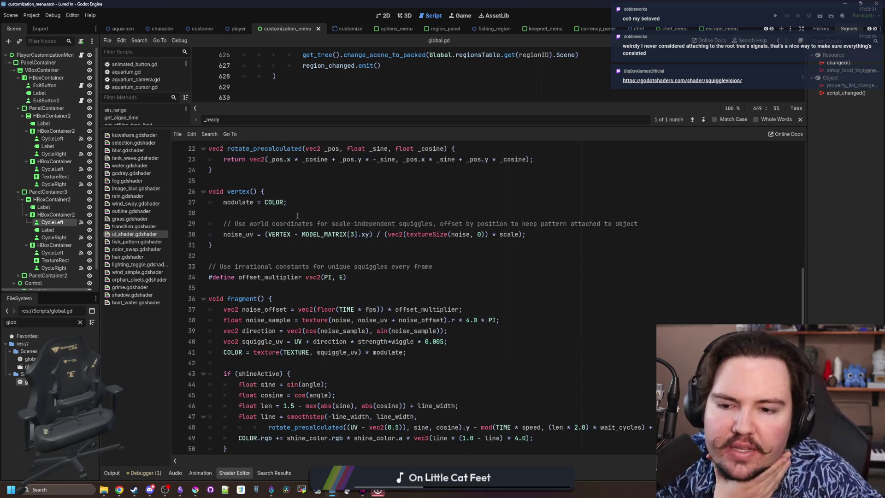
{"action": "scroll", "coordinate": [298, 215], "scroll_direction": "down", "scroll_amount": 1}
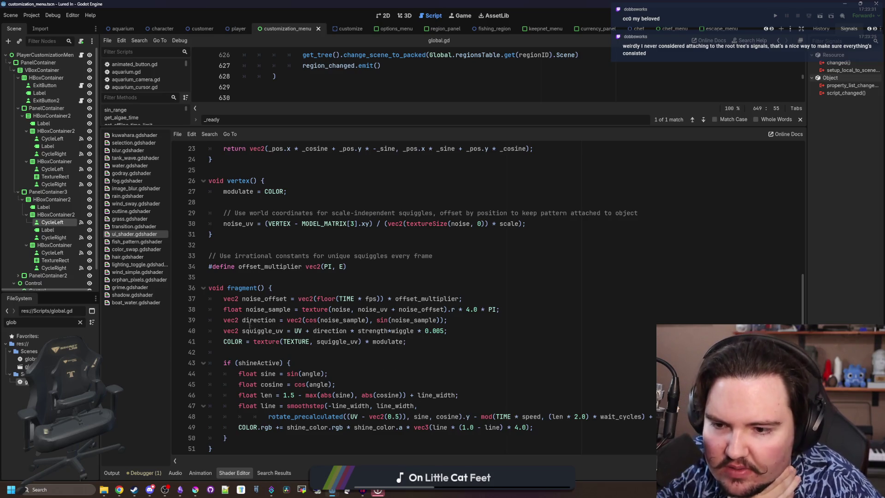
{"action": "left_click_drag", "start_coordinate": [358, 331], "coordinate": [397, 332]}
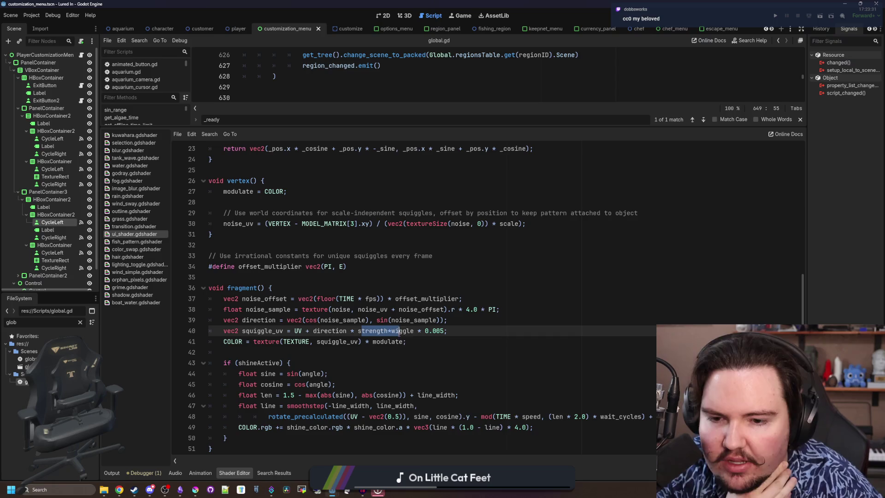
{"action": "left_click", "coordinate": [511, 279]}
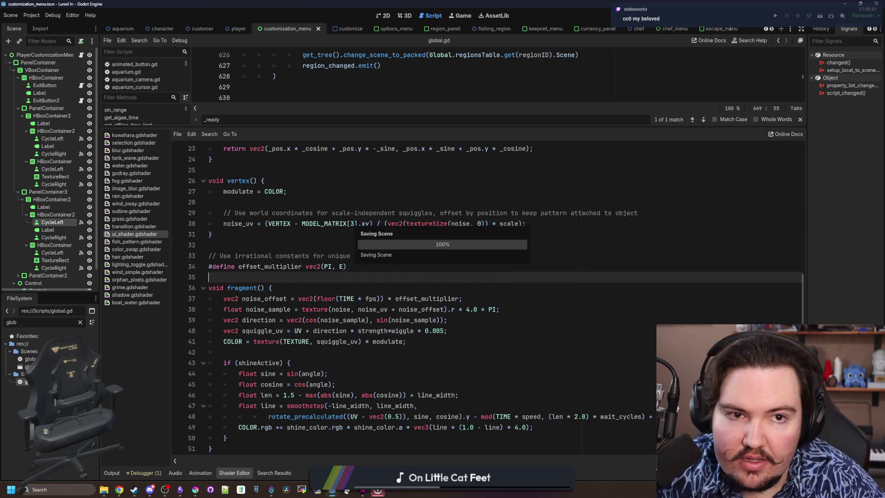
{"action": "key", "text": "F5"}
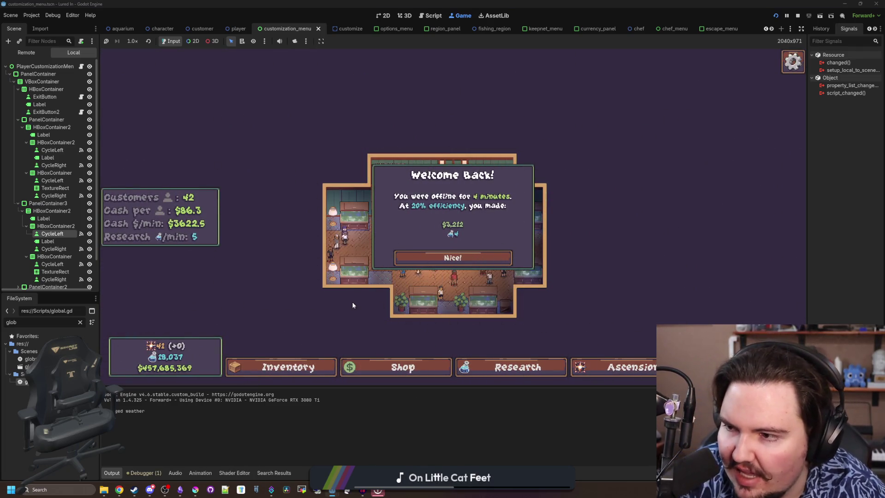
Step: Dismiss the game's Welcome Back popup
{"action": "left_click", "coordinate": [442, 258]}
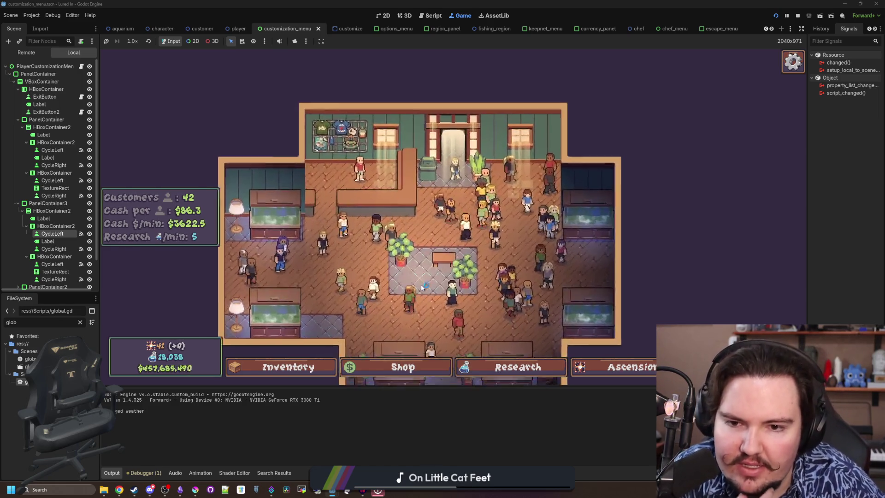
{"action": "scroll", "coordinate": [423, 287], "scroll_direction": "up", "scroll_amount": 2}
{"action": "scroll", "coordinate": [433, 198], "scroll_direction": "up", "scroll_amount": 2}
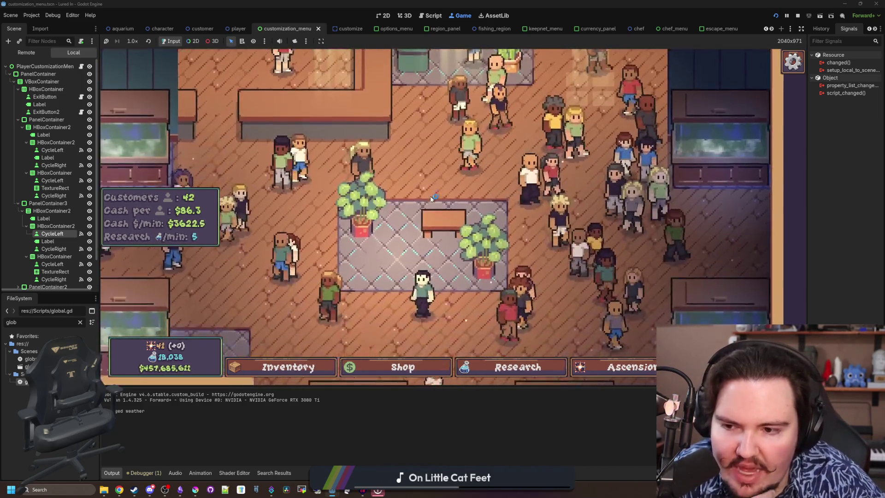
{"action": "scroll", "coordinate": [432, 198], "scroll_direction": "down", "scroll_amount": 2}
Step: In the in-game Options, try the UI Wiggle slider at 0% and 100%, then close Options
{"action": "key", "text": "Escape"}
{"action": "left_click", "coordinate": [437, 217]}
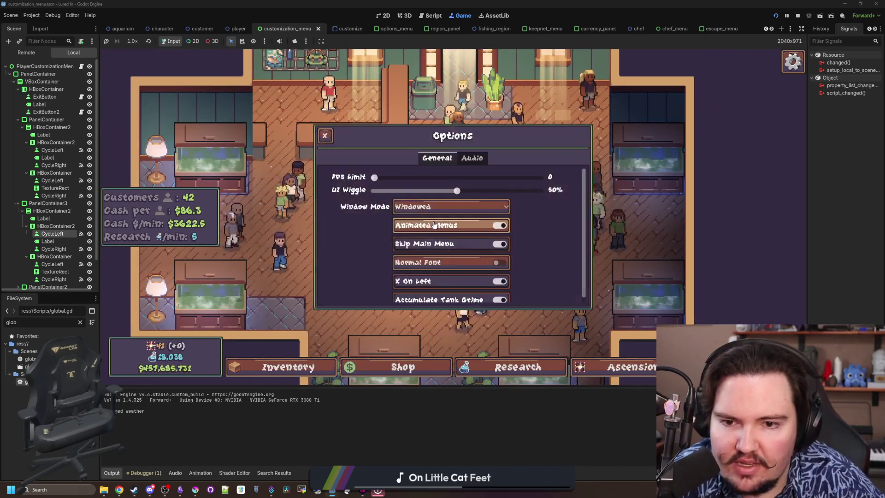
{"action": "mouse_move", "coordinate": [456, 191]}
{"action": "left_mouse_down"}
{"action": "mouse_move", "coordinate": [559, 189]}
{"action": "mouse_move", "coordinate": [216, 192]}
{"action": "left_mouse_up"}
{"action": "mouse_move", "coordinate": [318, 194]}
{"action": "left_mouse_down"}
{"action": "mouse_move", "coordinate": [551, 191]}
{"action": "mouse_move", "coordinate": [369, 191]}
{"action": "left_mouse_up"}
{"action": "left_click", "coordinate": [325, 136]}
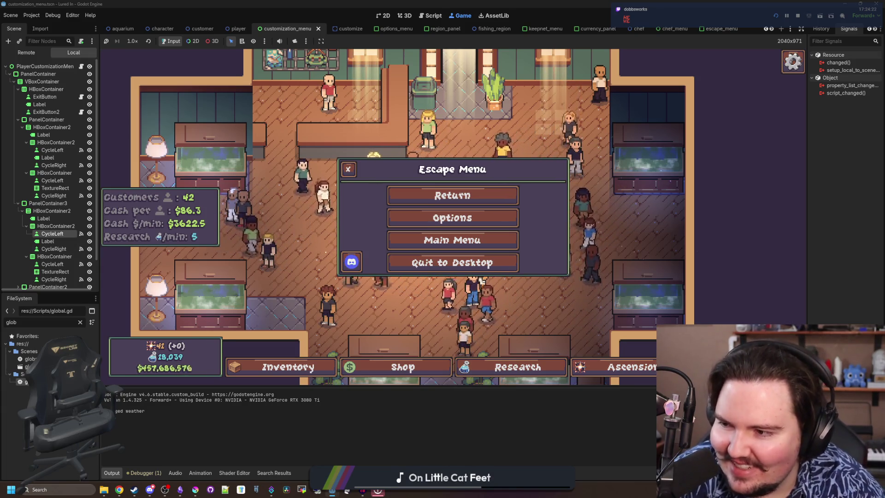
Step: Set UI Wiggle to 100% in Options and resume play
{"action": "left_click", "coordinate": [451, 218]}
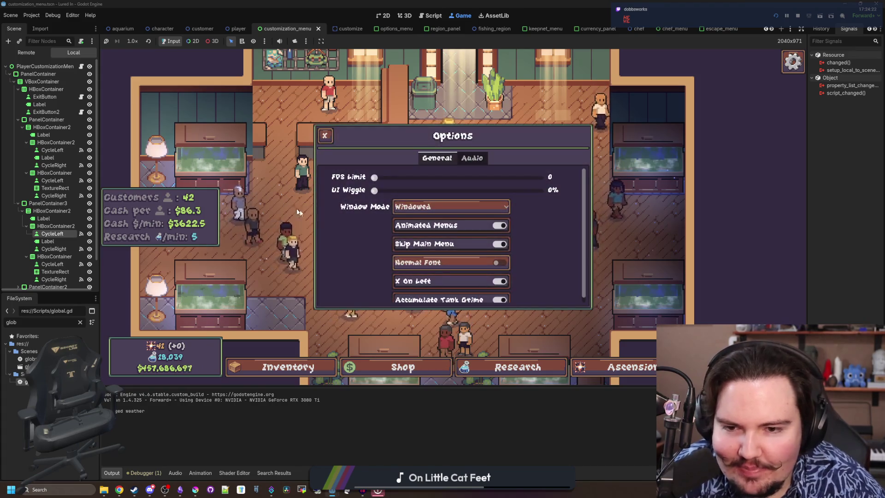
{"action": "left_click_drag", "start_coordinate": [374, 190], "coordinate": [544, 190]}
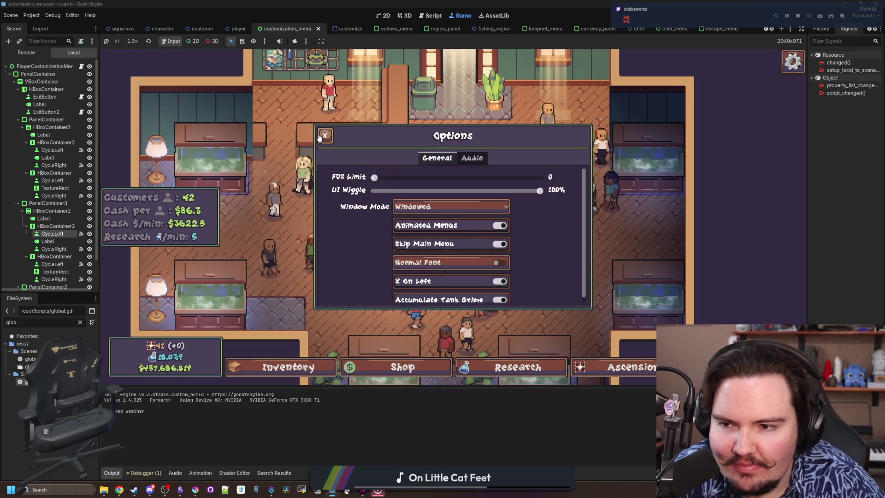
{"action": "left_click", "coordinate": [325, 135]}
{"action": "key", "text": "Escape"}
Step: Pan and zoom around the restaurant floor toward the central plants
{"action": "scroll", "coordinate": [383, 231], "scroll_direction": "up", "scroll_amount": 3}
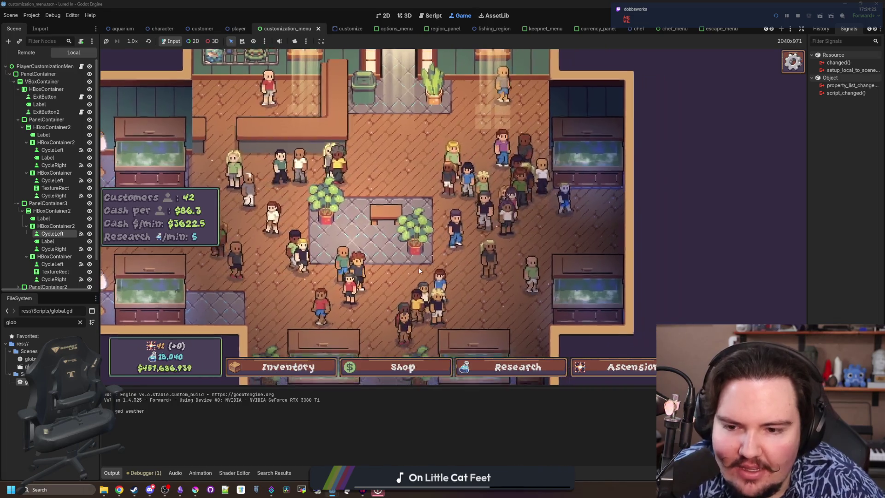
{"action": "scroll", "coordinate": [393, 247], "scroll_direction": "down", "scroll_amount": 3}
{"action": "scroll", "coordinate": [444, 229], "scroll_direction": "up", "scroll_amount": 5}
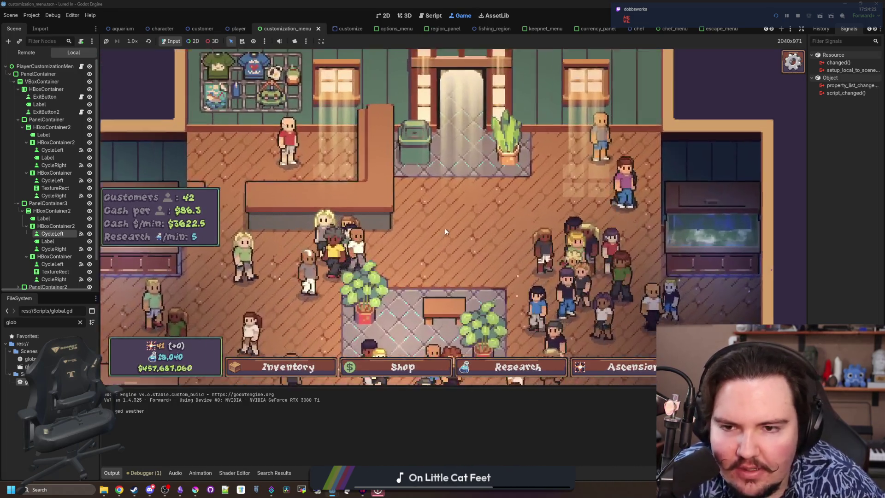
{"action": "scroll", "coordinate": [446, 231], "scroll_direction": "down", "scroll_amount": 3}
{"action": "scroll", "coordinate": [388, 169], "scroll_direction": "up", "scroll_amount": 3}
{"action": "left_click_drag", "start_coordinate": [391, 175], "coordinate": [471, 203]}
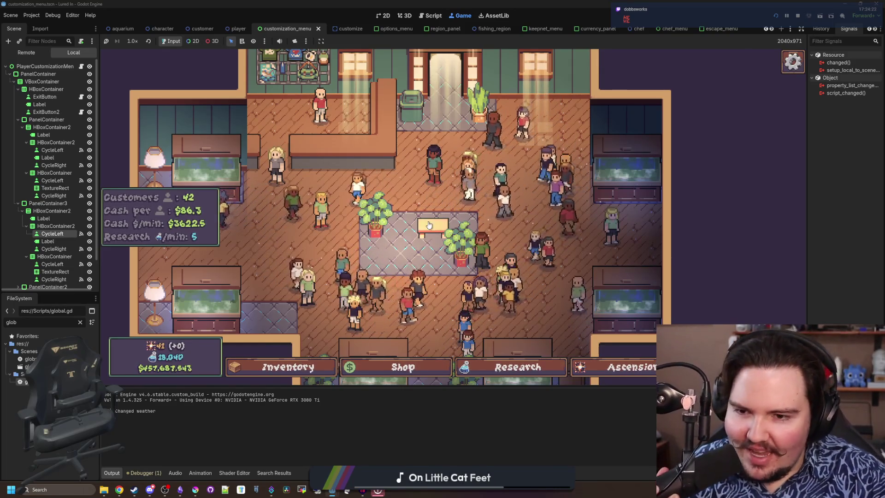
{"action": "left_click_drag", "start_coordinate": [436, 205], "coordinate": [417, 190]}
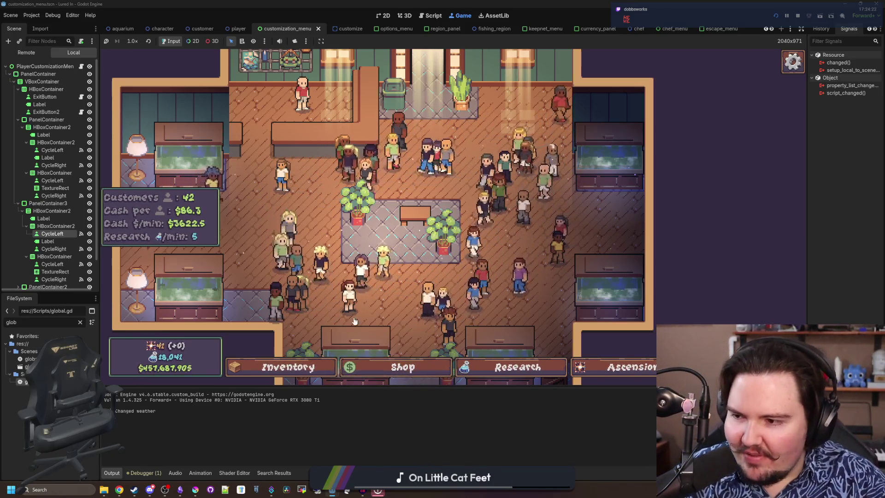
{"action": "left_click_drag", "start_coordinate": [289, 217], "coordinate": [367, 243]}
{"action": "scroll", "coordinate": [367, 242], "scroll_direction": "up", "scroll_amount": 4}
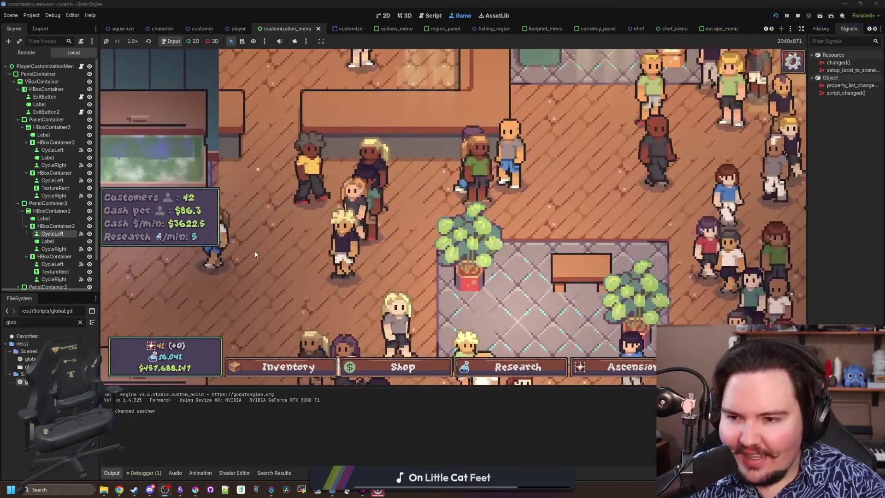
{"action": "scroll", "coordinate": [251, 278], "scroll_direction": "down", "scroll_amount": 4}
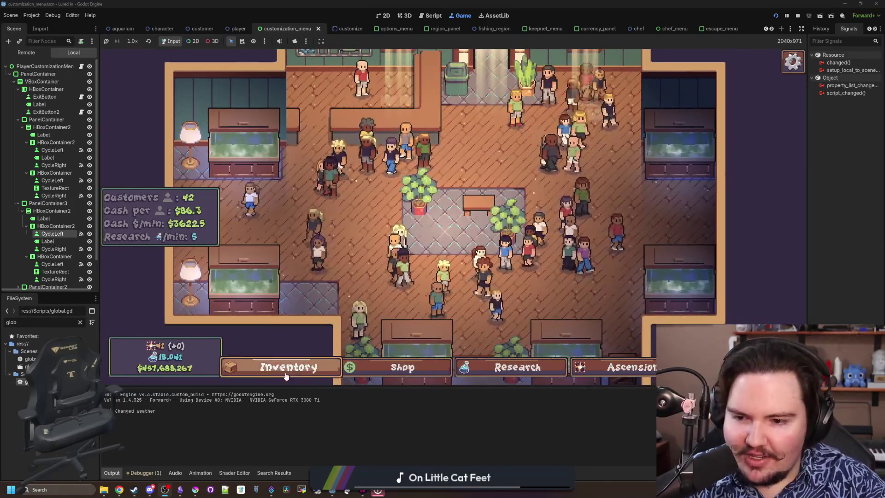
Step: Check the Shop window, close it, and return to the global.gd script
{"action": "left_click", "coordinate": [356, 364]}
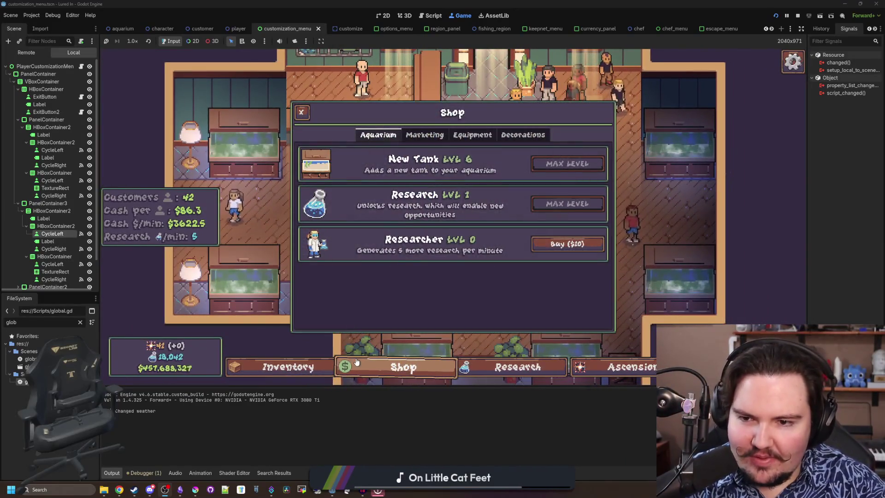
{"action": "left_click", "coordinate": [302, 113]}
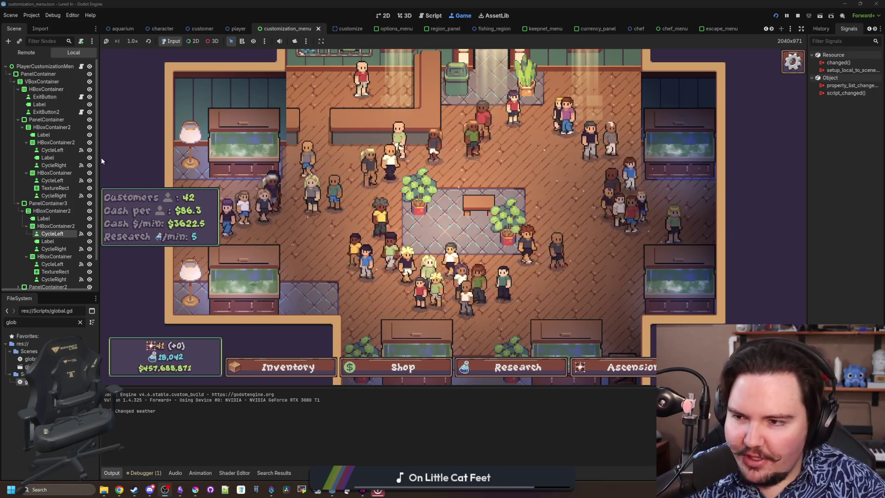
{"action": "key", "text": "ctrl+F3"}
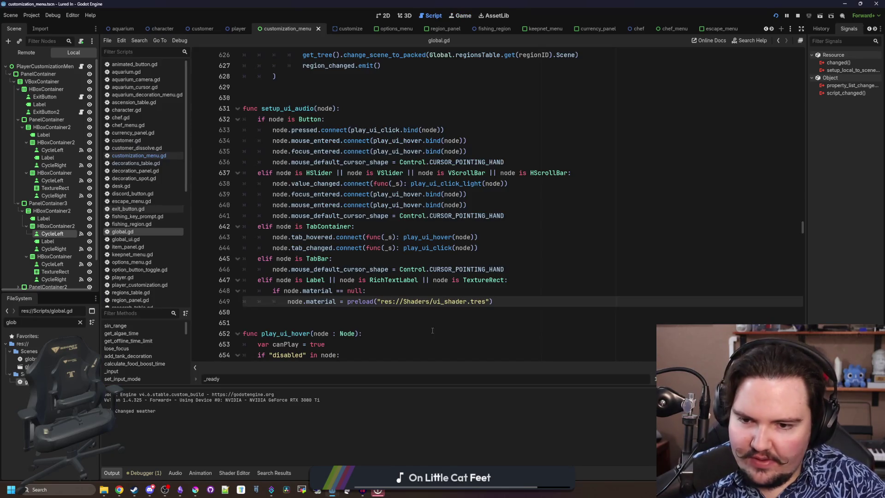
Step: Browse setup_ui_audio and change_region in global.gd, then search the script for '_entreeter_'
{"action": "scroll", "coordinate": [360, 221], "scroll_direction": "up", "scroll_amount": 4}
{"action": "left_click", "coordinate": [405, 236]}
{"action": "scroll", "coordinate": [415, 249], "scroll_direction": "up", "scroll_amount": 3}
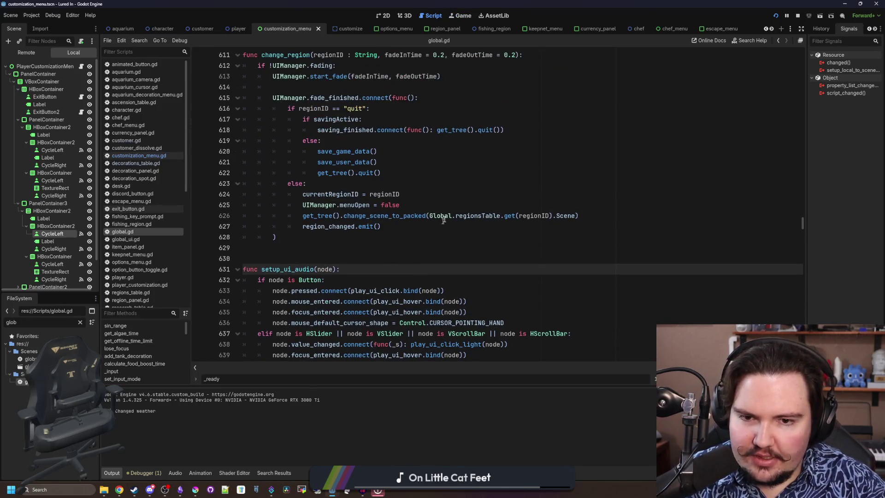
{"action": "left_click", "coordinate": [421, 269]}
{"action": "left_click", "coordinate": [421, 259]}
{"action": "scroll", "coordinate": [415, 263], "scroll_direction": "up", "scroll_amount": 5}
{"action": "left_click", "coordinate": [398, 280]}
{"action": "key", "text": "ctrl+f"}
{"action": "type", "text": "_entree"}
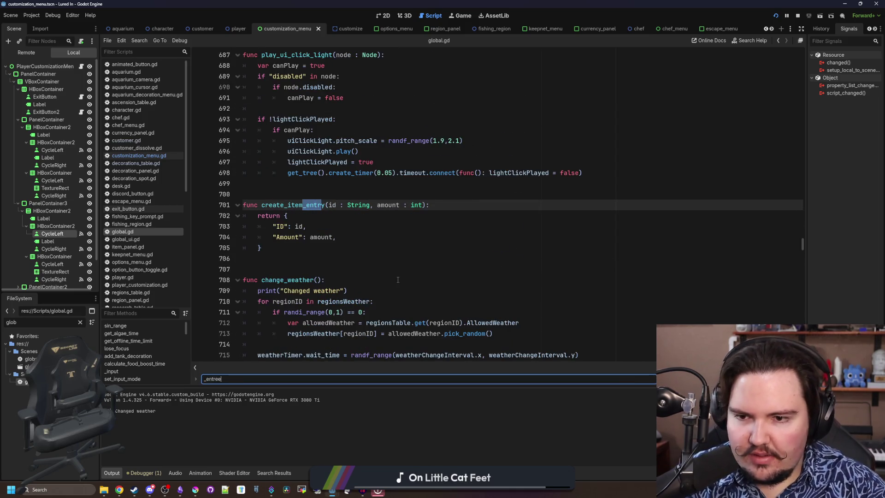
{"action": "type", "text": "ter_"}
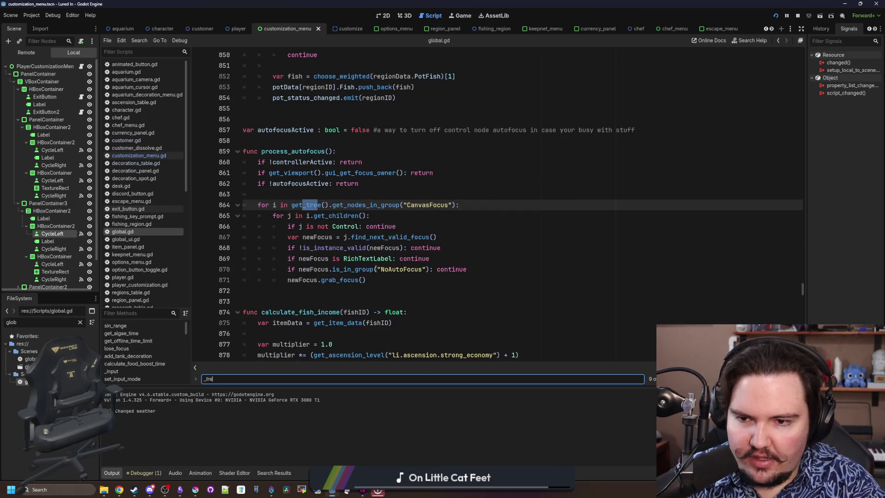
Step: Add an empty line after get_tree().node_added.connect and open get_tree's Node documentation
{"action": "scroll", "coordinate": [376, 269], "scroll_direction": "down", "scroll_amount": 7}
{"action": "left_click", "coordinate": [439, 240]}
{"action": "key", "text": "Return"}
{"action": "type", "text": "G"}
{"action": "key", "text": "BackSpace"}
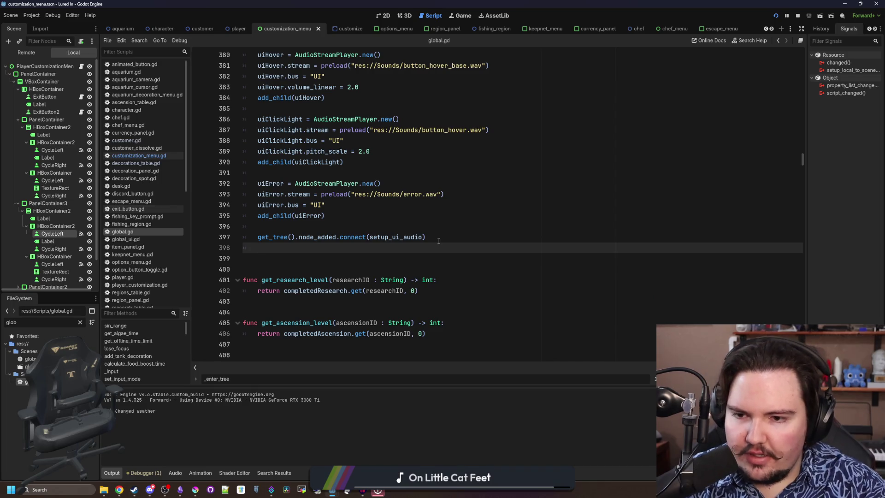
{"action": "left_click", "coordinate": [276, 237], "text": "ctrl"}
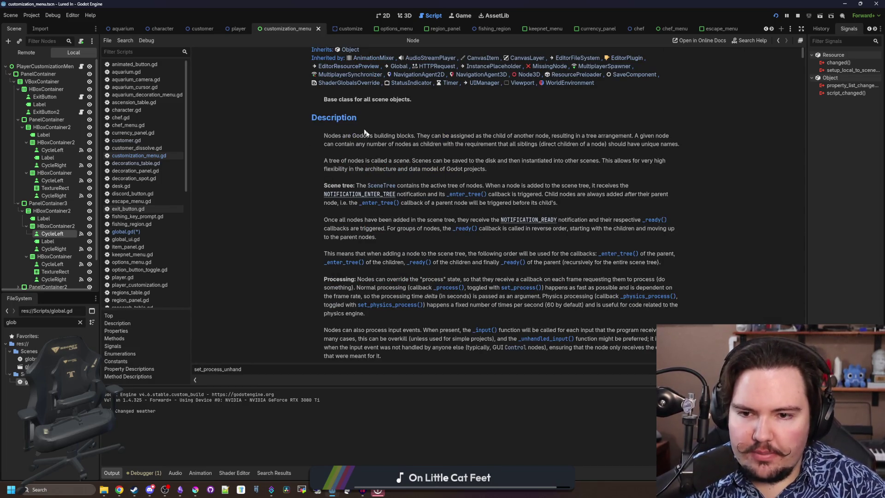
Step: Go from the Node docs to the SceneTree class reference
{"action": "scroll", "coordinate": [388, 204], "scroll_direction": "down", "scroll_amount": 5}
{"action": "key", "text": "alt+Left"}
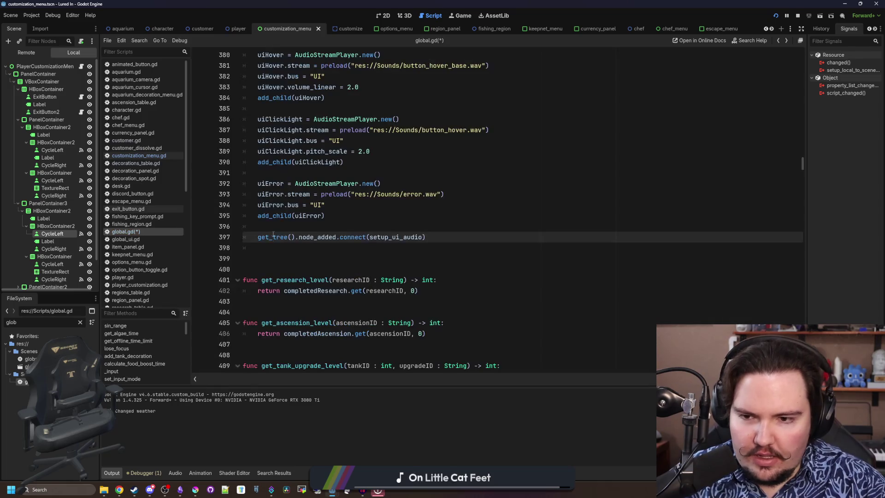
{"action": "left_click", "coordinate": [274, 239], "text": "ctrl"}
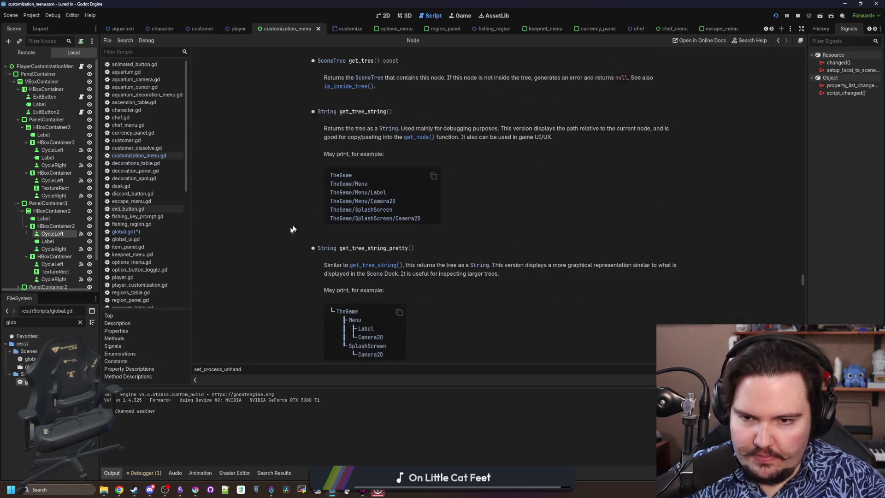
{"action": "left_click", "coordinate": [334, 60]}
Step: Read through the SceneTree Methods and Signals sections down to node_added
{"action": "scroll", "coordinate": [408, 263], "scroll_direction": "down", "scroll_amount": 5}
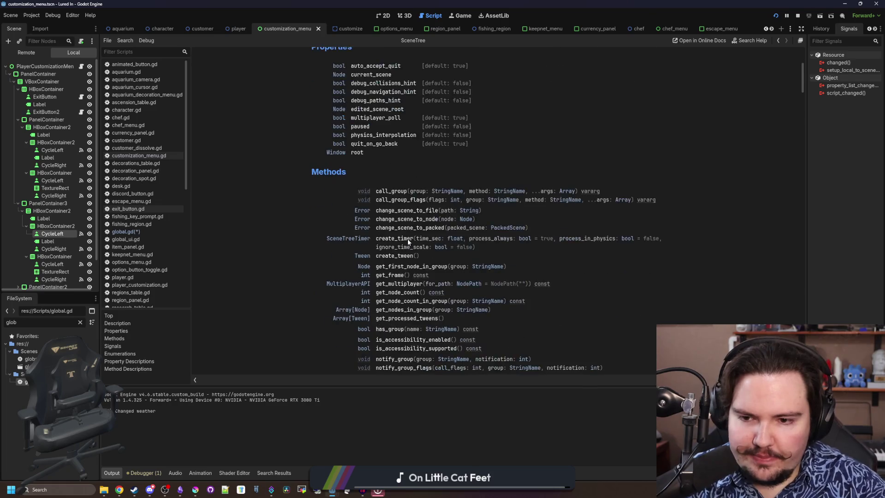
{"action": "scroll", "coordinate": [370, 245], "scroll_direction": "down", "scroll_amount": 10}
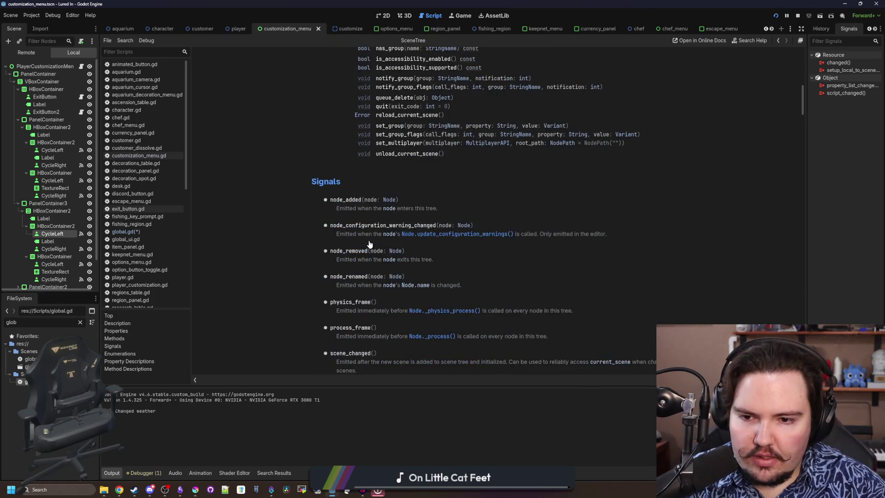
{"action": "scroll", "coordinate": [355, 202], "scroll_direction": "down", "scroll_amount": 1}
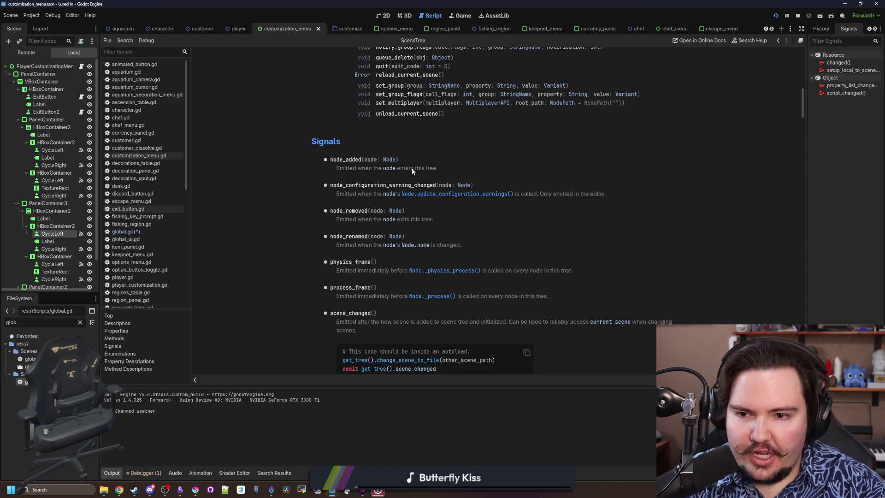
{"action": "scroll", "coordinate": [352, 209], "scroll_direction": "down", "scroll_amount": 1}
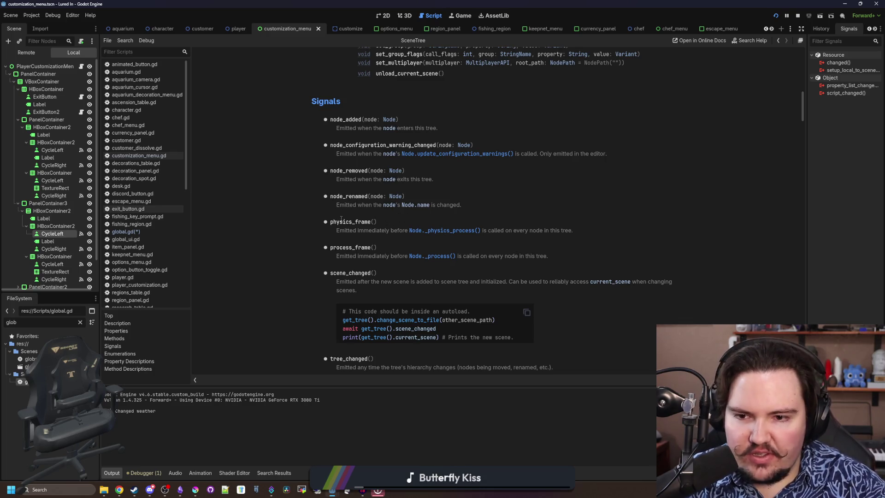
{"action": "left_click_drag", "start_coordinate": [386, 256], "coordinate": [334, 221]}
{"action": "left_click", "coordinate": [335, 222]}
{"action": "scroll", "coordinate": [334, 224], "scroll_direction": "down", "scroll_amount": 2}
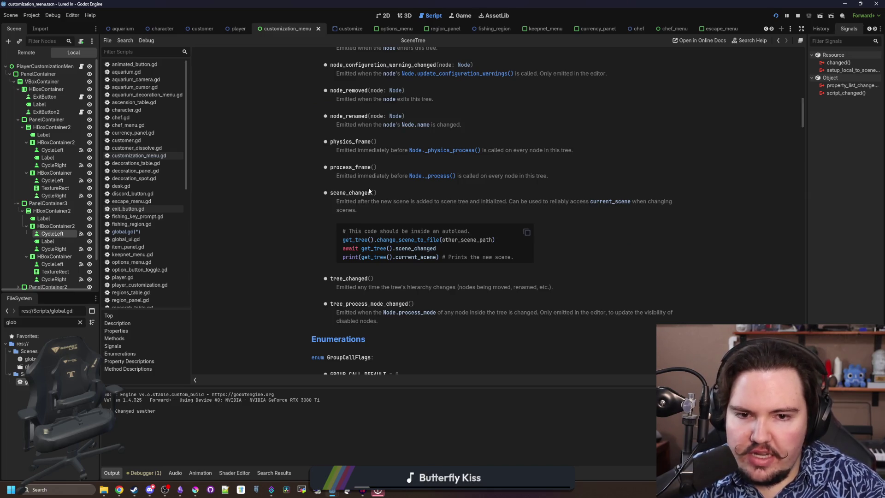
{"action": "scroll", "coordinate": [369, 190], "scroll_direction": "down", "scroll_amount": 1}
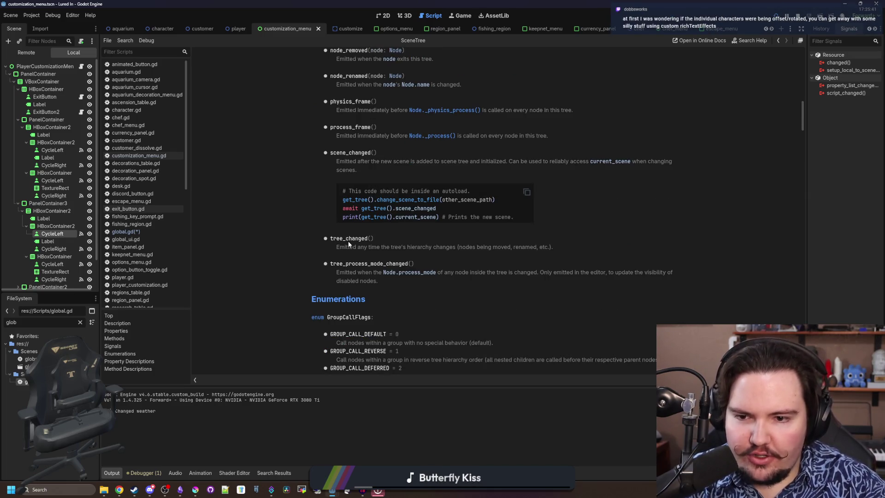
{"action": "scroll", "coordinate": [349, 242], "scroll_direction": "down", "scroll_amount": 6}
{"action": "scroll", "coordinate": [359, 232], "scroll_direction": "up", "scroll_amount": 12}
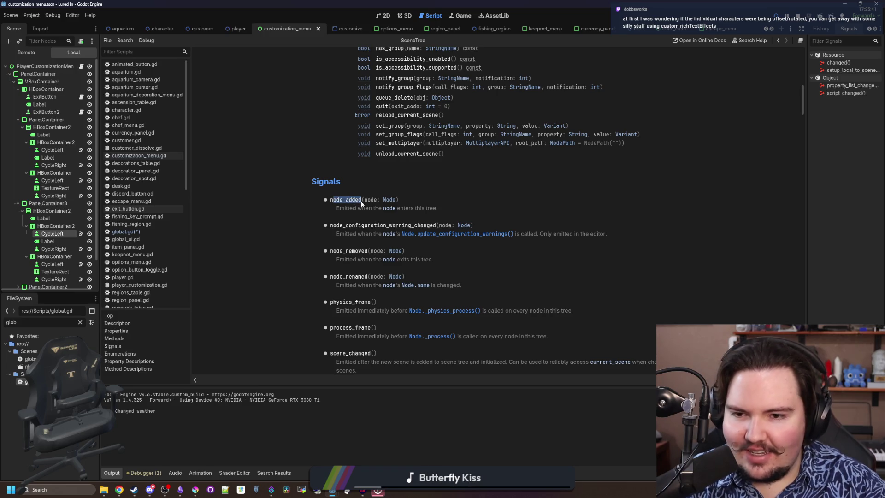
Step: Return to global.gd from the script list and save
{"action": "left_click", "coordinate": [148, 232]}
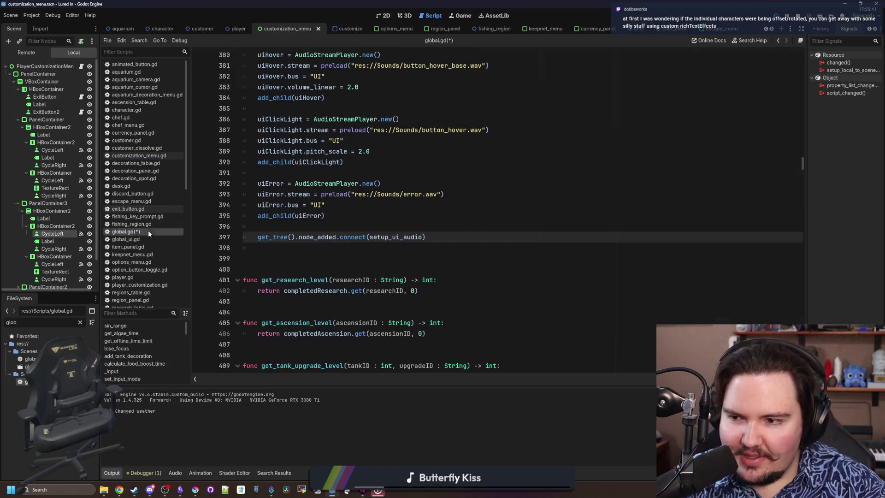
{"action": "key", "text": "ctrl+s"}
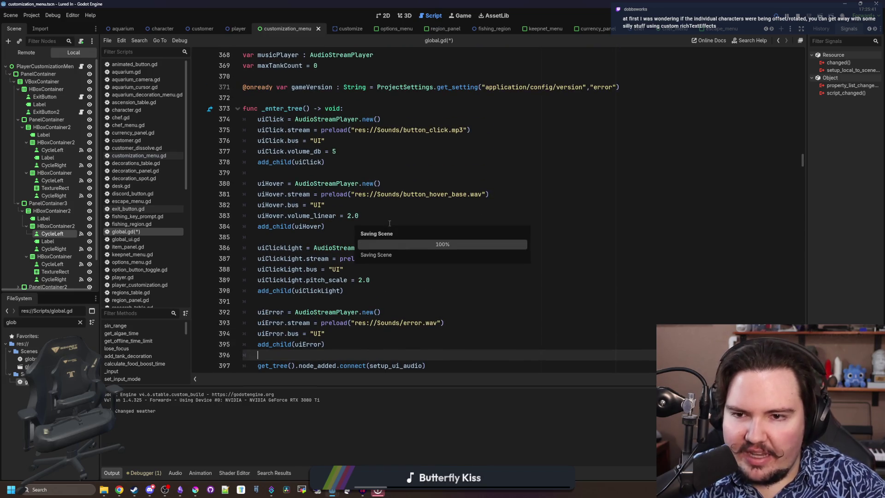
{"action": "scroll", "coordinate": [389, 224], "scroll_direction": "down", "scroll_amount": 12}
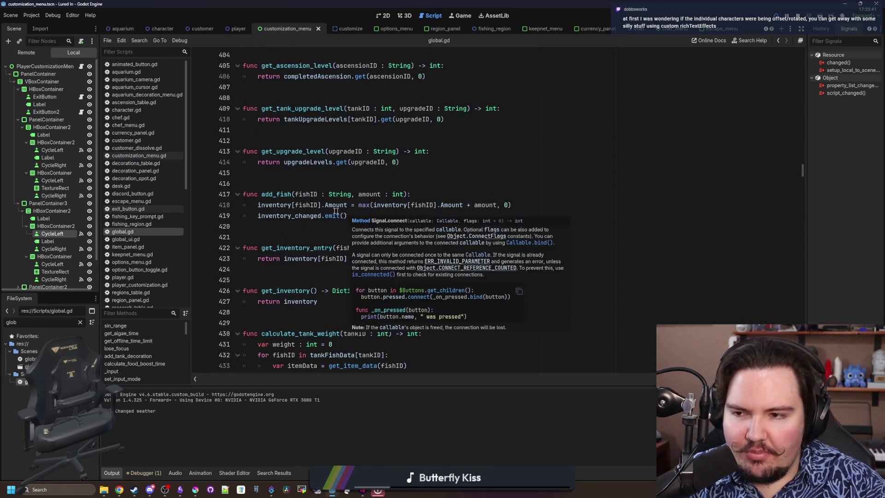
{"action": "scroll", "coordinate": [140, 254], "scroll_direction": "down", "scroll_amount": 5}
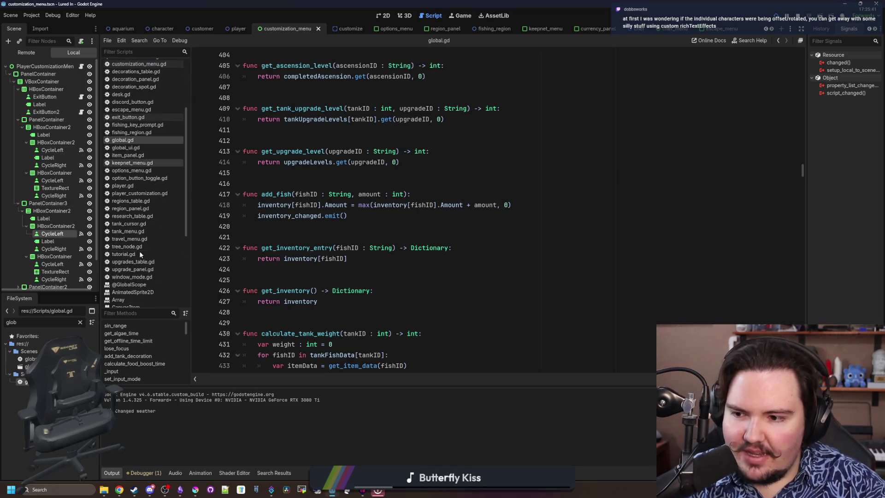
{"action": "scroll", "coordinate": [482, 216], "scroll_direction": "down", "scroll_amount": 6}
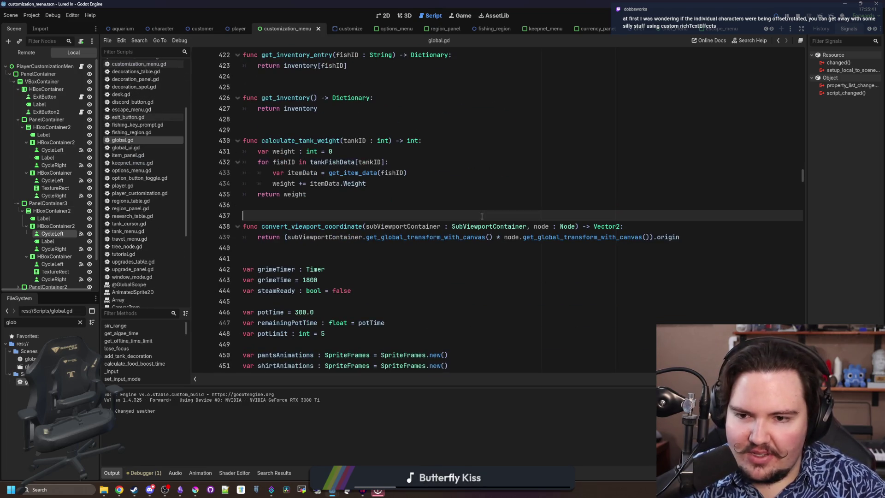
Step: Search global.gd for _ready and review the code around it
{"action": "key", "text": "ctrl+f"}
{"action": "type", "text": "_ready"}
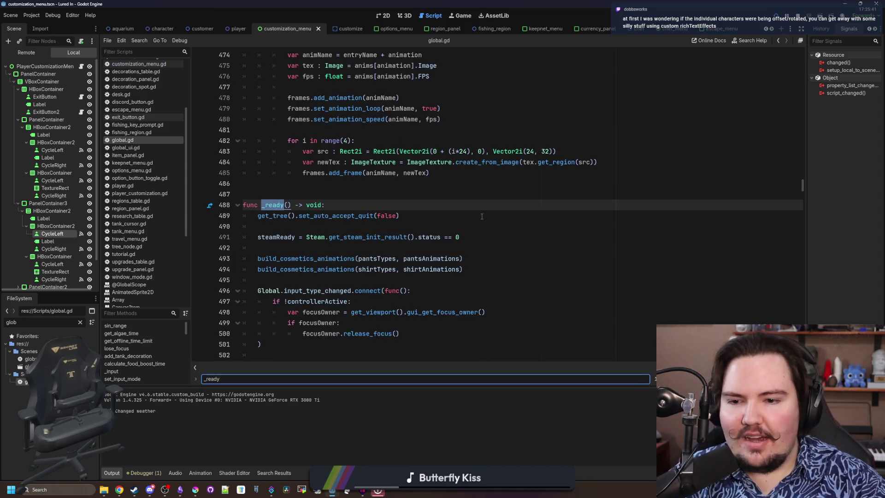
{"action": "scroll", "coordinate": [482, 216], "scroll_direction": "down", "scroll_amount": 5}
{"action": "left_click", "coordinate": [475, 249]}
{"action": "scroll", "coordinate": [331, 177], "scroll_direction": "up", "scroll_amount": 6}
{"action": "scroll", "coordinate": [332, 177], "scroll_direction": "up", "scroll_amount": 20}
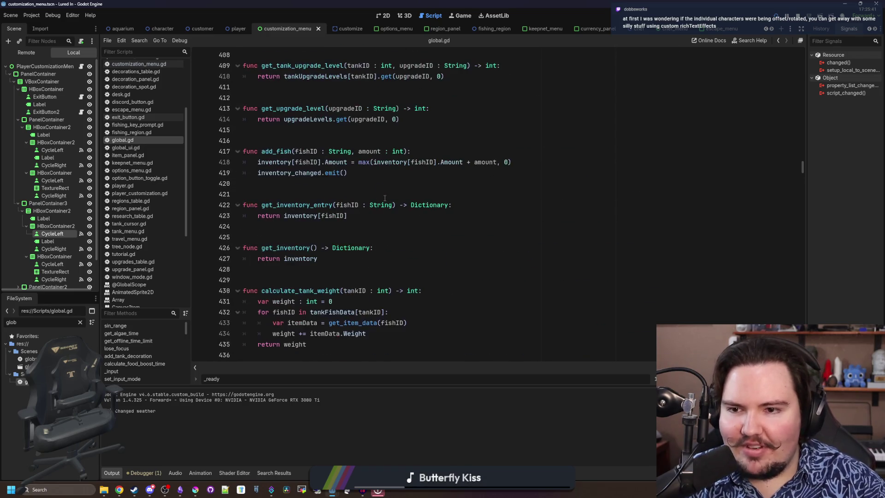
{"action": "scroll", "coordinate": [460, 228], "scroll_direction": "up", "scroll_amount": 14}
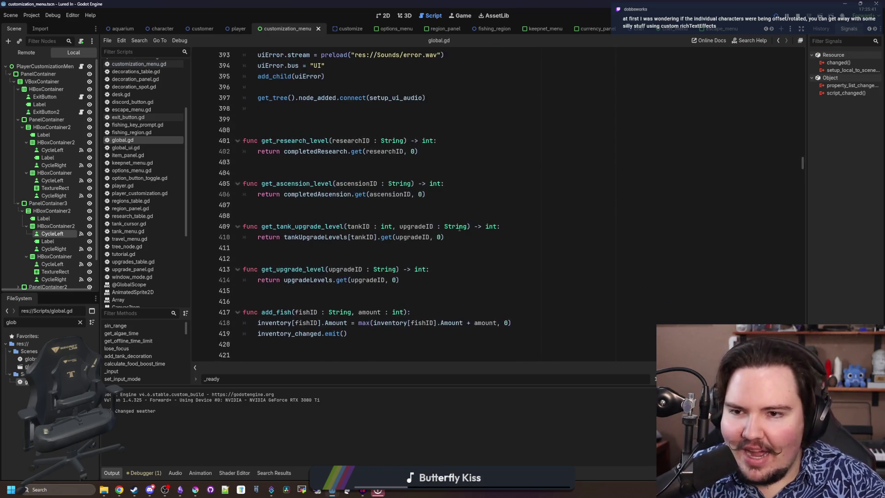
{"action": "scroll", "coordinate": [379, 289], "scroll_direction": "down", "scroll_amount": 4}
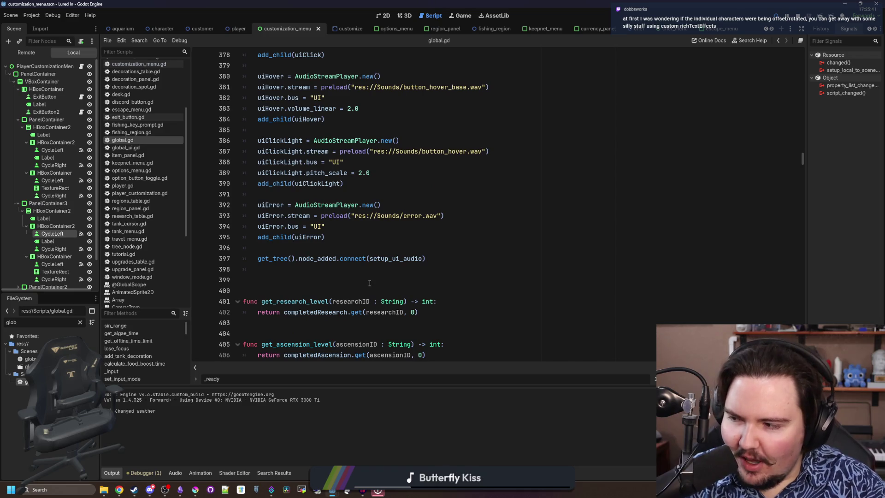
Step: Jump from the setup_ui_audio call on line 397 to its definition
{"action": "left_click", "coordinate": [370, 265]}
{"action": "left_click", "coordinate": [400, 263], "text": "ctrl"}
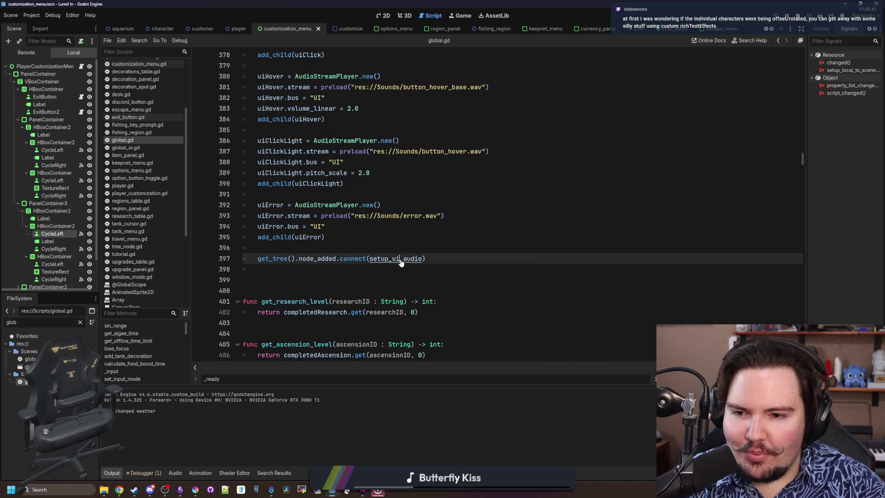
{"action": "key", "text": "ctrl+s"}
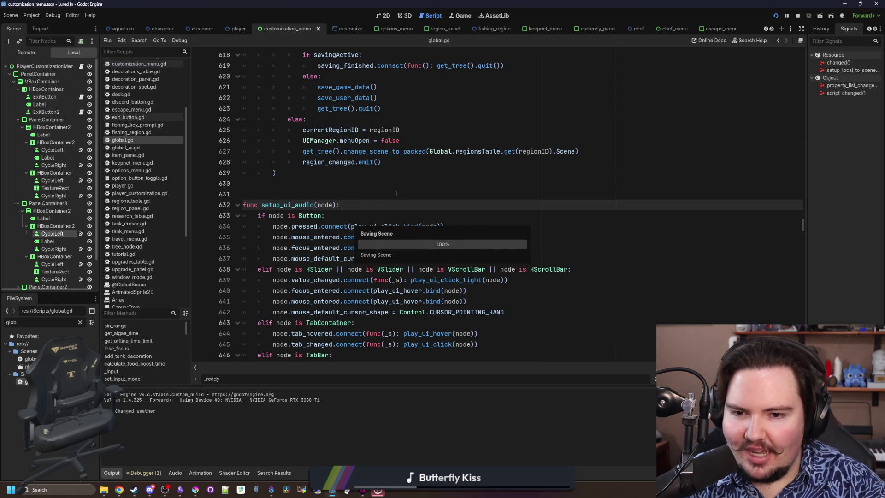
{"action": "left_click", "coordinate": [396, 194]}
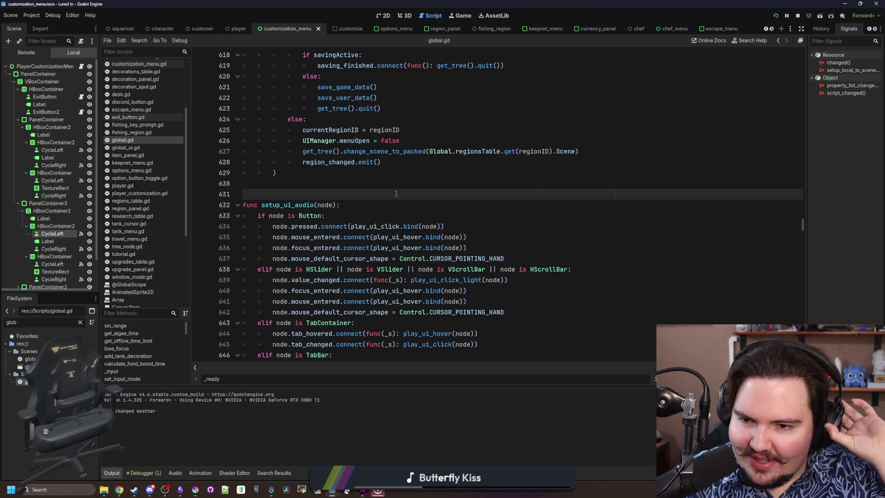
Step: Review the setup_ui_audio function header and save global.gd
{"action": "scroll", "coordinate": [396, 193], "scroll_direction": "down", "scroll_amount": 4}
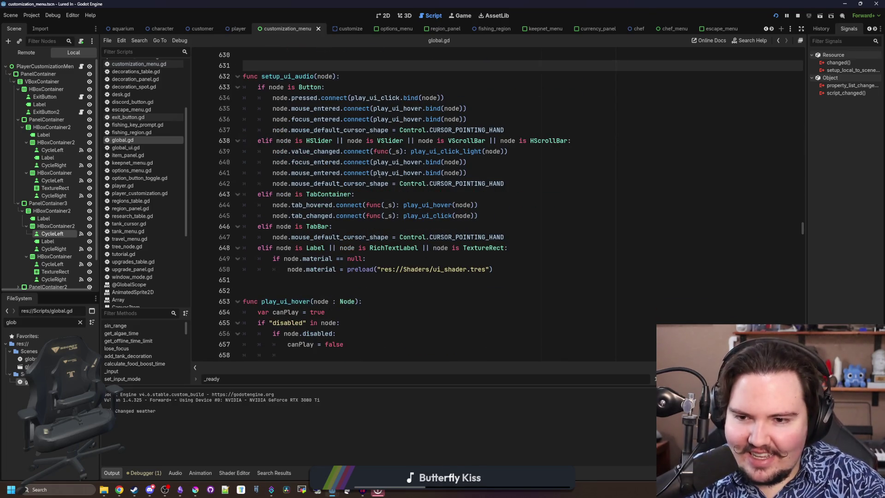
{"action": "scroll", "coordinate": [379, 173], "scroll_direction": "up", "scroll_amount": 1}
{"action": "left_click", "coordinate": [398, 119]}
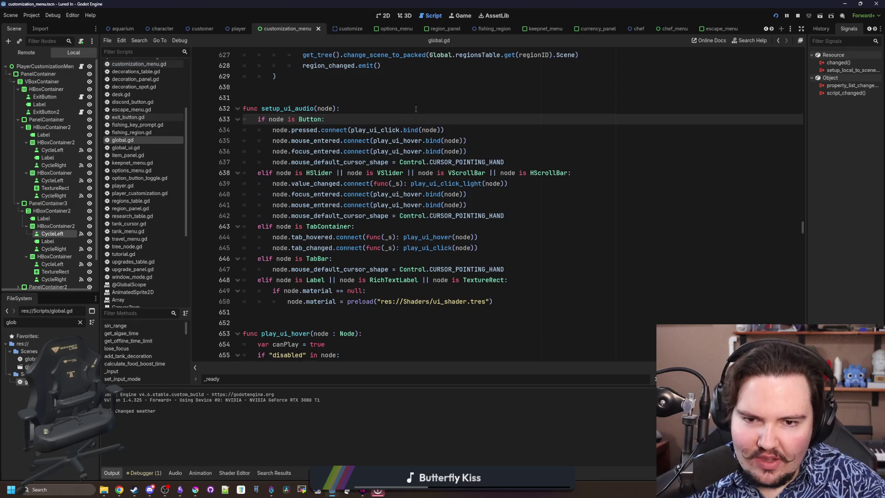
{"action": "left_click", "coordinate": [416, 110]}
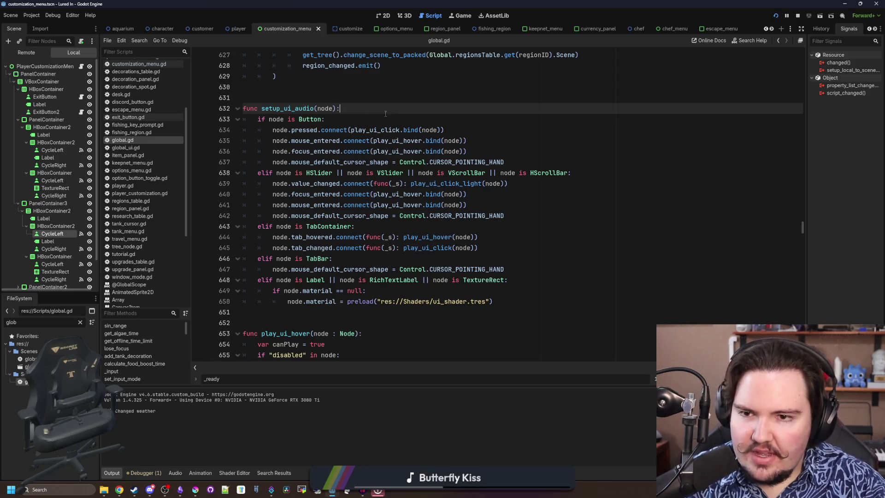
{"action": "key", "text": "ctrl+s"}
{"action": "left_click", "coordinate": [331, 96]}
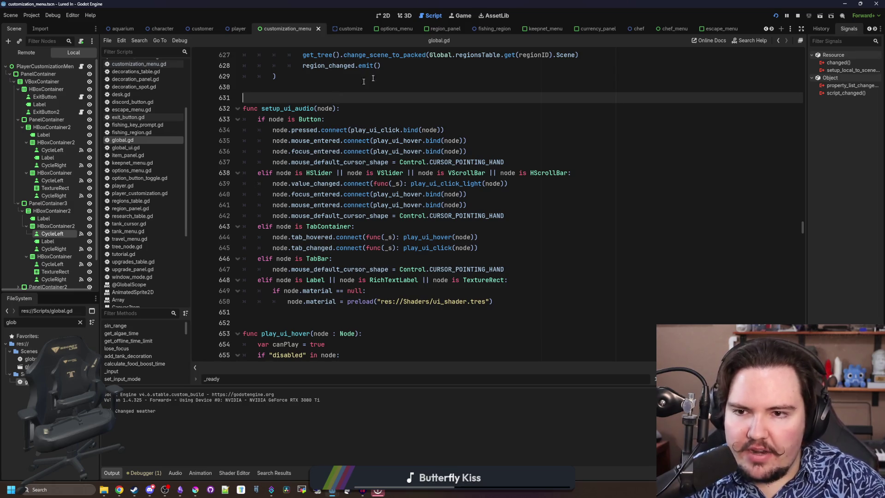
Step: Switch to the running game and zoom around the restaurant floor
{"action": "left_click", "coordinate": [462, 16]}
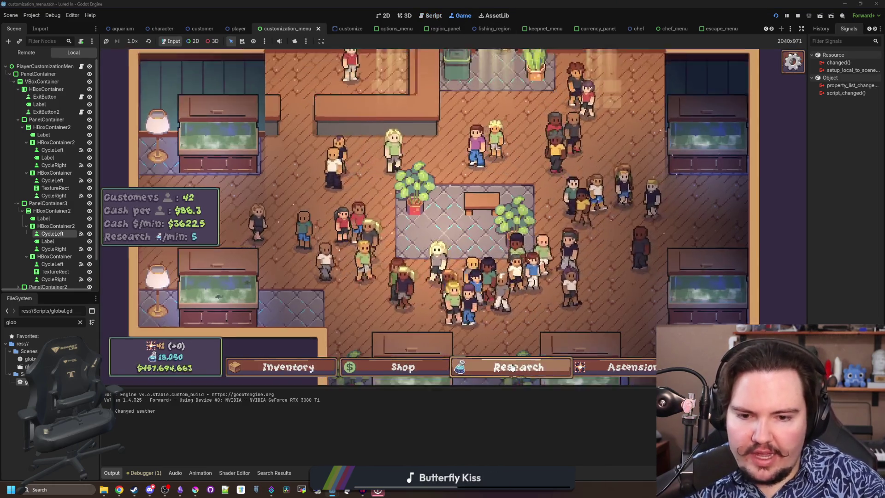
{"action": "scroll", "coordinate": [402, 368], "scroll_direction": "down", "scroll_amount": 5}
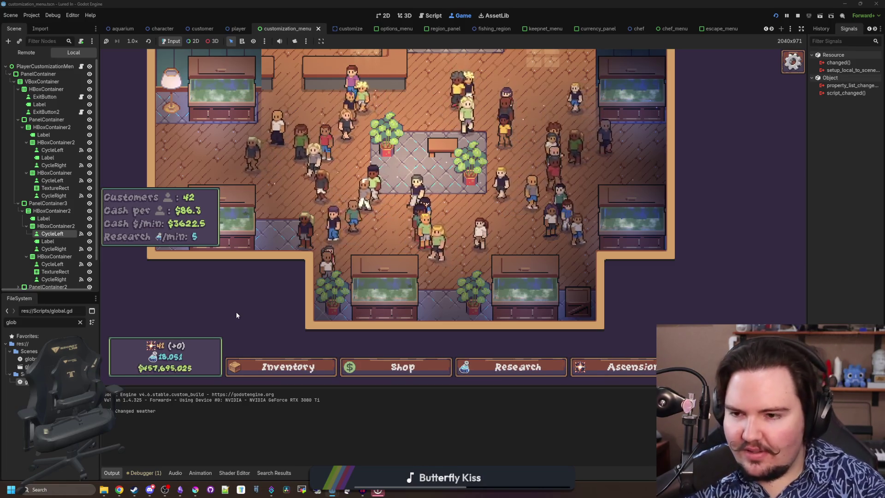
{"action": "scroll", "coordinate": [297, 280], "scroll_direction": "down", "scroll_amount": 5}
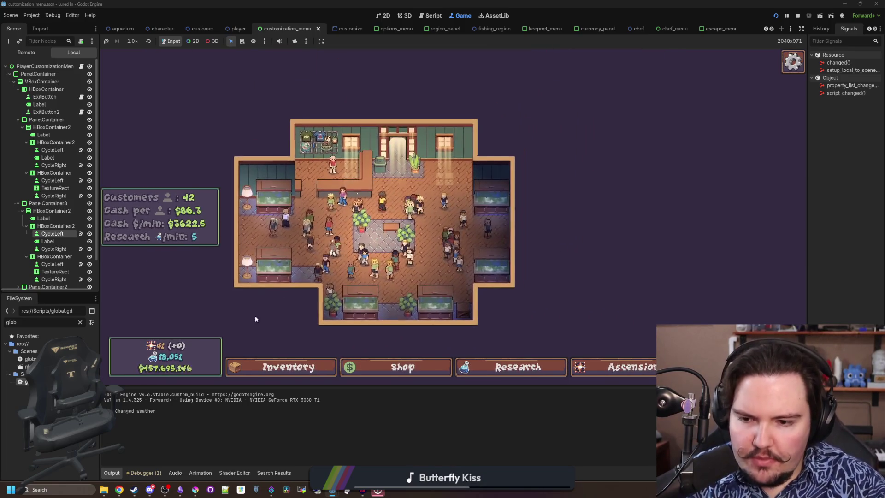
{"action": "scroll", "coordinate": [406, 368], "scroll_direction": "up", "scroll_amount": 3}
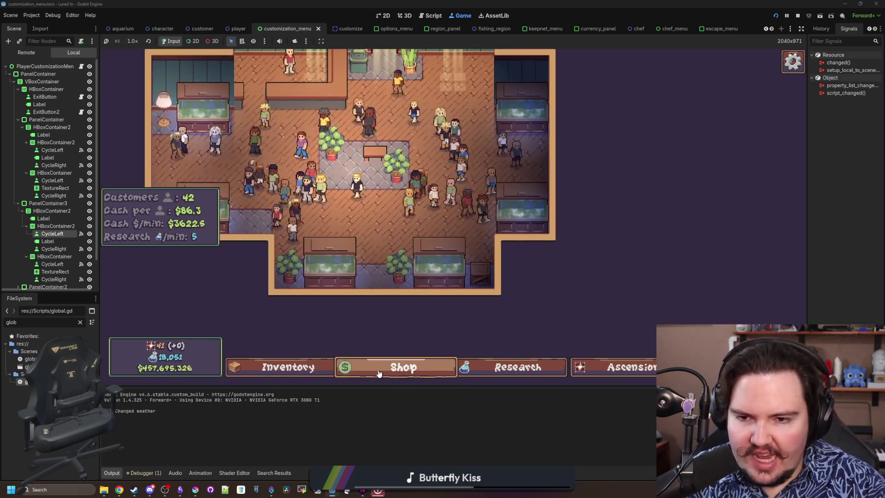
{"action": "scroll", "coordinate": [386, 279], "scroll_direction": "up", "scroll_amount": 4}
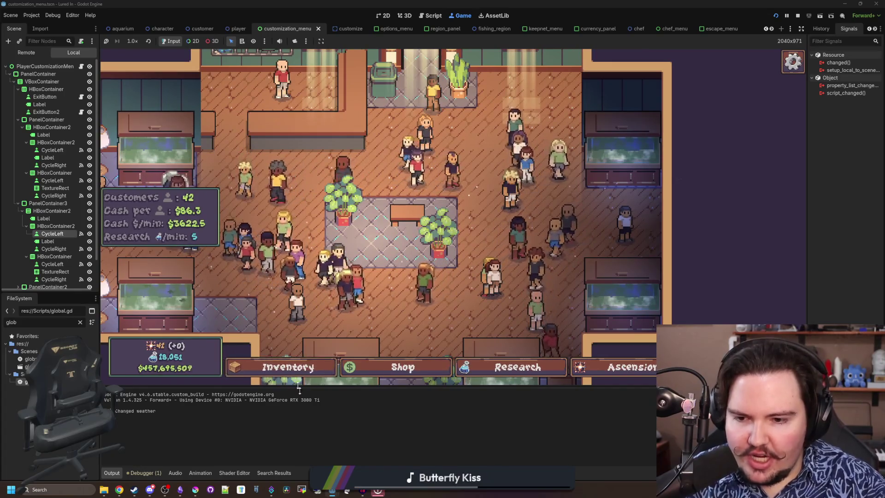
{"action": "scroll", "coordinate": [397, 228], "scroll_direction": "up", "scroll_amount": 2}
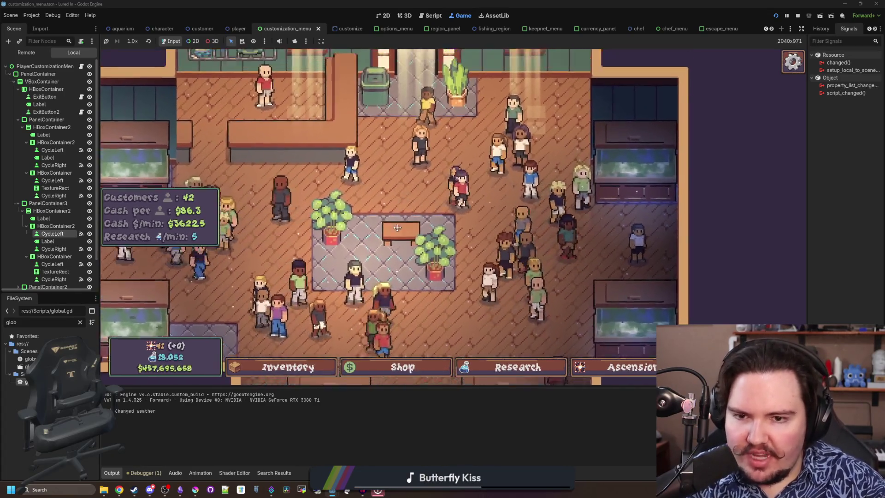
{"action": "scroll", "coordinate": [398, 228], "scroll_direction": "down", "scroll_amount": 5}
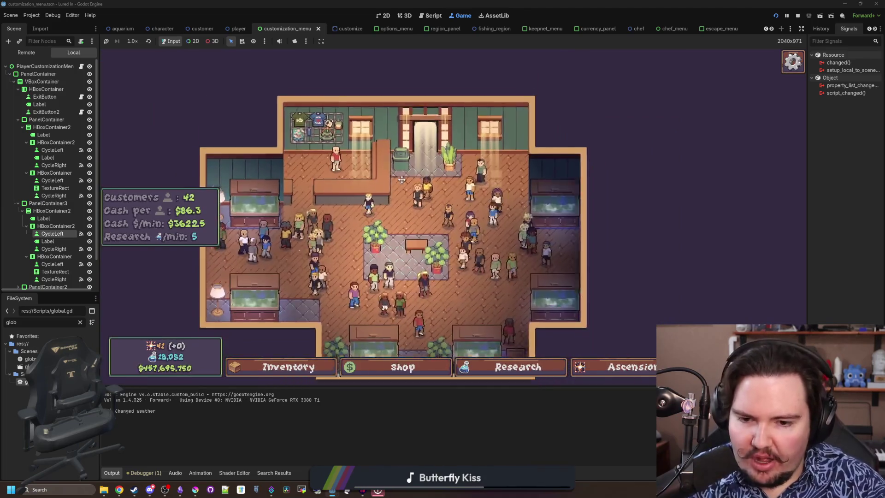
{"action": "scroll", "coordinate": [482, 234], "scroll_direction": "up", "scroll_amount": 5}
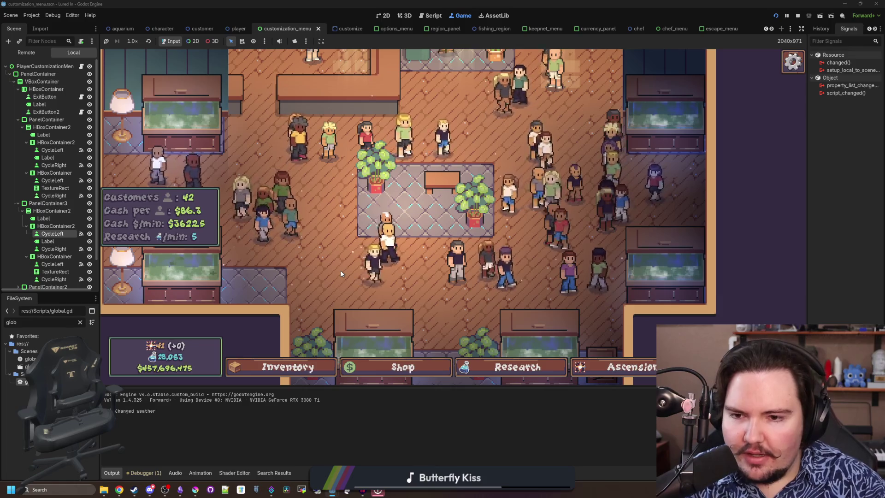
Step: Check the General and Audio options tabs, resume play, and filter FileSystem for 'aquarium'
{"action": "key", "text": "Escape"}
{"action": "left_click", "coordinate": [406, 218]}
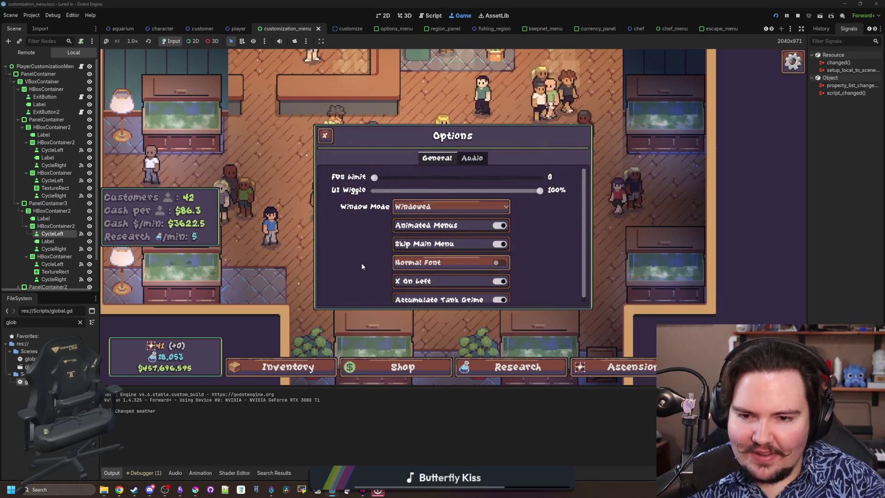
{"action": "left_click", "coordinate": [472, 158]}
{"action": "left_click", "coordinate": [437, 158]}
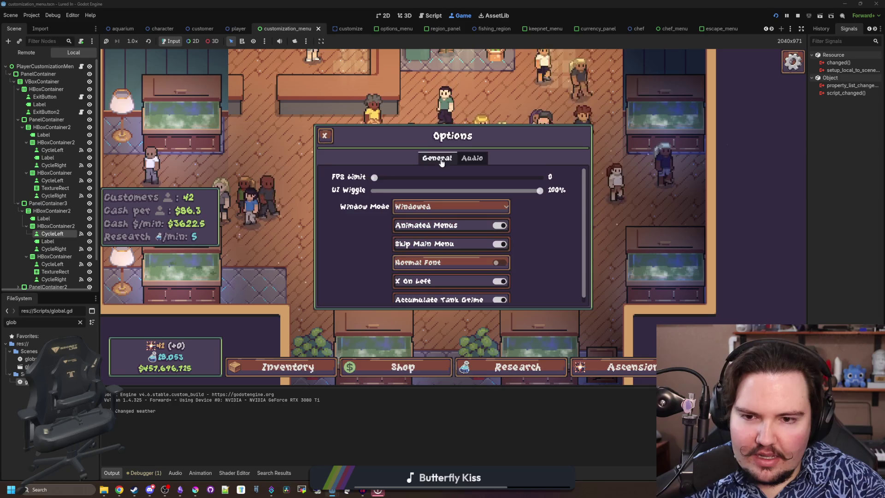
{"action": "left_click", "coordinate": [325, 136]}
{"action": "key", "text": "Escape"}
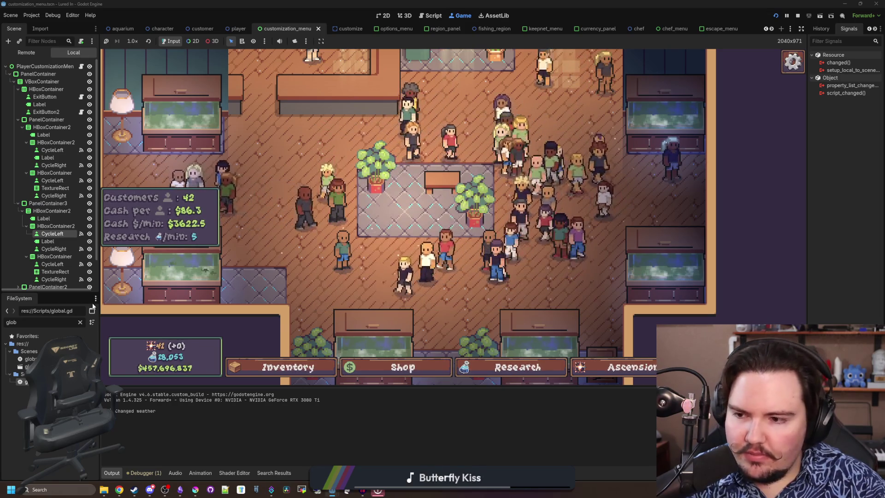
{"action": "left_click", "coordinate": [80, 322]}
Step: Open aquarium.gd, search for '_read', and scroll down to the _process function
{"action": "type", "text": "aquarium"}
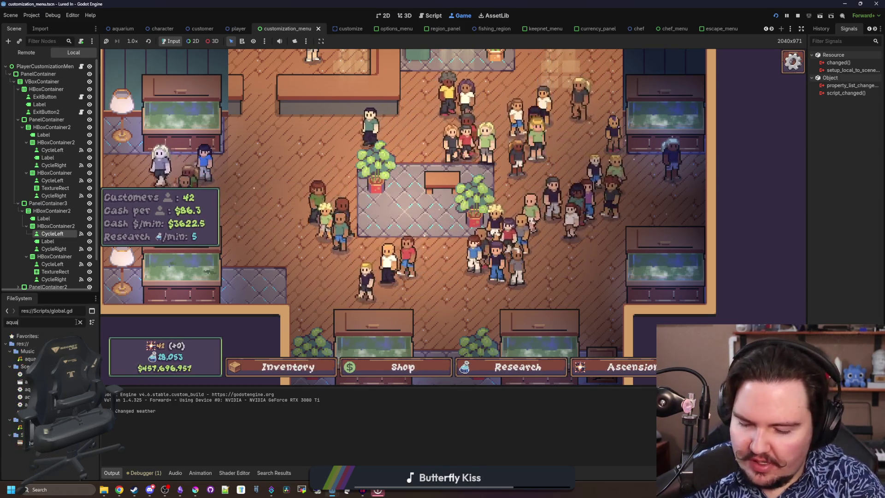
{"action": "double_click", "coordinate": [30, 359]}
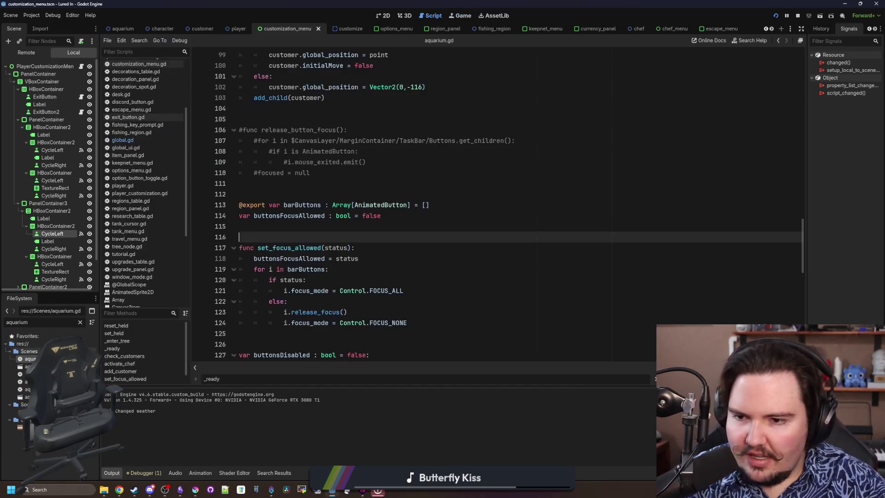
{"action": "key", "text": "ctrl+f"}
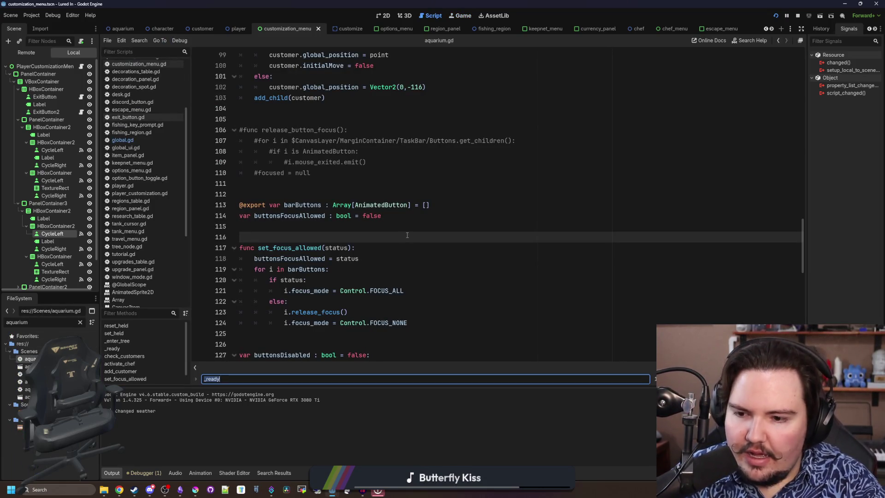
{"action": "type", "text": "_read"}
{"action": "left_click", "coordinate": [319, 249]}
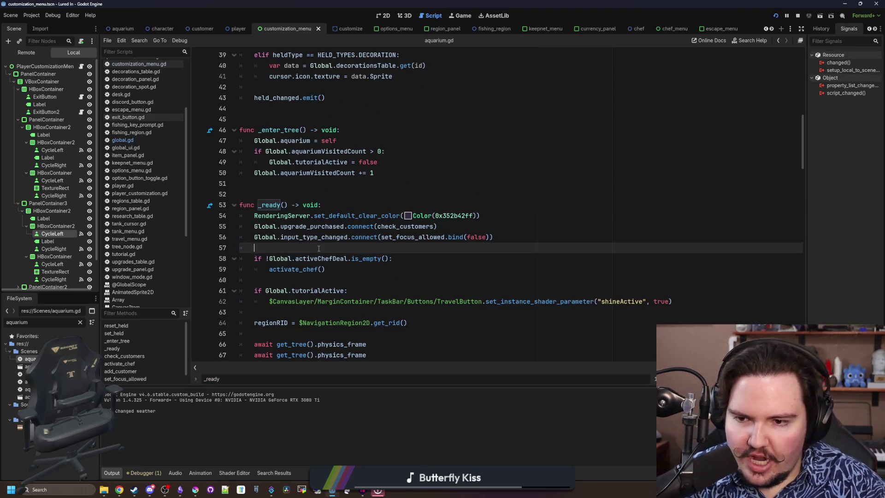
{"action": "scroll", "coordinate": [371, 216], "scroll_direction": "down", "scroll_amount": 1}
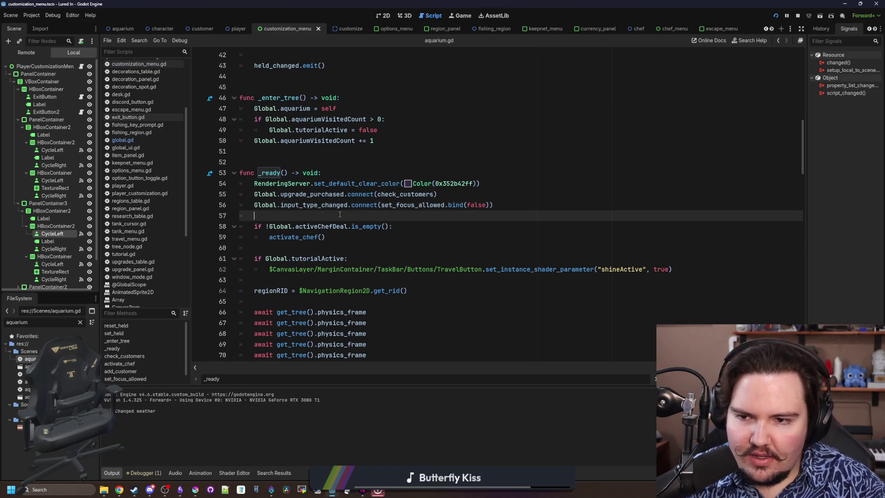
{"action": "scroll", "coordinate": [340, 215], "scroll_direction": "down", "scroll_amount": 4}
{"action": "scroll", "coordinate": [340, 214], "scroll_direction": "down", "scroll_amount": 20}
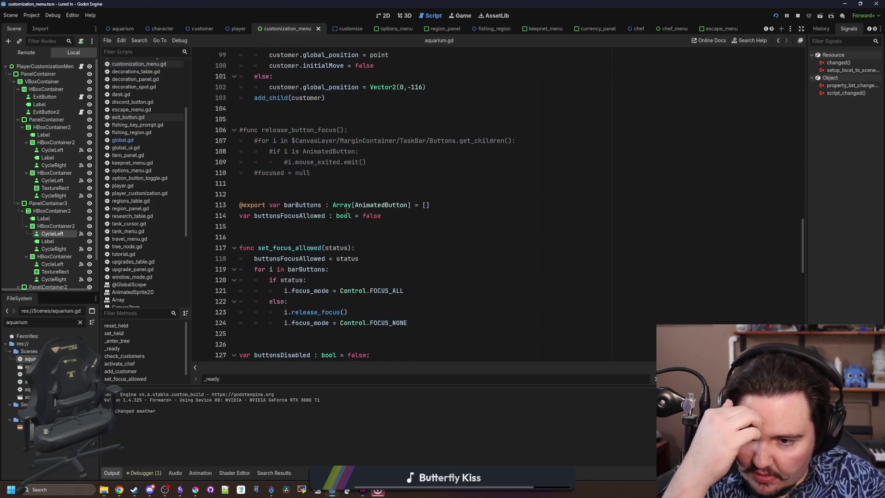
{"action": "scroll", "coordinate": [392, 212], "scroll_direction": "down", "scroll_amount": 3}
{"action": "left_click", "coordinate": [346, 188]}
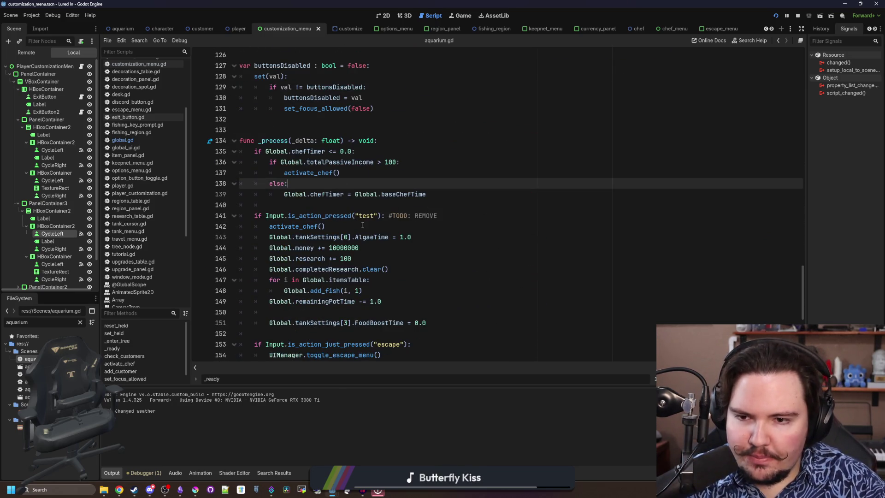
Step: Add a Global.tutorialActive line after line 149, then save and run with F5
{"action": "scroll", "coordinate": [368, 208], "scroll_direction": "down", "scroll_amount": 1}
{"action": "left_click", "coordinate": [400, 269]}
{"action": "key", "text": "Return"}
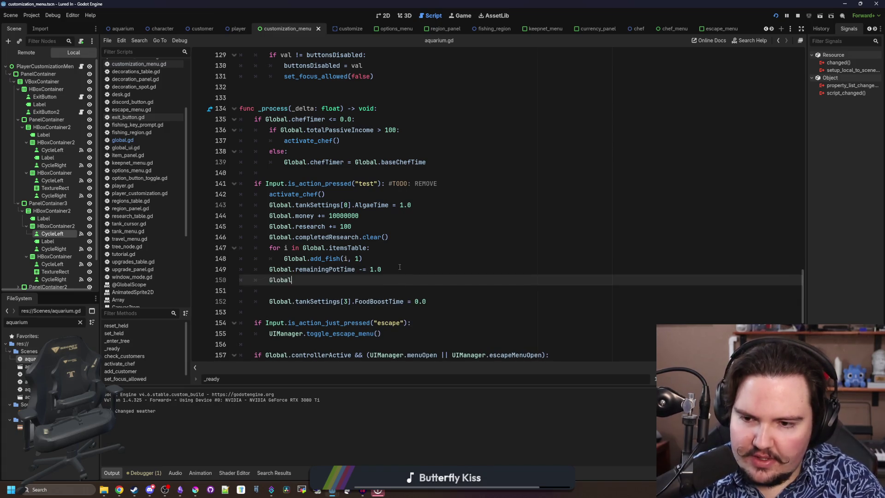
{"action": "type", "text": "tutorialActive"}
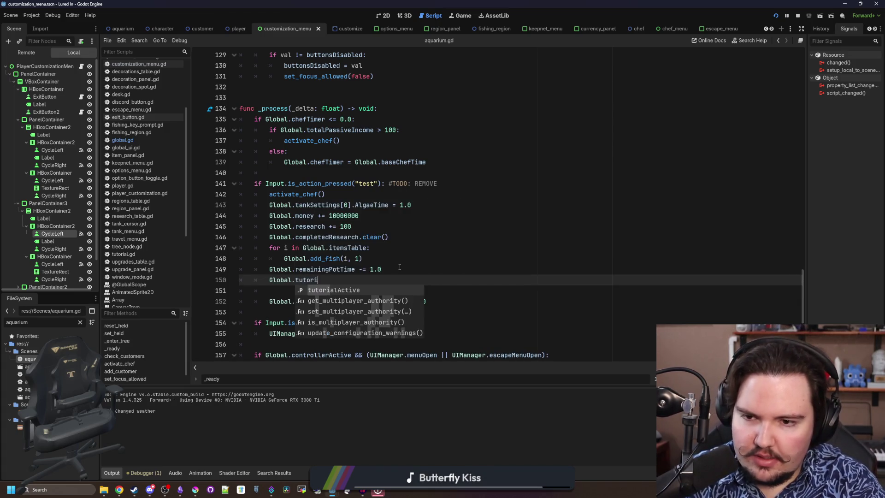
{"action": "left_click", "coordinate": [399, 267]}
{"action": "key", "text": "F5"}
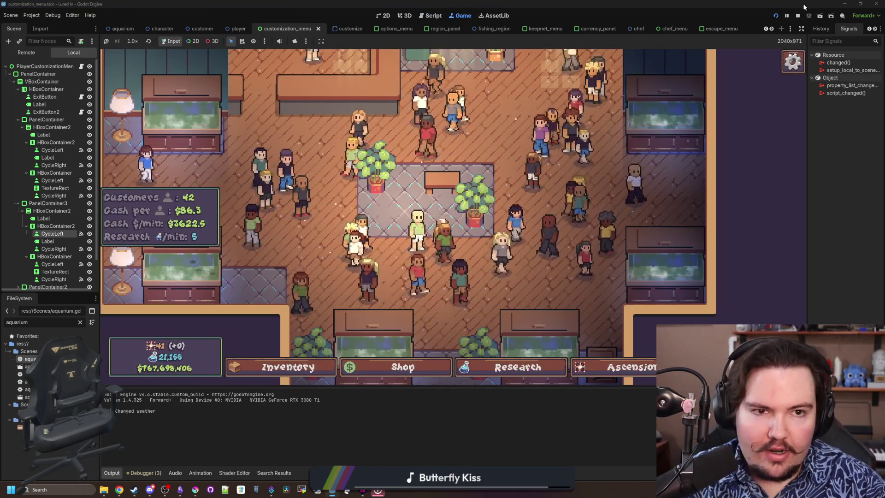
Step: Relaunch the game twice, dismissing the Welcome Back! popup each time, until the tutorial appears
{"action": "left_click", "coordinate": [799, 15]}
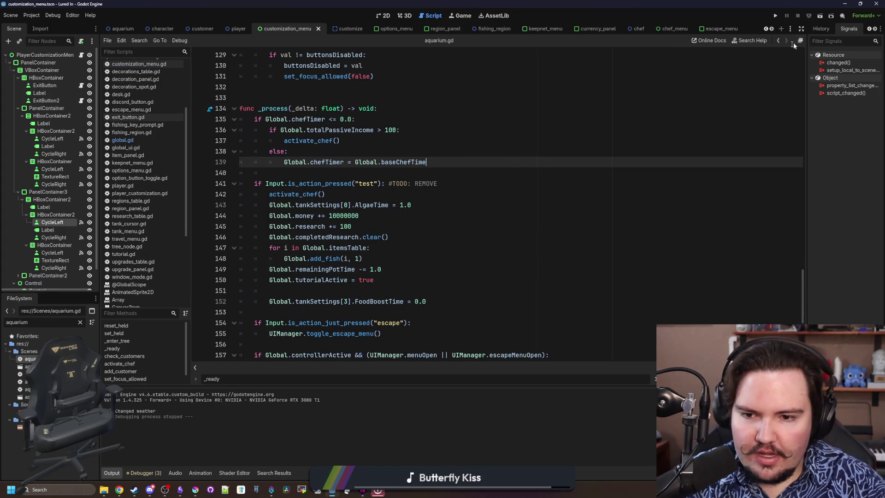
{"action": "left_click", "coordinate": [776, 16]}
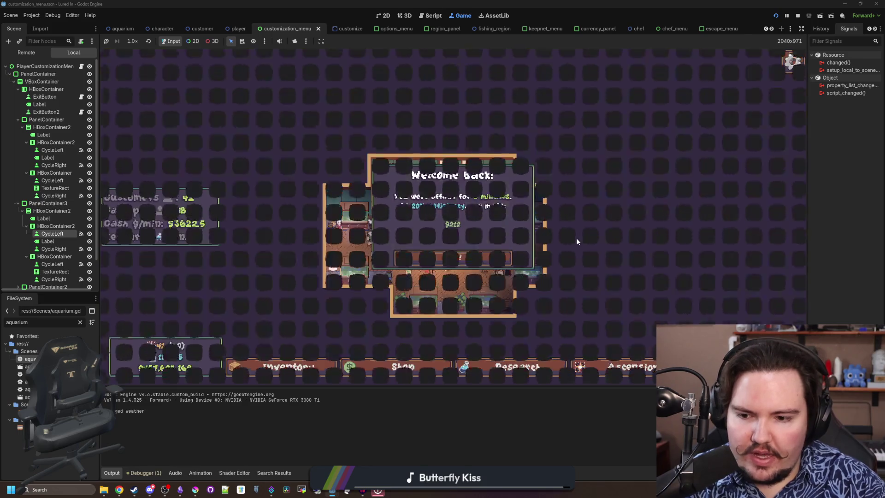
{"action": "left_click", "coordinate": [495, 262]}
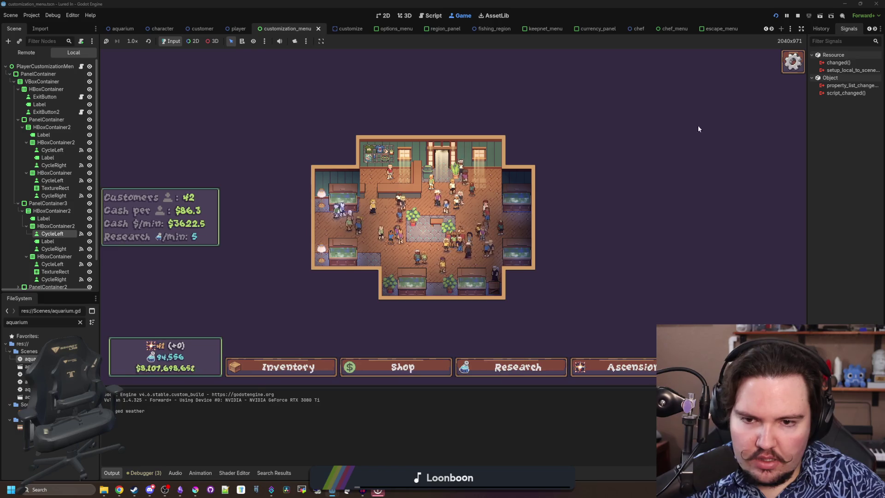
{"action": "left_click", "coordinate": [798, 16]}
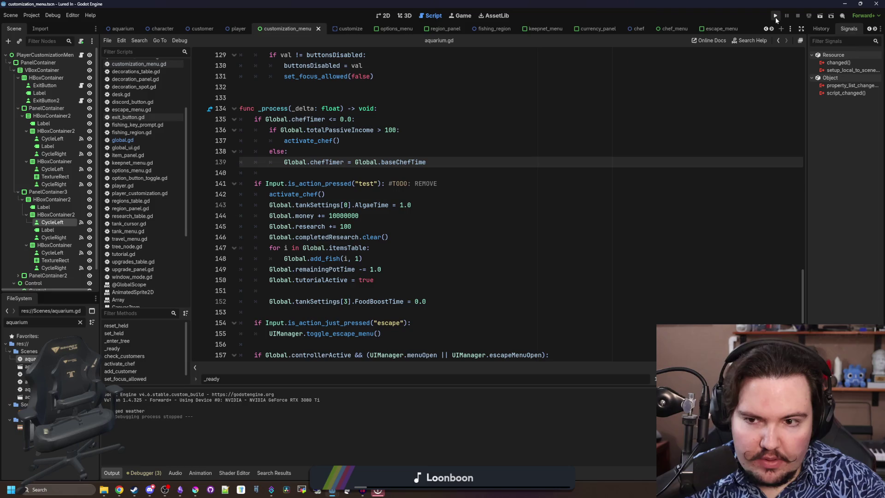
{"action": "left_click", "coordinate": [776, 16]}
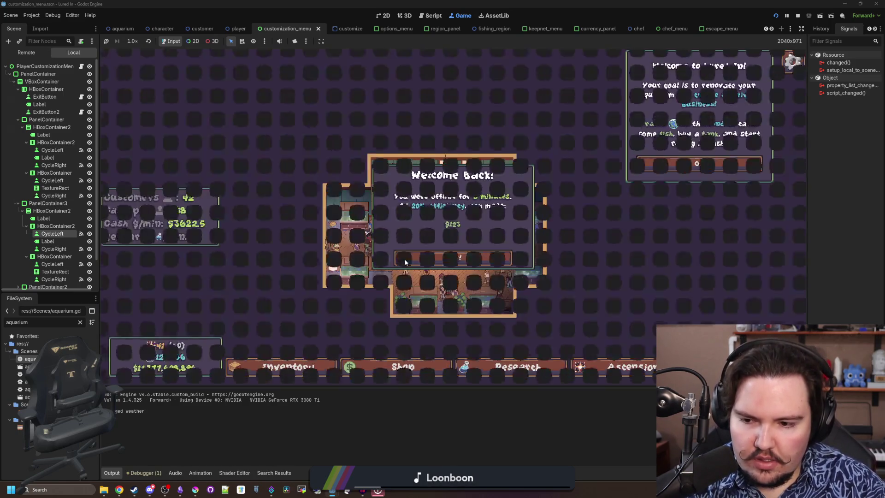
{"action": "left_click", "coordinate": [405, 258]}
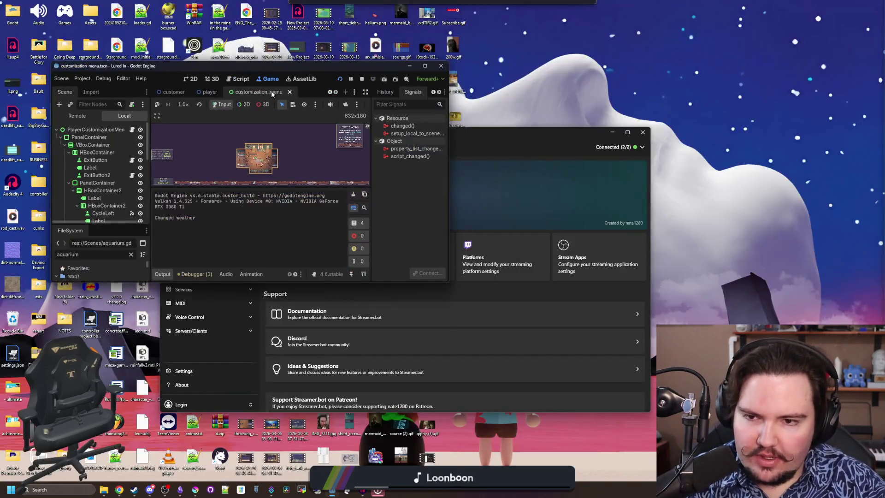
Step: Un-maximize the editor window, snap it to the left half, and drag its right edge wider
{"action": "left_click_drag", "start_coordinate": [272, 91], "coordinate": [194, 2]}
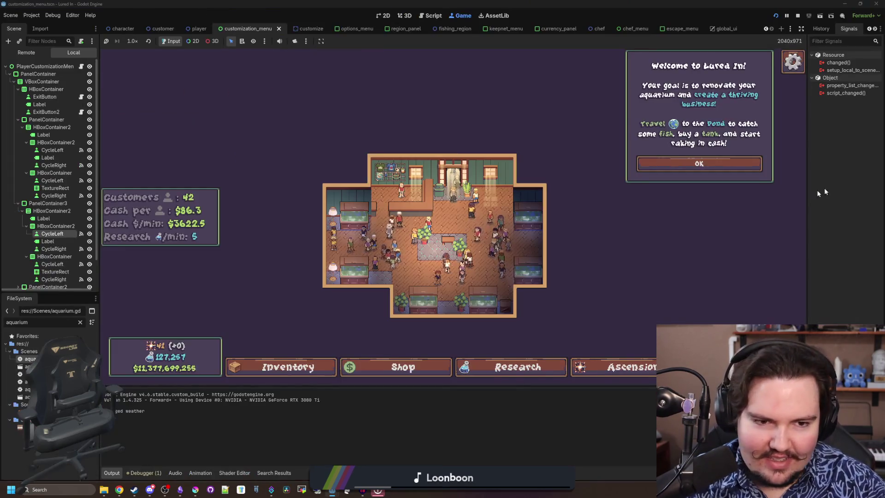
{"action": "left_click", "coordinate": [271, 489]}
{"action": "left_click_drag", "start_coordinate": [18, 268], "coordinate": [1, 277]}
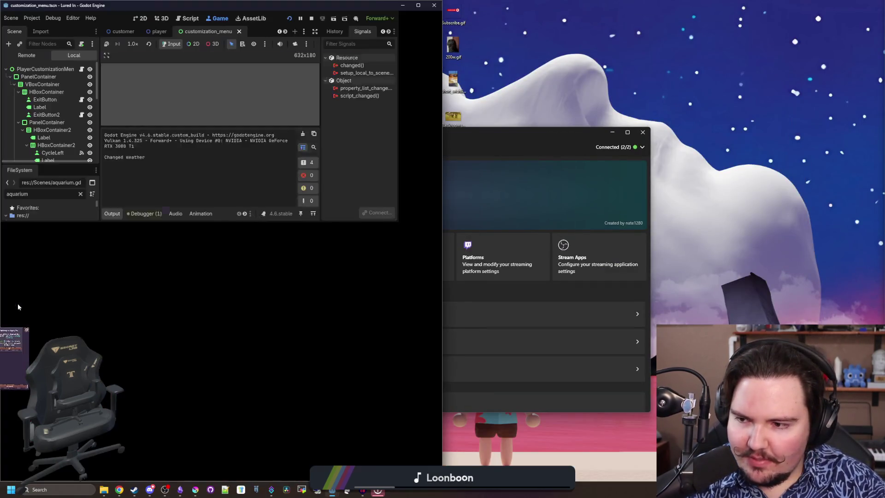
{"action": "left_click_drag", "start_coordinate": [442, 255], "coordinate": [720, 247]}
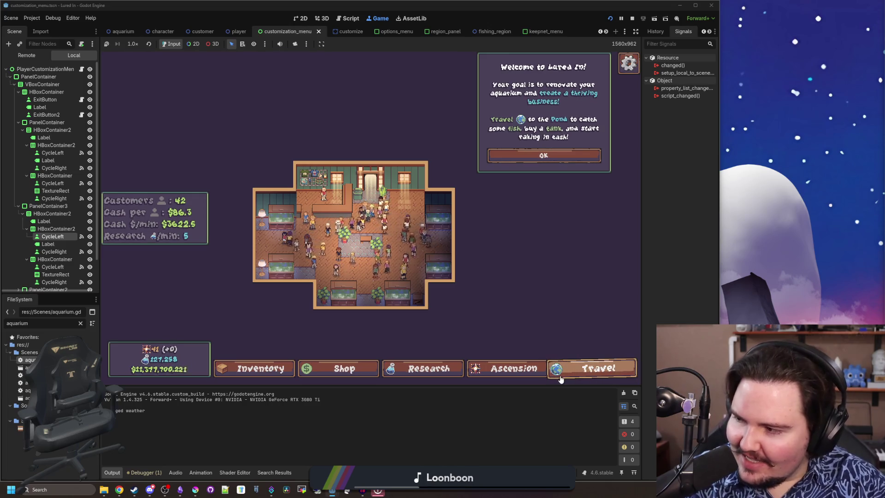
Step: Try the game's Travel option and pan the camera across the aquarium room
{"action": "left_click", "coordinate": [558, 376]}
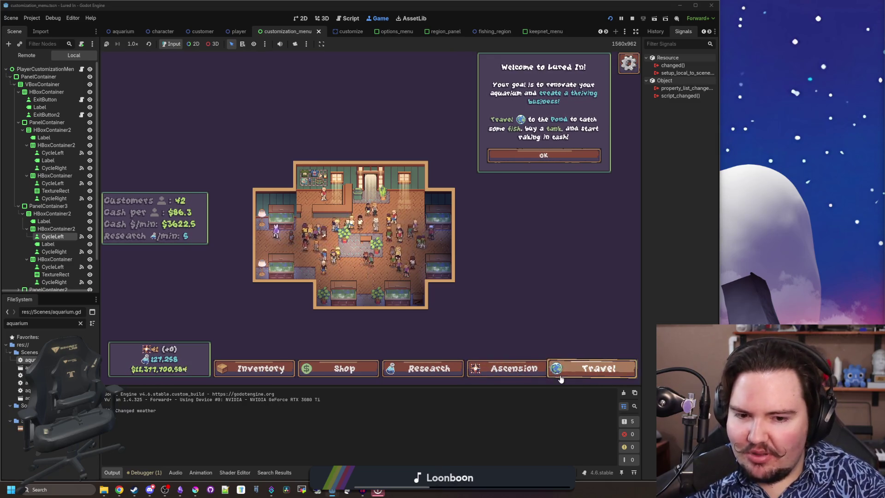
{"action": "left_click", "coordinate": [561, 379]}
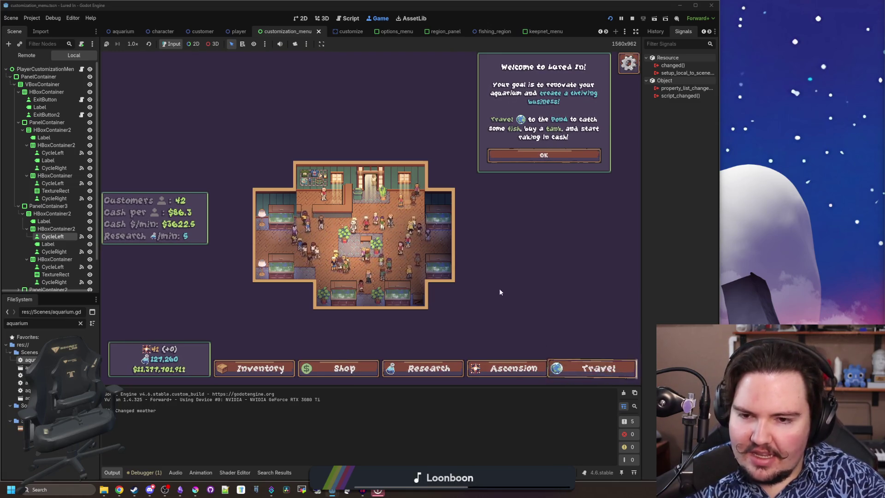
{"action": "scroll", "coordinate": [355, 265], "scroll_direction": "up", "scroll_amount": 2}
{"action": "scroll", "coordinate": [355, 264], "scroll_direction": "up", "scroll_amount": 2}
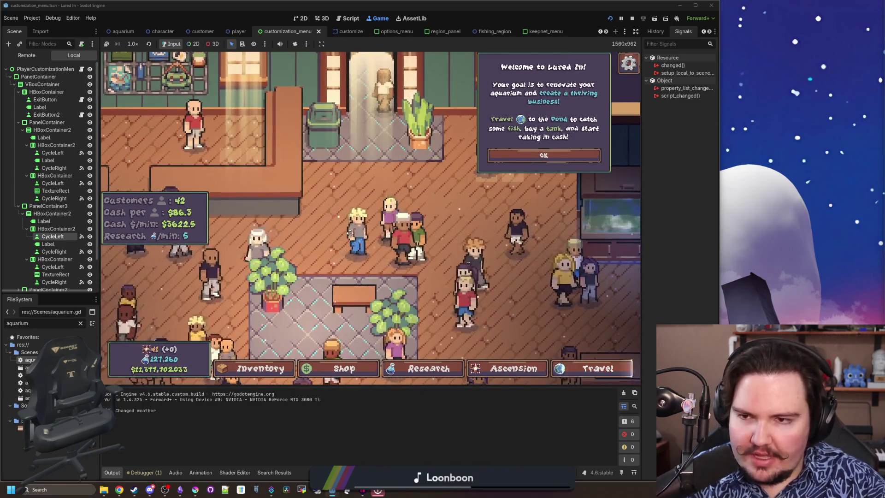
{"action": "scroll", "coordinate": [326, 259], "scroll_direction": "up", "scroll_amount": 1}
{"action": "scroll", "coordinate": [326, 259], "scroll_direction": "down", "scroll_amount": 3}
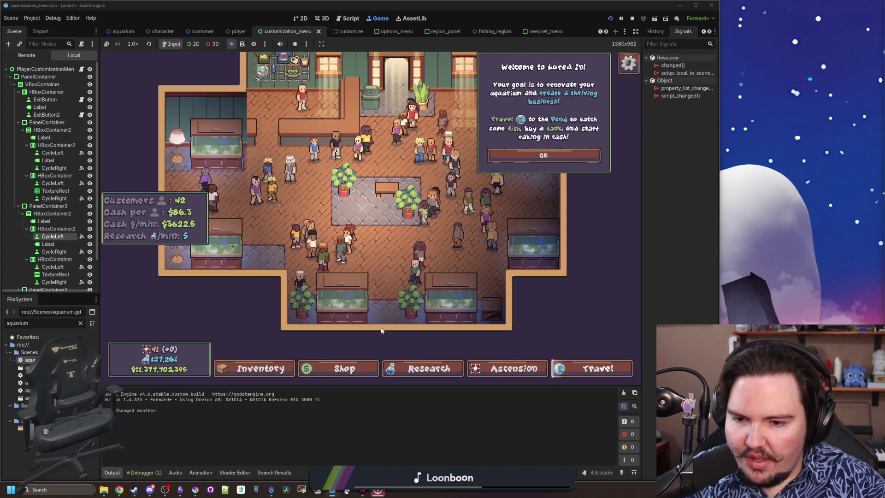
{"action": "mouse_move", "coordinate": [381, 331]}
{"action": "left_mouse_down"}
{"action": "mouse_move", "coordinate": [364, 325]}
{"action": "mouse_move", "coordinate": [337, 275]}
{"action": "mouse_move", "coordinate": [387, 286]}
{"action": "mouse_move", "coordinate": [350, 309]}
{"action": "left_mouse_up"}
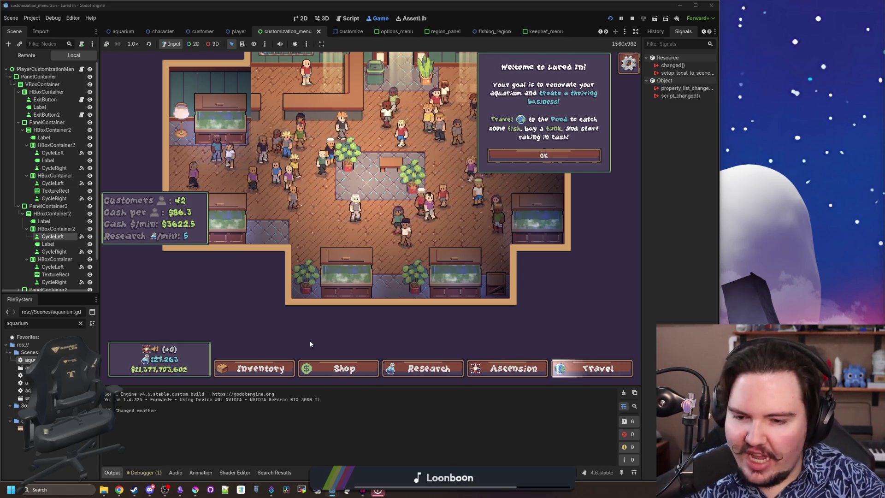
Step: Dismiss the welcome dialog, open and close the Travel menu, and clear the FileSystem filter
{"action": "left_click", "coordinate": [561, 159]}
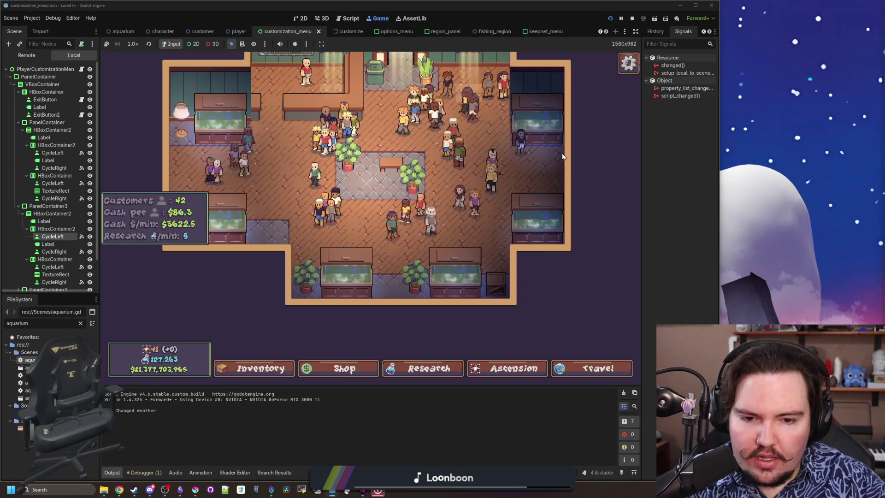
{"action": "left_click", "coordinate": [614, 375]}
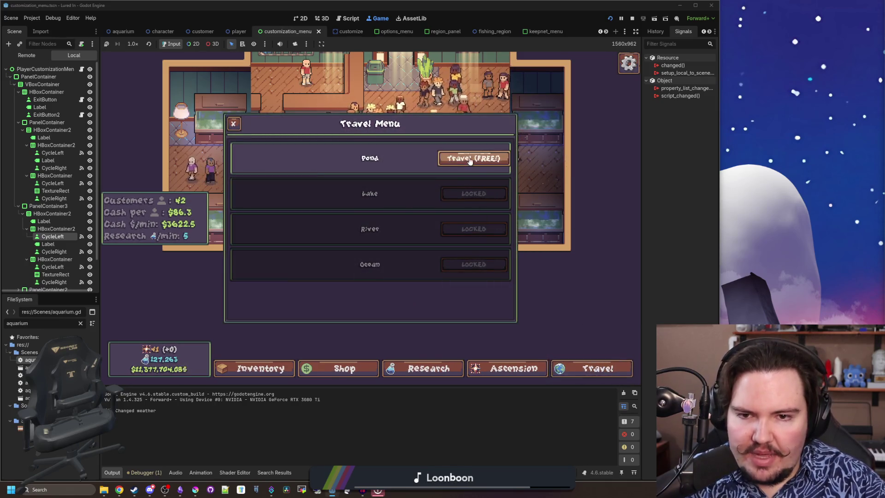
{"action": "left_click", "coordinate": [584, 376]}
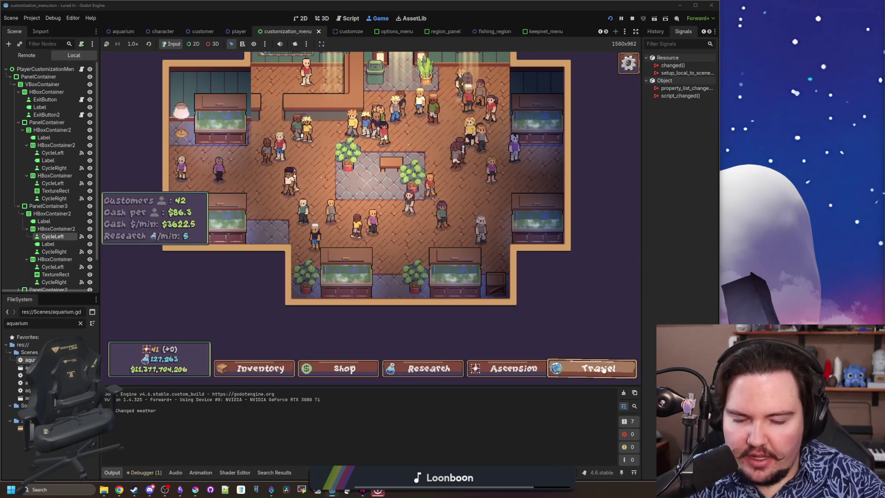
{"action": "left_click", "coordinate": [80, 324]}
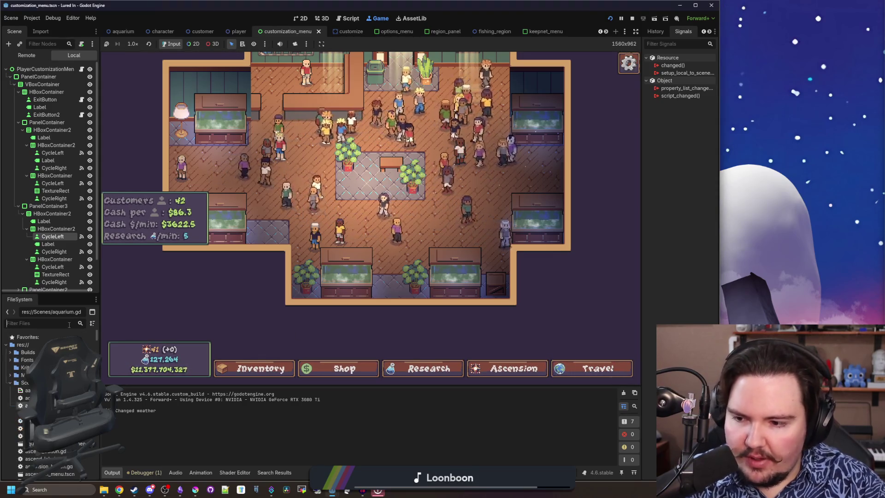
Step: Filter FileSystem for 'ui_s' and open ui_shader.gdshader in the Shader Editor
{"action": "type", "text": "wigg"}
{"action": "key", "text": "BackSpace"}
{"action": "key", "text": "BackSpace"}
{"action": "key", "text": "BackSpace"}
{"action": "type", "text": "ui-"}
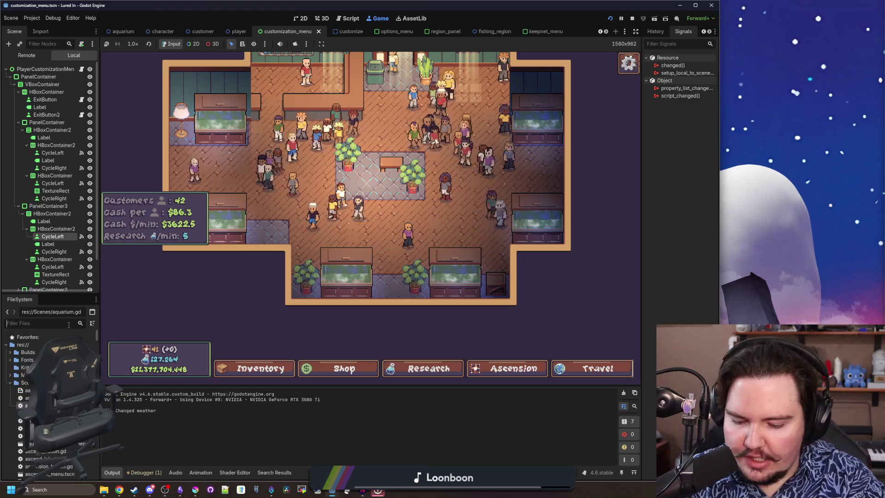
{"action": "type", "text": "s"}
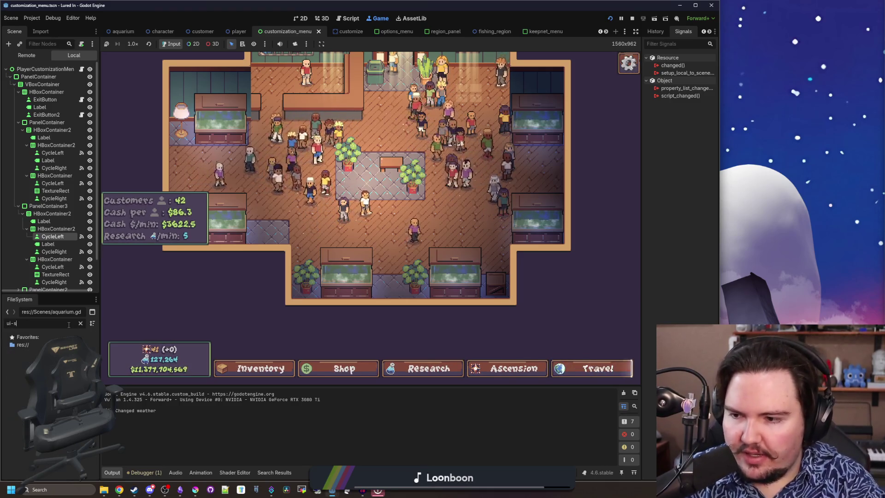
{"action": "key", "text": "BackSpace"}
{"action": "key", "text": "BackSpace"}
{"action": "key", "text": "BackSpace"}
{"action": "type", "text": "_s"}
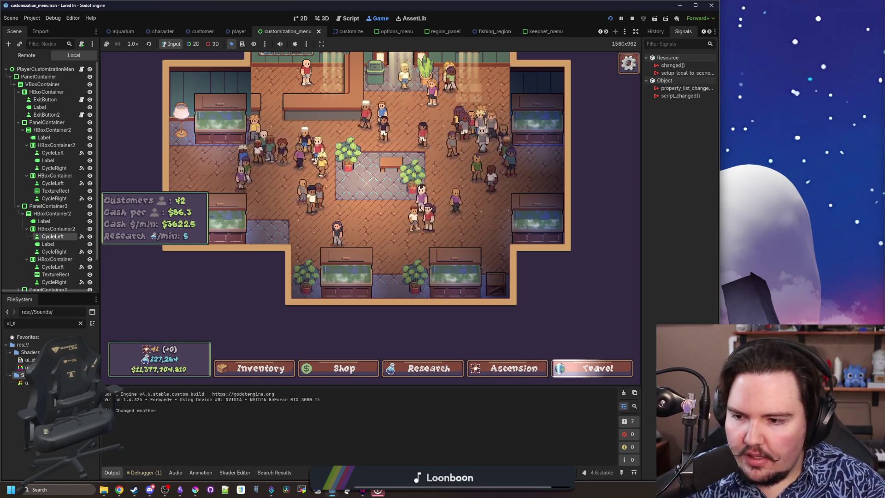
{"action": "double_click", "coordinate": [28, 368]}
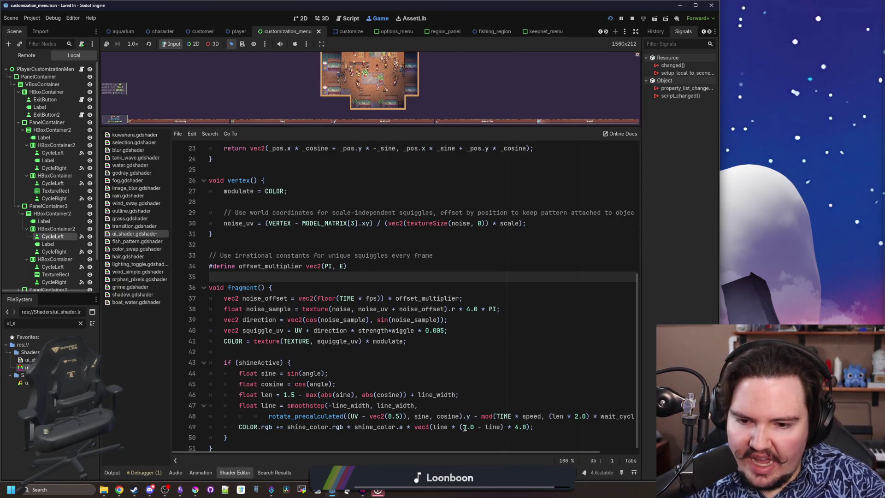
Step: Select and review the shineActive block in the shader's fragment code
{"action": "left_click_drag", "start_coordinate": [266, 438], "coordinate": [194, 360]}
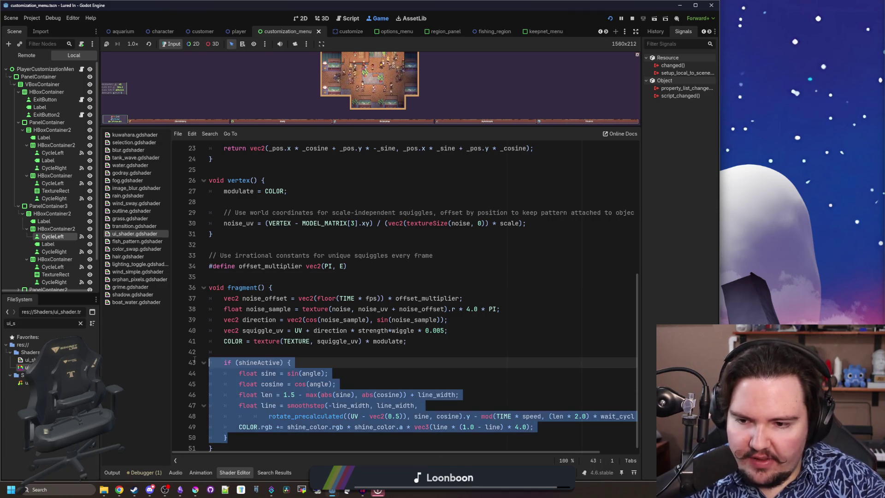
{"action": "left_click", "coordinate": [240, 349]}
{"action": "scroll", "coordinate": [286, 307], "scroll_direction": "up", "scroll_amount": 8}
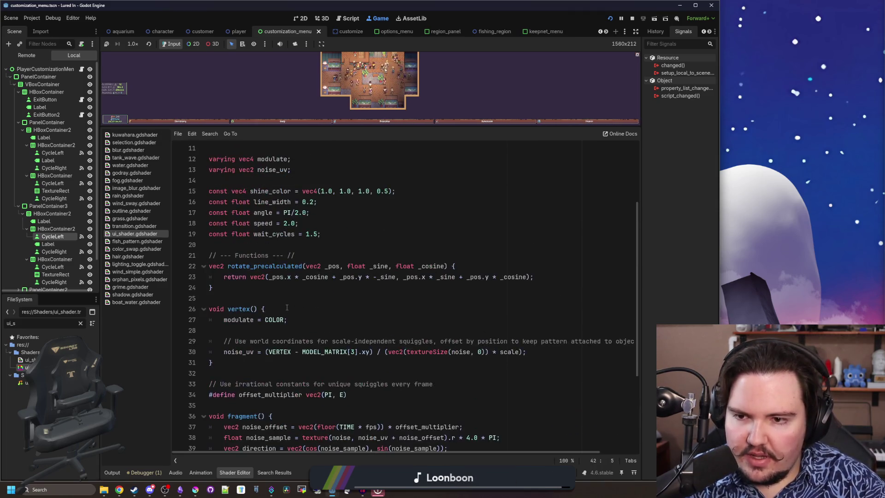
{"action": "scroll", "coordinate": [287, 308], "scroll_direction": "down", "scroll_amount": 8}
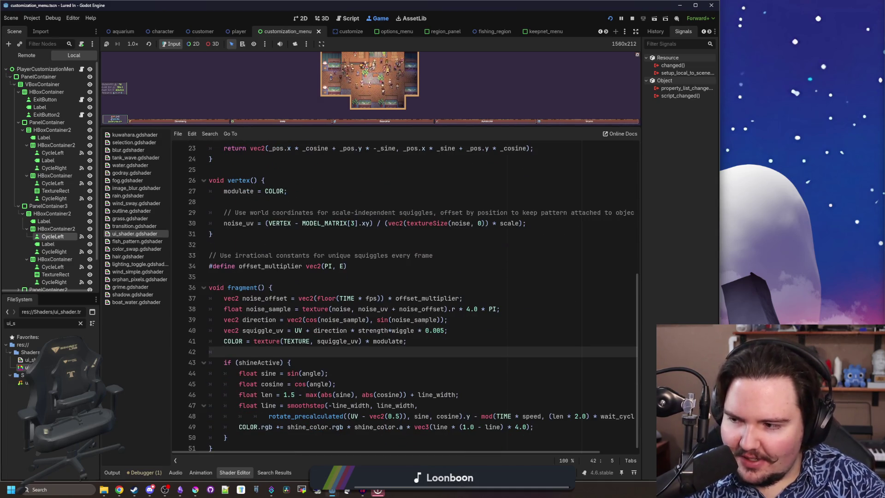
Step: Enlarge the game preview over the code and open and close the Travel menu
{"action": "left_click", "coordinate": [419, 234]}
{"action": "left_click_drag", "start_coordinate": [413, 128], "coordinate": [410, 389]}
{"action": "scroll", "coordinate": [438, 279], "scroll_direction": "up", "scroll_amount": 3}
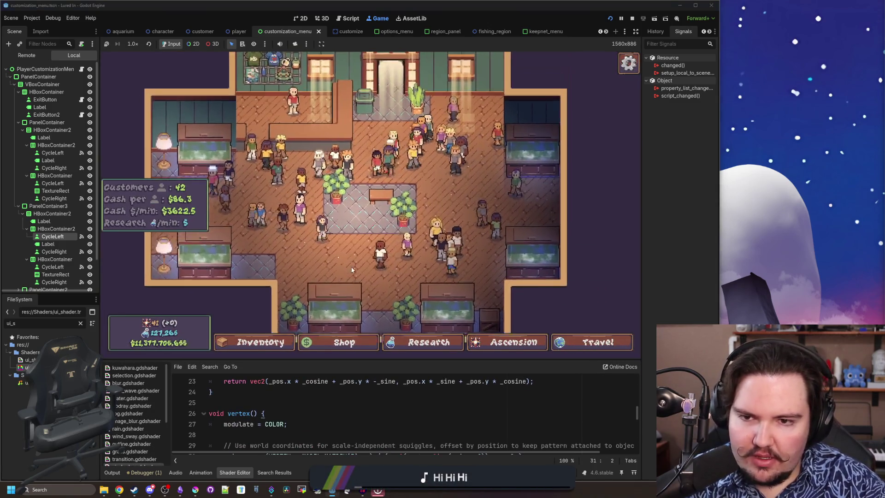
{"action": "left_click", "coordinate": [598, 342]}
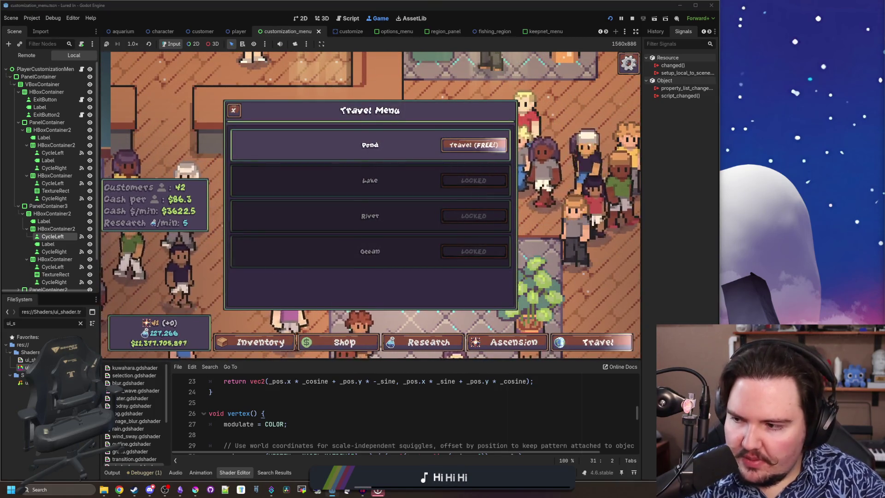
{"action": "left_click", "coordinate": [233, 111]}
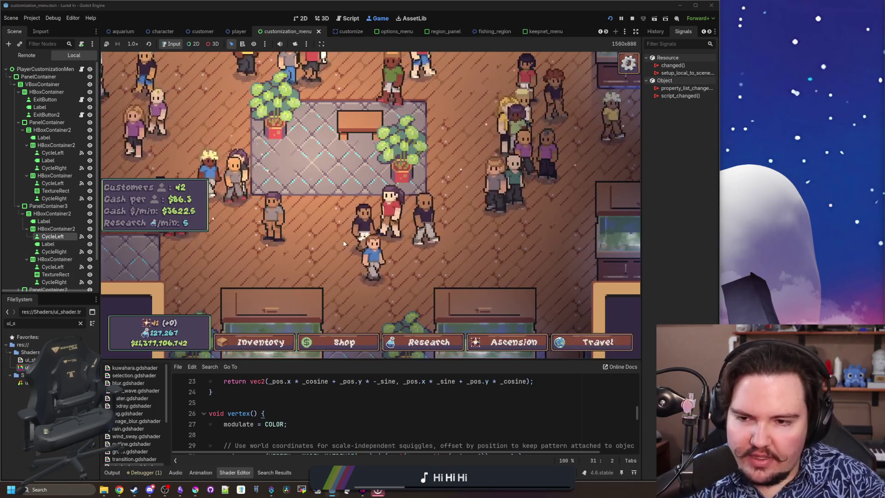
Step: Zoom around the aquarium floor, then stop the running game
{"action": "scroll", "coordinate": [343, 210], "scroll_direction": "down", "scroll_amount": 3}
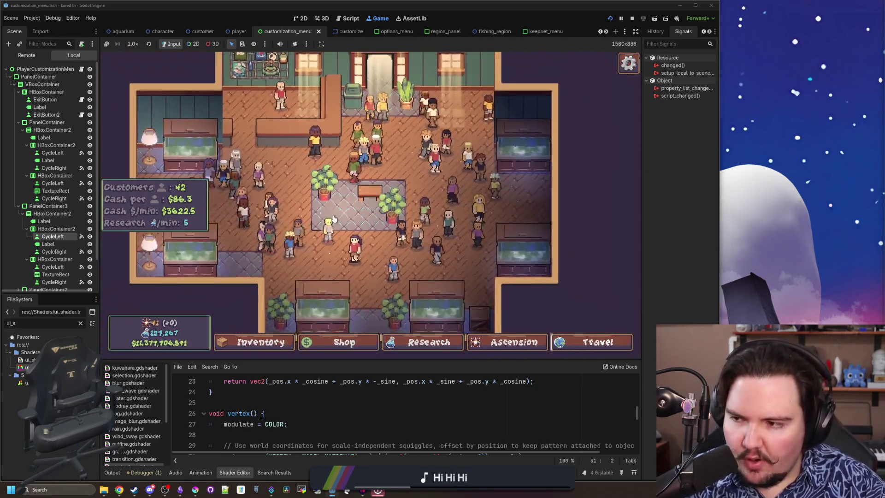
{"action": "scroll", "coordinate": [334, 218], "scroll_direction": "down", "scroll_amount": 2}
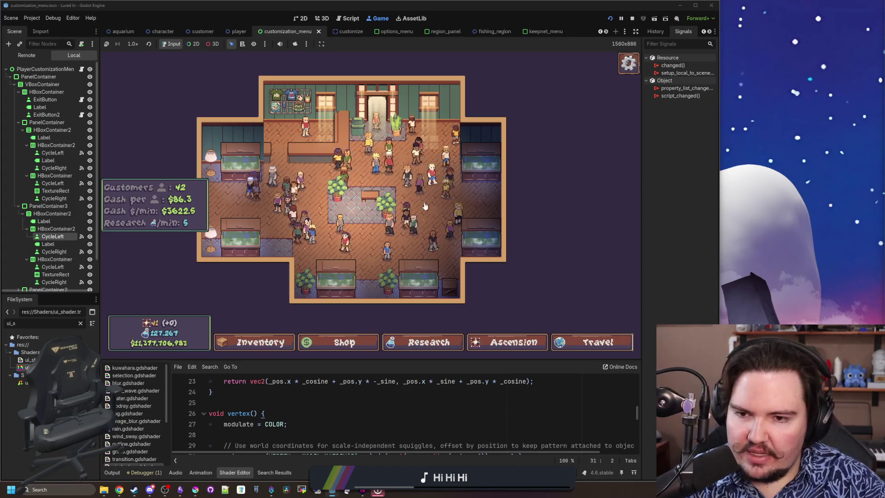
{"action": "scroll", "coordinate": [349, 232], "scroll_direction": "down", "scroll_amount": 1}
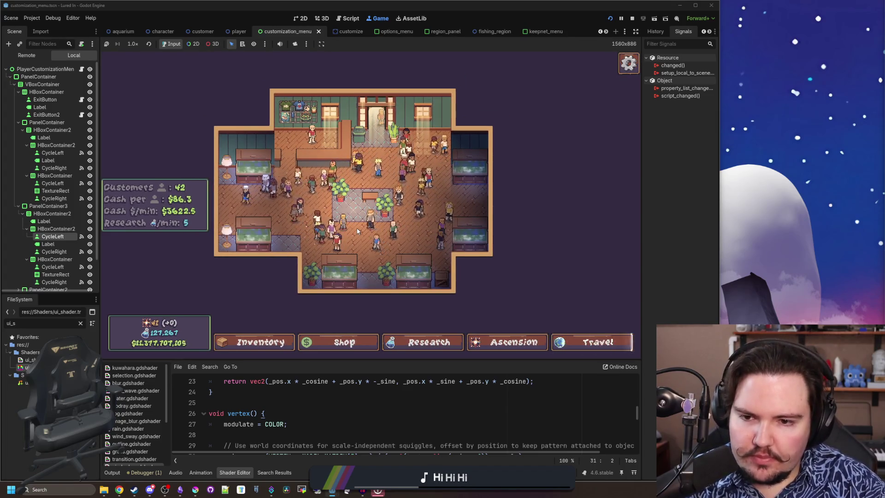
{"action": "scroll", "coordinate": [357, 238], "scroll_direction": "up", "scroll_amount": 5}
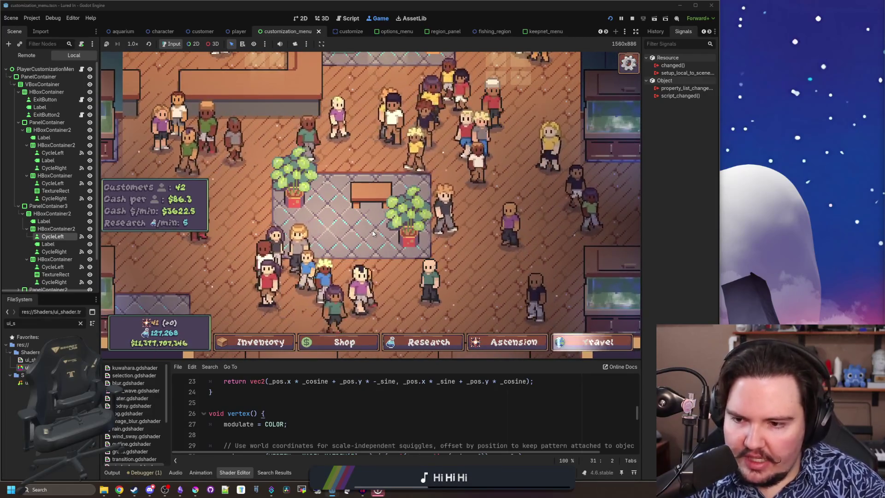
{"action": "left_click", "coordinate": [631, 19]}
Step: Stop the game and remove the stray tab on blank line 140 of aquarium.gd
{"action": "left_click", "coordinate": [304, 174]}
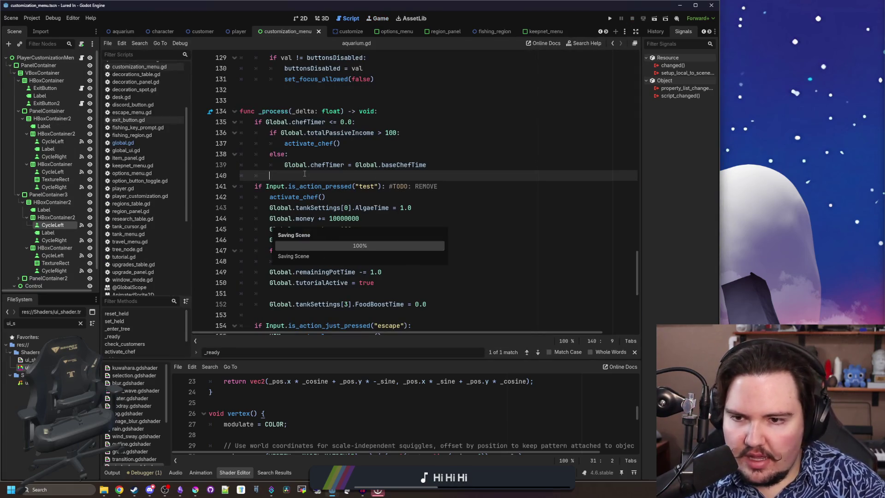
{"action": "left_click", "coordinate": [275, 111]}
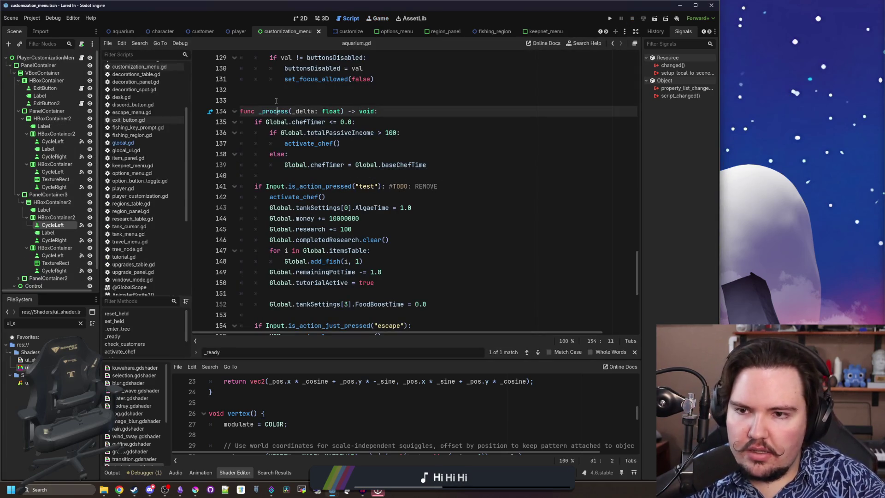
{"action": "left_click", "coordinate": [275, 100]}
{"action": "left_click", "coordinate": [304, 175]}
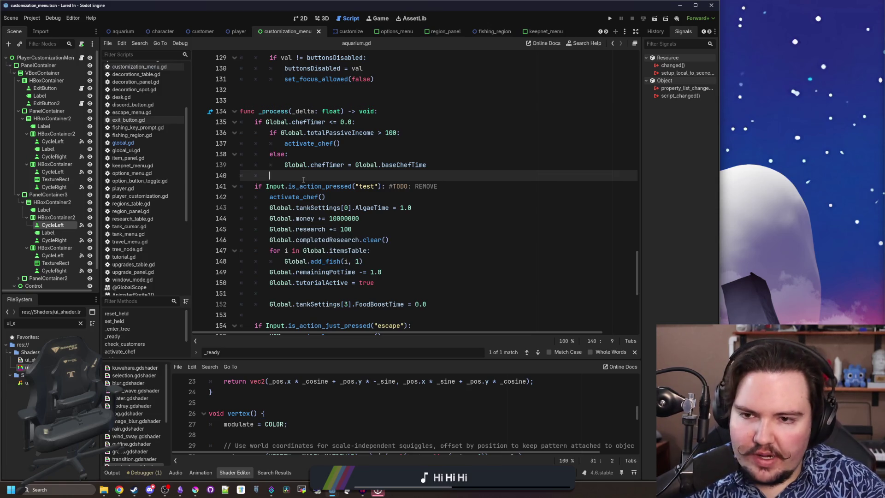
{"action": "left_click", "coordinate": [632, 18]}
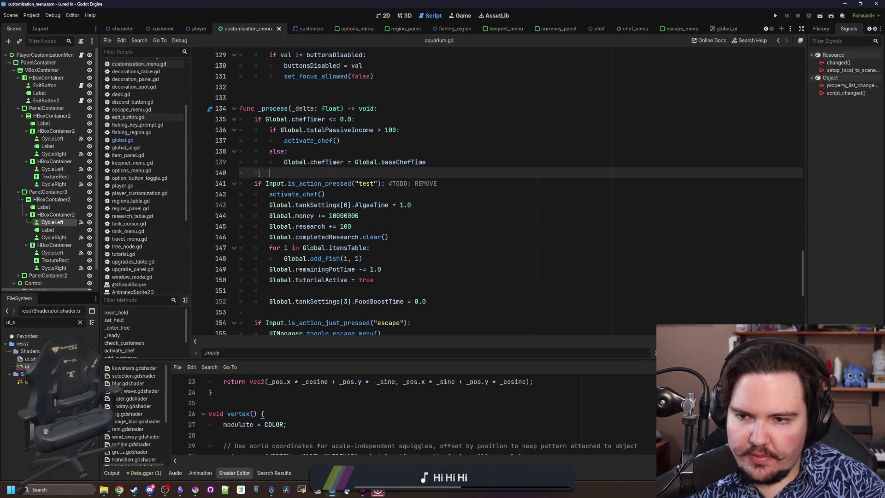
{"action": "key", "text": "BackSpace"}
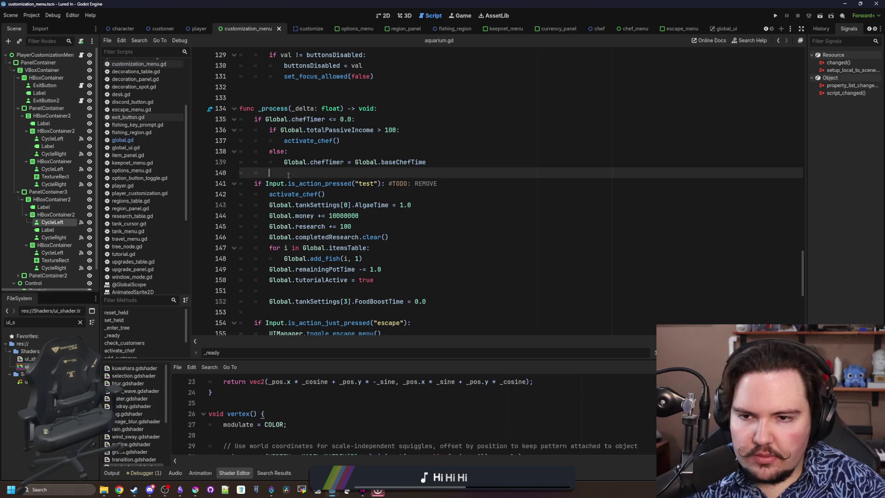
Step: Scroll through the script and switch to the 2D view of the customization menu
{"action": "scroll", "coordinate": [288, 175], "scroll_direction": "up", "scroll_amount": 5}
{"action": "scroll", "coordinate": [283, 260], "scroll_direction": "up", "scroll_amount": 15}
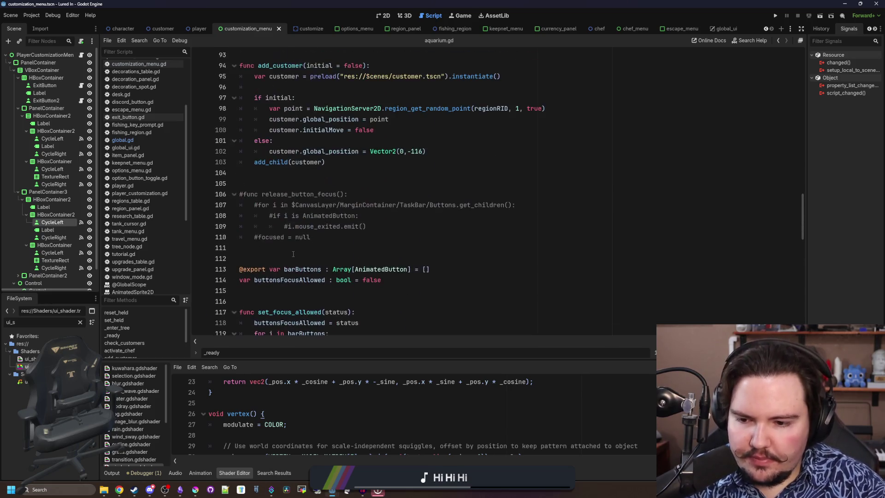
{"action": "scroll", "coordinate": [293, 253], "scroll_direction": "down", "scroll_amount": 7}
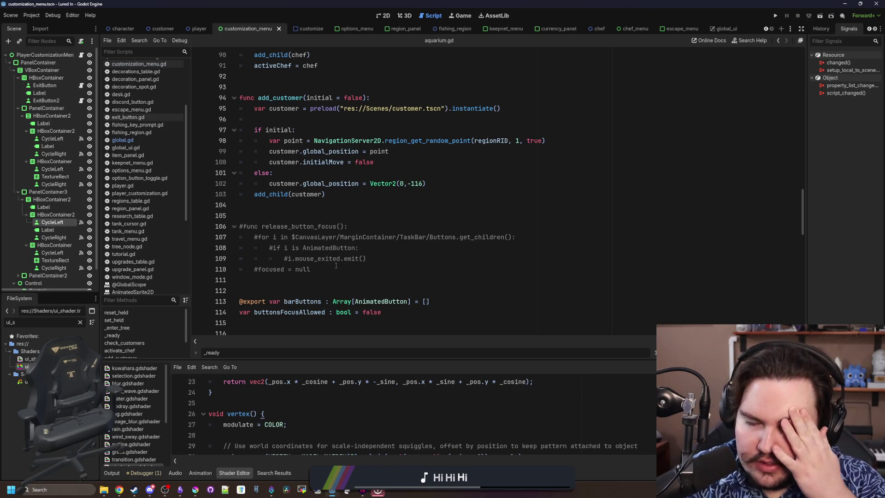
{"action": "left_click", "coordinate": [383, 15]}
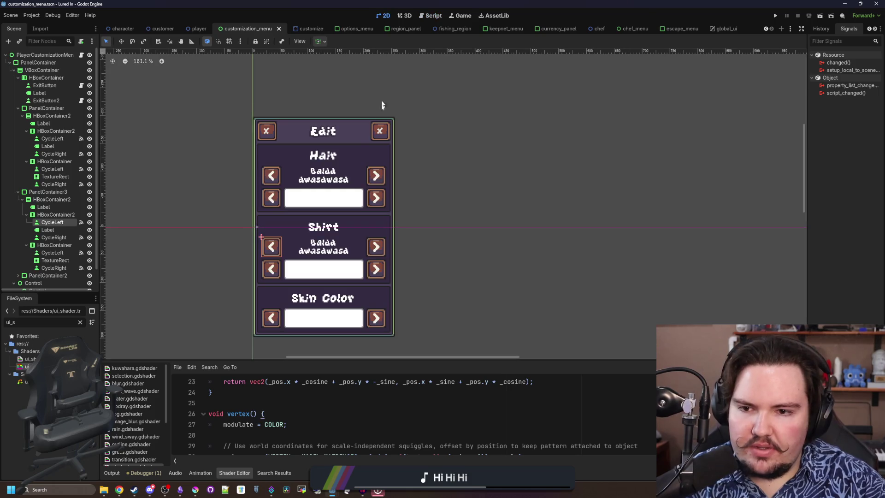
Step: In customization_menu.gd add an exported skinColorBox of type NinePatchRect and save
{"action": "left_click", "coordinate": [80, 55]}
{"action": "left_click", "coordinate": [364, 216]}
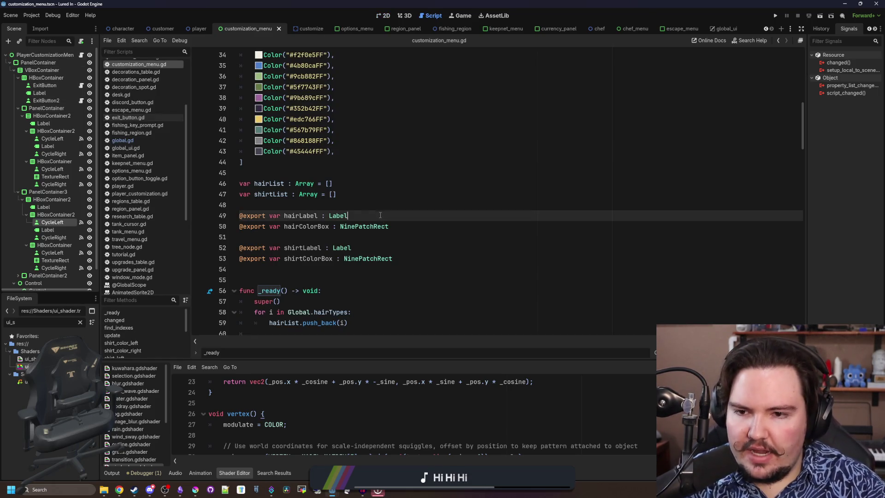
{"action": "left_click", "coordinate": [391, 237]}
{"action": "scroll", "coordinate": [392, 237], "scroll_direction": "down", "scroll_amount": 1}
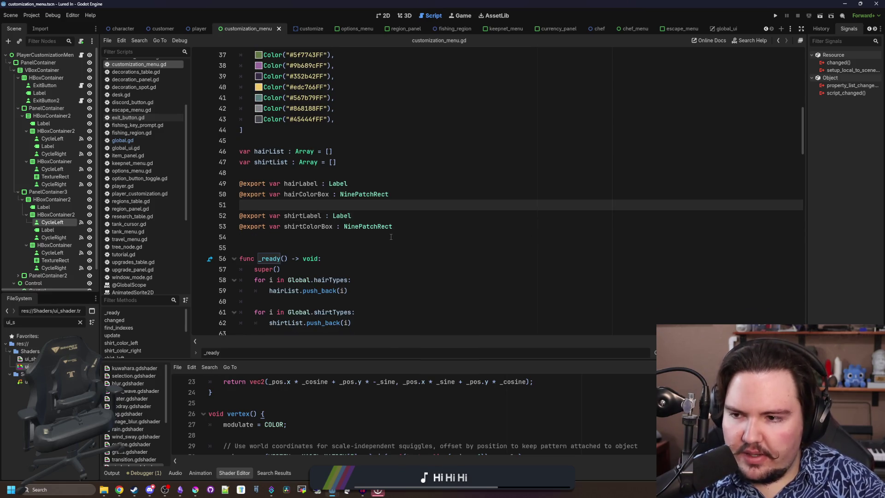
{"action": "left_click", "coordinate": [422, 227]}
{"action": "key", "text": "Return"}
{"action": "key", "text": "Return"}
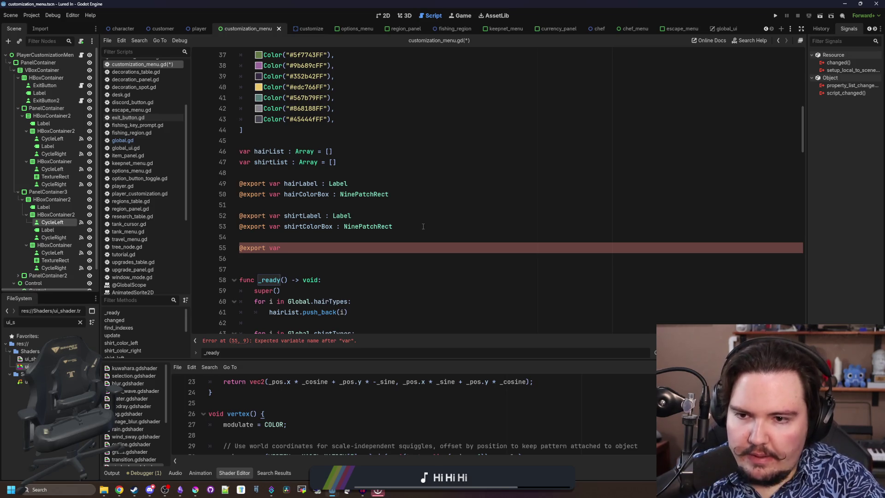
{"action": "type", "text": "rBox"}
{"action": "double_click", "coordinate": [345, 226]}
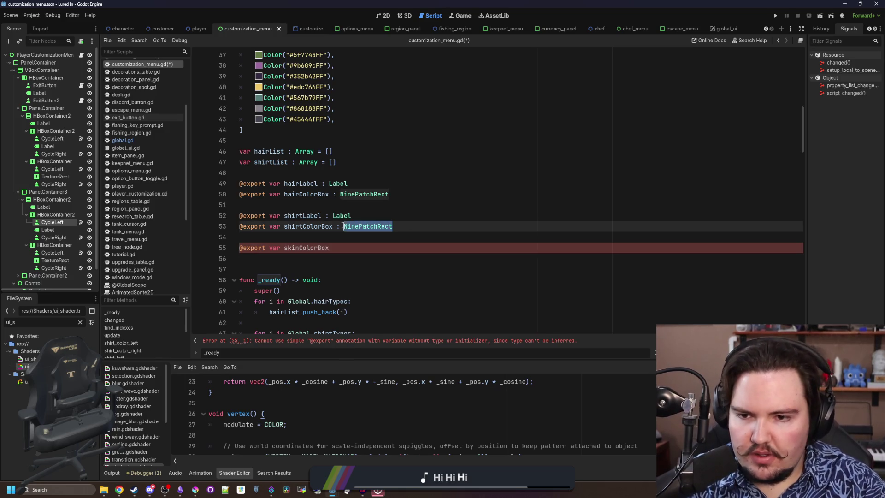
{"action": "left_click", "coordinate": [343, 243]}
{"action": "type", "text": ": NinePatchRect"}
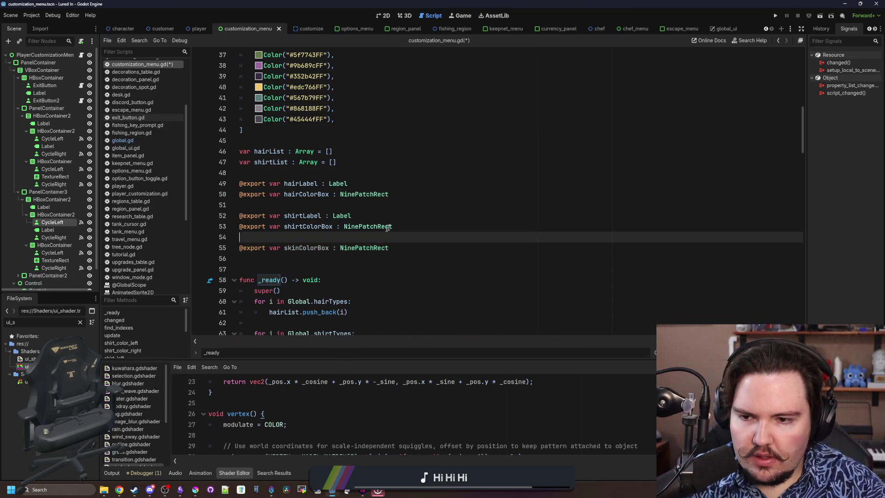
{"action": "key", "text": "ctrl+s"}
Step: Review the colour assignment lines 103–109, then save again
{"action": "scroll", "coordinate": [384, 184], "scroll_direction": "down", "scroll_amount": 20}
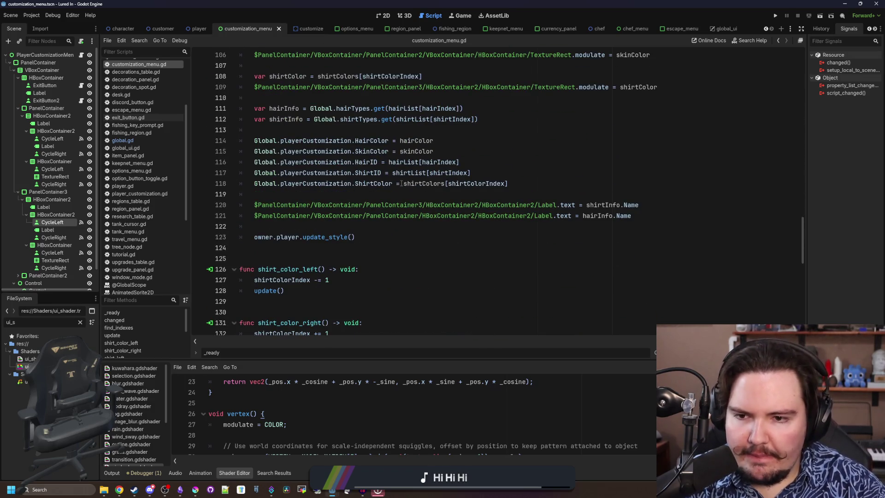
{"action": "scroll", "coordinate": [401, 183], "scroll_direction": "up", "scroll_amount": 4}
{"action": "scroll", "coordinate": [401, 187], "scroll_direction": "down", "scroll_amount": 1}
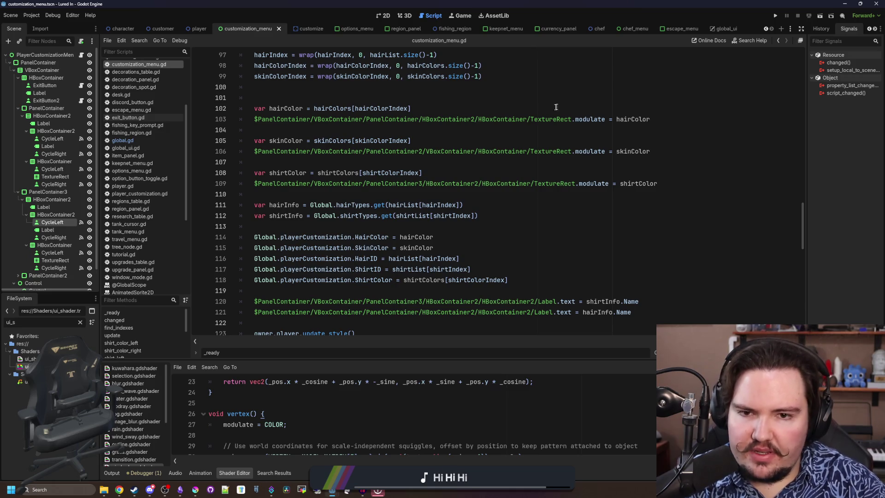
{"action": "mouse_move", "coordinate": [528, 119]}
{"action": "left_mouse_down"}
{"action": "mouse_move", "coordinate": [654, 152]}
{"action": "mouse_move", "coordinate": [682, 181]}
{"action": "left_mouse_up"}
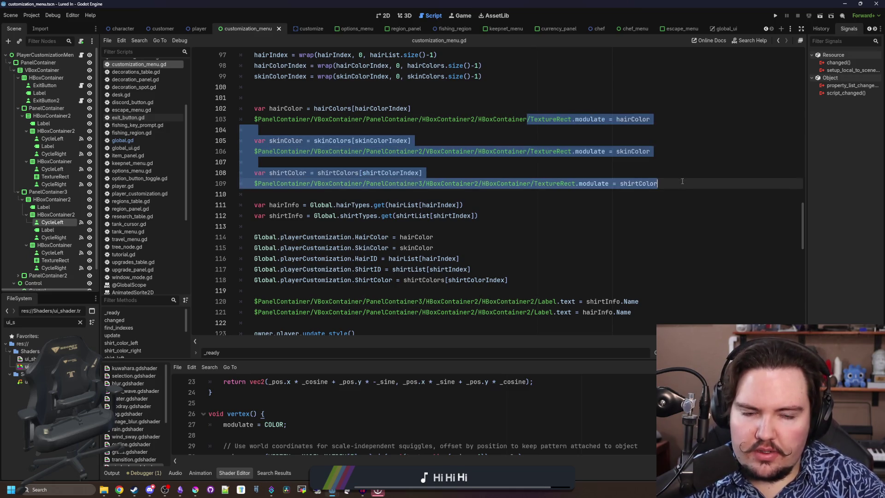
{"action": "left_click", "coordinate": [660, 181]}
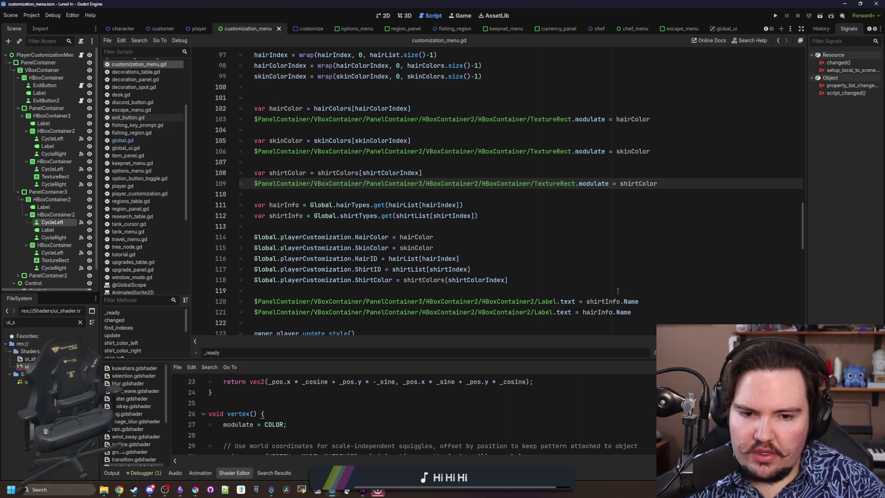
{"action": "scroll", "coordinate": [382, 213], "scroll_direction": "up", "scroll_amount": 20}
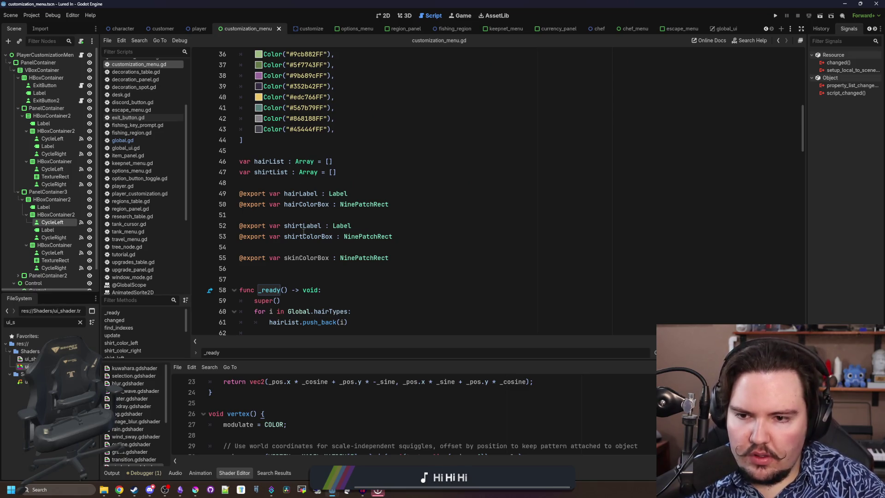
{"action": "left_click", "coordinate": [312, 245]}
{"action": "key", "text": "ctrl+s"}
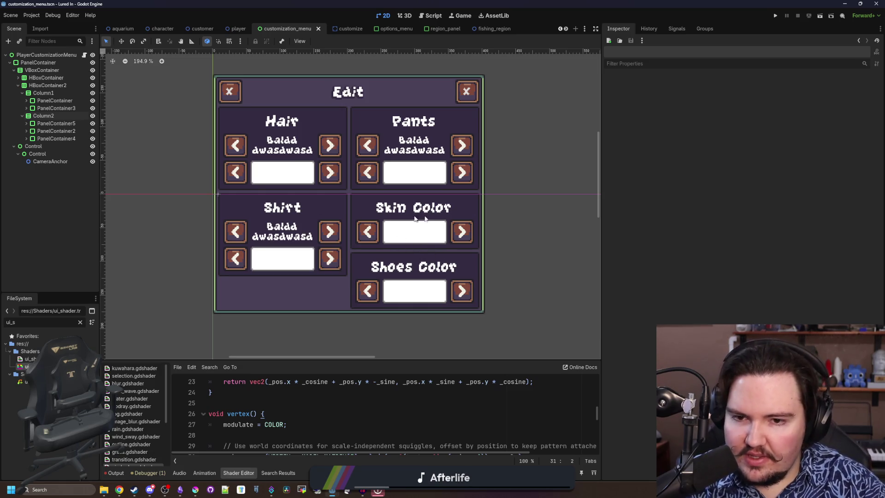
Step: Move the Skin Color PanelContainer2 from Column2 into Column1 under Shirt
{"action": "left_click", "coordinate": [63, 132]}
{"action": "left_click_drag", "start_coordinate": [63, 133], "coordinate": [60, 92]}
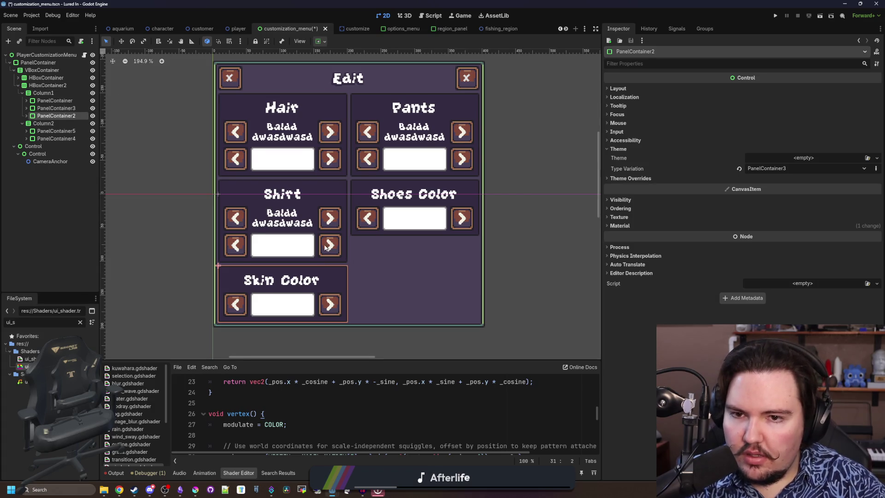
{"action": "scroll", "coordinate": [326, 247], "scroll_direction": "down", "scroll_amount": 2}
{"action": "left_click", "coordinate": [37, 124]}
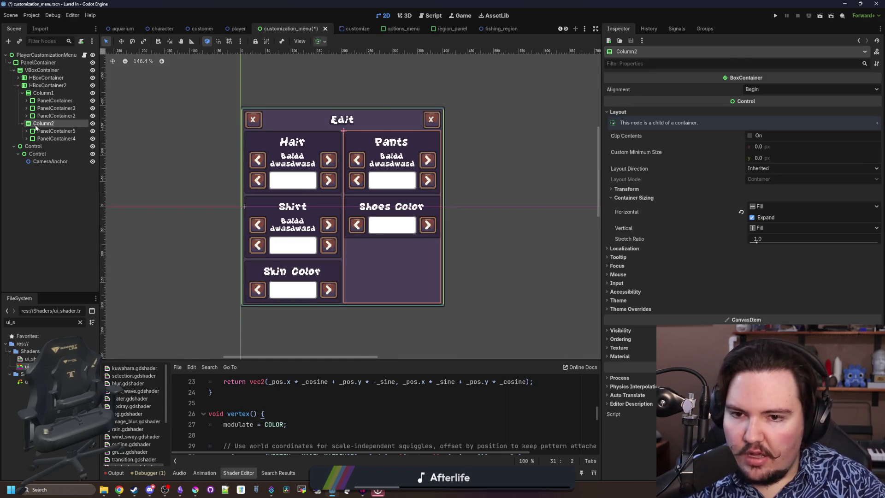
{"action": "scroll", "coordinate": [392, 190], "scroll_direction": "up", "scroll_amount": 2}
Step: Test Vertical Expand on the Pants panel, turn it back off, and save the scene
{"action": "left_click", "coordinate": [55, 131]}
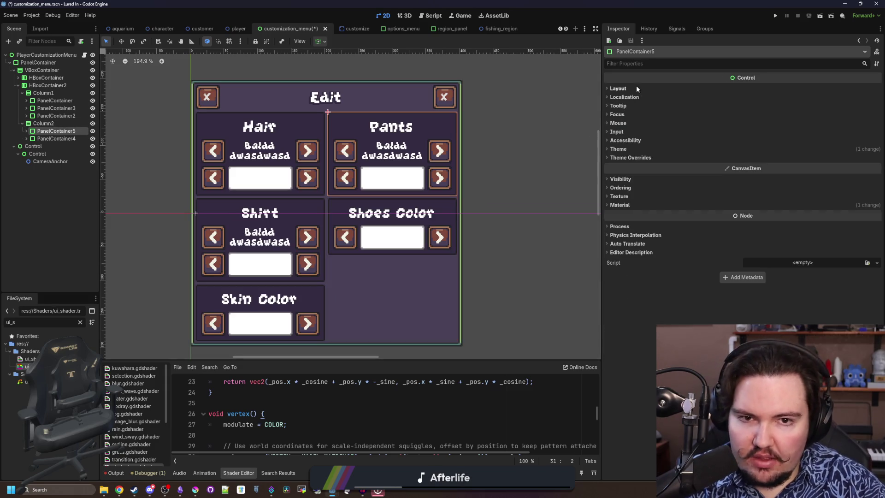
{"action": "left_click", "coordinate": [636, 174]}
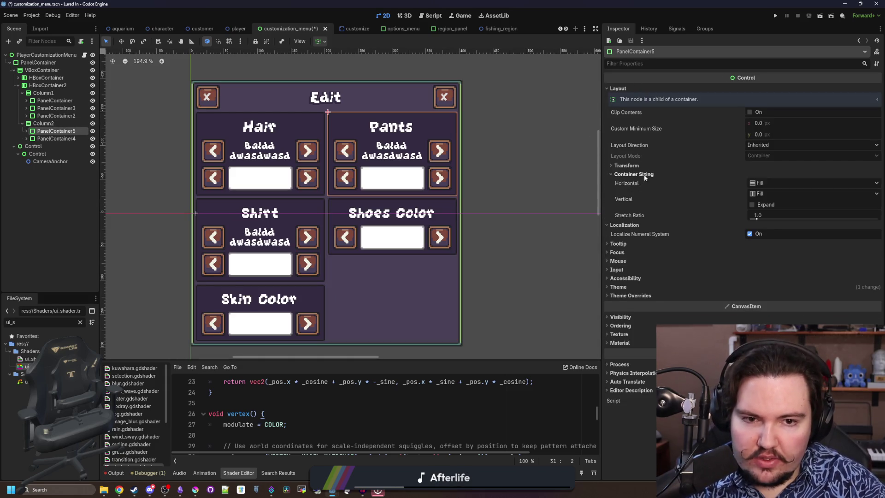
{"action": "left_click", "coordinate": [757, 204]}
{"action": "scroll", "coordinate": [391, 228], "scroll_direction": "down", "scroll_amount": 3}
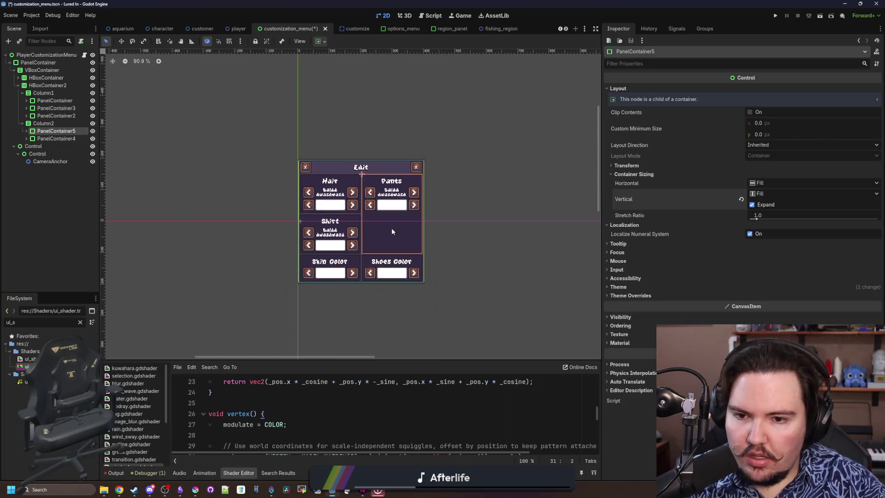
{"action": "left_click", "coordinate": [752, 204]}
{"action": "left_click", "coordinate": [55, 233]}
{"action": "key", "text": "ctrl+s"}
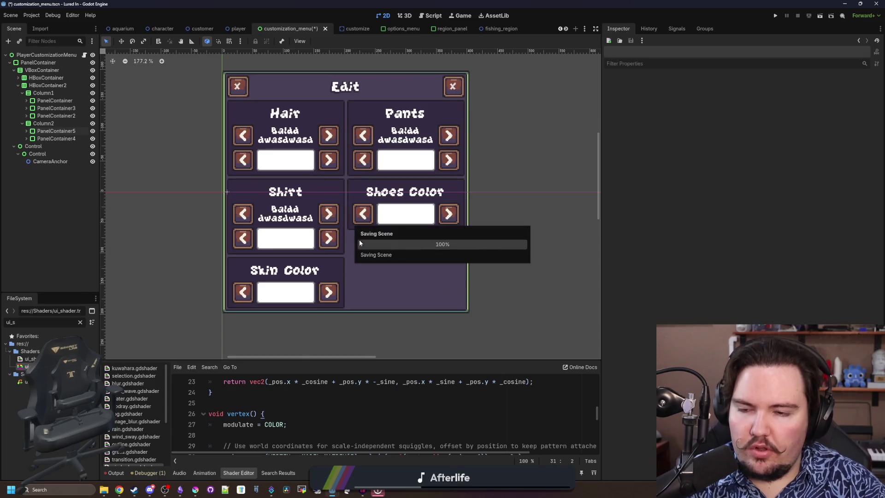
Step: Save again and inspect the root node's exported label and box slots
{"action": "scroll", "coordinate": [351, 185], "scroll_direction": "up", "scroll_amount": 2}
{"action": "key", "text": "ctrl+s"}
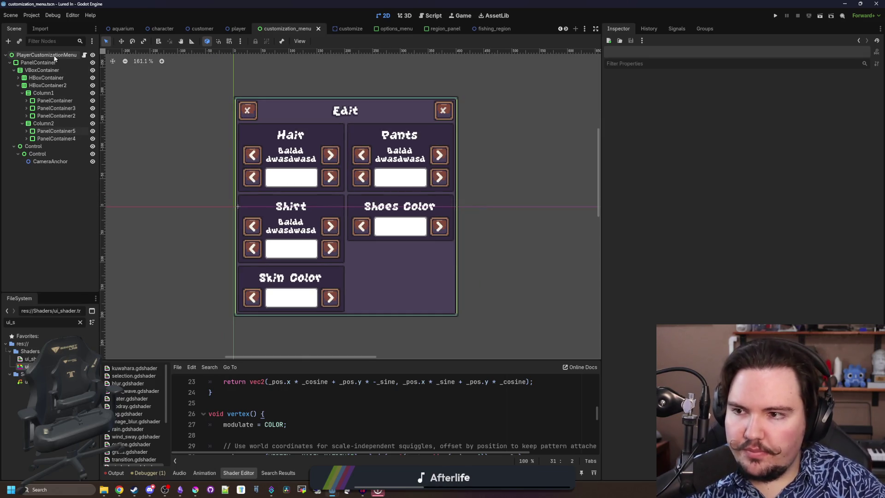
{"action": "left_click", "coordinate": [47, 54]}
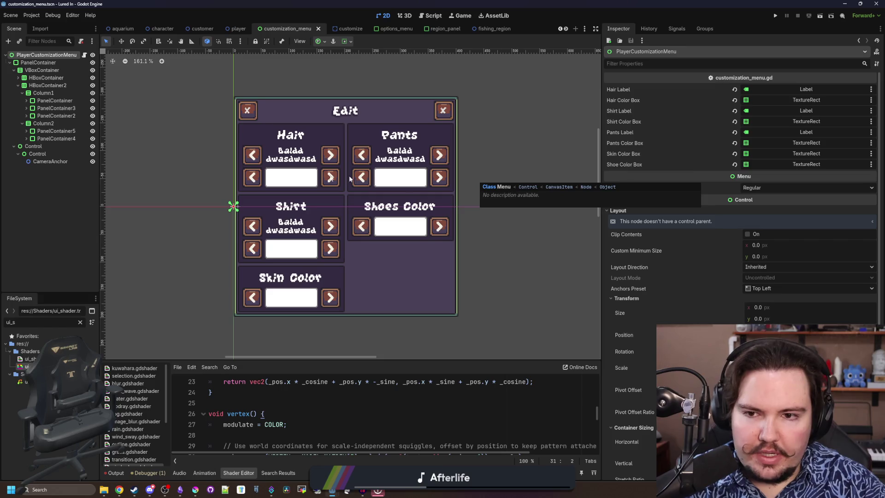
{"action": "left_click", "coordinate": [36, 215]}
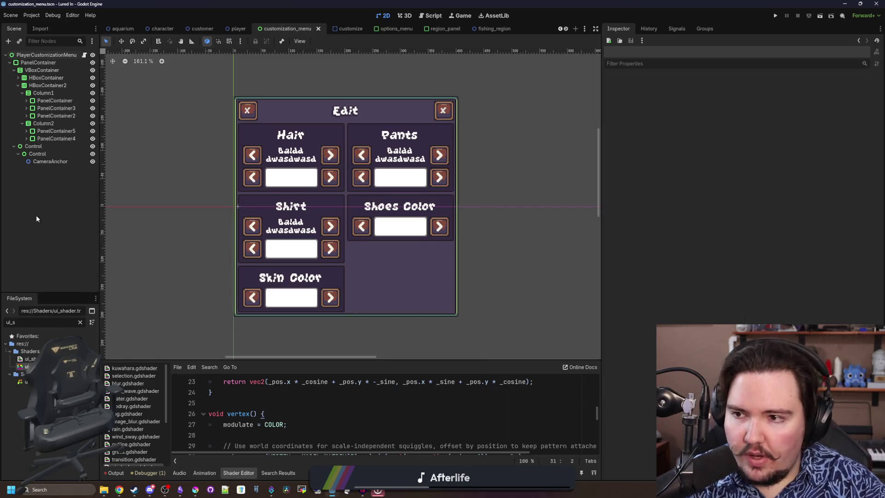
Step: Open customization_menu.gd and scroll to the hair and skin colour cycle functions
{"action": "left_click", "coordinate": [85, 56]}
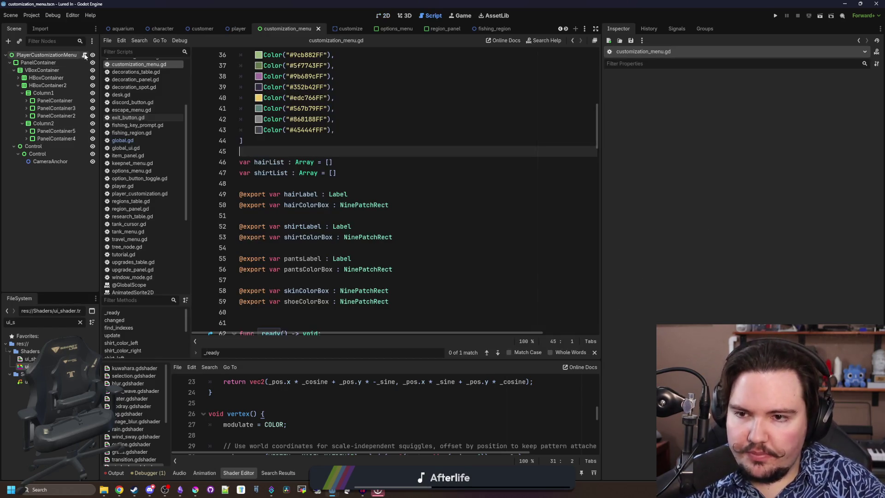
{"action": "scroll", "coordinate": [310, 153], "scroll_direction": "down", "scroll_amount": 5}
{"action": "scroll", "coordinate": [310, 153], "scroll_direction": "down", "scroll_amount": 10}
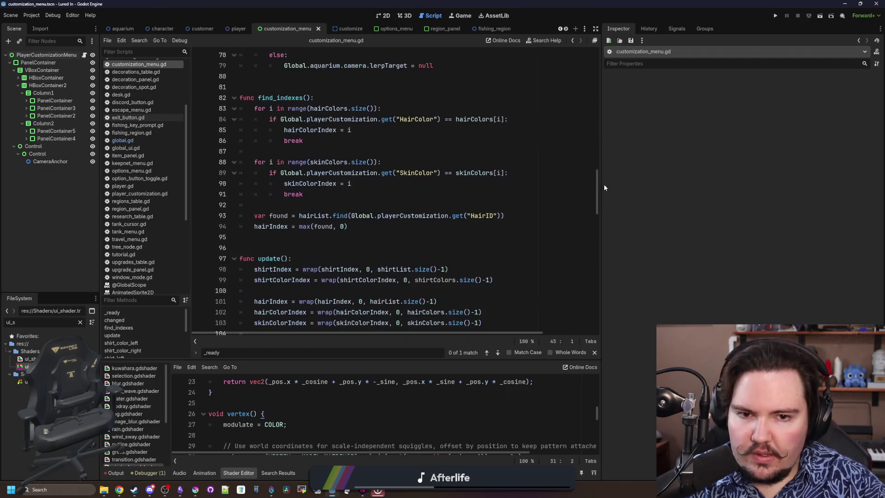
{"action": "scroll", "coordinate": [323, 282], "scroll_direction": "down", "scroll_amount": 20}
{"action": "mouse_move", "coordinate": [298, 306]}
{"action": "left_mouse_down"}
{"action": "mouse_move", "coordinate": [286, 312]}
{"action": "mouse_move", "coordinate": [260, 173]}
{"action": "mouse_move", "coordinate": [267, 195]}
{"action": "left_mouse_up"}
{"action": "mouse_move", "coordinate": [268, 164]}
{"action": "left_mouse_down"}
{"action": "mouse_move", "coordinate": [258, 93]}
{"action": "mouse_move", "coordinate": [249, 169]}
{"action": "left_mouse_up"}
{"action": "left_click", "coordinate": [276, 173]}
{"action": "scroll", "coordinate": [276, 171], "scroll_direction": "down", "scroll_amount": 10}
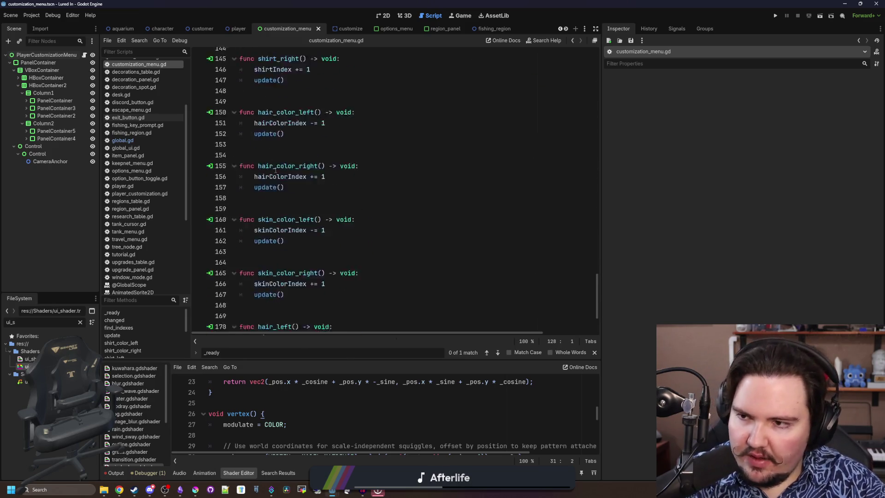
{"action": "scroll", "coordinate": [276, 170], "scroll_direction": "down", "scroll_amount": 4}
Step: Expand the Pants panel's nodes, select its CycleRight button, and place the caret on line 163
{"action": "left_click", "coordinate": [26, 131]}
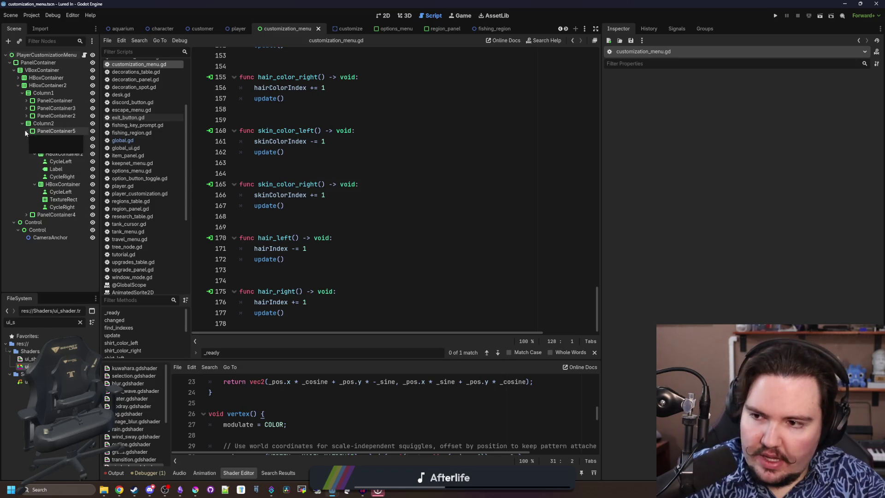
{"action": "left_click", "coordinate": [62, 177]}
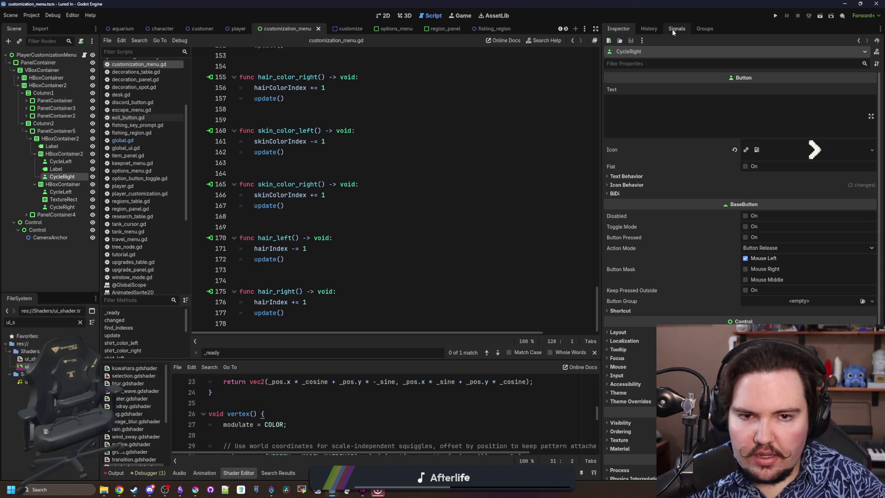
{"action": "left_click", "coordinate": [301, 168]}
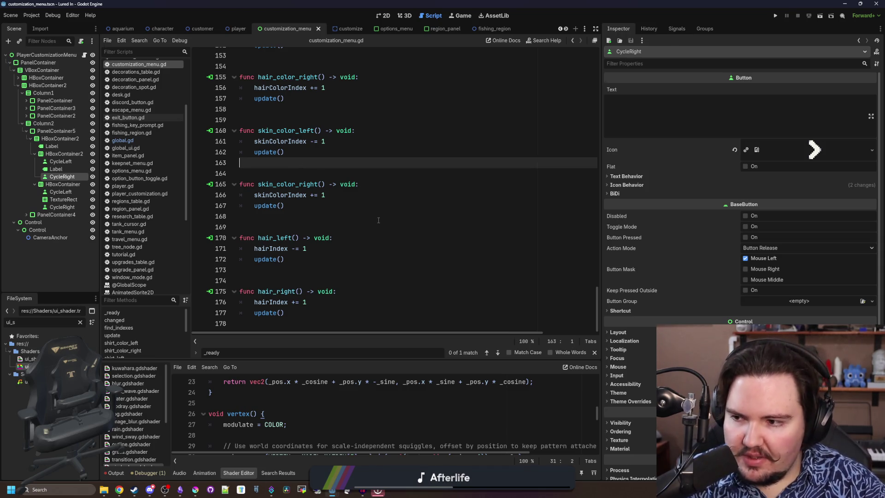
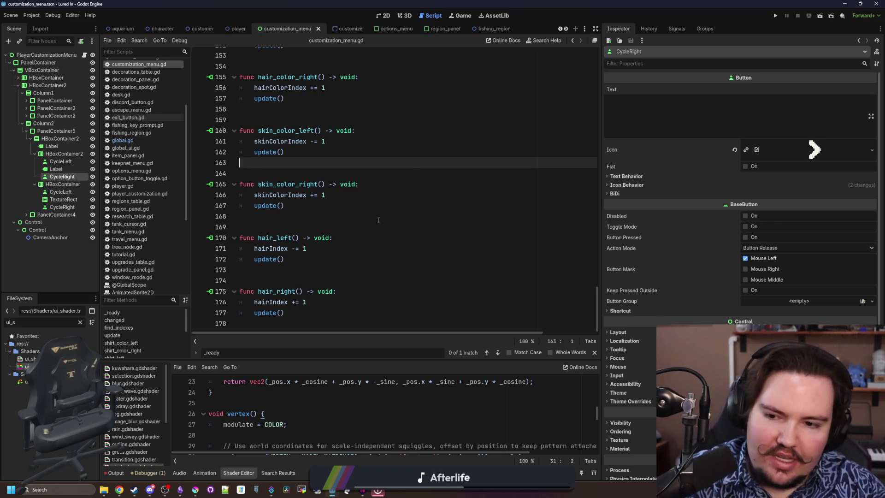
Step: Inspect the button's Layout, Theme Overrides, BiDi and Process property sections
{"action": "left_click", "coordinate": [304, 262]}
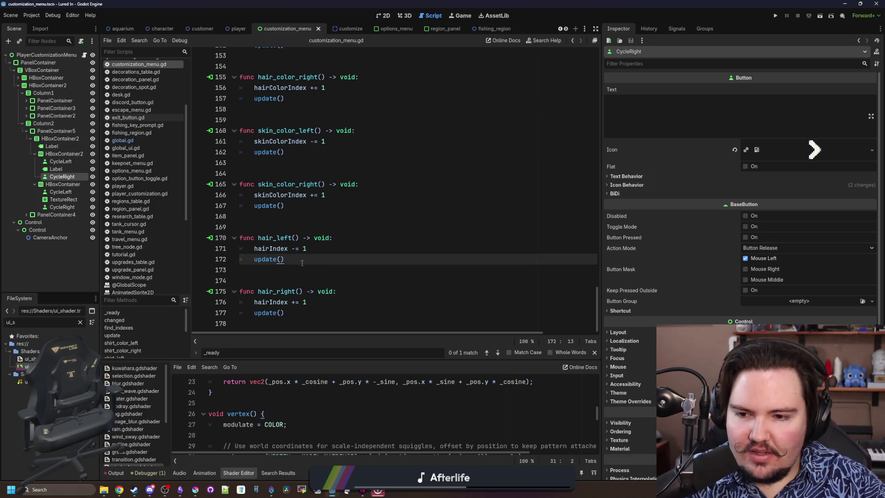
{"action": "left_click", "coordinate": [300, 266]}
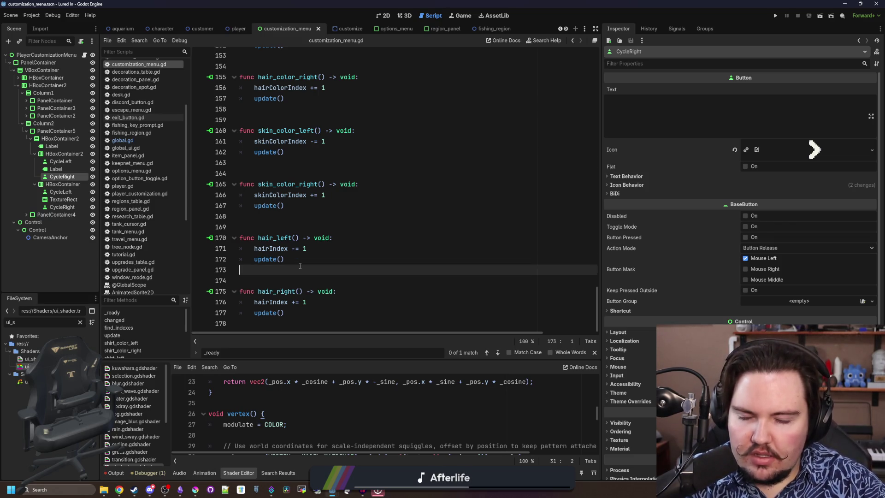
{"action": "scroll", "coordinate": [624, 406], "scroll_direction": "down", "scroll_amount": 2}
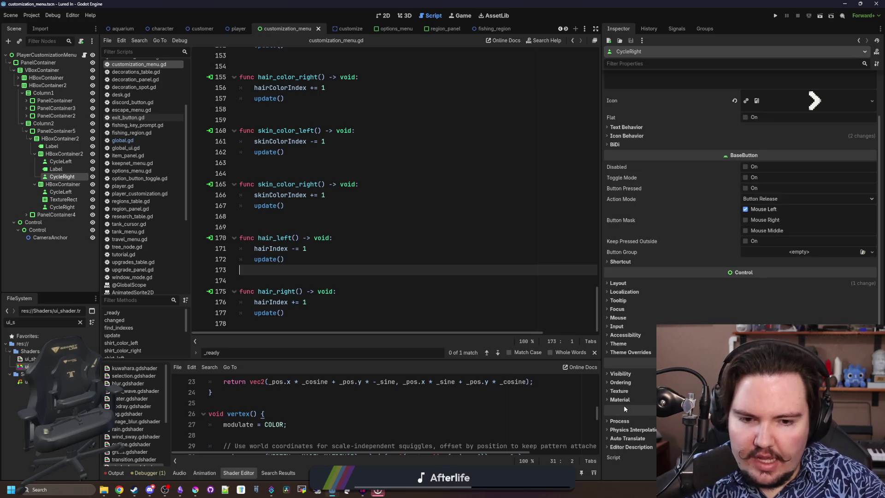
{"action": "left_click", "coordinate": [622, 285]}
{"action": "left_click", "coordinate": [620, 284]}
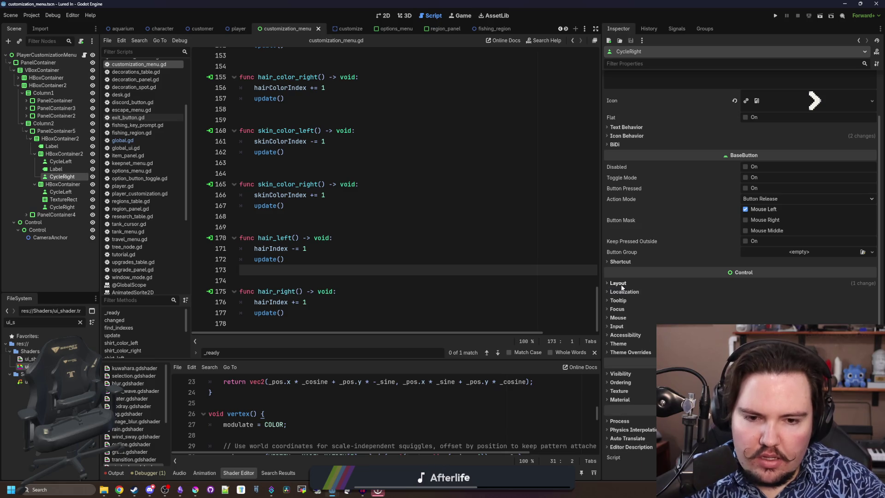
{"action": "left_click", "coordinate": [631, 353]}
{"action": "left_click", "coordinate": [631, 353]}
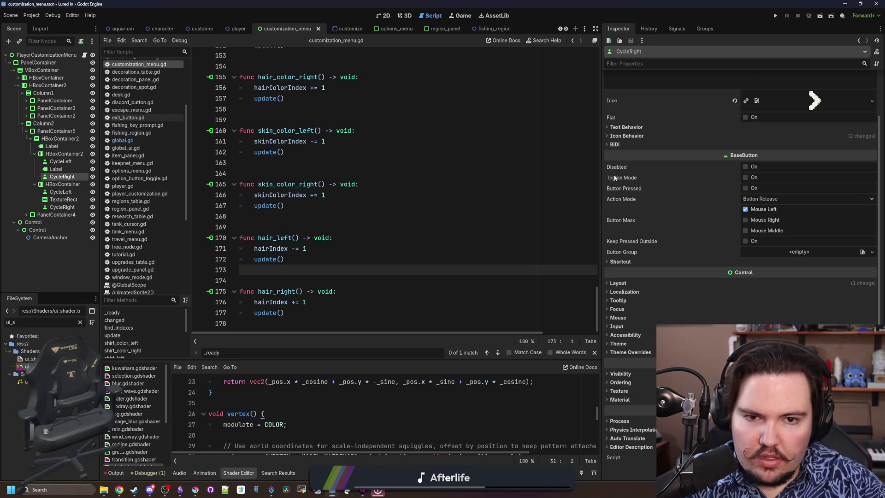
{"action": "left_click", "coordinate": [622, 146]}
{"action": "left_click", "coordinate": [622, 146]}
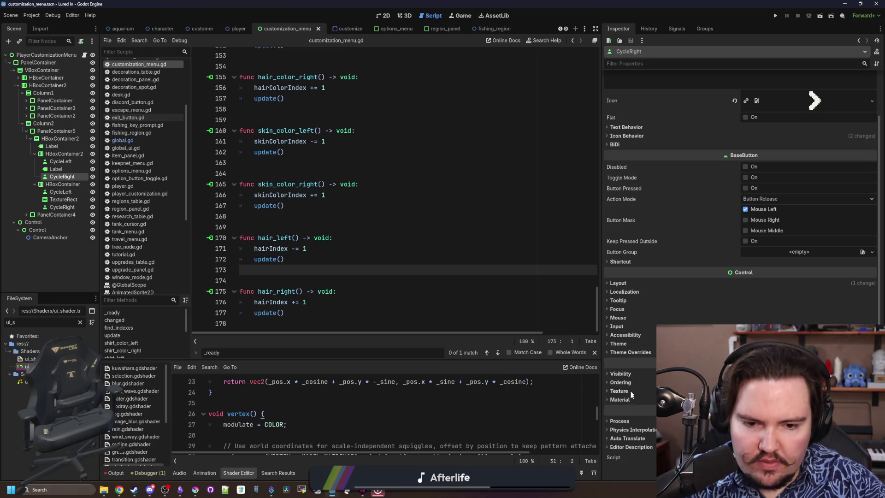
{"action": "left_click", "coordinate": [634, 420]}
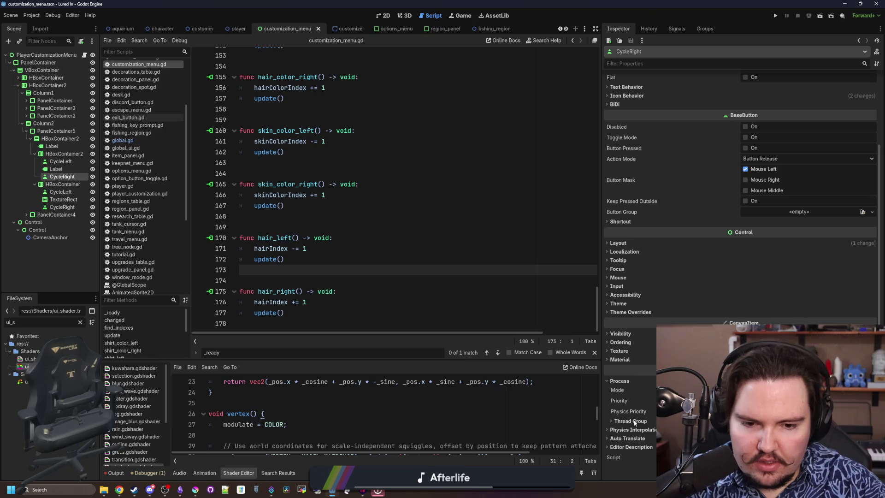
{"action": "left_click", "coordinate": [633, 421]}
Step: Inspect the Editor Description, Texture, Ordering and Visibility property sections
{"action": "left_click", "coordinate": [631, 446]}
{"action": "scroll", "coordinate": [631, 436], "scroll_direction": "down", "scroll_amount": 1}
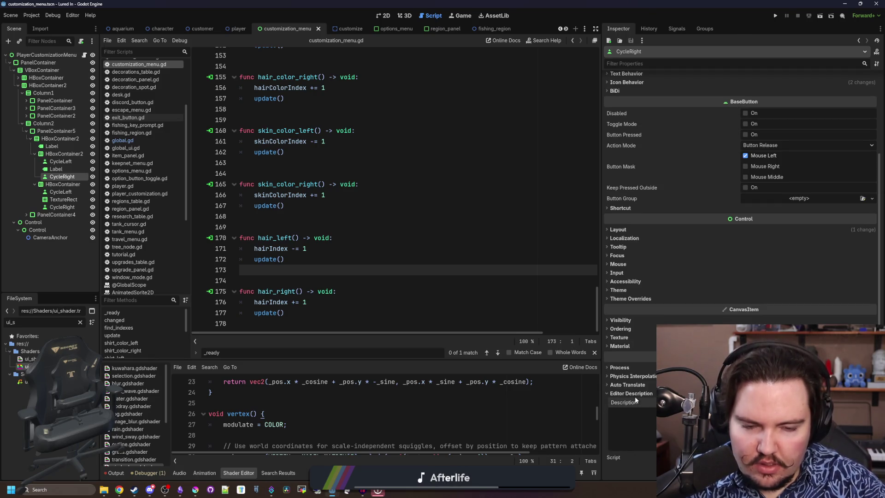
{"action": "scroll", "coordinate": [639, 399], "scroll_direction": "up", "scroll_amount": 1}
{"action": "left_click", "coordinate": [621, 401]}
{"action": "left_click", "coordinate": [626, 392]}
{"action": "left_click", "coordinate": [626, 391]}
{"action": "left_click", "coordinate": [627, 382]}
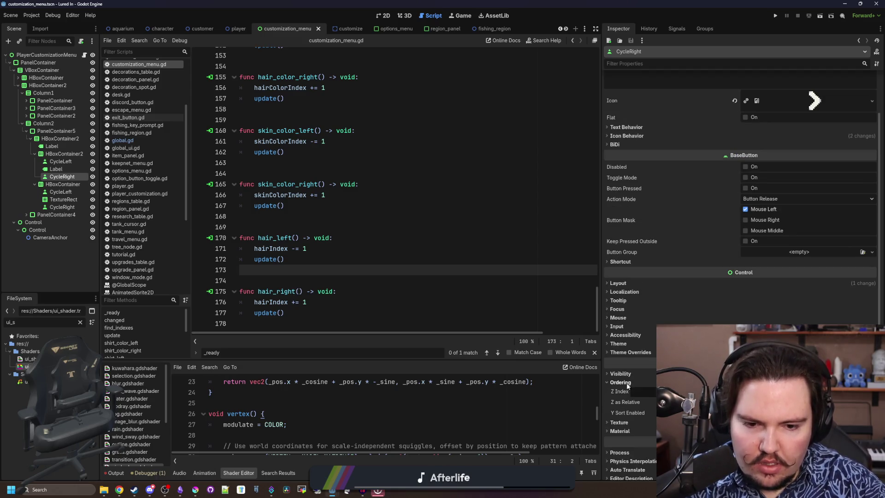
{"action": "left_click", "coordinate": [627, 383]}
{"action": "left_click", "coordinate": [628, 372]}
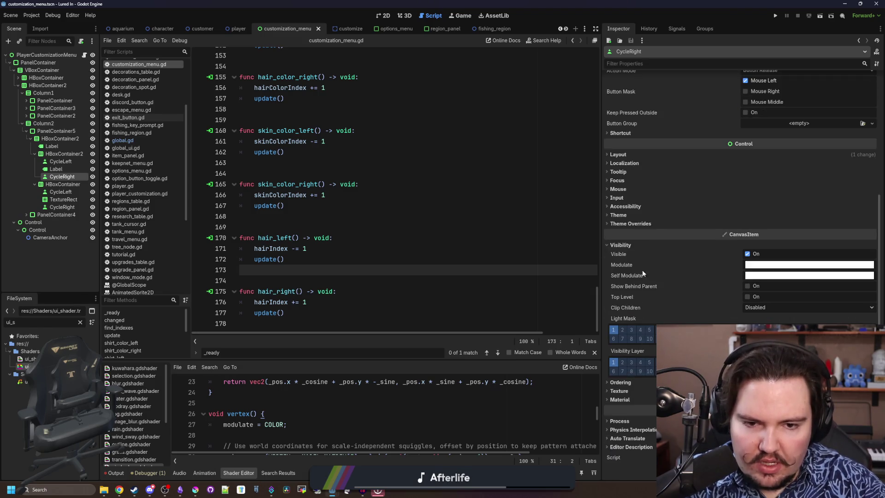
{"action": "left_click", "coordinate": [631, 243]}
{"action": "scroll", "coordinate": [636, 276], "scroll_direction": "up", "scroll_amount": 5}
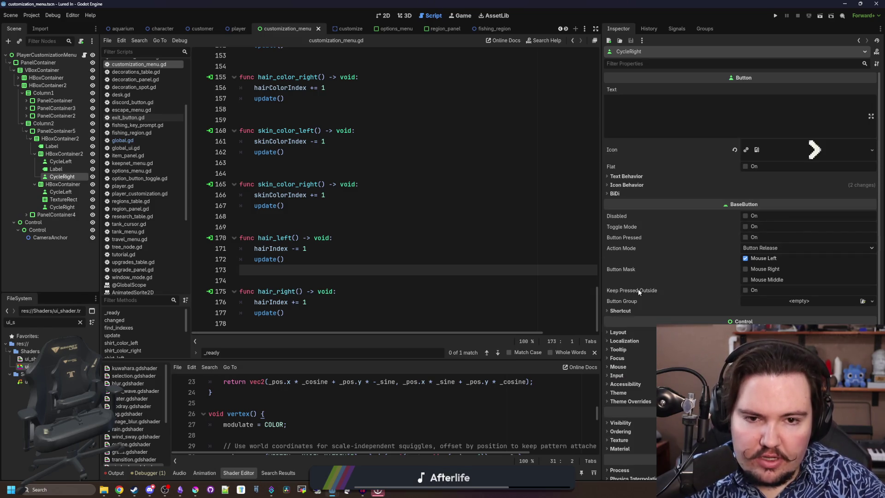
{"action": "scroll", "coordinate": [636, 240], "scroll_direction": "down", "scroll_amount": 2}
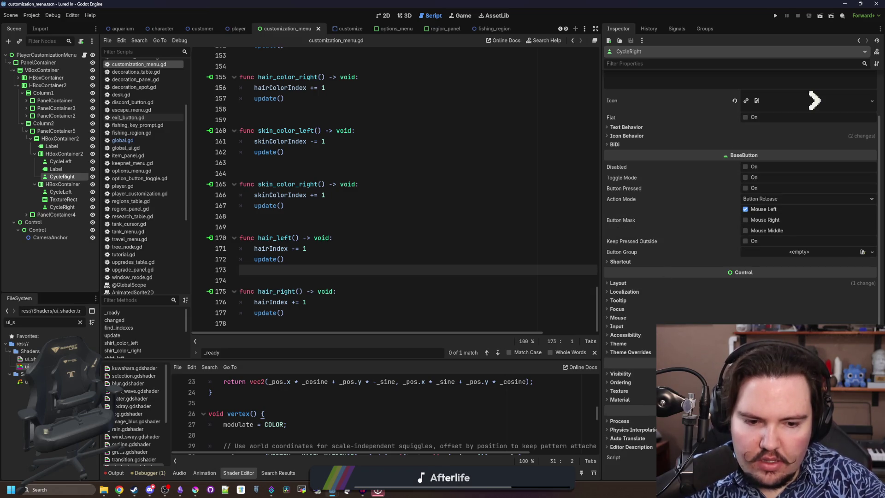
Step: Start adding a String metadata property to CycleRight, then cancel it
{"action": "left_click", "coordinate": [742, 468]}
{"action": "left_click", "coordinate": [530, 234]}
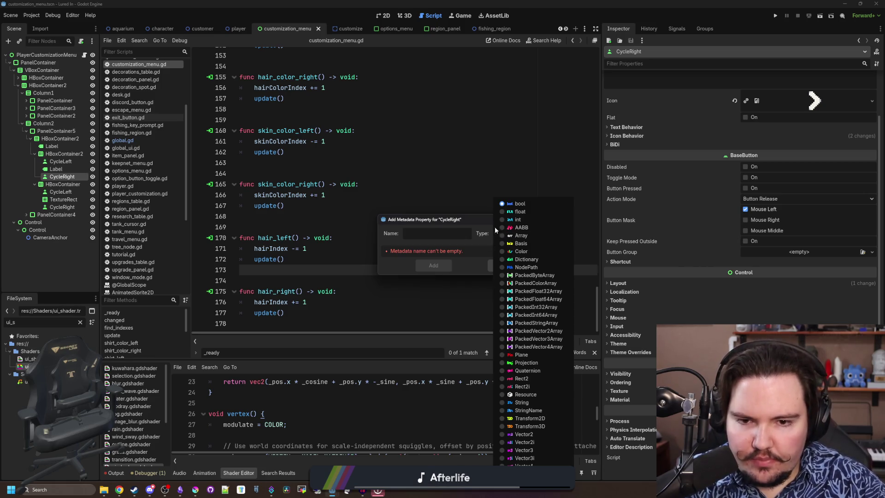
{"action": "left_click", "coordinate": [543, 402]}
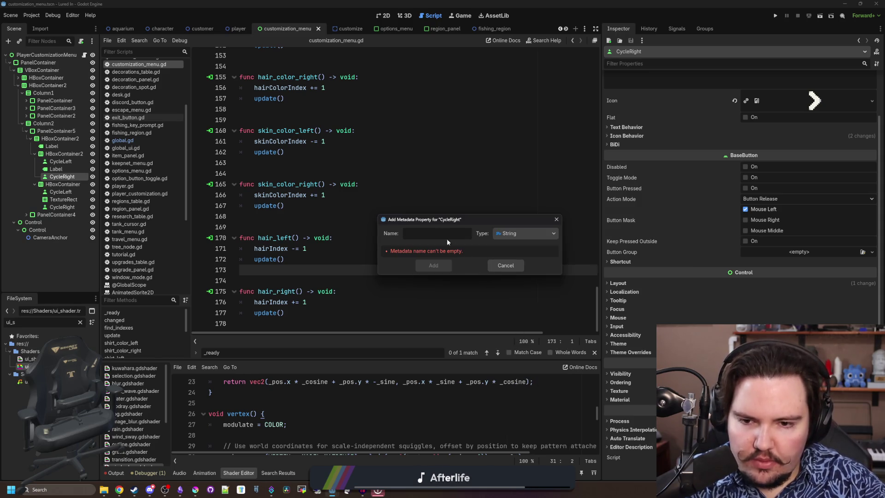
{"action": "left_click", "coordinate": [506, 266]}
Step: Save the scene with Ctrl+S
{"action": "key", "text": "Down"}
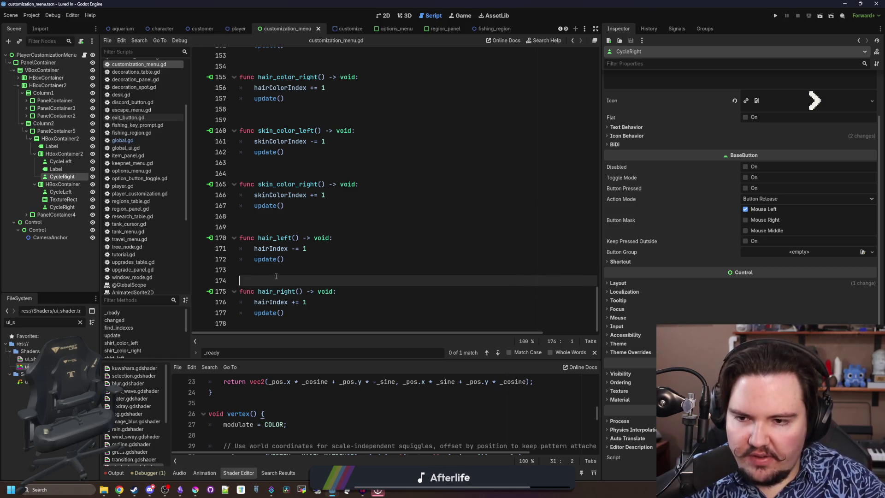
{"action": "key", "text": "Up"}
{"action": "key", "text": "Up"}
{"action": "key", "text": "Up"}
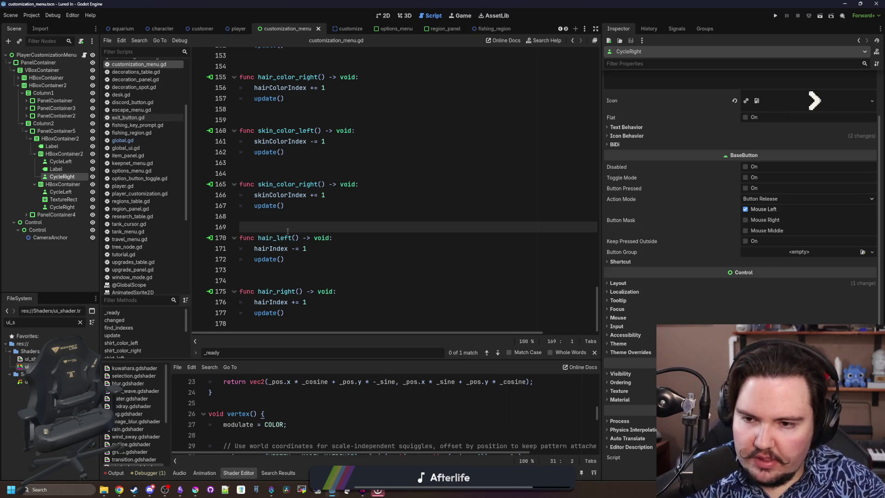
{"action": "key", "text": "ctrl+s"}
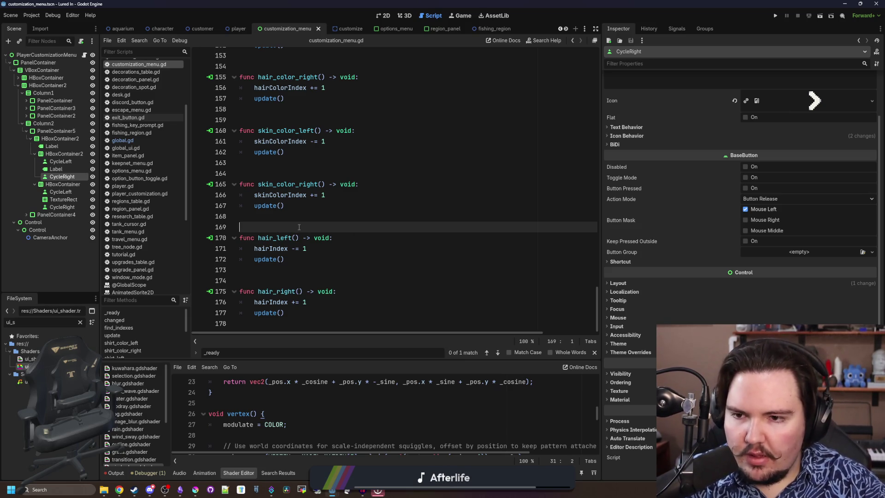
Step: Duplicate the shirt colour and shirt left/right functions, separated by blank lines
{"action": "scroll", "coordinate": [299, 227], "scroll_direction": "up", "scroll_amount": 10}
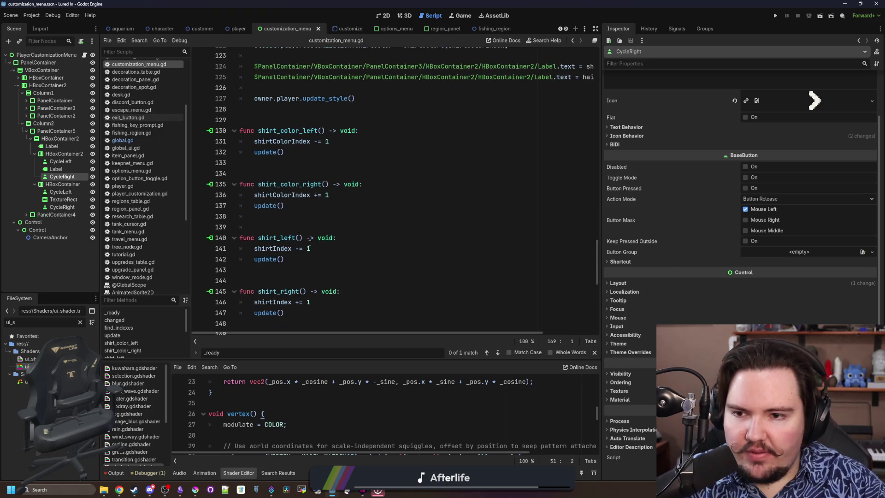
{"action": "left_click", "coordinate": [310, 258]}
{"action": "scroll", "coordinate": [301, 267], "scroll_direction": "down", "scroll_amount": 1}
{"action": "mouse_move", "coordinate": [286, 280]}
{"action": "left_mouse_down"}
{"action": "mouse_move", "coordinate": [231, 206]}
{"action": "mouse_move", "coordinate": [195, 101]}
{"action": "left_mouse_up"}
{"action": "scroll", "coordinate": [270, 145], "scroll_direction": "up", "scroll_amount": 2}
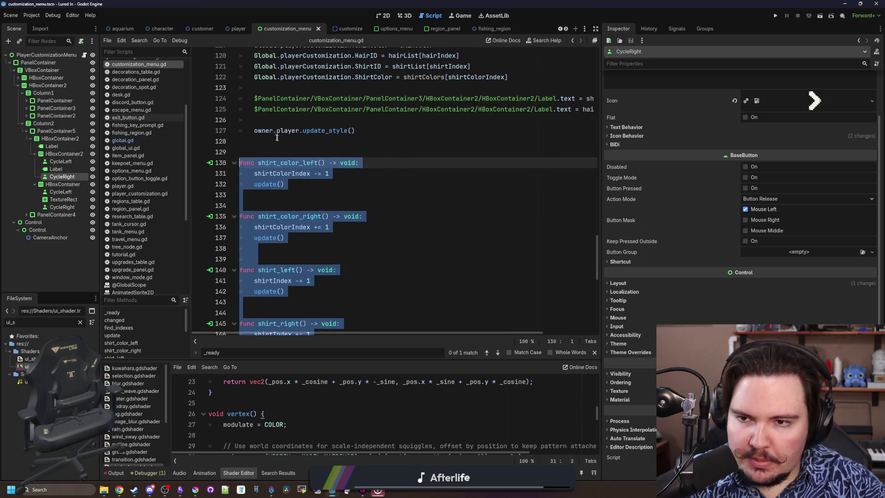
{"action": "key", "text": "alt+Up"}
{"action": "key", "text": "Right"}
{"action": "scroll", "coordinate": [270, 145], "scroll_direction": "down", "scroll_amount": 1}
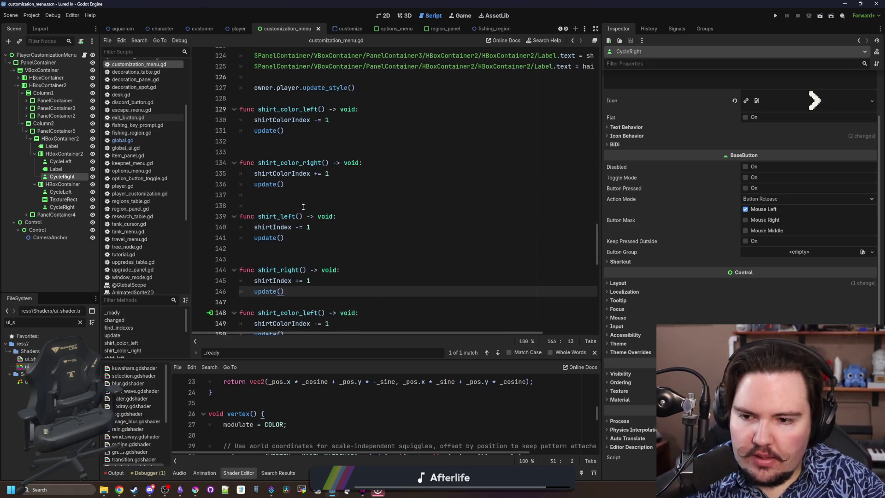
{"action": "key", "text": "Return"}
{"action": "left_click", "coordinate": [286, 96]}
{"action": "key", "text": "Return"}
Step: Rename the copied colour functions to pants_color_left and pants_color_right
{"action": "double_click", "coordinate": [282, 116]}
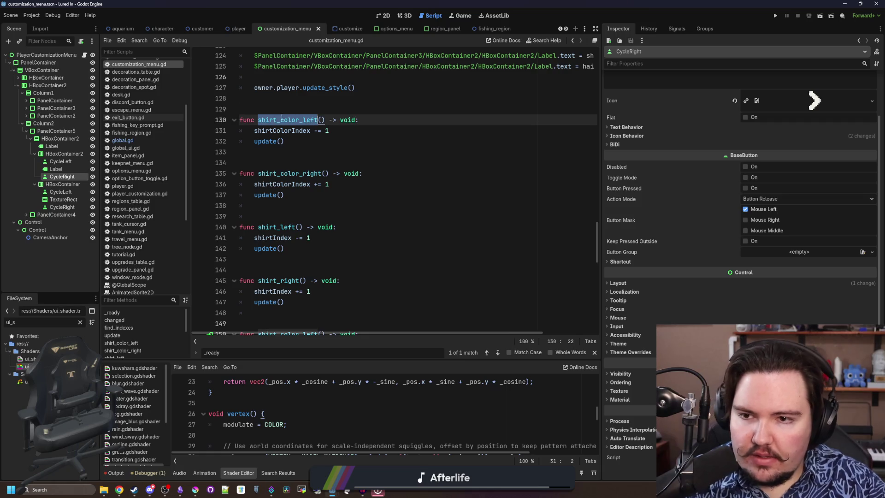
{"action": "scroll", "coordinate": [282, 117], "scroll_direction": "up", "scroll_amount": 1}
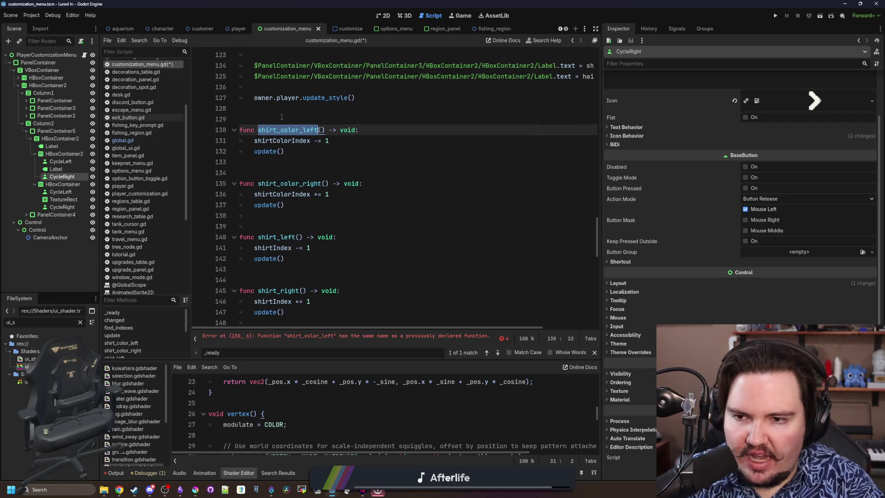
{"action": "type", "text": "pants_color_lef"}
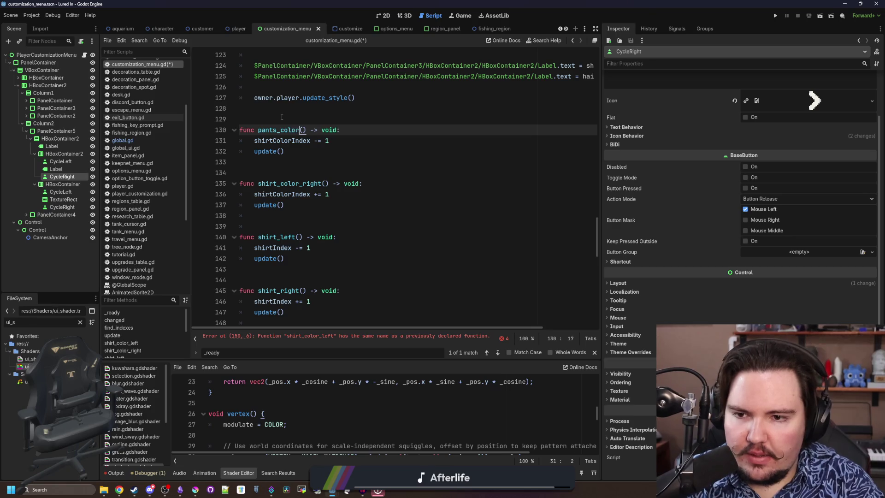
{"action": "type", "text": "t"}
{"action": "double_click", "coordinate": [286, 129]}
{"action": "key", "text": "ctrl+c"}
{"action": "double_click", "coordinate": [285, 183]}
{"action": "key", "text": "ctrl+v"}
{"action": "key", "text": "BackSpace"}
{"action": "key", "text": "BackSpace"}
{"action": "key", "text": "BackSpace"}
{"action": "type", "text": "right"}
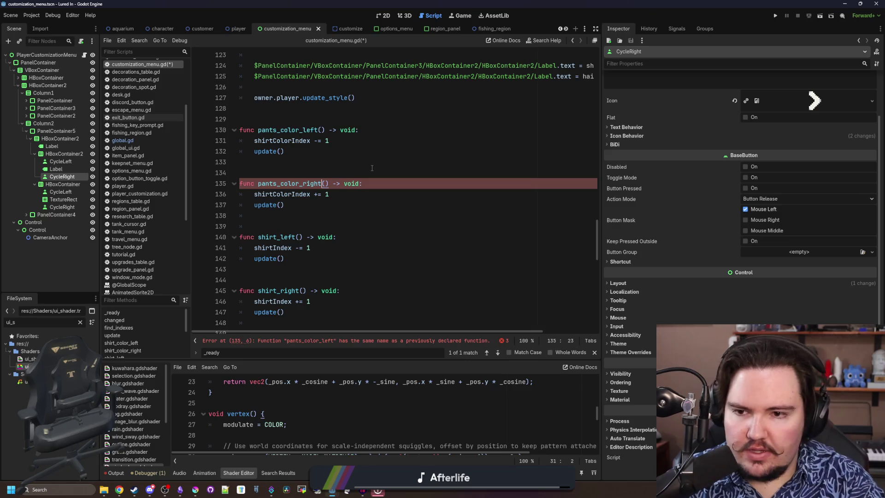
{"action": "scroll", "coordinate": [372, 170], "scroll_direction": "down", "scroll_amount": 1}
{"action": "scroll", "coordinate": [371, 170], "scroll_direction": "down", "scroll_amount": 2}
Step: Rename the copied shirt_left and shirt_right functions to pants_left and pants_right
{"action": "double_click", "coordinate": [280, 149]}
{"action": "double_click", "coordinate": [277, 142]}
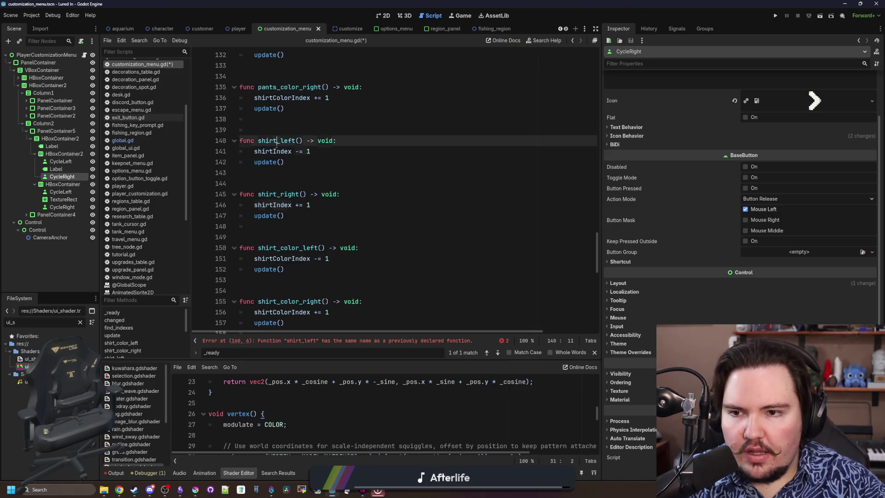
{"action": "type", "text": "pants_left"}
{"action": "double_click", "coordinate": [276, 195]}
{"action": "type", "text": "pants_right"}
Step: Change shirtColorIndex on line 131 to pantsColorIndex
{"action": "scroll", "coordinate": [279, 198], "scroll_direction": "up", "scroll_amount": 3}
{"action": "scroll", "coordinate": [280, 199], "scroll_direction": "up", "scroll_amount": 1}
{"action": "scroll", "coordinate": [282, 185], "scroll_direction": "down", "scroll_amount": 2}
{"action": "double_click", "coordinate": [289, 110]}
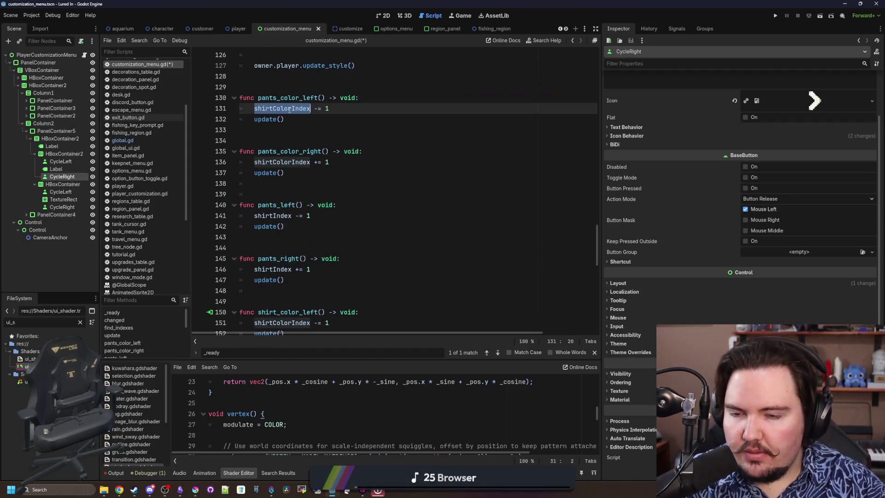
{"action": "key", "text": "Left"}
{"action": "key", "text": "Right"}
{"action": "key", "text": "Right"}
{"action": "key", "text": "Delete"}
{"action": "key", "text": "Delete"}
{"action": "key", "text": "Delete"}
{"action": "key", "text": "BackSpace"}
{"action": "key", "text": "BackSpace"}
{"action": "type", "text": "pants"}
{"action": "left_click", "coordinate": [272, 110]}
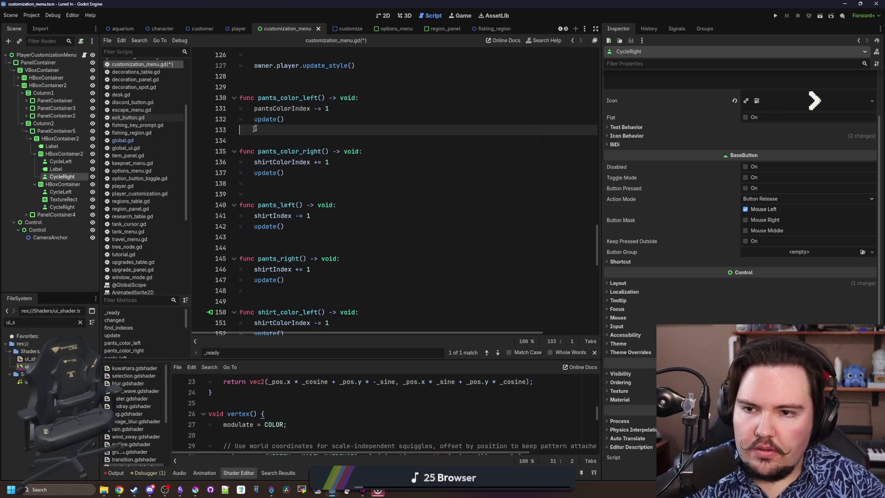
Step: Change the remaining copies to pantsColorIndex (line 136) and pantsIndex (lines 141, 146)
{"action": "left_click_drag", "start_coordinate": [272, 110], "coordinate": [253, 118]}
{"action": "left_click_drag", "start_coordinate": [274, 164], "coordinate": [254, 164]}
{"action": "key", "text": "ctrl+v"}
{"action": "left_click", "coordinate": [267, 236]}
{"action": "left_click_drag", "start_coordinate": [275, 215], "coordinate": [255, 215]}
{"action": "key", "text": "ctrl+v"}
{"action": "left_click", "coordinate": [274, 269]}
{"action": "left_click_drag", "start_coordinate": [274, 269], "coordinate": [255, 269]}
{"action": "key", "text": "ctrl+v"}
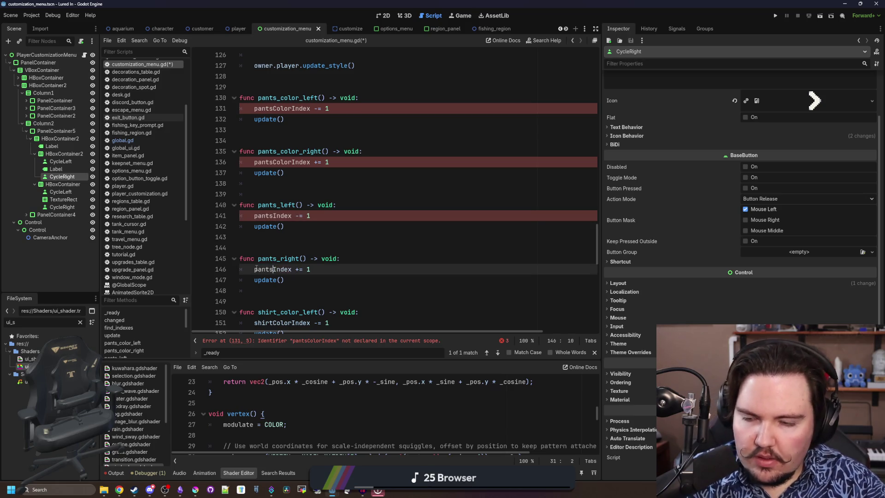
{"action": "left_click", "coordinate": [276, 237]}
{"action": "scroll", "coordinate": [481, 213], "scroll_direction": "up", "scroll_amount": 10}
{"action": "scroll", "coordinate": [482, 213], "scroll_direction": "up", "scroll_amount": 20}
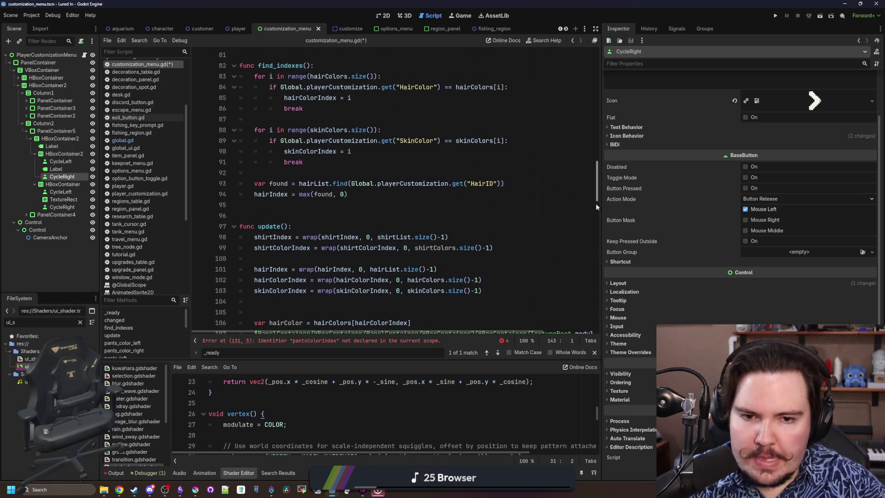
Step: Copy the shirt index declarations below and rename them pantsIndex and pantsColorIndex
{"action": "left_click", "coordinate": [290, 155]}
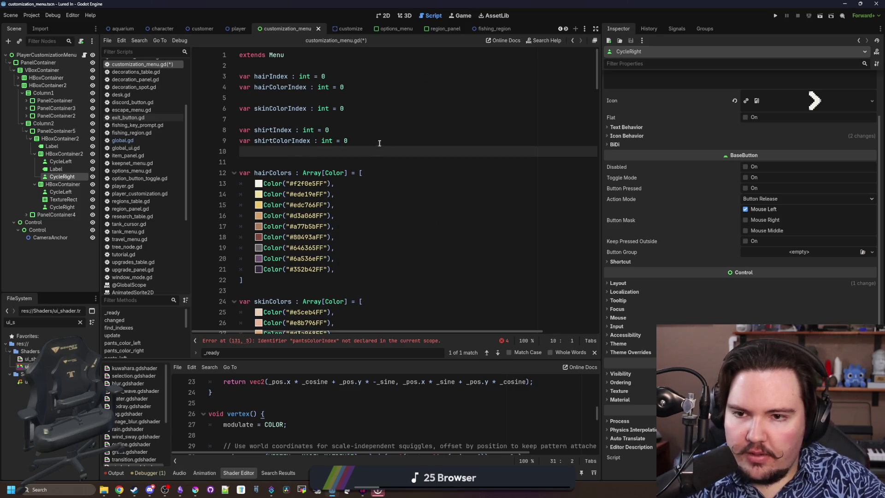
{"action": "key", "text": "shift+Up"}
{"action": "key", "text": "shift+Up"}
{"action": "key", "text": "ctrl+c"}
{"action": "key", "text": "Down"}
{"action": "key", "text": "Down"}
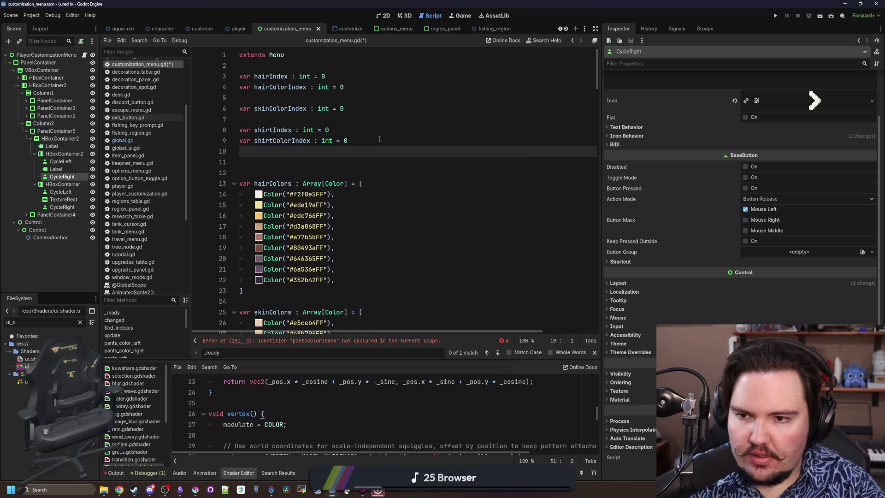
{"action": "key", "text": "Return"}
{"action": "key", "text": "ctrl+v"}
{"action": "double_click", "coordinate": [273, 162]}
{"action": "type", "text": "pantsIndex"}
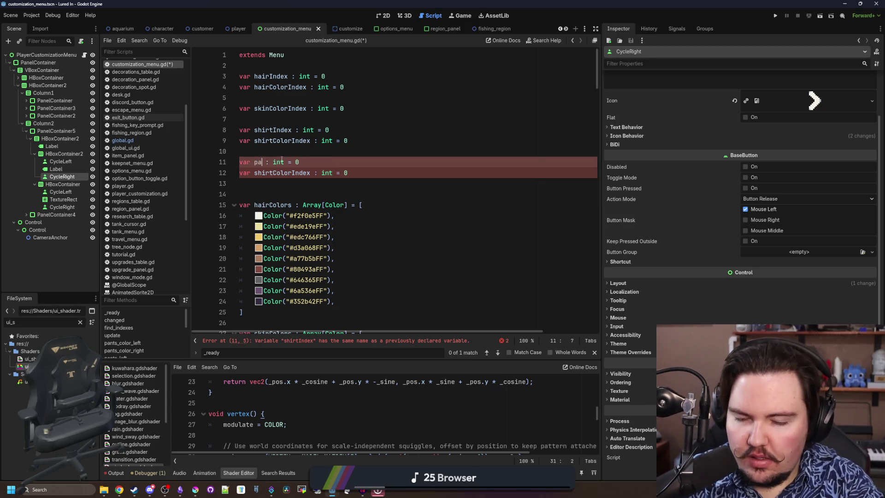
{"action": "double_click", "coordinate": [282, 162]}
{"action": "key", "text": "ctrl+c"}
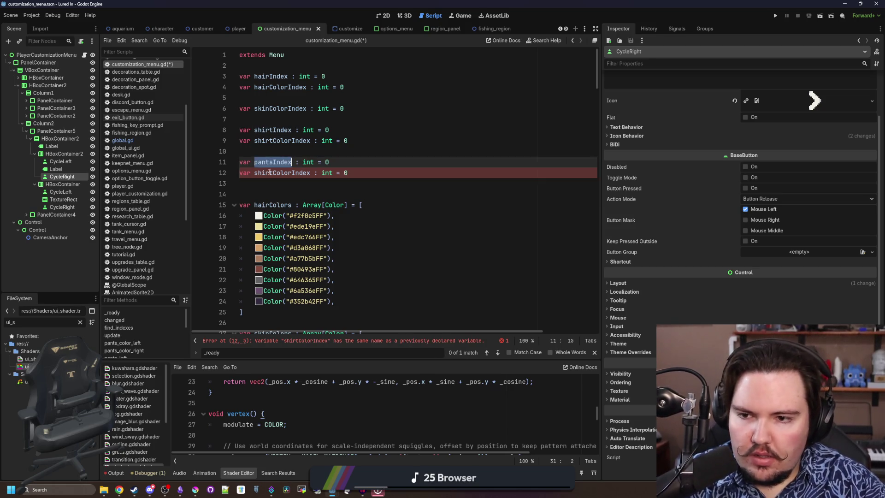
{"action": "double_click", "coordinate": [290, 173]}
{"action": "key", "text": "ctrl+v"}
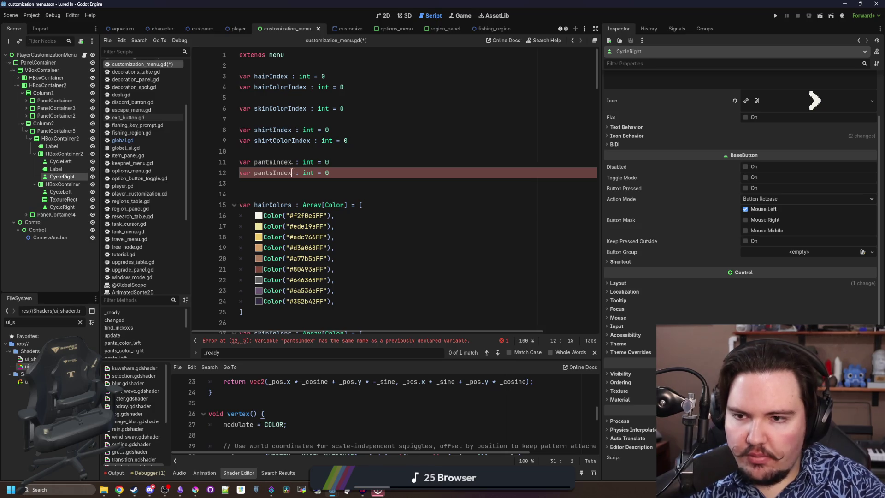
{"action": "key", "text": "BackSpace"}
{"action": "key", "text": "BackSpace"}
{"action": "key", "text": "BackSpace"}
{"action": "type", "text": "ColorIndex"}
Step: Save customization_menu.gd
{"action": "scroll", "coordinate": [420, 227], "scroll_direction": "down", "scroll_amount": 10}
{"action": "scroll", "coordinate": [420, 228], "scroll_direction": "down", "scroll_amount": 15}
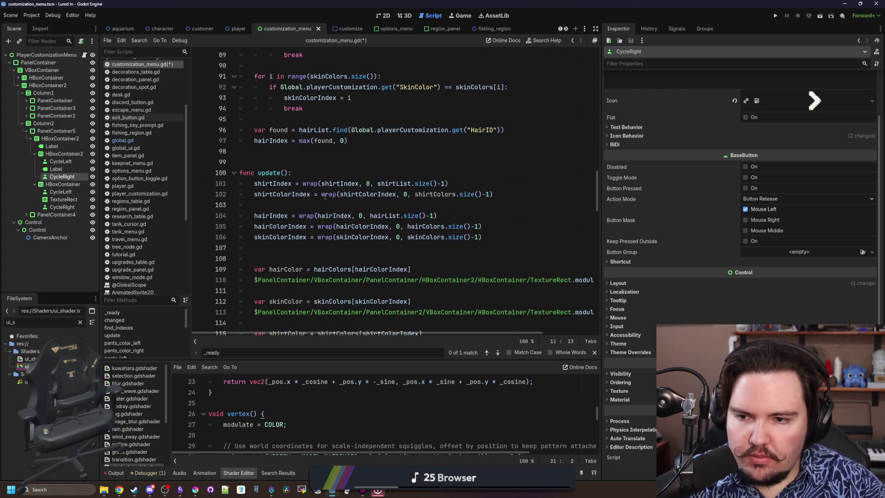
{"action": "scroll", "coordinate": [326, 196], "scroll_direction": "down", "scroll_amount": 4}
{"action": "left_click", "coordinate": [350, 204]}
{"action": "key", "text": "ctrl+s"}
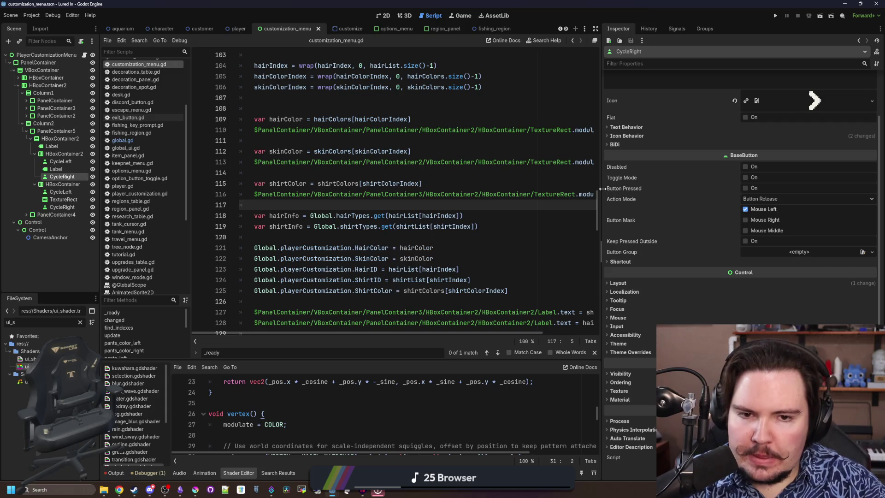
Step: Replace the TextureRect node paths on lines 110, 113, 116 with hairColorBox, skinColorBox, shirtColorBox
{"action": "left_click_drag", "start_coordinate": [603, 189], "coordinate": [798, 188]}
{"action": "scroll", "coordinate": [575, 197], "scroll_direction": "up", "scroll_amount": 2}
{"action": "left_click", "coordinate": [575, 201]}
{"action": "left_click_drag", "start_coordinate": [574, 197], "coordinate": [251, 196]}
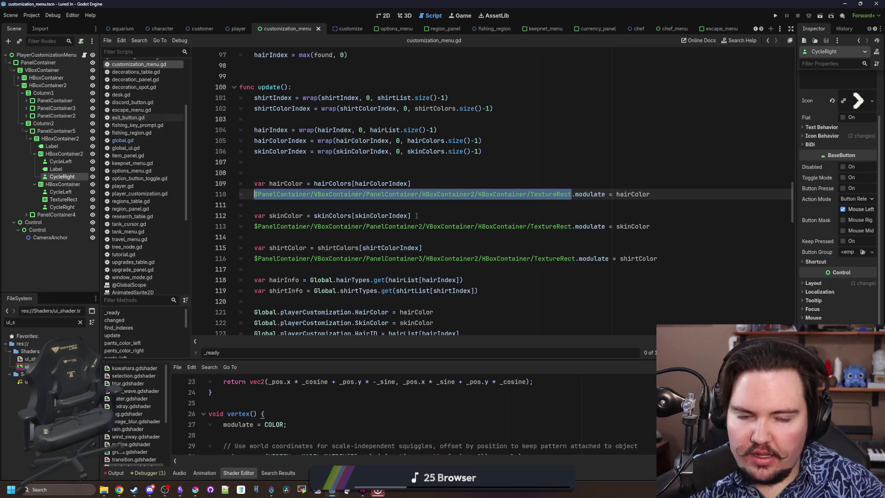
{"action": "type", "text": "hairColorBox"}
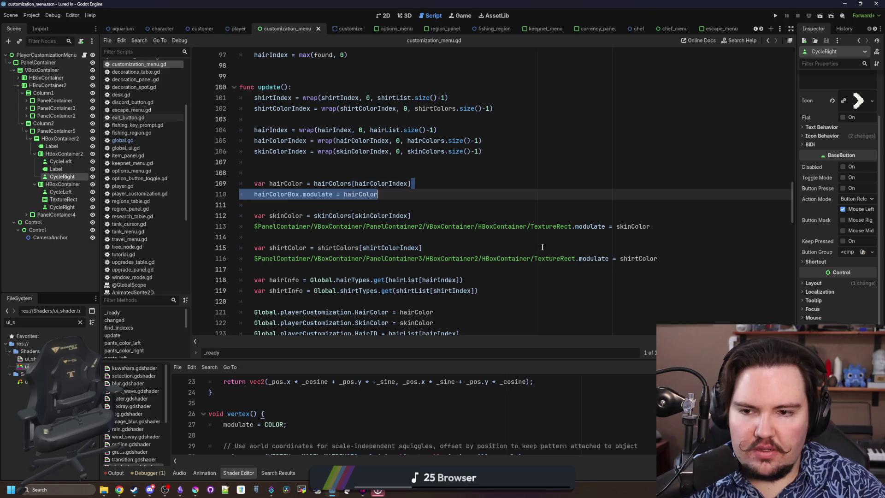
{"action": "mouse_move", "coordinate": [572, 227]}
{"action": "left_mouse_down"}
{"action": "mouse_move", "coordinate": [645, 226]}
{"action": "mouse_move", "coordinate": [252, 227]}
{"action": "left_mouse_up"}
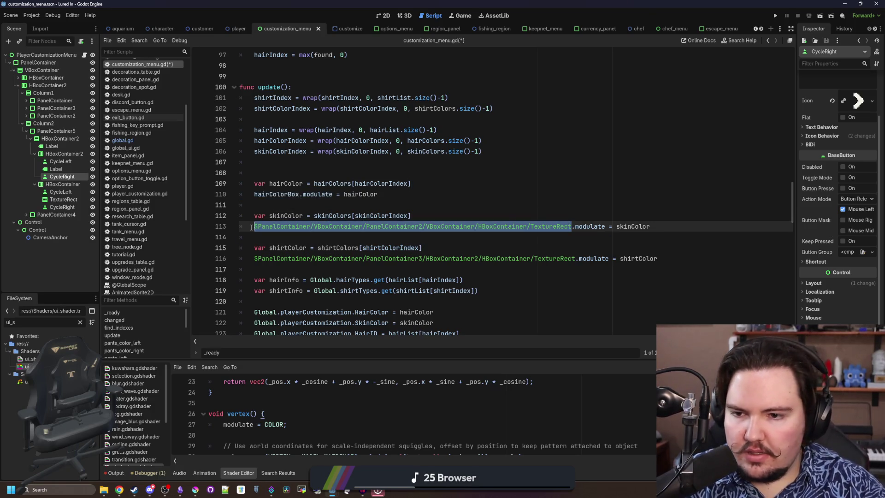
{"action": "type", "text": "skinColorBox"}
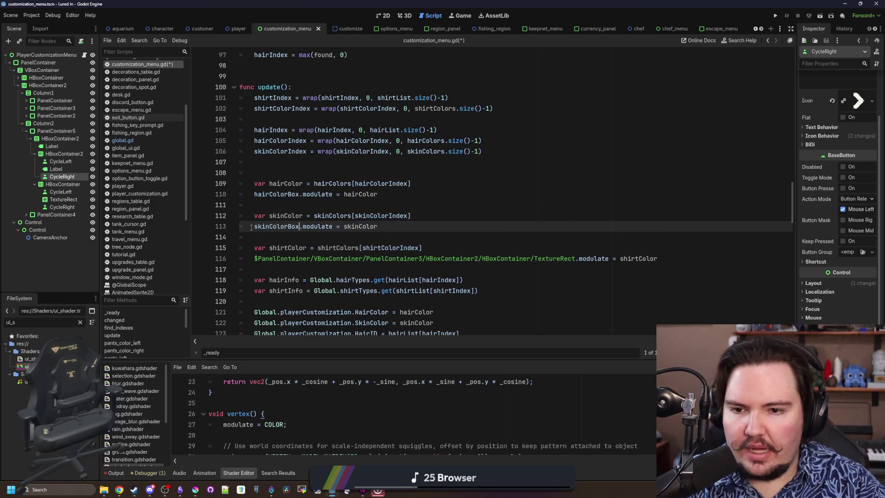
{"action": "left_click_drag", "start_coordinate": [577, 259], "coordinate": [257, 259]}
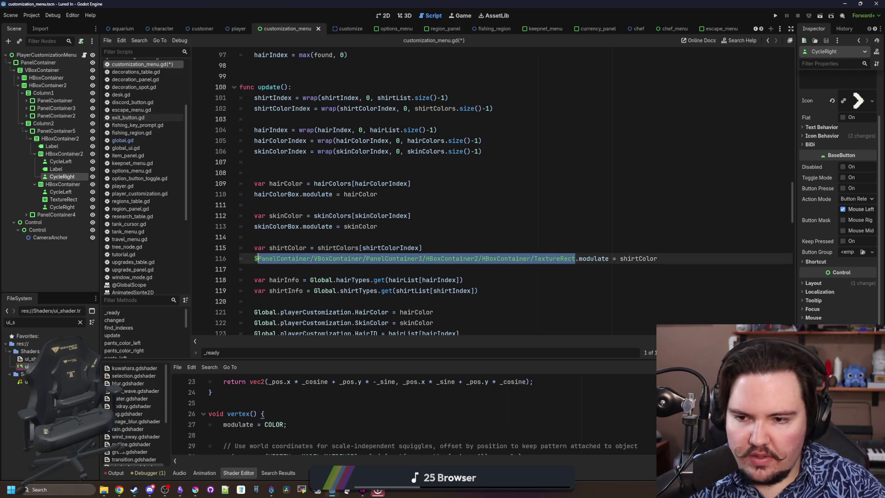
{"action": "type", "text": "shirtColor"}
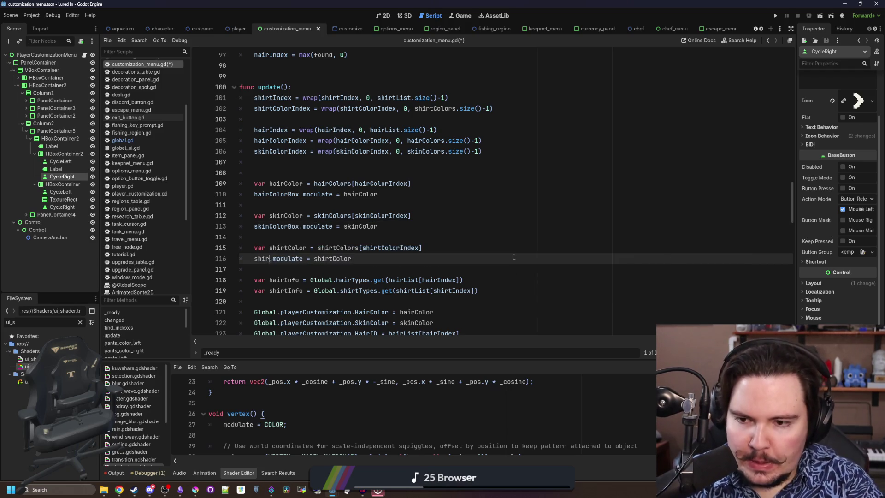
{"action": "type", "text": "Box"}
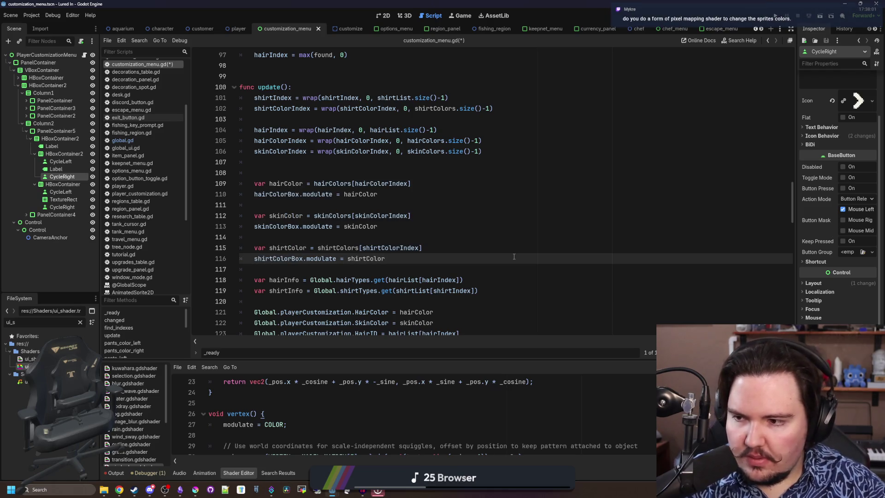
Step: Duplicate the two shirt colour lines directly below the originals
{"action": "left_click", "coordinate": [330, 267]}
{"action": "scroll", "coordinate": [321, 281], "scroll_direction": "down", "scroll_amount": 2}
{"action": "left_click_drag", "start_coordinate": [386, 195], "coordinate": [229, 181]}
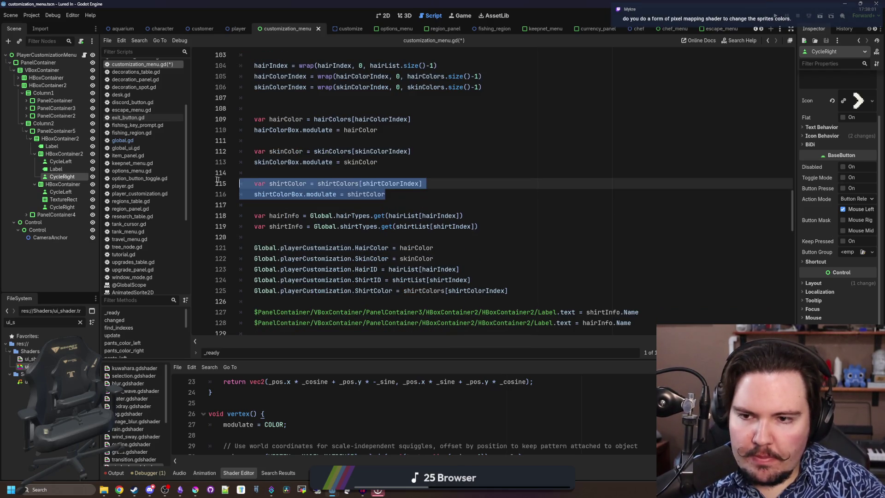
{"action": "key", "text": "ctrl+c"}
{"action": "left_click", "coordinate": [274, 202]}
{"action": "key", "text": "Return"}
{"action": "key", "text": "Return"}
{"action": "key", "text": "ctrl+v"}
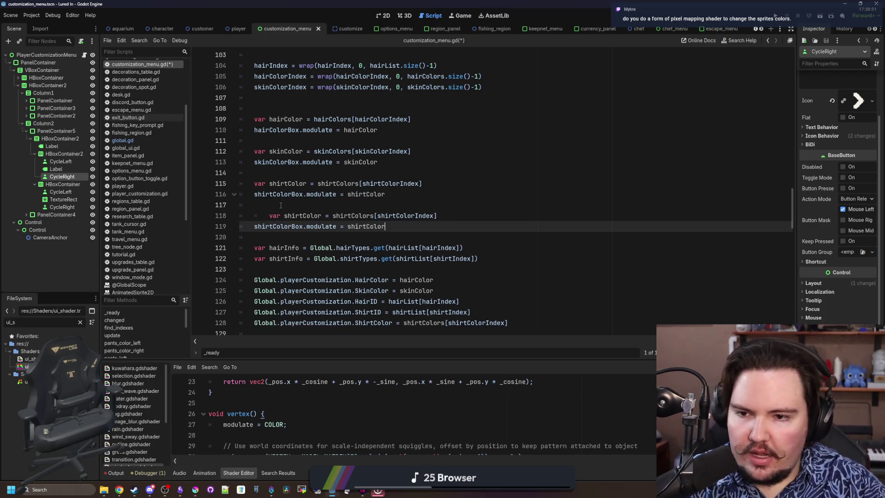
{"action": "left_click", "coordinate": [265, 216]}
{"action": "key", "text": "BackSpace"}
Step: Make the copied line 118 read pantsColor = pantsColors[pantsColorIndex]
{"action": "double_click", "coordinate": [288, 216]}
{"action": "type", "text": "pantsCo"}
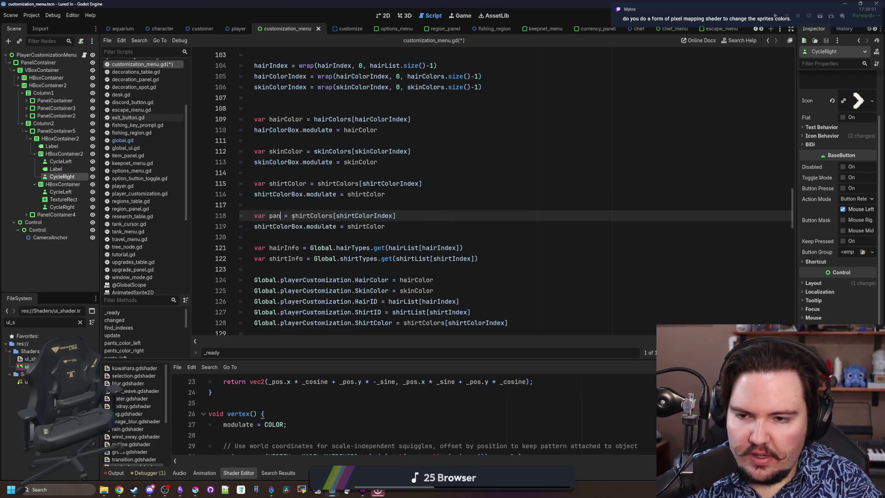
{"action": "type", "text": "lor"}
{"action": "double_click", "coordinate": [337, 215]}
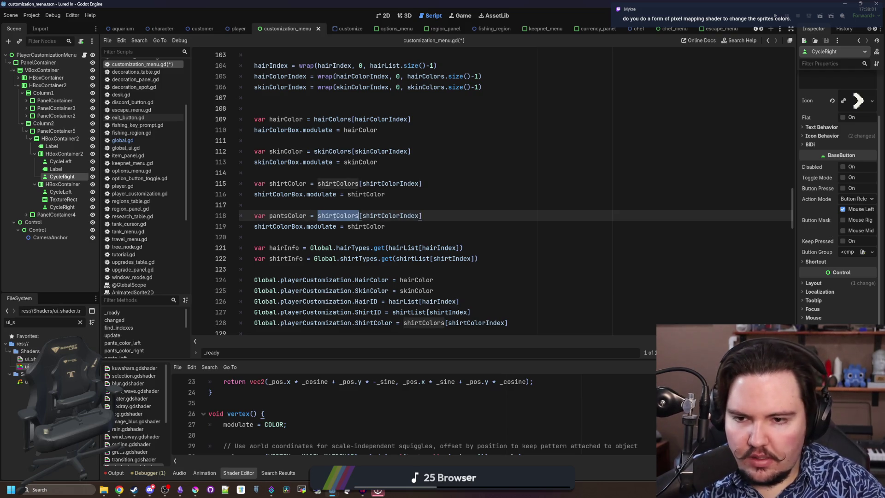
{"action": "type", "text": "pantsColors"}
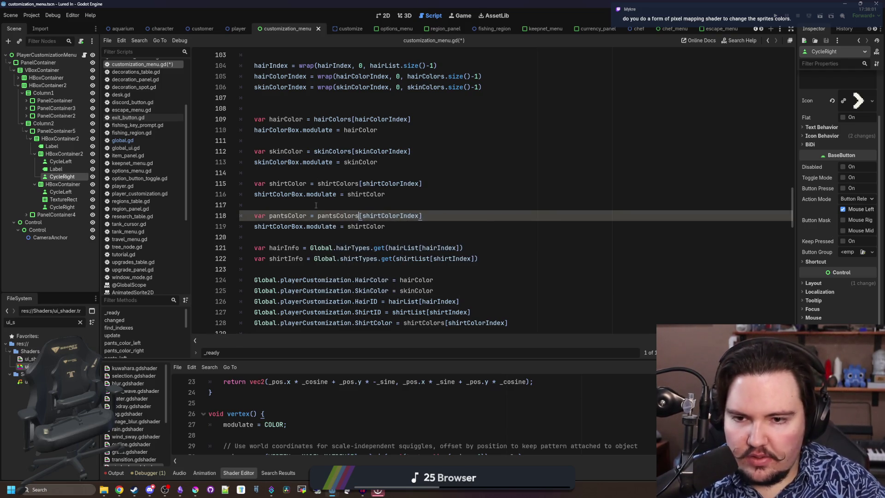
{"action": "double_click", "coordinate": [400, 217]}
{"action": "type", "text": "pantsColorI"}
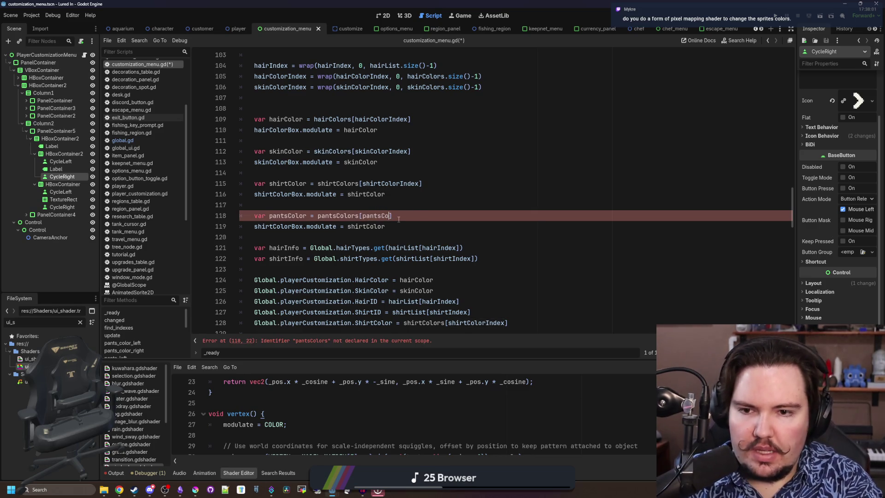
{"action": "type", "text": "ndex"}
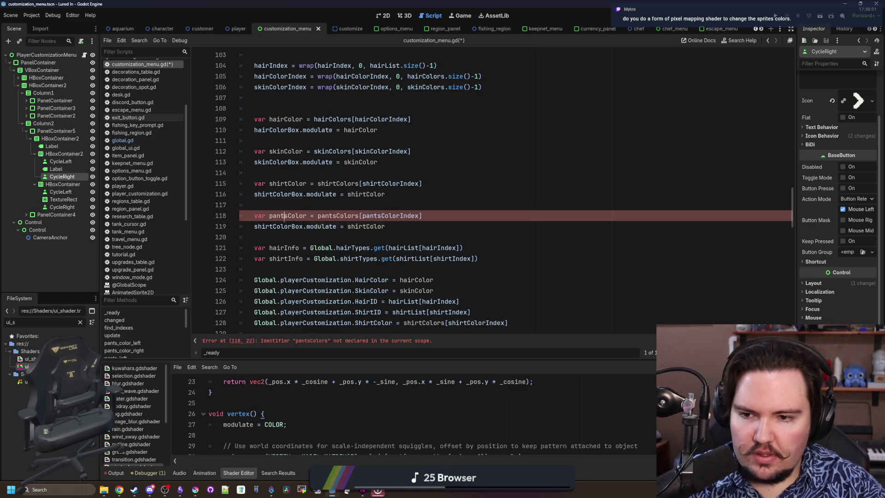
Step: Make line 119 set pantsColorBox.modulate to pantsColor
{"action": "double_click", "coordinate": [277, 226]}
{"action": "left_click", "coordinate": [276, 226]}
{"action": "left_click_drag", "start_coordinate": [274, 227], "coordinate": [254, 227]}
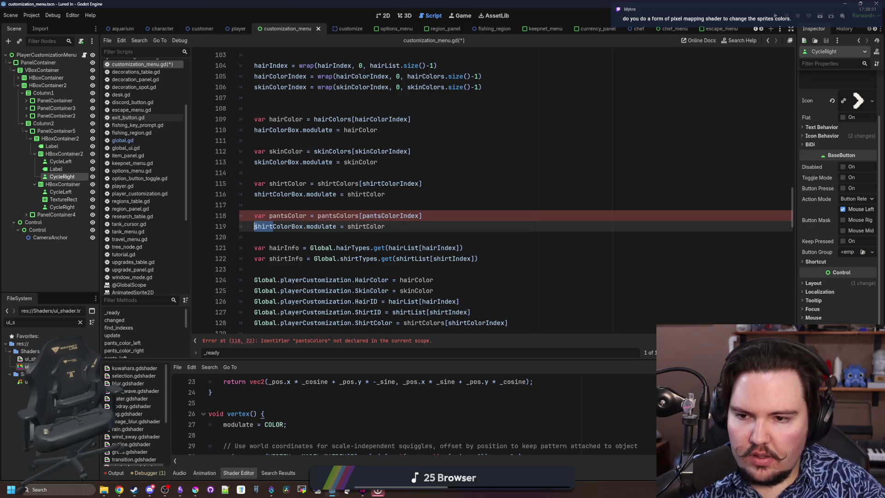
{"action": "type", "text": "pants"}
{"action": "key", "text": "Escape"}
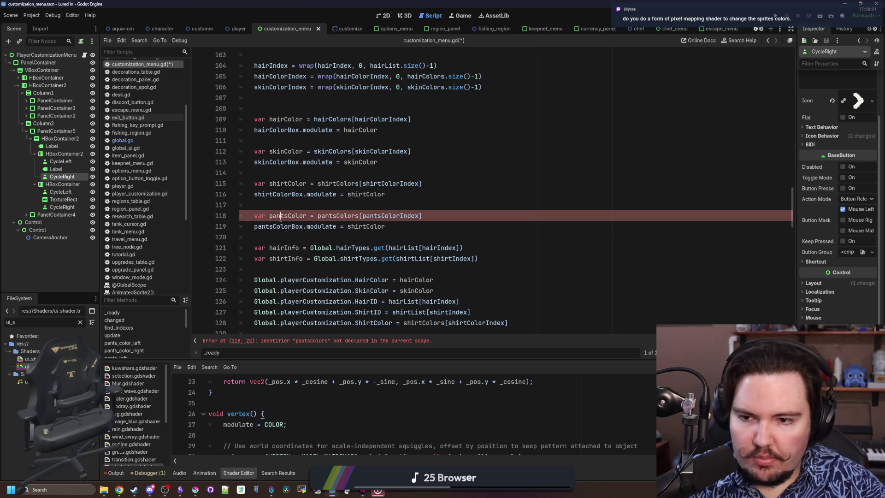
{"action": "double_click", "coordinate": [366, 226]}
{"action": "type", "text": "pantsColor"}
{"action": "left_click", "coordinate": [403, 205]}
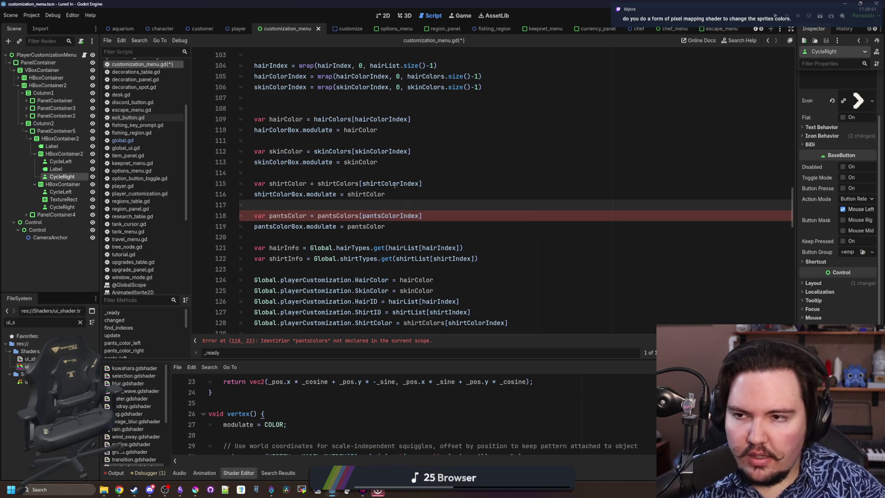
{"action": "scroll", "coordinate": [395, 185], "scroll_direction": "up", "scroll_amount": 5}
{"action": "left_click", "coordinate": [206, 28]}
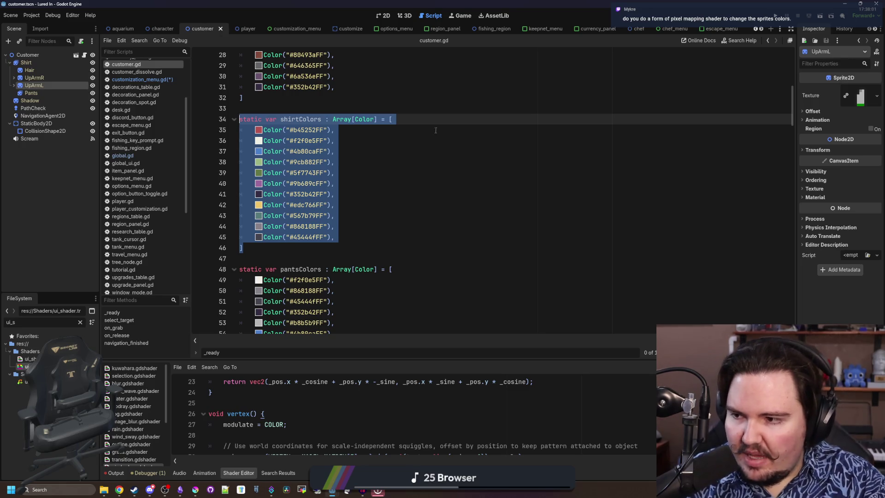
Step: Review customer.gd's pantsColors and shoeColors arrays, briefly selecting lines 48–65
{"action": "left_click", "coordinate": [433, 187]}
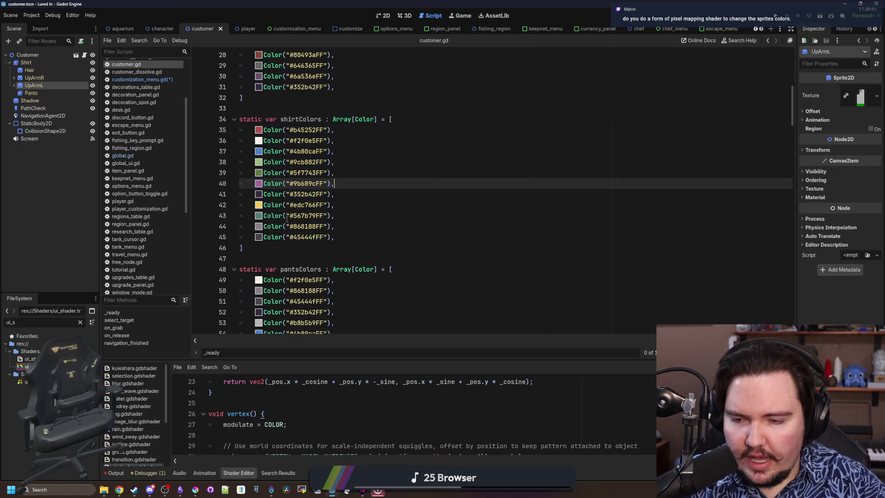
{"action": "scroll", "coordinate": [287, 219], "scroll_direction": "down", "scroll_amount": 4}
{"action": "left_click", "coordinate": [269, 225]}
{"action": "scroll", "coordinate": [267, 226], "scroll_direction": "down", "scroll_amount": 2}
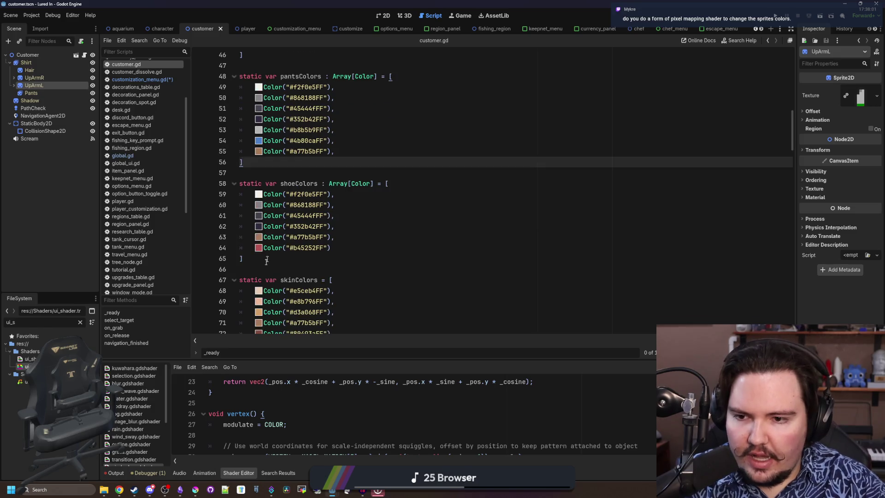
{"action": "left_click", "coordinate": [266, 257]}
{"action": "left_click_drag", "start_coordinate": [267, 257], "coordinate": [218, 141]}
{"action": "left_click", "coordinate": [271, 131]}
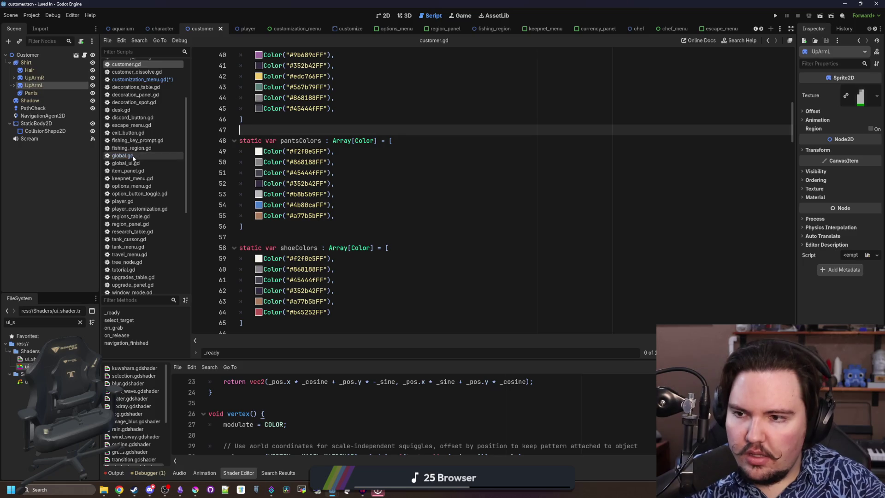
{"action": "scroll", "coordinate": [138, 115], "scroll_direction": "up", "scroll_amount": 3}
Step: Paste the pantsColors and shoeColors arrays on a new line after shirtColors in customization_menu.gd
{"action": "left_click", "coordinate": [148, 137]}
{"action": "scroll", "coordinate": [197, 156], "scroll_direction": "up", "scroll_amount": 15}
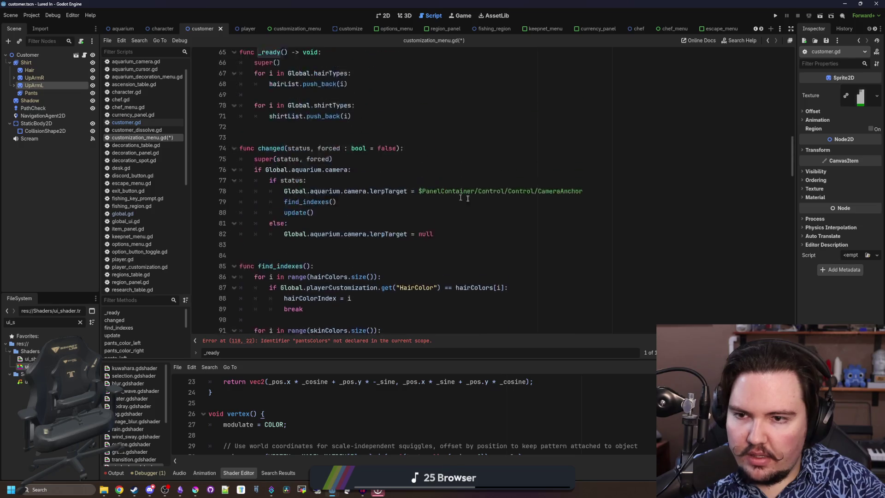
{"action": "scroll", "coordinate": [322, 232], "scroll_direction": "down", "scroll_amount": 2}
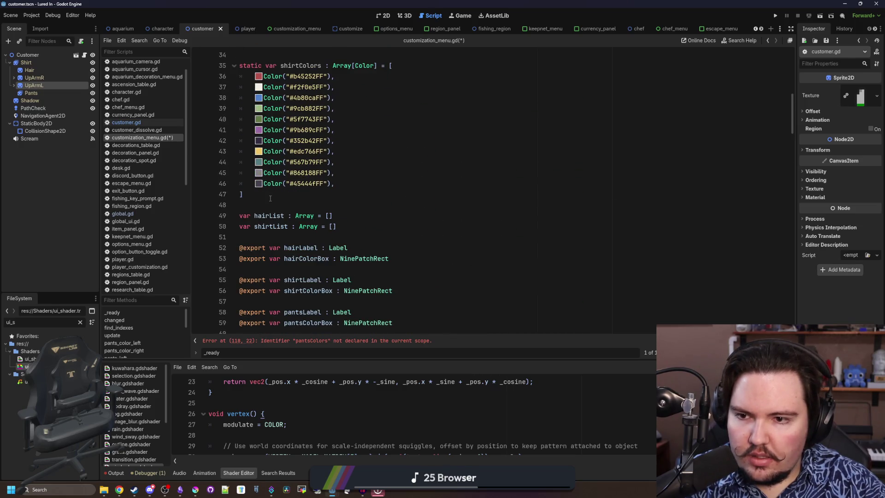
{"action": "left_click", "coordinate": [273, 193]}
{"action": "key", "text": "Return"}
{"action": "key", "text": "Return"}
{"action": "key", "text": "ctrl+v"}
Step: Review the pasted colour arrays, then return to the Customer scene's 2D view
{"action": "scroll", "coordinate": [430, 208], "scroll_direction": "down", "scroll_amount": 12}
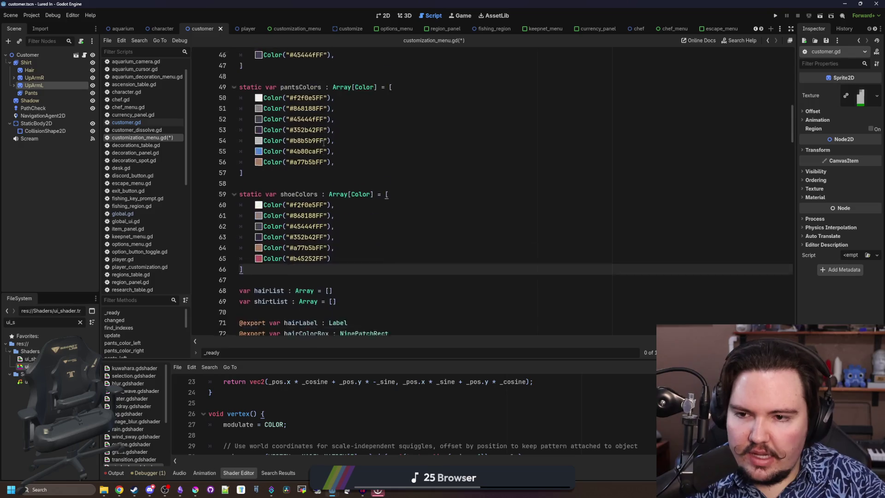
{"action": "scroll", "coordinate": [431, 208], "scroll_direction": "down", "scroll_amount": 17}
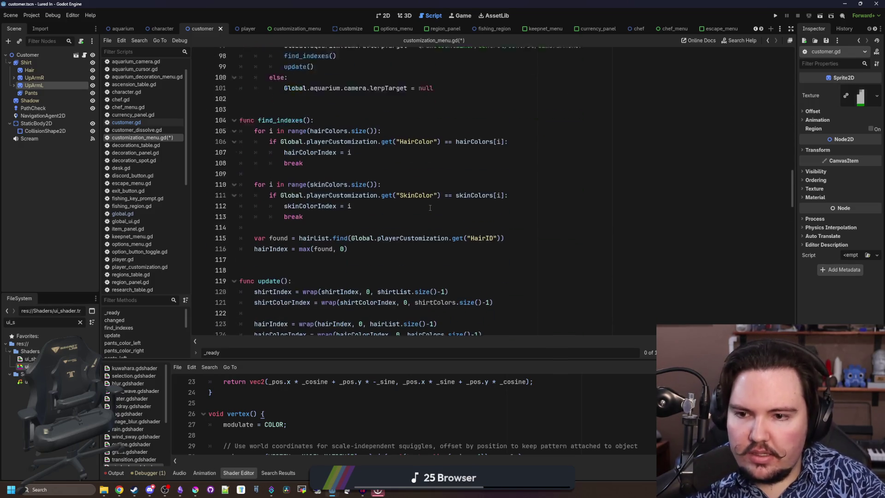
{"action": "left_click", "coordinate": [374, 182]}
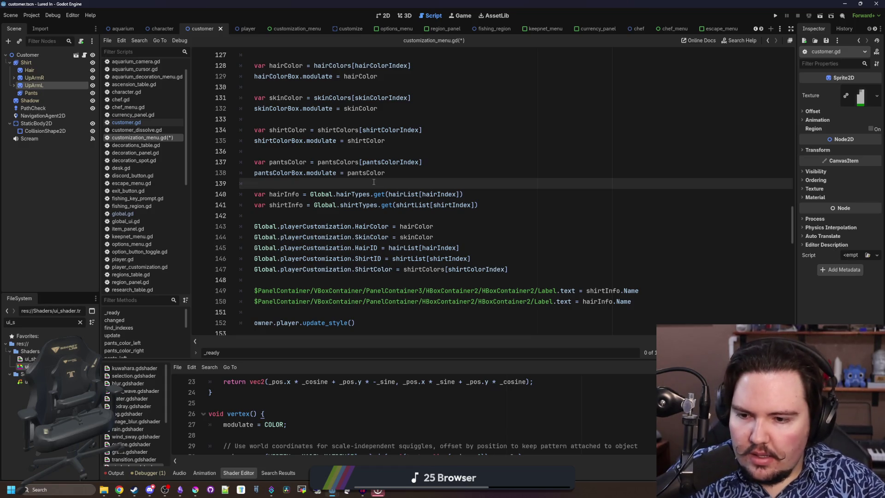
{"action": "left_click", "coordinate": [383, 15]}
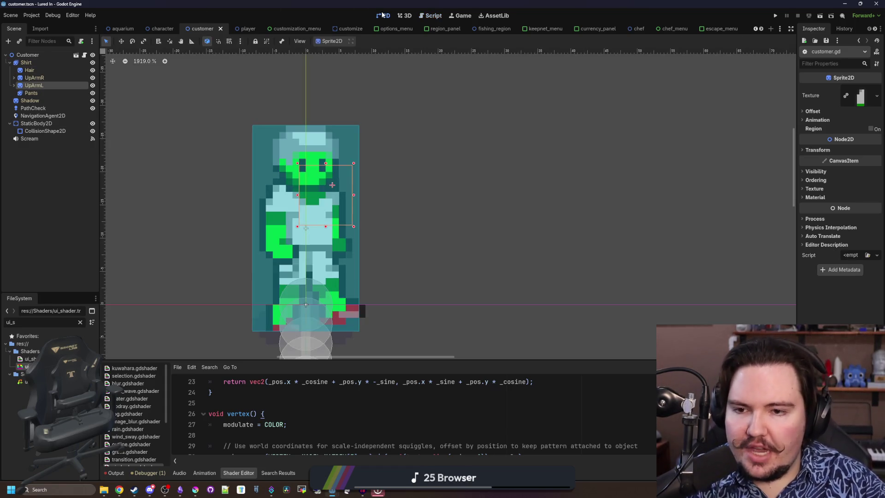
Step: Select the Hair sprite node and briefly inspect its material settings
{"action": "scroll", "coordinate": [210, 250], "scroll_direction": "down", "scroll_amount": 1}
{"action": "scroll", "coordinate": [210, 250], "scroll_direction": "up", "scroll_amount": 3}
{"action": "scroll", "coordinate": [361, 159], "scroll_direction": "down", "scroll_amount": 2}
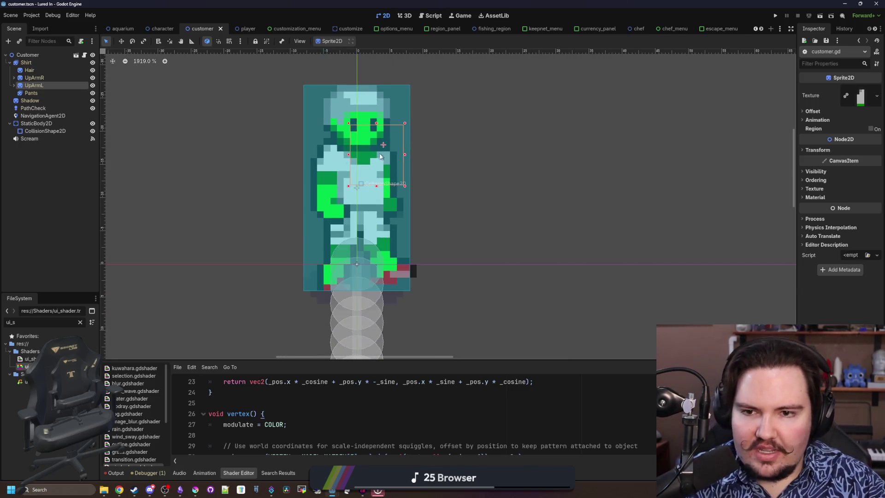
{"action": "scroll", "coordinate": [417, 131], "scroll_direction": "up", "scroll_amount": 2}
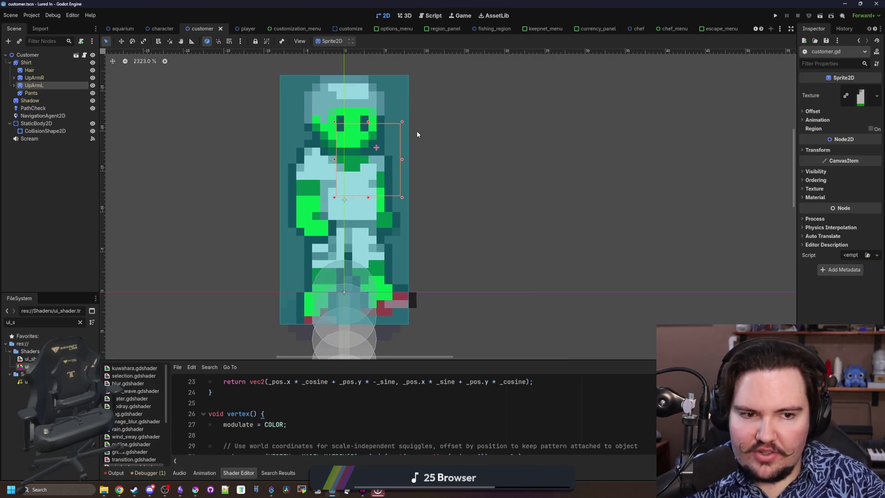
{"action": "left_click", "coordinate": [39, 71]}
{"action": "left_click", "coordinate": [812, 199]}
{"action": "left_click", "coordinate": [812, 199]}
Step: Filter FileSystem by 'swap' and open color_swap.gdshader in an enlarged shader editor
{"action": "left_click", "coordinate": [80, 322]}
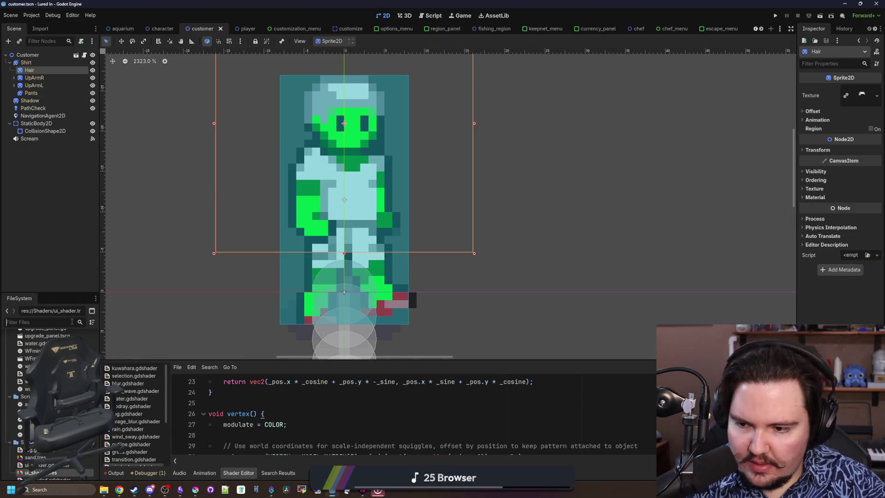
{"action": "type", "text": "swap"}
{"action": "double_click", "coordinate": [30, 359]}
{"action": "left_click_drag", "start_coordinate": [374, 362], "coordinate": [364, 125]}
{"action": "left_click", "coordinate": [292, 254]}
{"action": "left_click", "coordinate": [288, 266]}
{"action": "left_click", "coordinate": [284, 233]}
{"action": "left_click", "coordinate": [281, 225]}
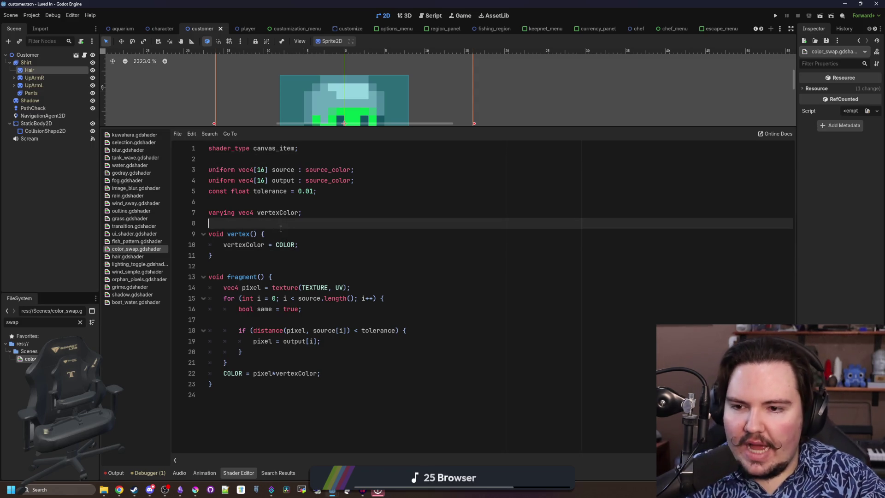
{"action": "left_click_drag", "start_coordinate": [217, 245], "coordinate": [299, 244]}
{"action": "left_click", "coordinate": [277, 244]}
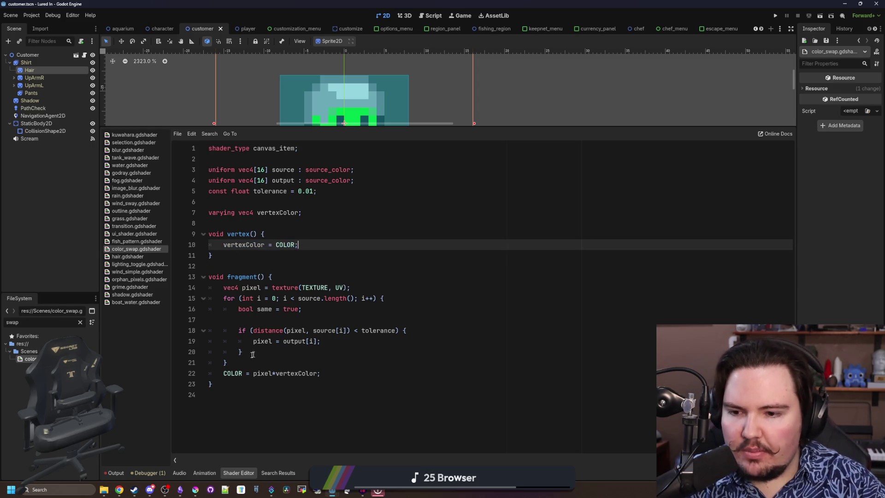
{"action": "left_click", "coordinate": [225, 373]}
{"action": "left_click_drag", "start_coordinate": [225, 374], "coordinate": [335, 373]}
{"action": "left_click", "coordinate": [336, 373]}
{"action": "left_click", "coordinate": [220, 258]}
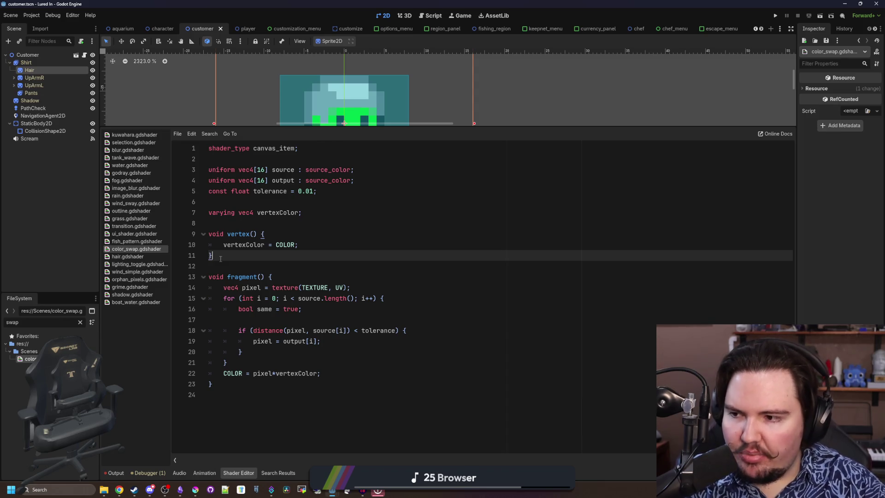
{"action": "left_click", "coordinate": [239, 266]}
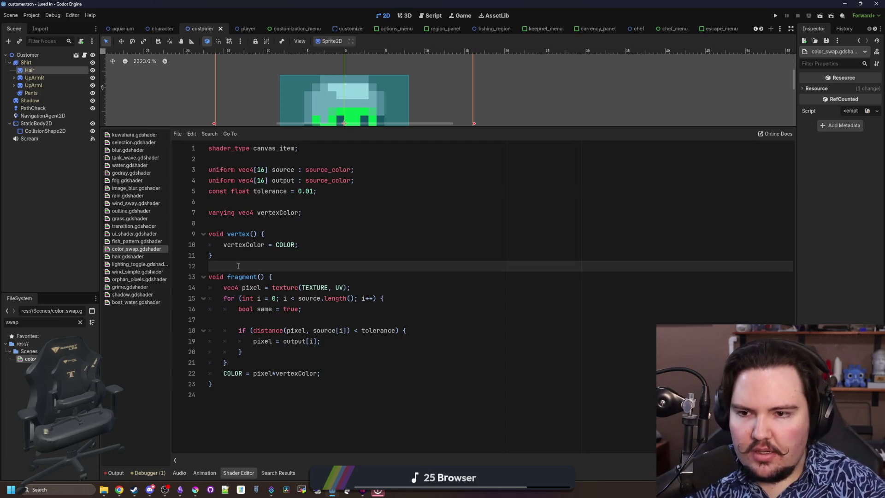
{"action": "mouse_move", "coordinate": [344, 366]}
{"action": "left_mouse_down"}
{"action": "mouse_move", "coordinate": [351, 191]}
{"action": "mouse_move", "coordinate": [367, 150]}
{"action": "mouse_move", "coordinate": [392, 253]}
{"action": "mouse_move", "coordinate": [401, 361]}
{"action": "mouse_move", "coordinate": [413, 170]}
{"action": "mouse_move", "coordinate": [413, 339]}
{"action": "left_mouse_up"}
{"action": "left_click", "coordinate": [367, 202]}
{"action": "scroll", "coordinate": [382, 205], "scroll_direction": "down", "scroll_amount": 2}
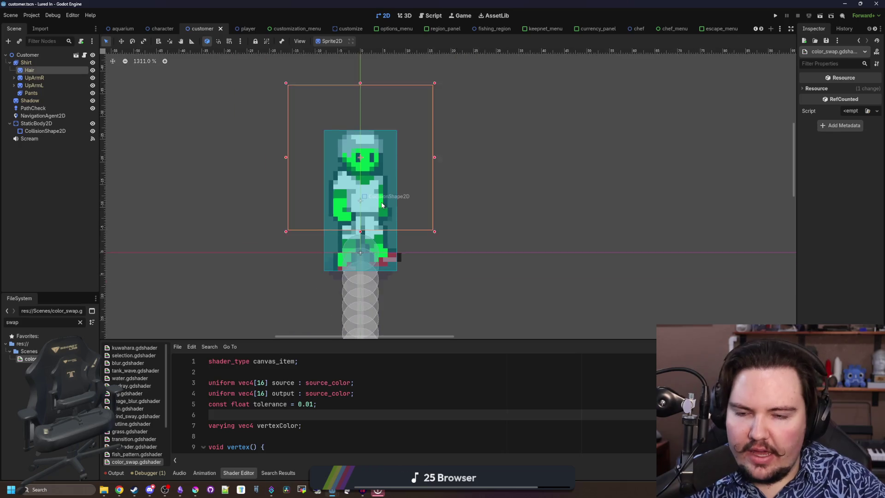
{"action": "scroll", "coordinate": [382, 205], "scroll_direction": "up", "scroll_amount": 4}
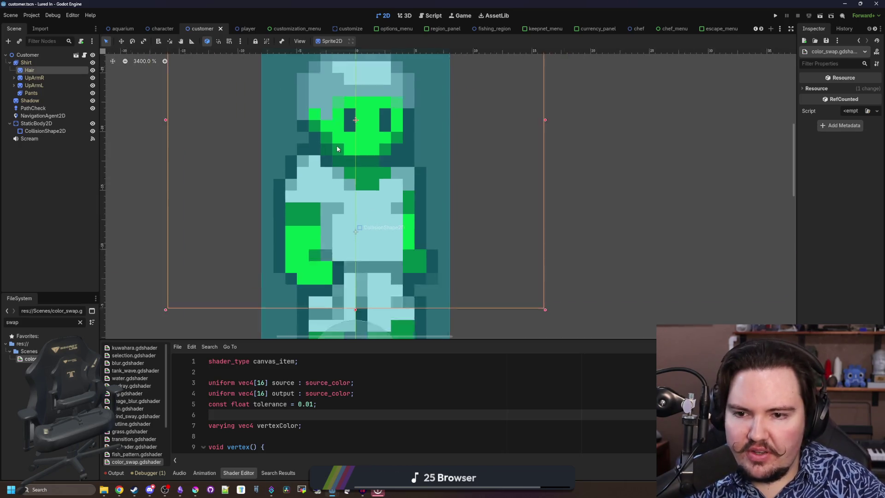
{"action": "scroll", "coordinate": [310, 233], "scroll_direction": "up", "scroll_amount": 3}
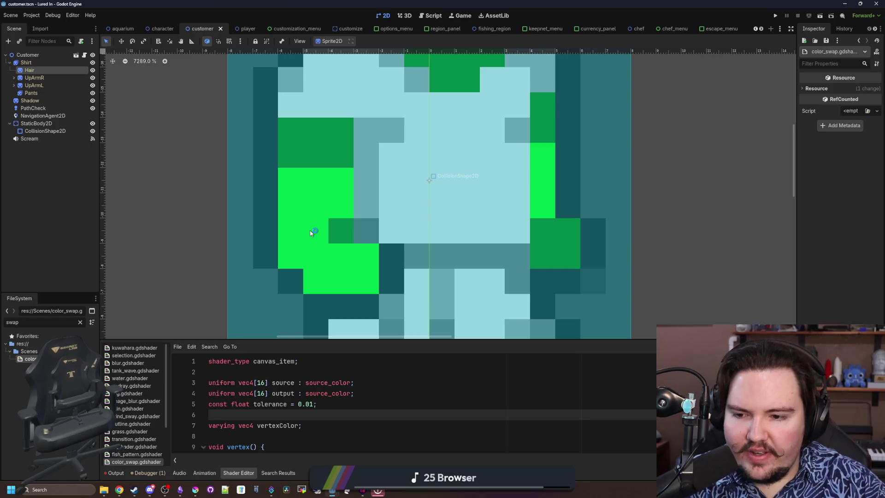
{"action": "scroll", "coordinate": [310, 233], "scroll_direction": "down", "scroll_amount": 2}
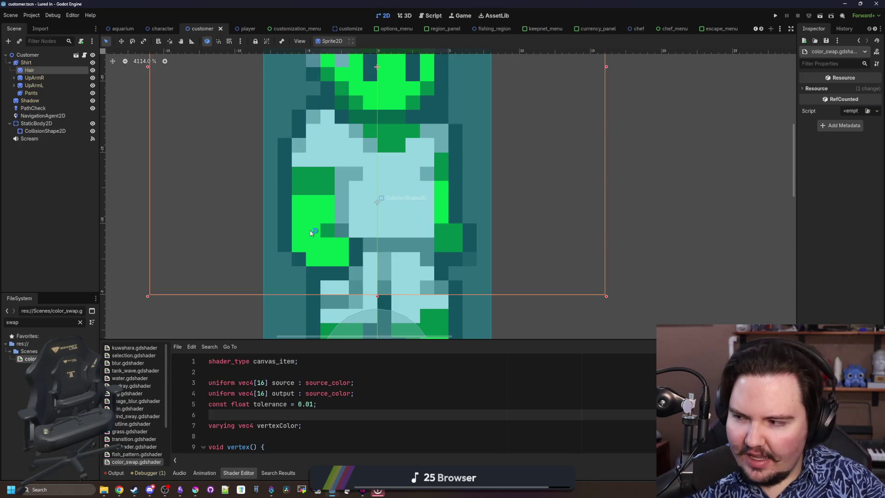
{"action": "left_click_drag", "start_coordinate": [439, 339], "coordinate": [438, 160]}
{"action": "left_click", "coordinate": [239, 297]}
{"action": "left_click", "coordinate": [274, 259]}
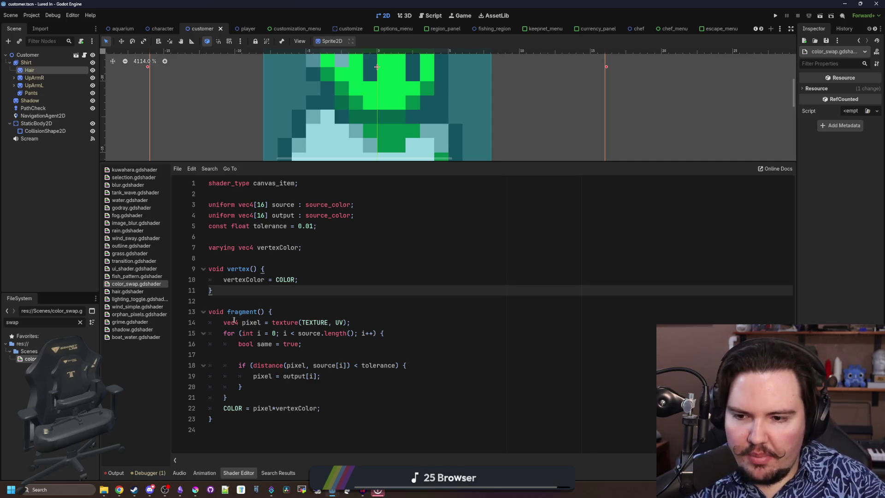
{"action": "left_click_drag", "start_coordinate": [235, 321], "coordinate": [301, 318]}
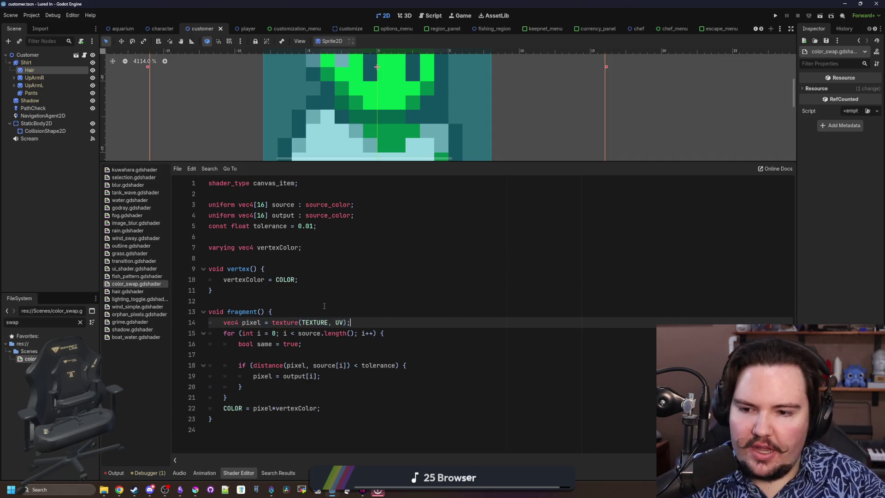
{"action": "left_click", "coordinate": [300, 333]}
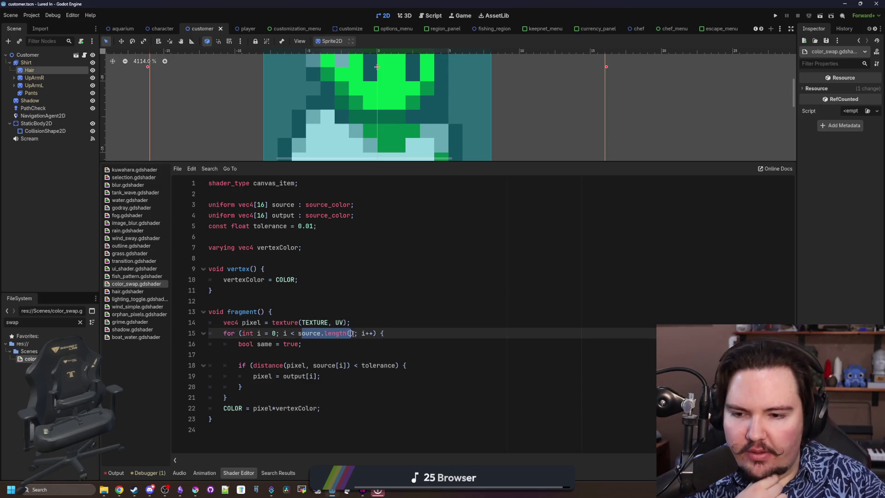
{"action": "left_click_drag", "start_coordinate": [351, 333], "coordinate": [357, 340]}
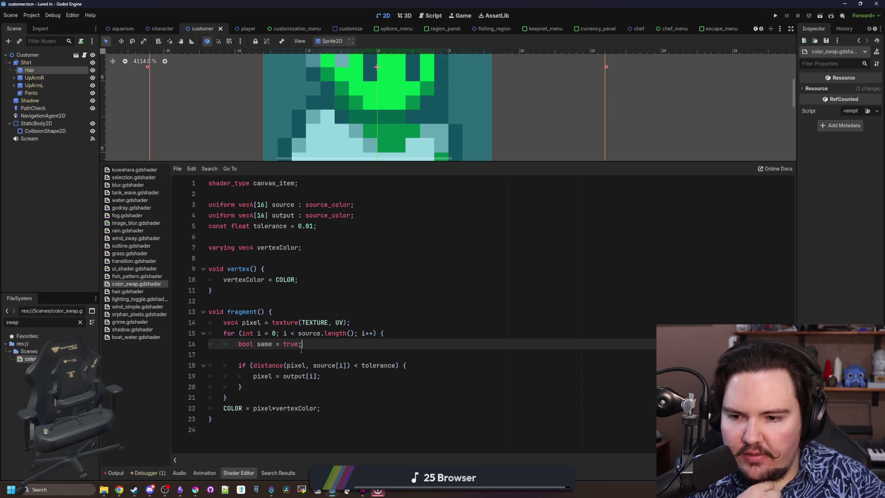
{"action": "left_click_drag", "start_coordinate": [255, 365], "coordinate": [348, 368]}
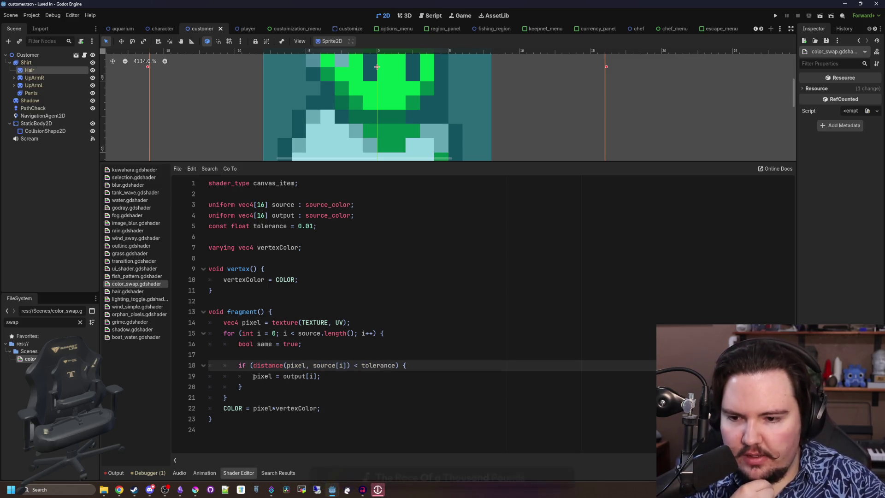
{"action": "left_click_drag", "start_coordinate": [320, 376], "coordinate": [284, 376]}
{"action": "key", "text": "Right"}
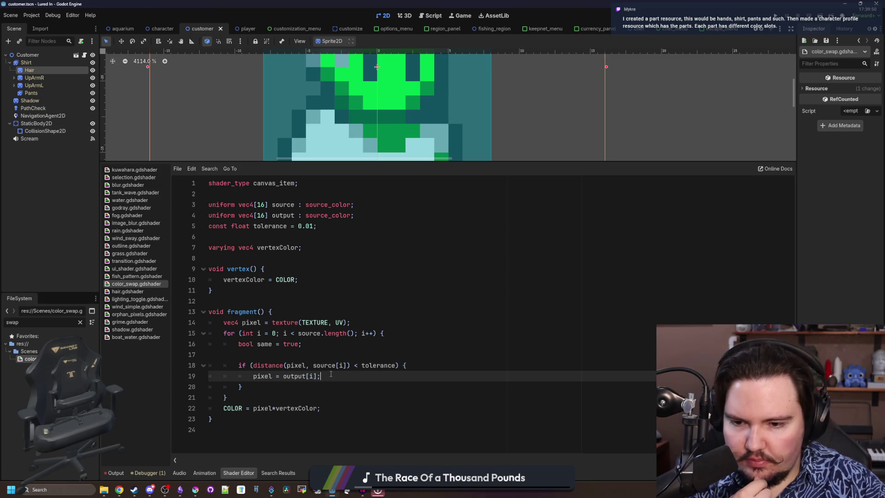
{"action": "left_click_drag", "start_coordinate": [362, 365], "coordinate": [378, 365]}
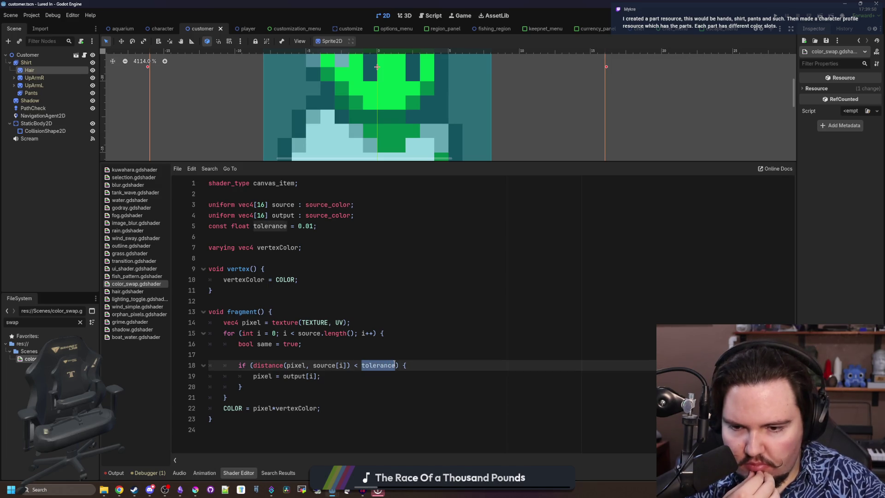
{"action": "left_click", "coordinate": [394, 359]}
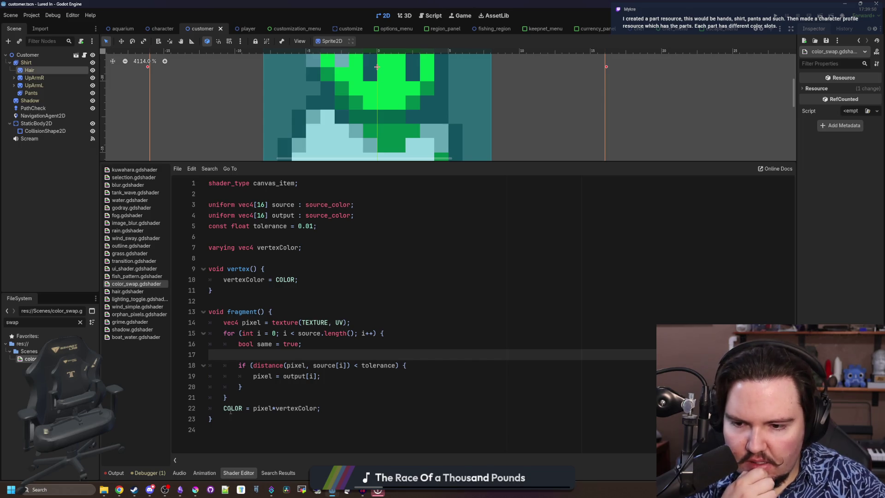
{"action": "left_click", "coordinate": [263, 395]}
{"action": "left_click", "coordinate": [245, 291]}
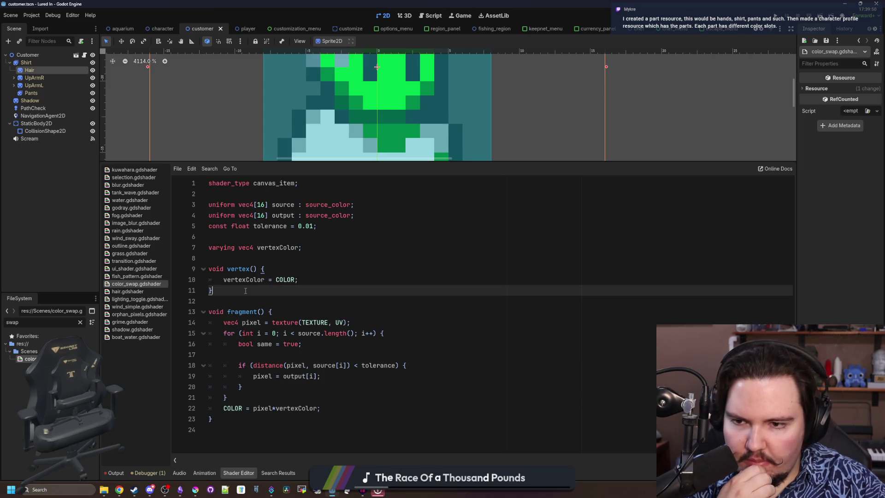
{"action": "left_click_drag", "start_coordinate": [374, 212], "coordinate": [172, 209]}
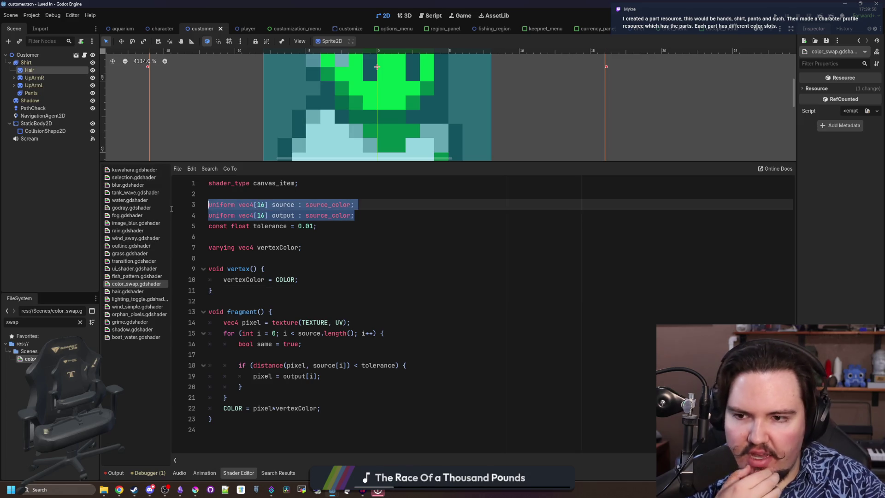
{"action": "left_click", "coordinate": [307, 206]}
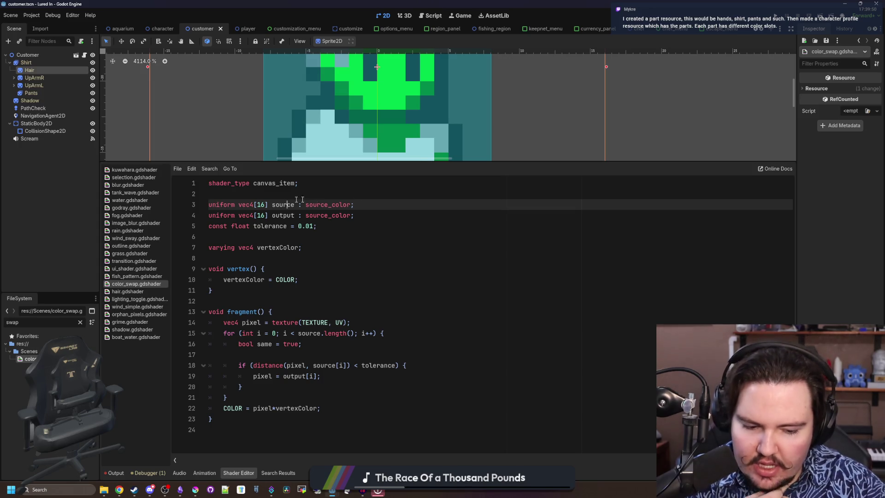
{"action": "left_click_drag", "start_coordinate": [419, 160], "coordinate": [409, 359]}
{"action": "scroll", "coordinate": [408, 221], "scroll_direction": "down", "scroll_amount": 5}
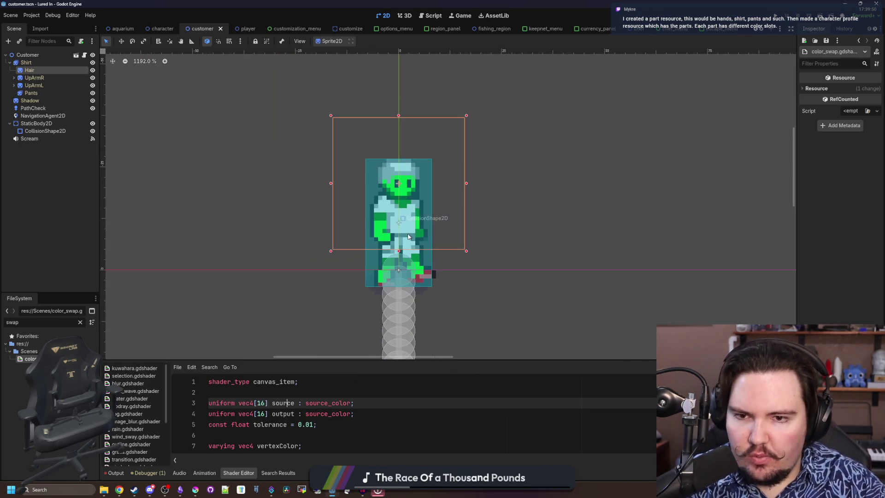
Step: Deselect the Hair sprite, look over the scene and save the customer scene
{"action": "left_click", "coordinate": [523, 225]}
{"action": "scroll", "coordinate": [522, 225], "scroll_direction": "up", "scroll_amount": 2}
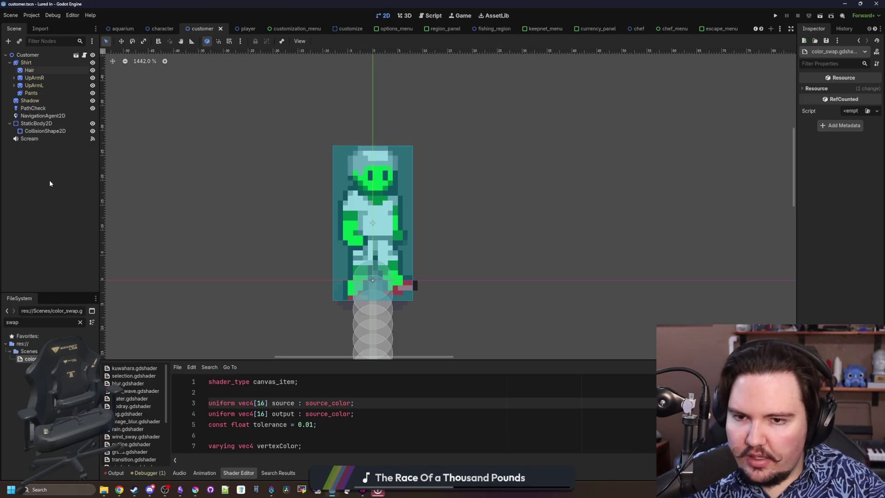
{"action": "scroll", "coordinate": [368, 204], "scroll_direction": "up", "scroll_amount": 1}
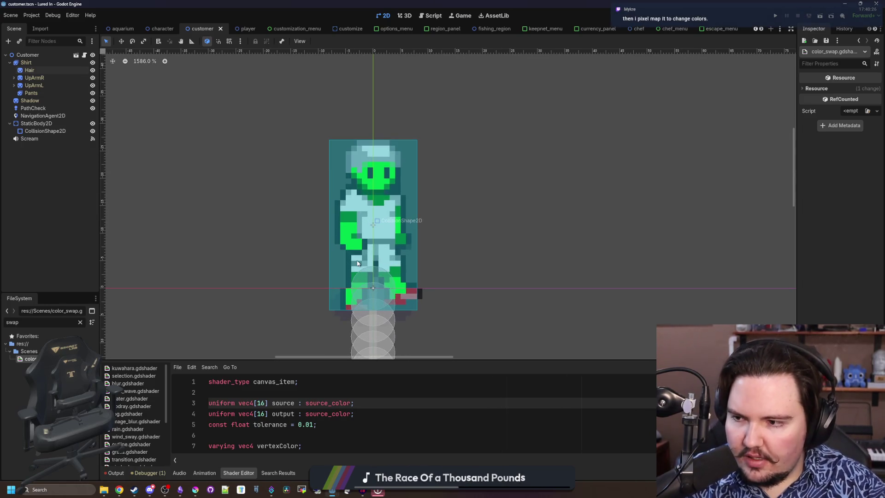
{"action": "scroll", "coordinate": [343, 265], "scroll_direction": "up", "scroll_amount": 1}
{"action": "scroll", "coordinate": [332, 214], "scroll_direction": "down", "scroll_amount": 3}
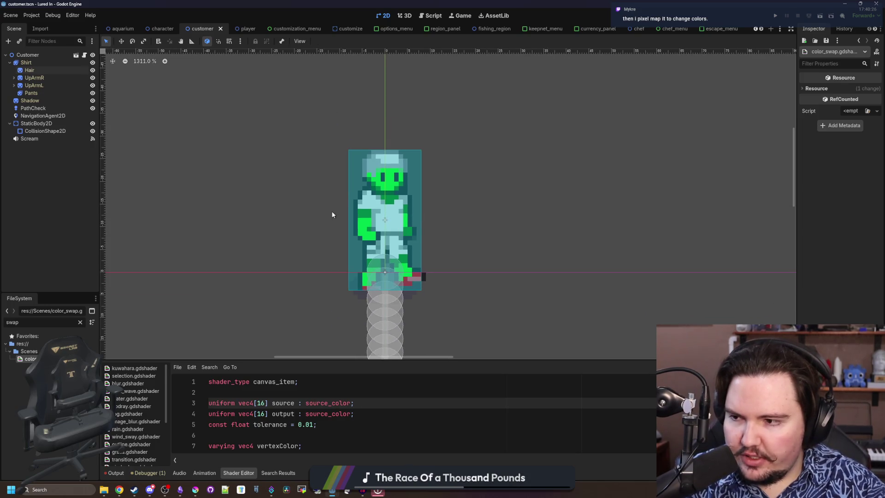
{"action": "scroll", "coordinate": [379, 229], "scroll_direction": "up", "scroll_amount": 1}
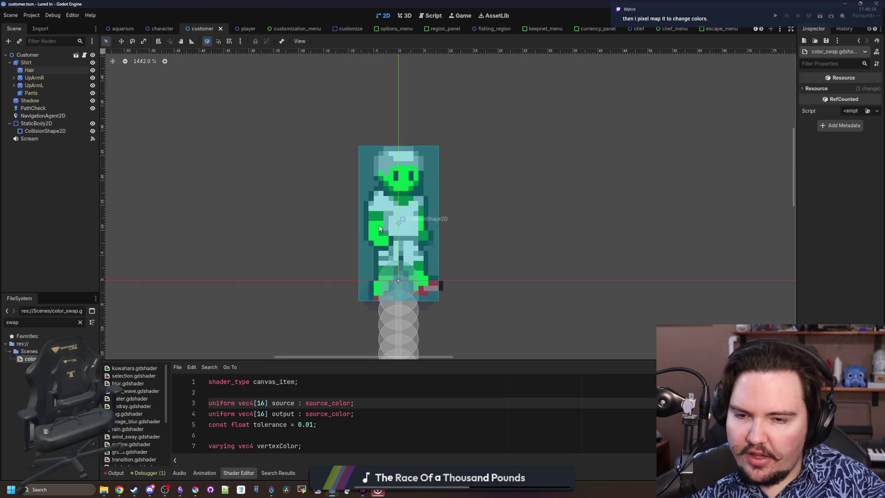
{"action": "scroll", "coordinate": [379, 228], "scroll_direction": "up", "scroll_amount": 3}
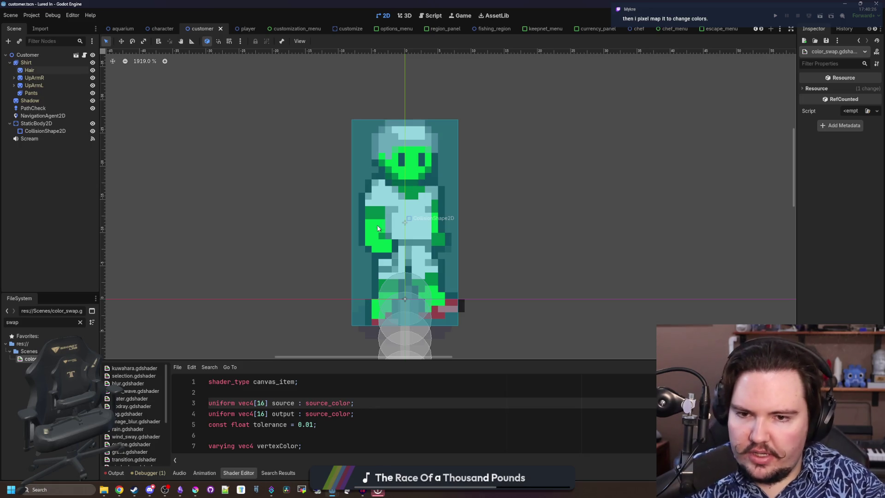
{"action": "key", "text": "ctrl+s"}
Step: Check the pantsColors list in customer.gd, save again and return to the 2D view
{"action": "left_click", "coordinate": [76, 55]}
{"action": "left_click", "coordinate": [303, 231]}
{"action": "key", "text": "ctrl+s"}
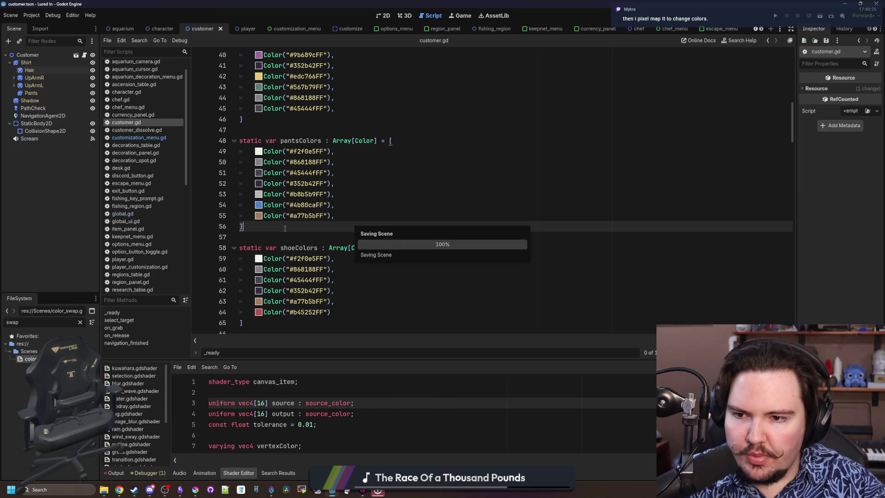
{"action": "left_click", "coordinate": [384, 15]}
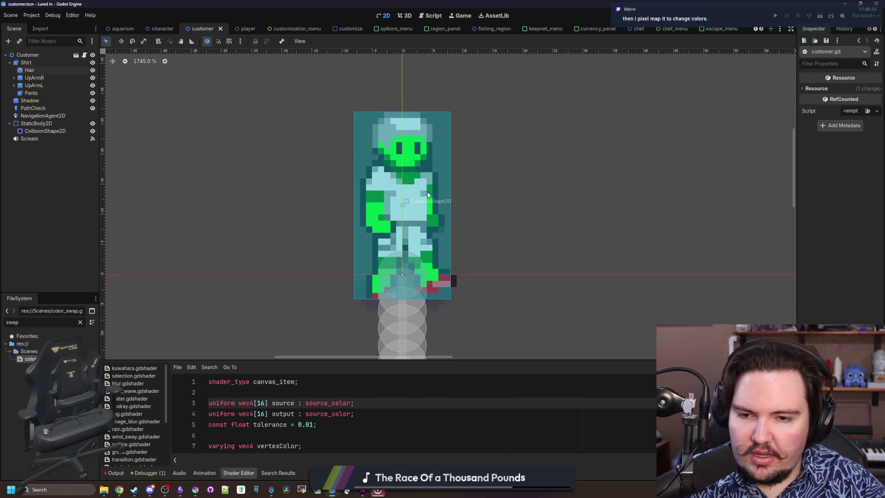
{"action": "scroll", "coordinate": [345, 174], "scroll_direction": "up", "scroll_amount": 5}
{"action": "key", "text": "ctrl+s"}
{"action": "key", "text": "ctrl+s"}
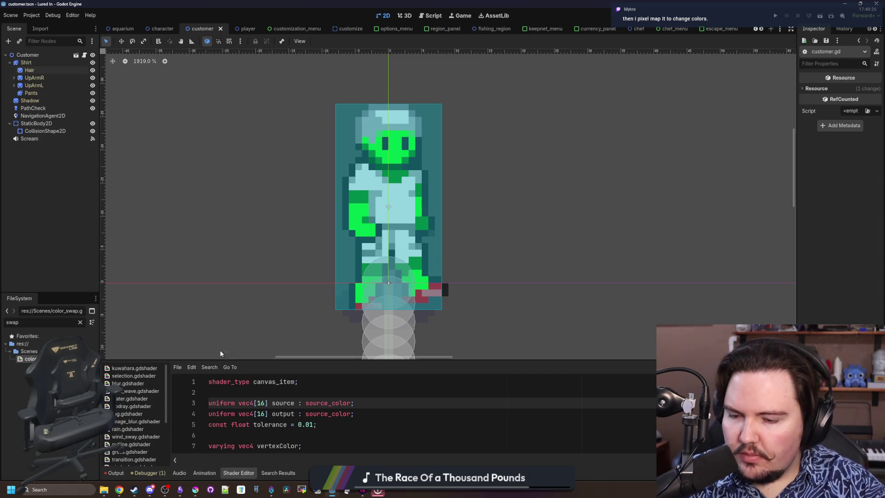
Step: Resize and review the color_swap shader code, then open the Customer node's customer.gd script
{"action": "scroll", "coordinate": [300, 404], "scroll_direction": "down", "scroll_amount": 5}
{"action": "left_click_drag", "start_coordinate": [325, 360], "coordinate": [321, 209]}
{"action": "left_click", "coordinate": [256, 313]}
{"action": "scroll", "coordinate": [256, 313], "scroll_direction": "up", "scroll_amount": 2}
{"action": "left_click_drag", "start_coordinate": [354, 263], "coordinate": [208, 252]}
{"action": "left_click", "coordinate": [228, 231]}
{"action": "scroll", "coordinate": [321, 253], "scroll_direction": "down", "scroll_amount": 1}
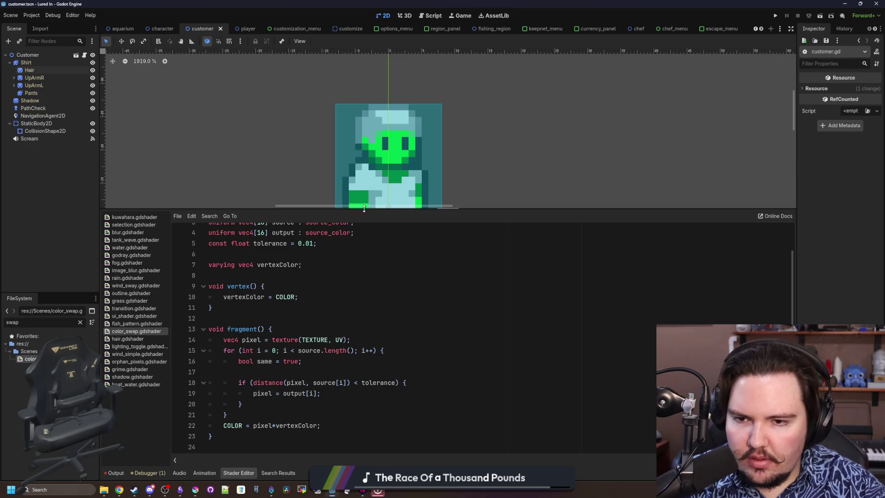
{"action": "left_click_drag", "start_coordinate": [365, 210], "coordinate": [365, 433]}
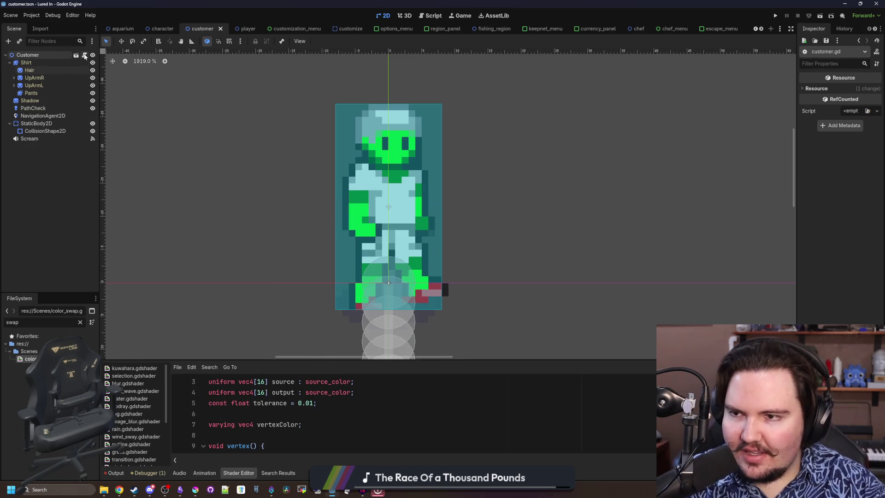
{"action": "left_click", "coordinate": [85, 56]}
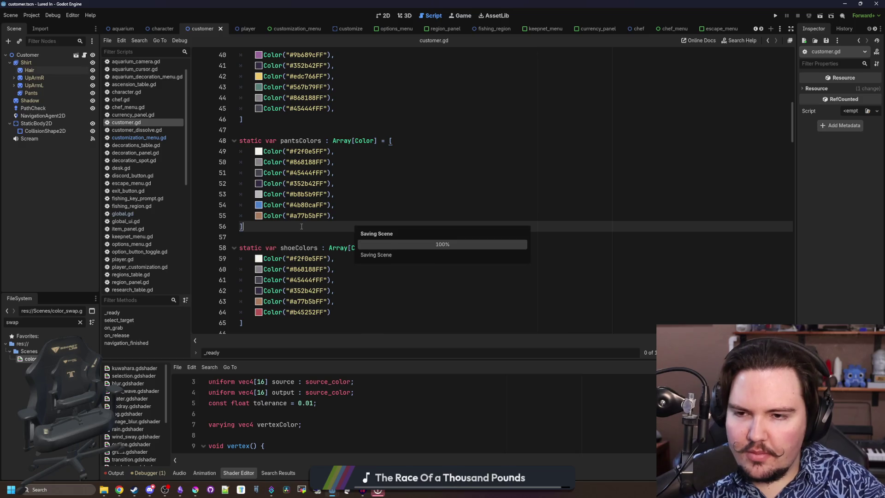
Step: Scroll customer.gd down to the scream.stop() line near 194, then run the project
{"action": "scroll", "coordinate": [323, 228], "scroll_direction": "down", "scroll_amount": 7}
{"action": "scroll", "coordinate": [301, 226], "scroll_direction": "down", "scroll_amount": 20}
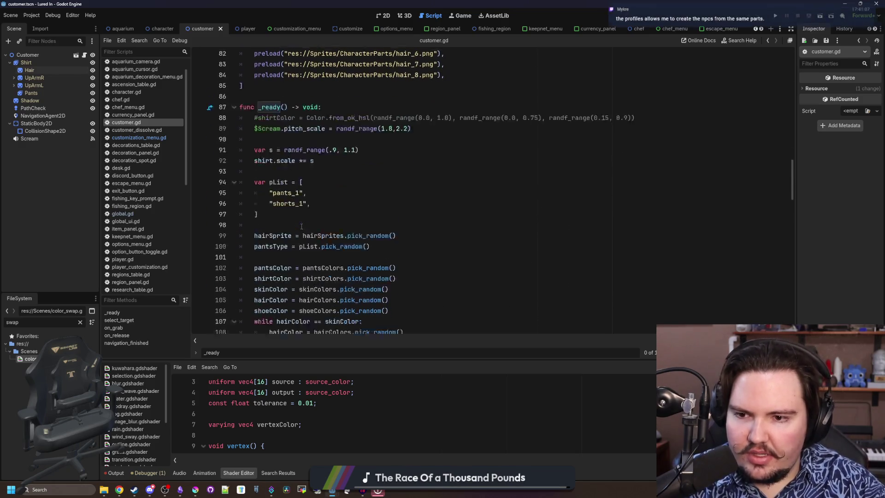
{"action": "scroll", "coordinate": [317, 221], "scroll_direction": "down", "scroll_amount": 7}
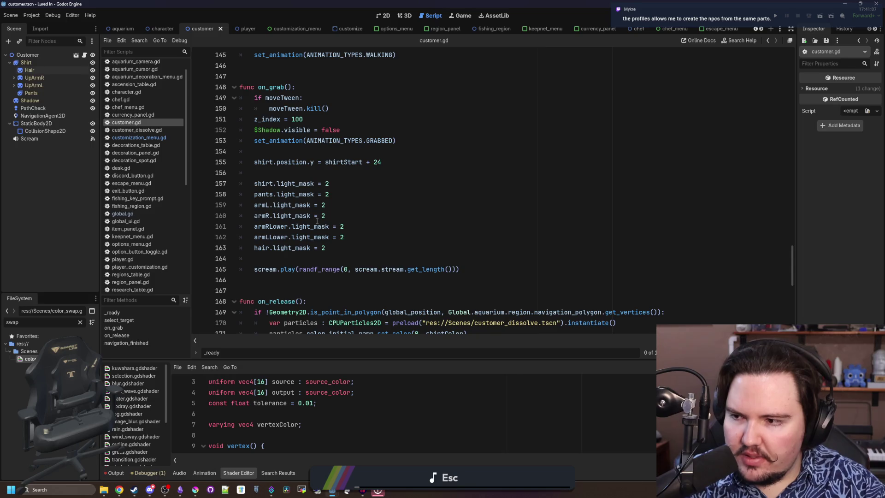
{"action": "scroll", "coordinate": [317, 221], "scroll_direction": "down", "scroll_amount": 11}
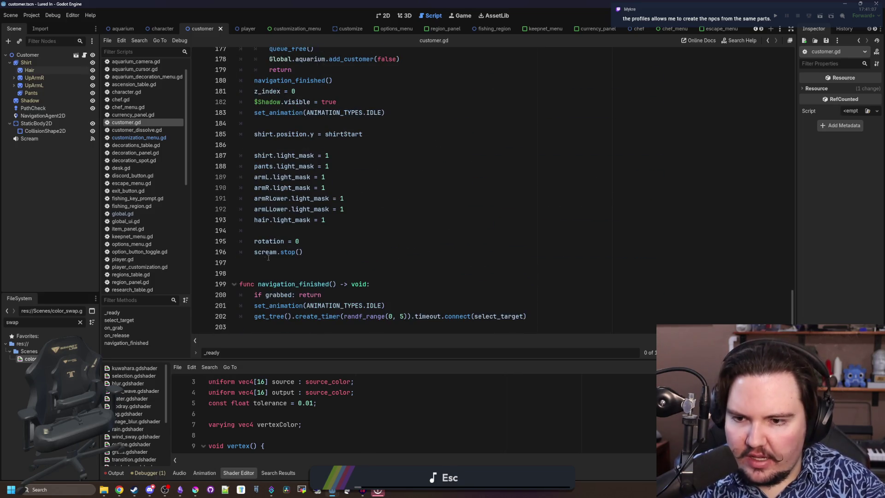
{"action": "left_click", "coordinate": [268, 259]}
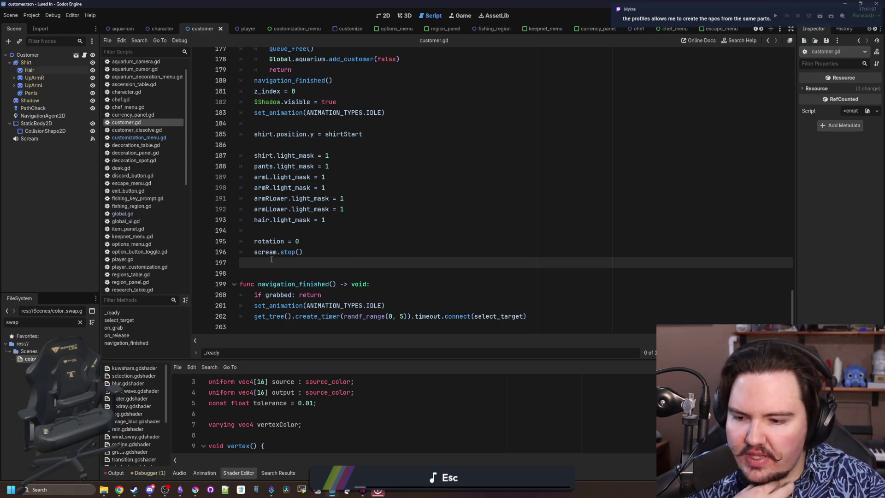
{"action": "key", "text": "Up"}
{"action": "key", "text": "Up"}
{"action": "key", "text": "Up"}
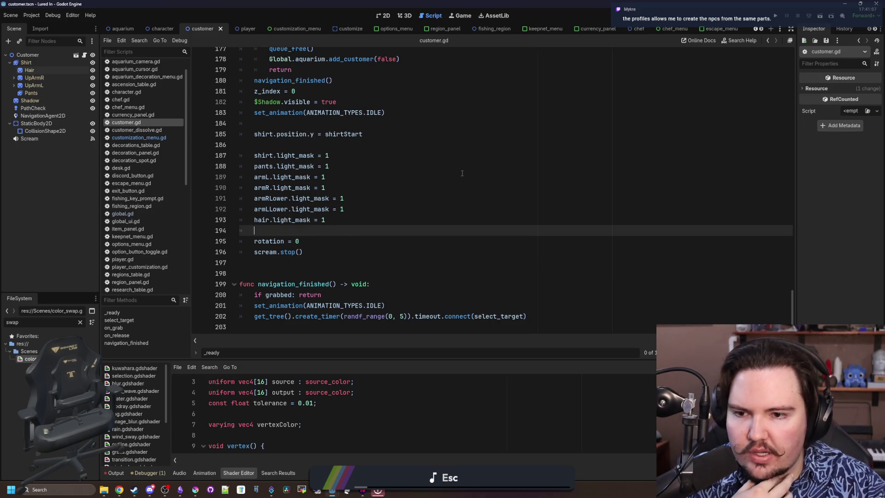
{"action": "left_click", "coordinate": [775, 17]}
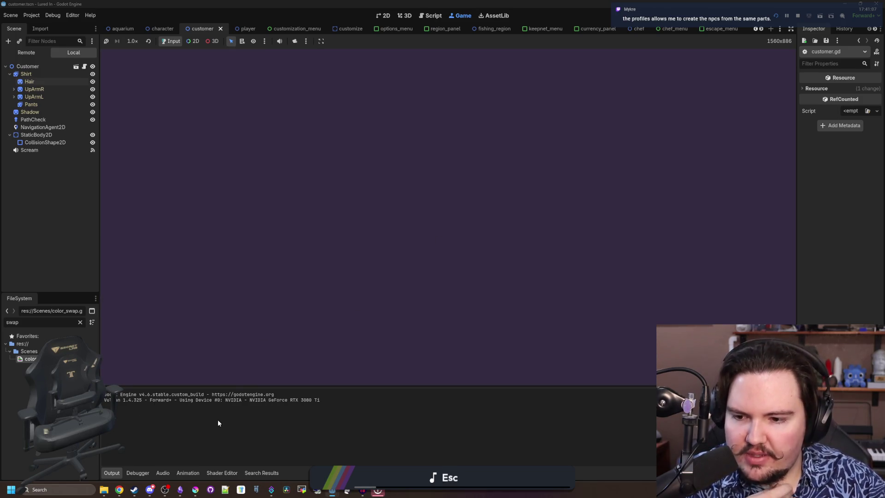
Step: Dismiss the welcome back and 'Welcome to Lured In!' messages and pan around the shop
{"action": "left_click", "coordinate": [442, 259]}
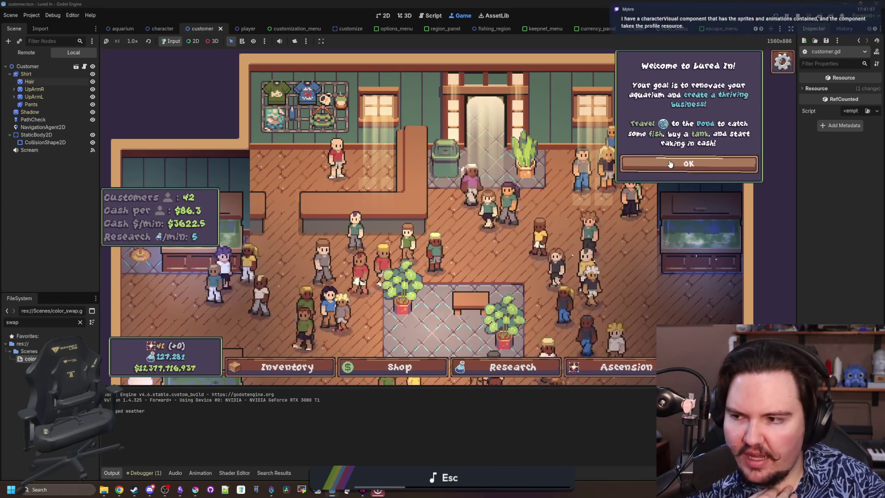
{"action": "left_click", "coordinate": [670, 163]}
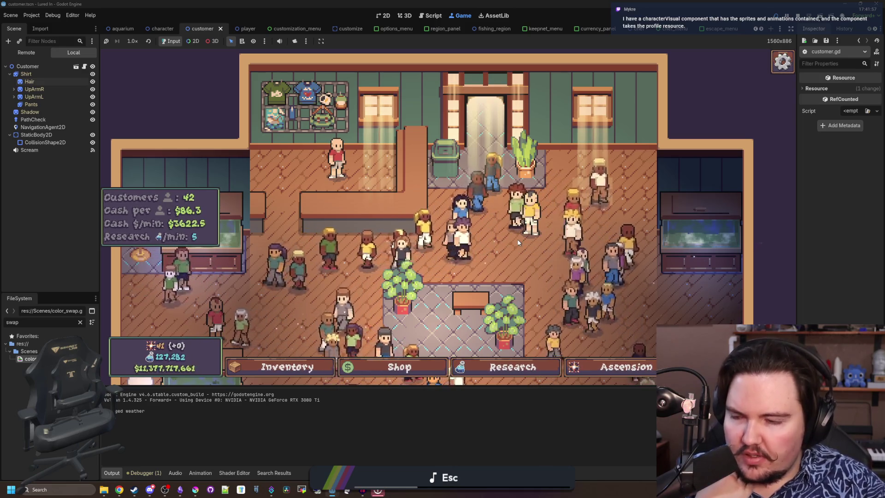
{"action": "left_click_drag", "start_coordinate": [518, 243], "coordinate": [322, 203]}
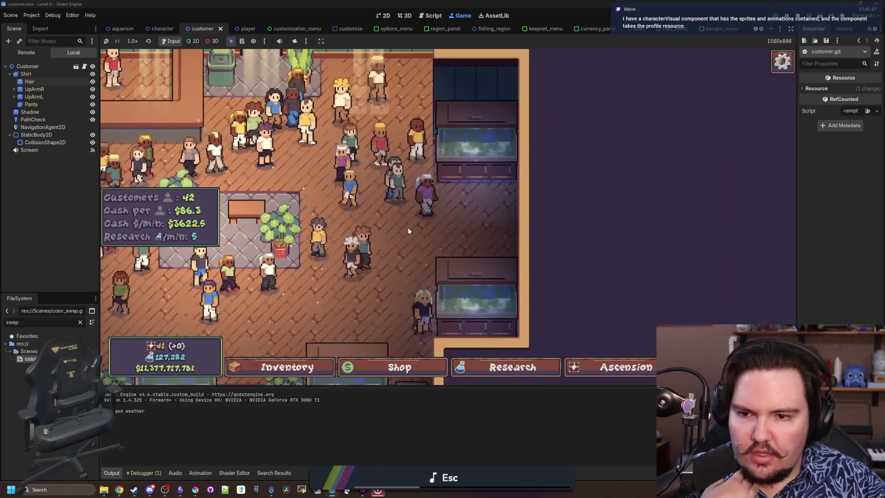
{"action": "left_click_drag", "start_coordinate": [409, 230], "coordinate": [439, 285]}
{"action": "scroll", "coordinate": [439, 285], "scroll_direction": "down", "scroll_amount": 3}
{"action": "scroll", "coordinate": [353, 222], "scroll_direction": "up", "scroll_amount": 5}
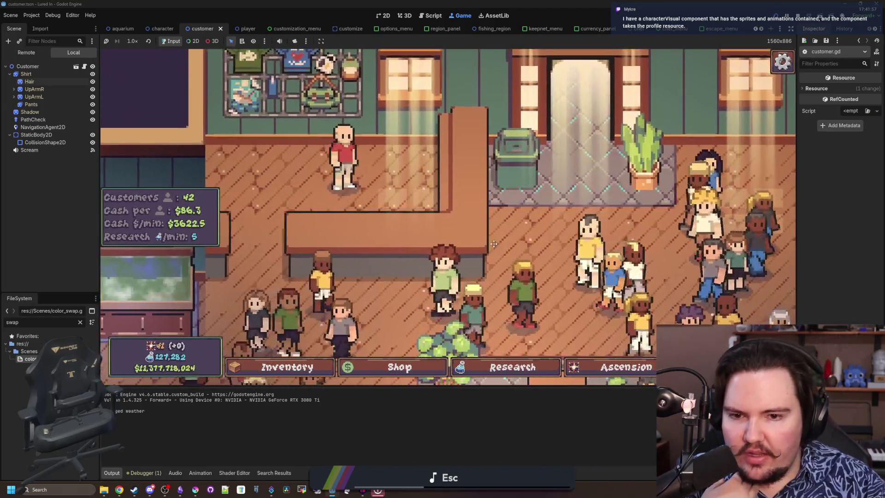
{"action": "scroll", "coordinate": [494, 244], "scroll_direction": "down", "scroll_amount": 3}
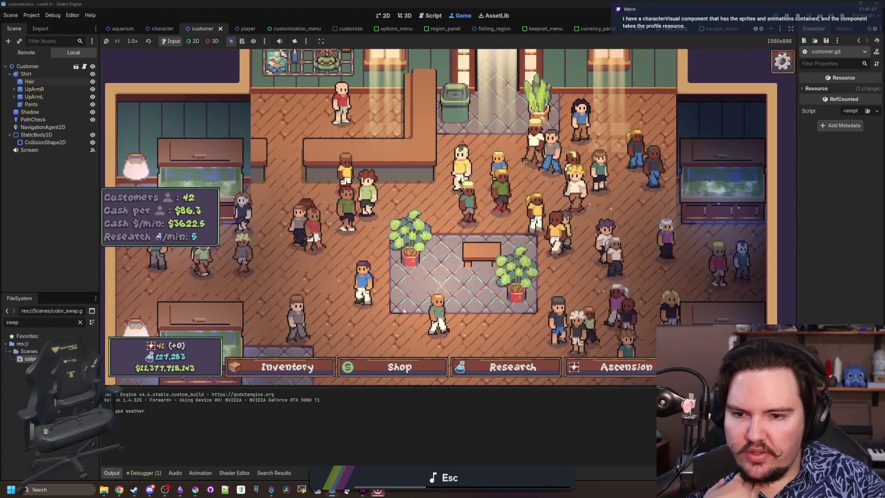
Step: Pan across the shop floor and click the player to open the customization menu
{"action": "left_click_drag", "start_coordinate": [408, 315], "coordinate": [332, 238]}
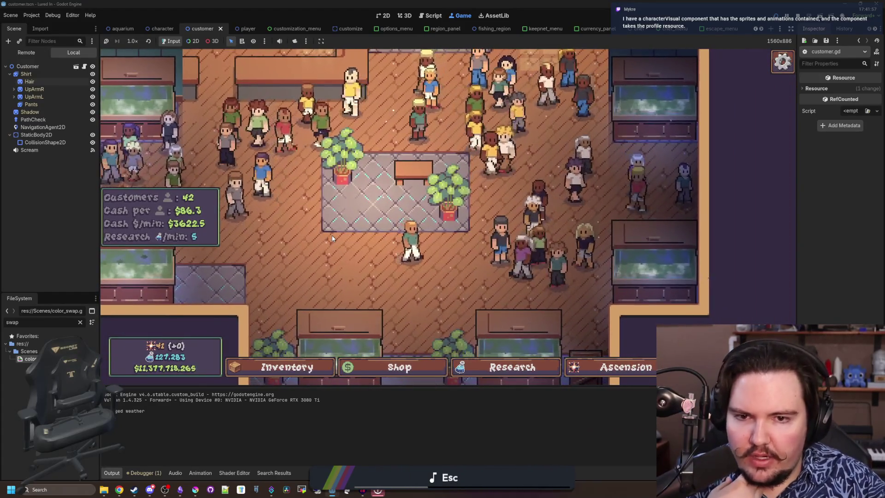
{"action": "scroll", "coordinate": [385, 220], "scroll_direction": "down", "scroll_amount": 2}
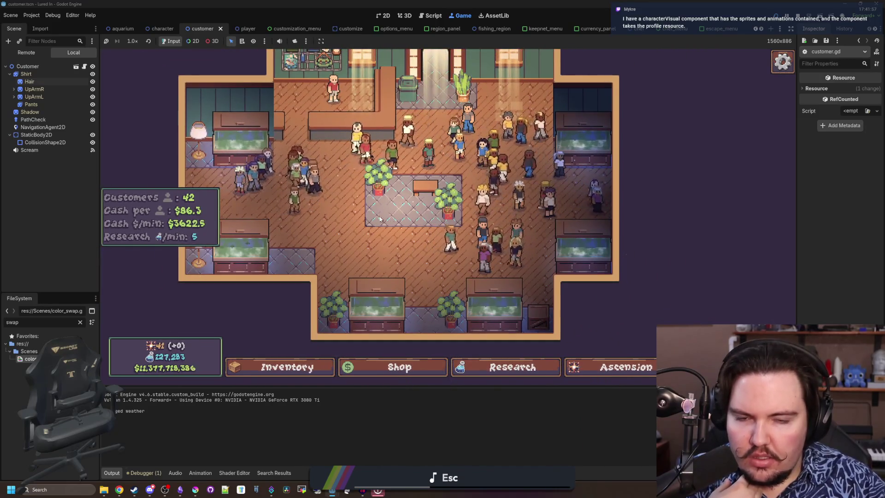
{"action": "scroll", "coordinate": [396, 238], "scroll_direction": "up", "scroll_amount": 3}
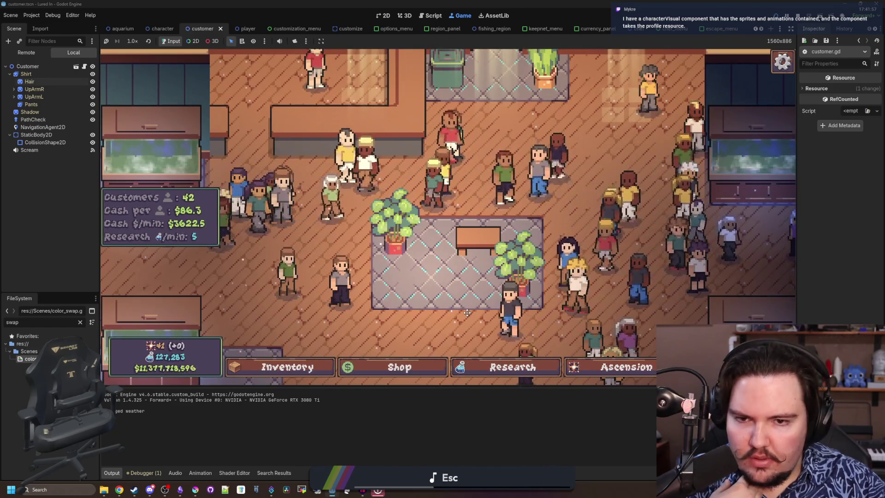
{"action": "left_click_drag", "start_coordinate": [467, 312], "coordinate": [338, 271]}
{"action": "scroll", "coordinate": [338, 271], "scroll_direction": "down", "scroll_amount": 3}
{"action": "scroll", "coordinate": [311, 99], "scroll_direction": "up", "scroll_amount": 3}
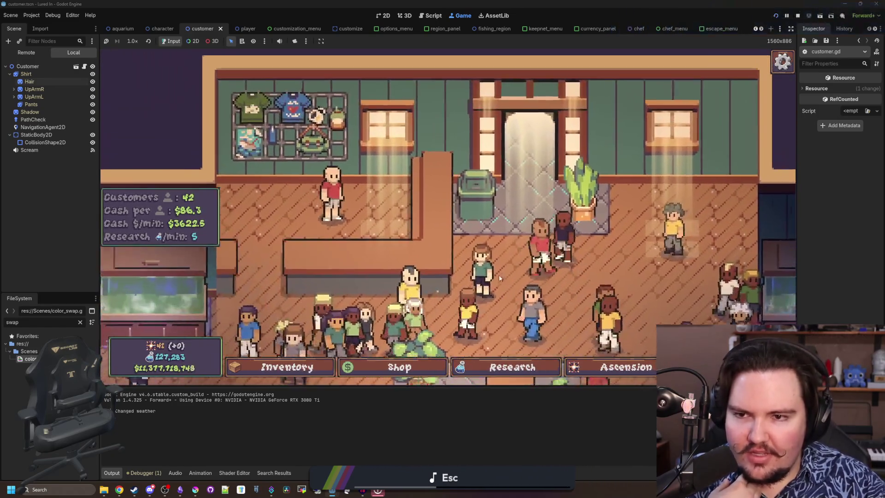
{"action": "left_click", "coordinate": [296, 204]}
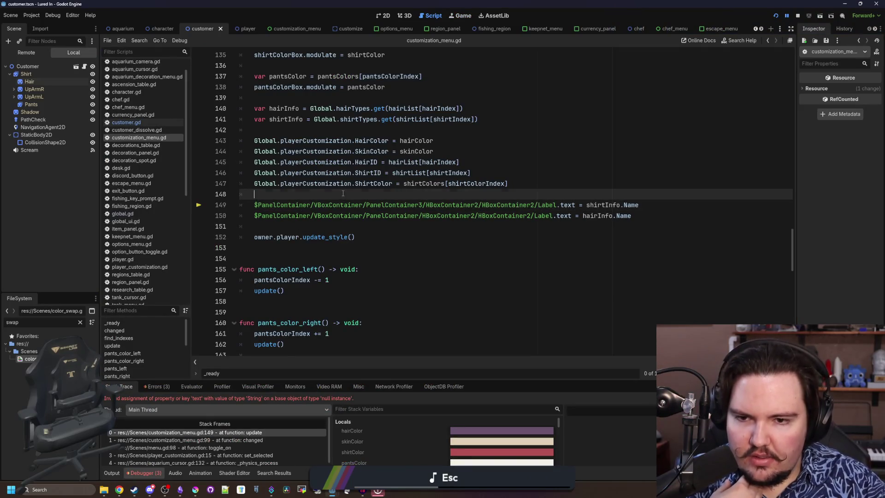
{"action": "left_click_drag", "start_coordinate": [578, 204], "coordinate": [255, 205]}
{"action": "left_click", "coordinate": [275, 198]}
{"action": "scroll", "coordinate": [323, 277], "scroll_direction": "up", "scroll_amount": 4}
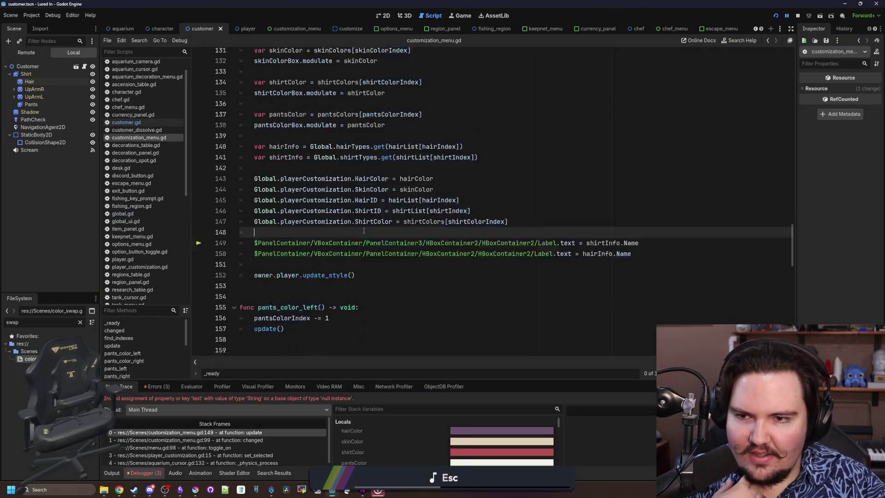
{"action": "key", "text": "F12"}
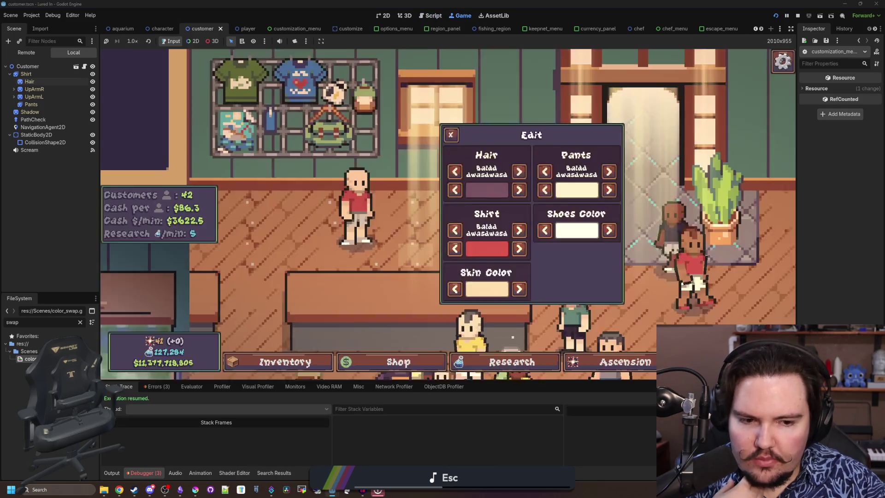
{"action": "left_click", "coordinate": [456, 134]}
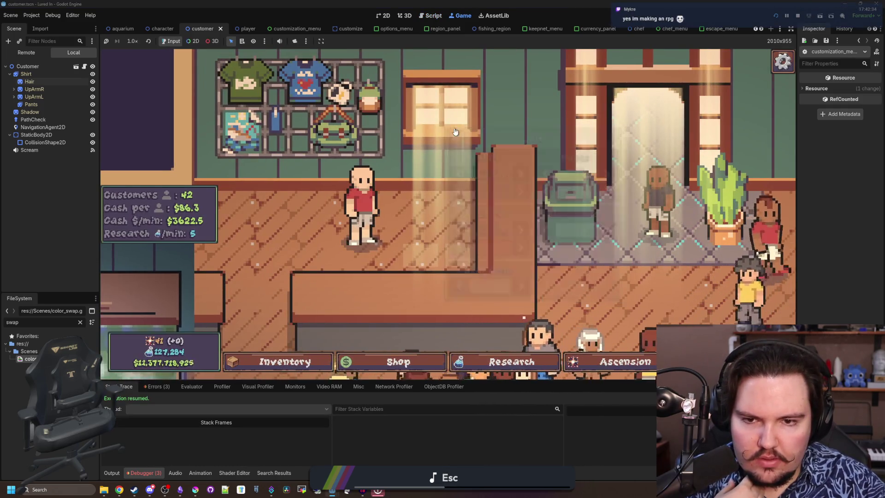
{"action": "scroll", "coordinate": [361, 231], "scroll_direction": "down", "scroll_amount": 3}
{"action": "scroll", "coordinate": [415, 249], "scroll_direction": "up", "scroll_amount": 4}
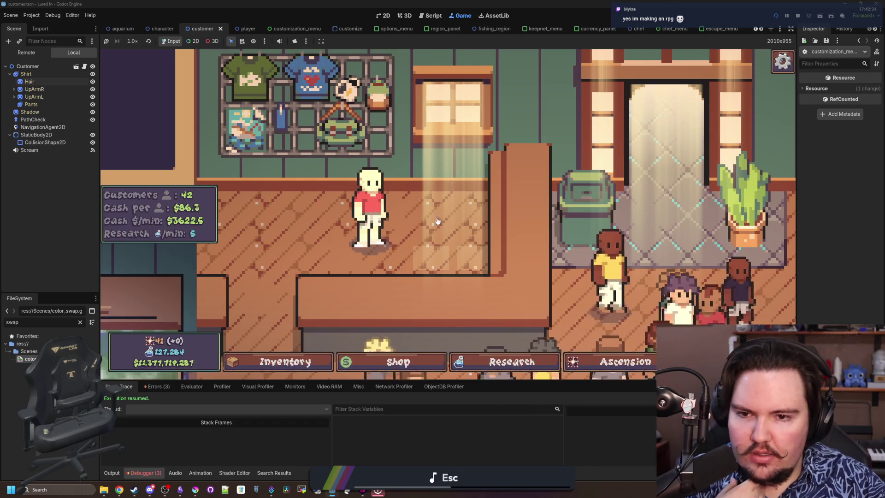
{"action": "scroll", "coordinate": [401, 221], "scroll_direction": "down", "scroll_amount": 4}
{"action": "scroll", "coordinate": [430, 244], "scroll_direction": "up", "scroll_amount": 2}
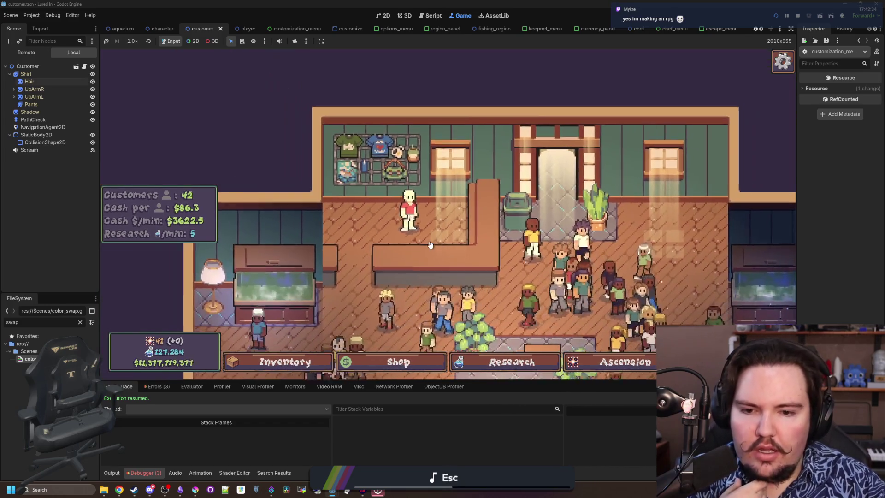
{"action": "scroll", "coordinate": [430, 244], "scroll_direction": "up", "scroll_amount": 3}
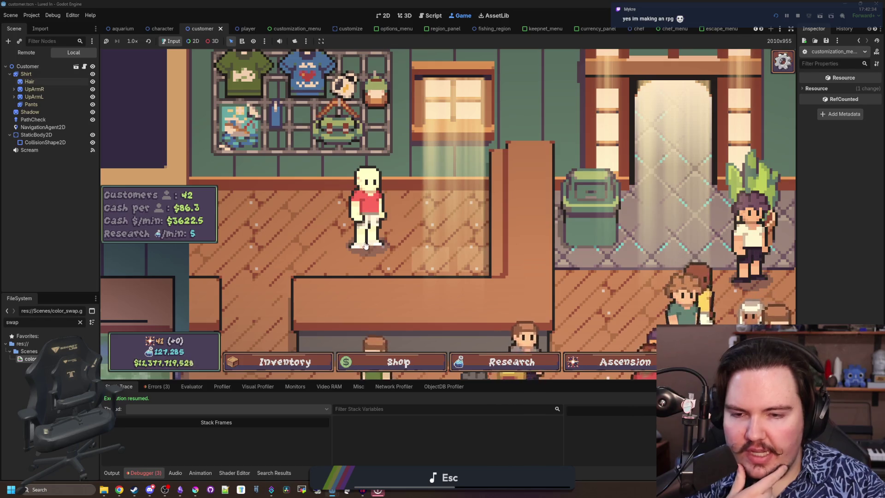
{"action": "left_click", "coordinate": [392, 208]}
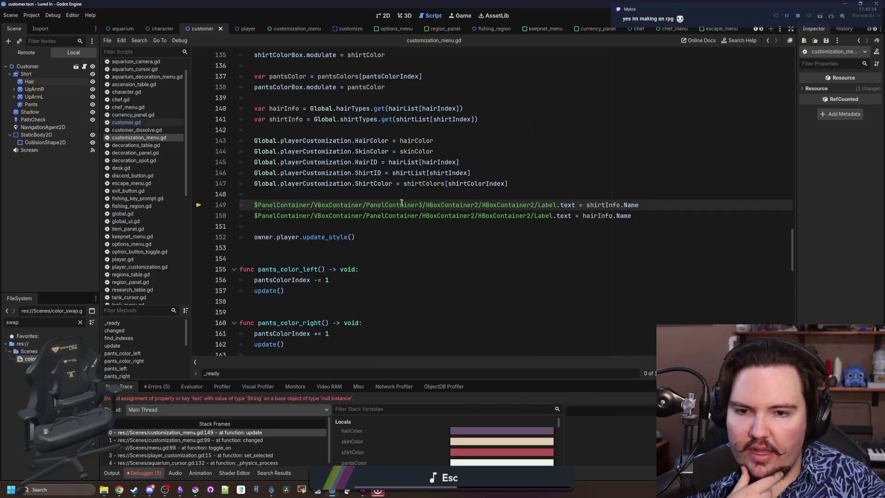
Step: Replace the node path on line 149 with shirtLabel
{"action": "left_click", "coordinate": [401, 247]}
{"action": "scroll", "coordinate": [402, 247], "scroll_direction": "up", "scroll_amount": 2}
{"action": "left_click_drag", "start_coordinate": [512, 248], "coordinate": [254, 259]}
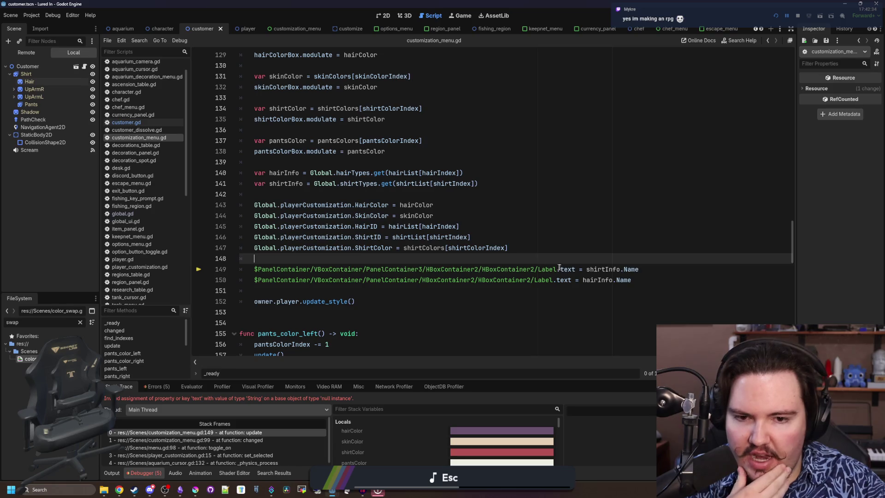
{"action": "left_click_drag", "start_coordinate": [557, 269], "coordinate": [267, 269]}
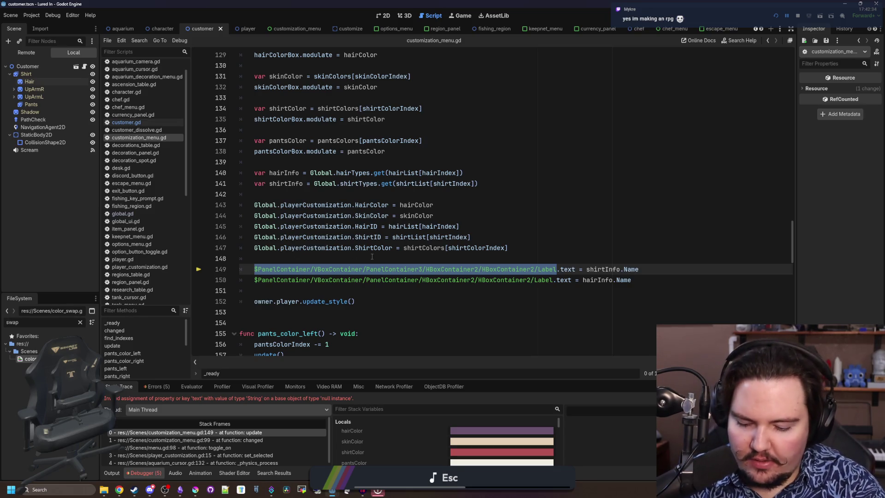
{"action": "type", "text": "shirtLabel"}
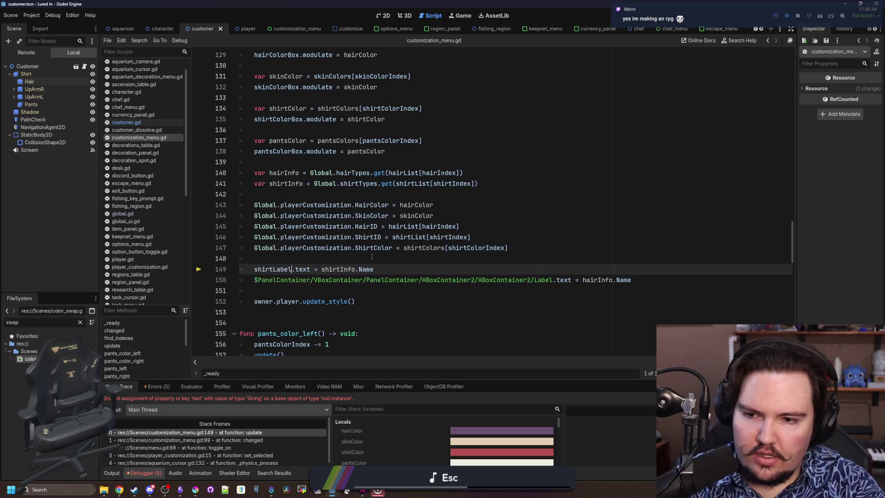
Step: Replace the node path on line 150 with hairLabel
{"action": "key", "text": "Down"}
{"action": "key", "text": "Down"}
{"action": "key", "text": "Down"}
{"action": "left_click_drag", "start_coordinate": [555, 280], "coordinate": [253, 278]}
{"action": "type", "text": "s"}
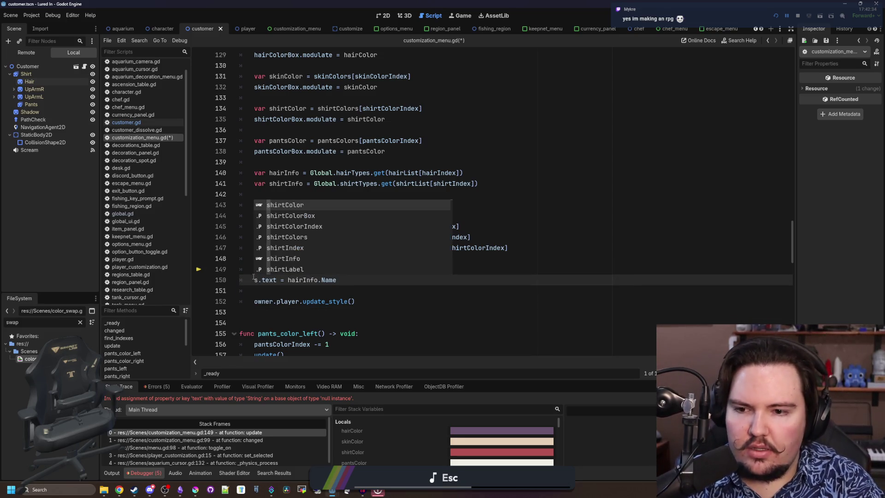
{"action": "key", "text": "BackSpace"}
{"action": "type", "text": "hairLabel"}
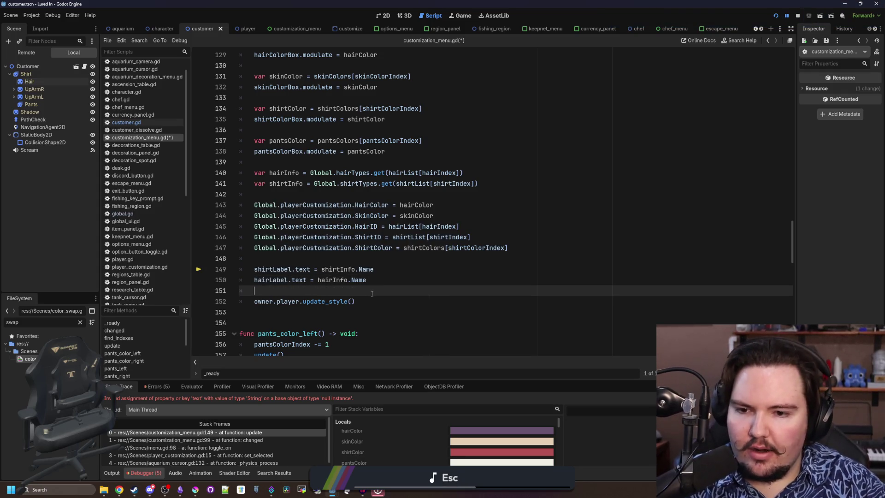
Step: Duplicate the hairLabel line onto a new line 151
{"action": "triple_click", "coordinate": [254, 280]}
{"action": "key", "text": "ctrl+c"}
{"action": "key", "text": "End"}
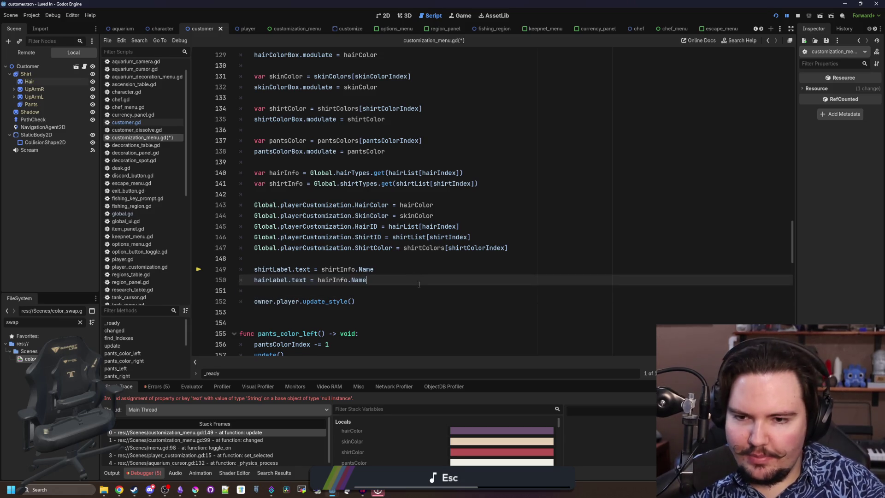
{"action": "key", "text": "Return"}
{"action": "key", "text": "ctrl+v"}
Step: Clean up the duplicated line 151 and complete its property as Name
{"action": "double_click", "coordinate": [268, 292]}
{"action": "type", "text": "h"}
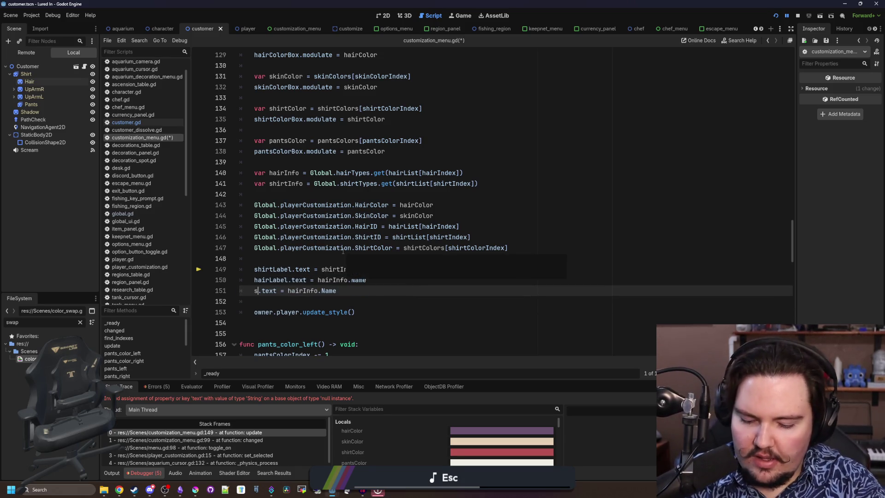
{"action": "key", "text": "Escape"}
{"action": "key", "text": "BackSpace"}
{"action": "key", "text": "ctrl+space"}
{"action": "key", "text": "Escape"}
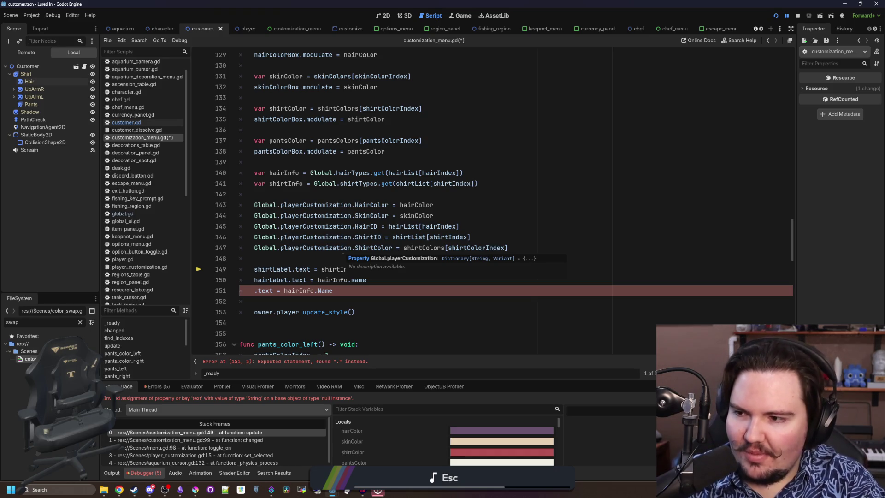
{"action": "key", "text": "ctrl+space"}
{"action": "key", "text": "Return"}
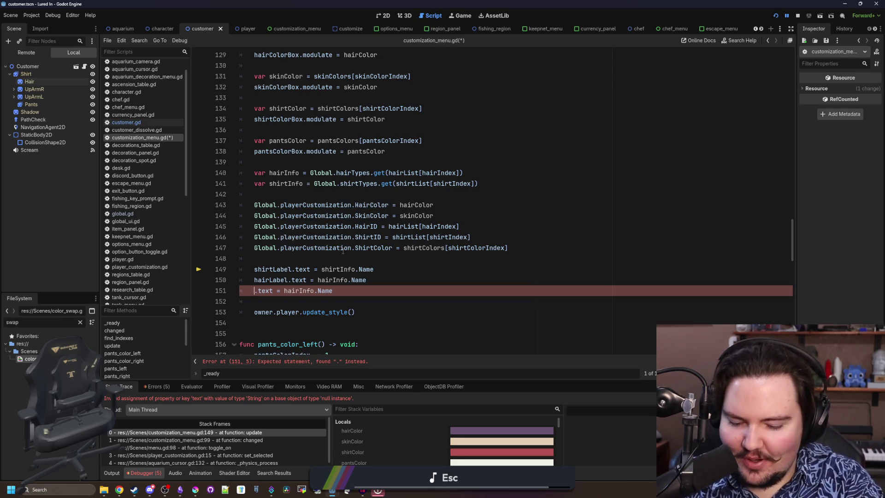
Step: Rename the label on line 151 to pantsLabel
{"action": "type", "text": "pants"}
{"action": "scroll", "coordinate": [343, 251], "scroll_direction": "down", "scroll_amount": 3}
{"action": "scroll", "coordinate": [343, 251], "scroll_direction": "up", "scroll_amount": 3}
{"action": "left_click", "coordinate": [479, 183]}
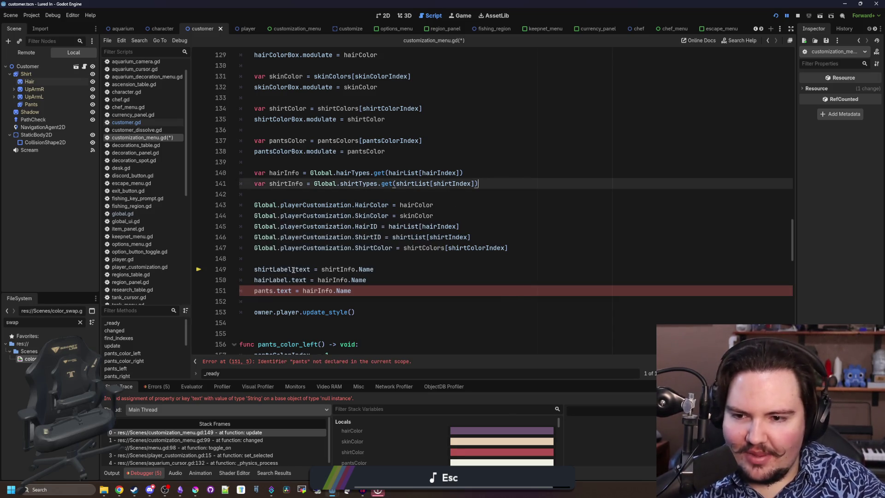
{"action": "left_click", "coordinate": [272, 290]}
{"action": "type", "text": "Label"}
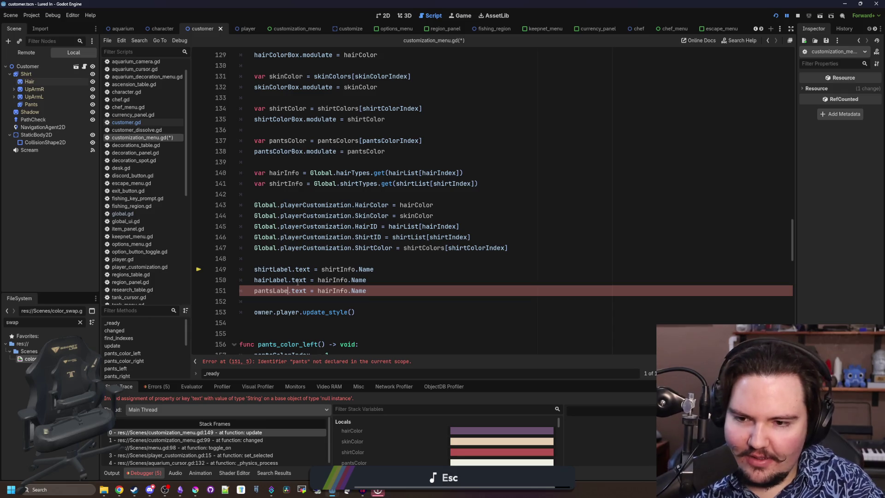
Step: Replace hairInfo on line 151 with pantsInfo
{"action": "double_click", "coordinate": [336, 290]}
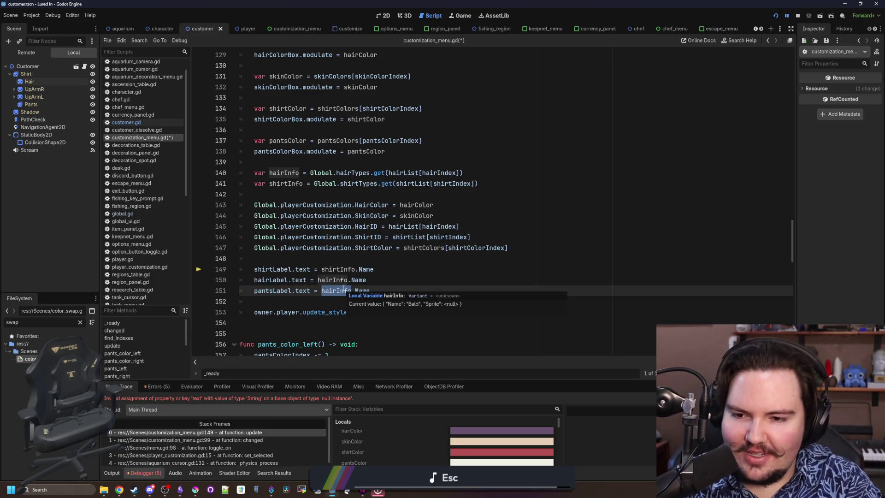
{"action": "type", "text": "pantsIn"}
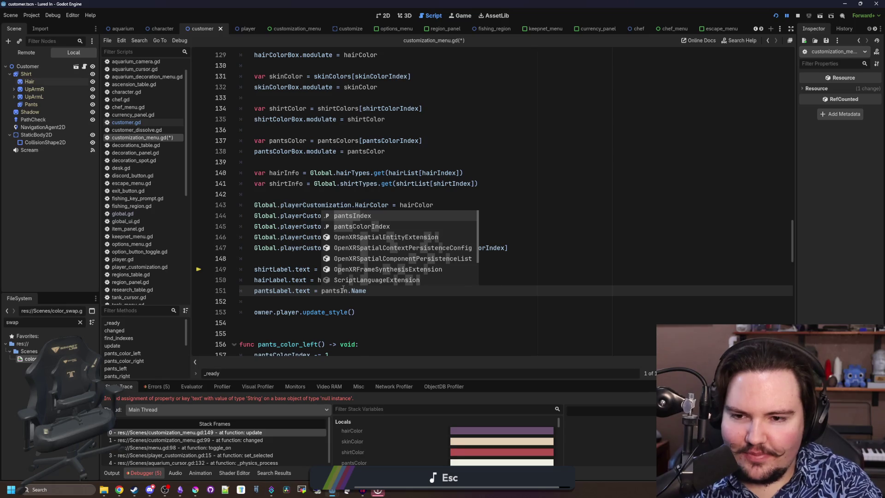
{"action": "key", "text": "BackSpace"}
{"action": "key", "text": "BackSpace"}
{"action": "type", "text": "Label"}
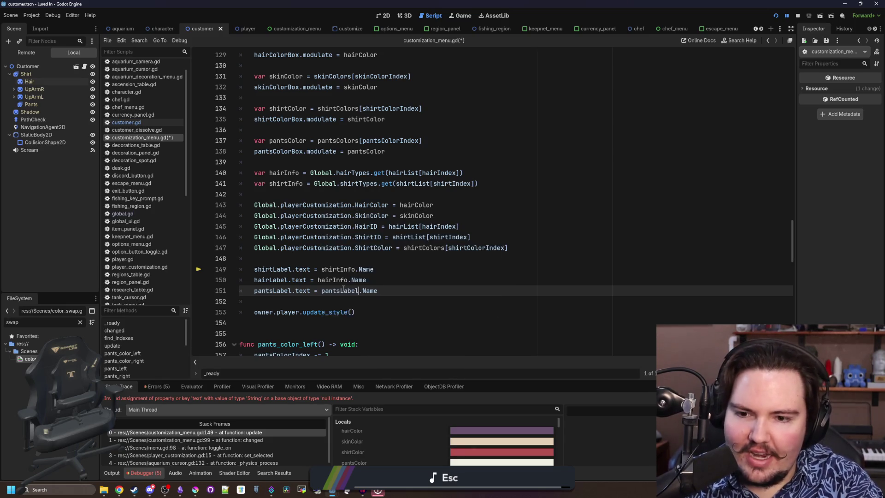
{"action": "double_click", "coordinate": [343, 290]}
{"action": "type", "text": "pantsInfo"}
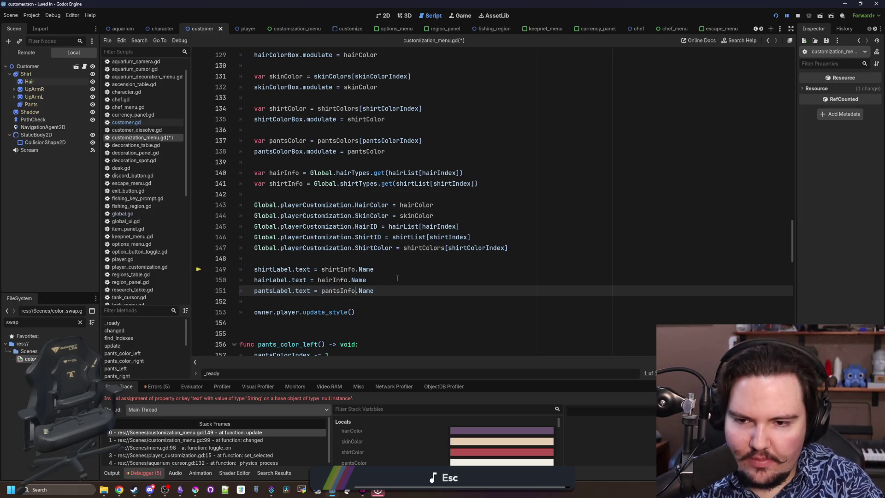
{"action": "scroll", "coordinate": [397, 278], "scroll_direction": "up", "scroll_amount": 1}
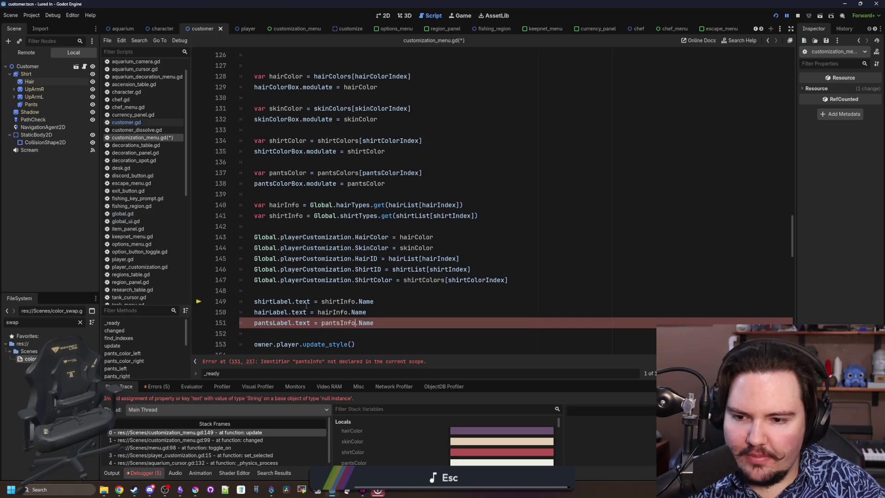
Step: Duplicate the shirtInfo declaration on line 141 and rename the copy to pantsInfo
{"action": "left_click_drag", "start_coordinate": [480, 216], "coordinate": [259, 215]}
{"action": "left_click", "coordinate": [527, 215]}
{"action": "key", "text": "ctrl+shift+d"}
{"action": "double_click", "coordinate": [286, 227]}
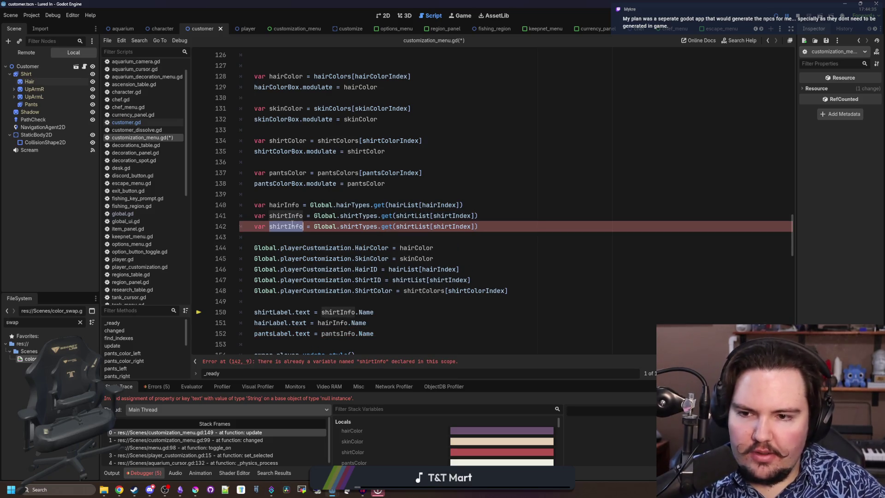
{"action": "type", "text": "pantsInfo"}
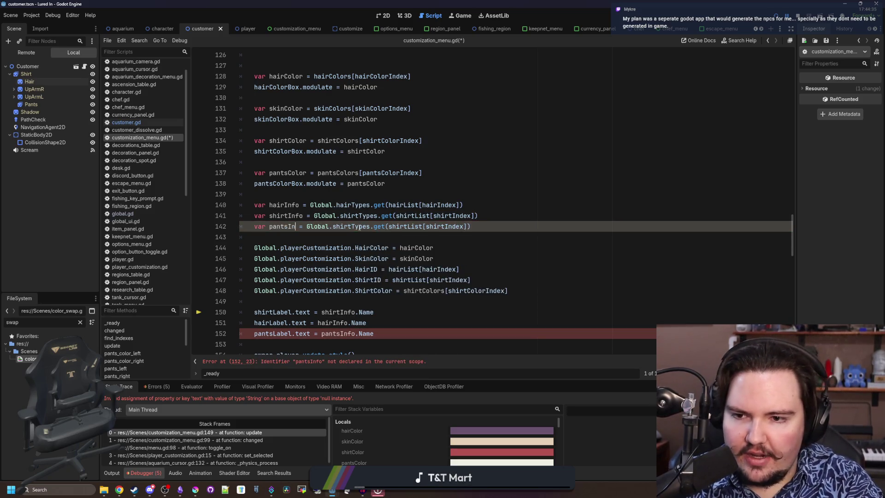
Step: On line 142, change shirtTypes, shirtList and shirtIndex to pantsType, pantsList and pantsIndex
{"action": "double_click", "coordinate": [361, 226]}
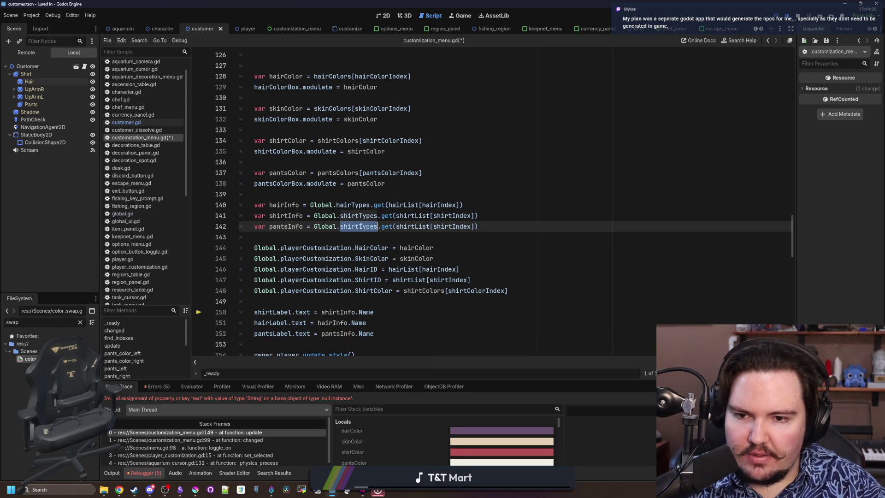
{"action": "type", "text": "pant"}
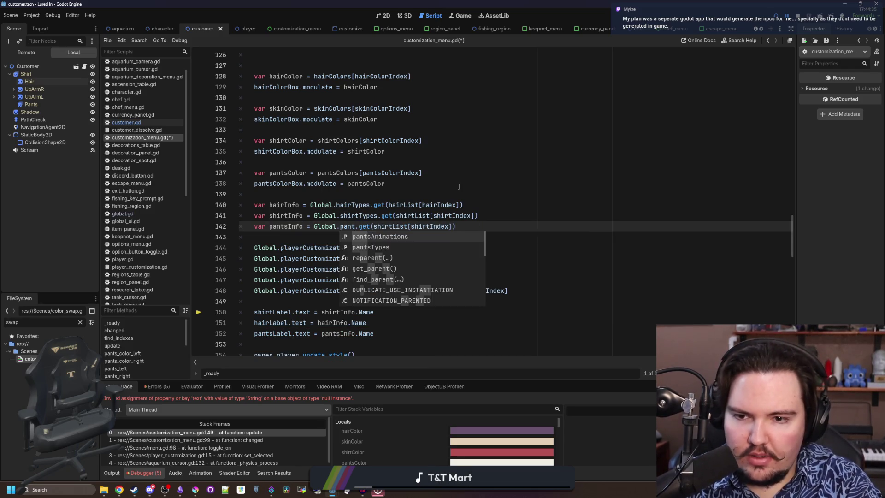
{"action": "type", "text": "s"}
{"action": "type", "text": "Ty"}
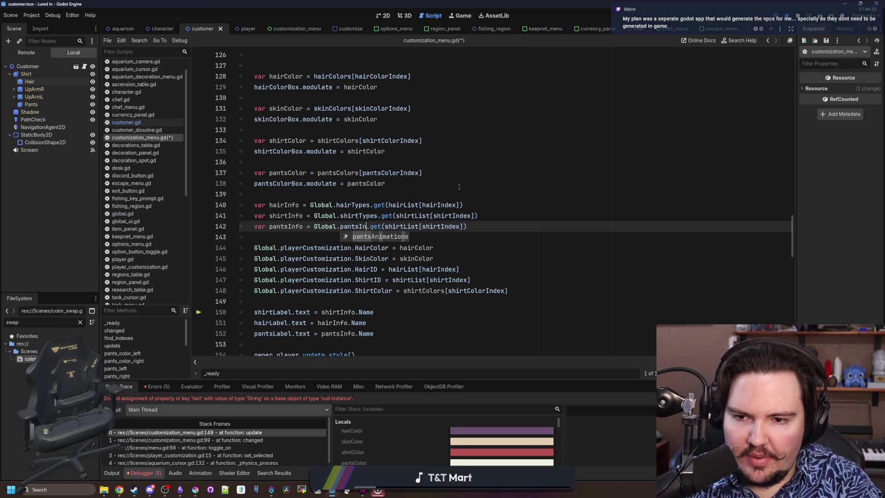
{"action": "type", "text": "pe"}
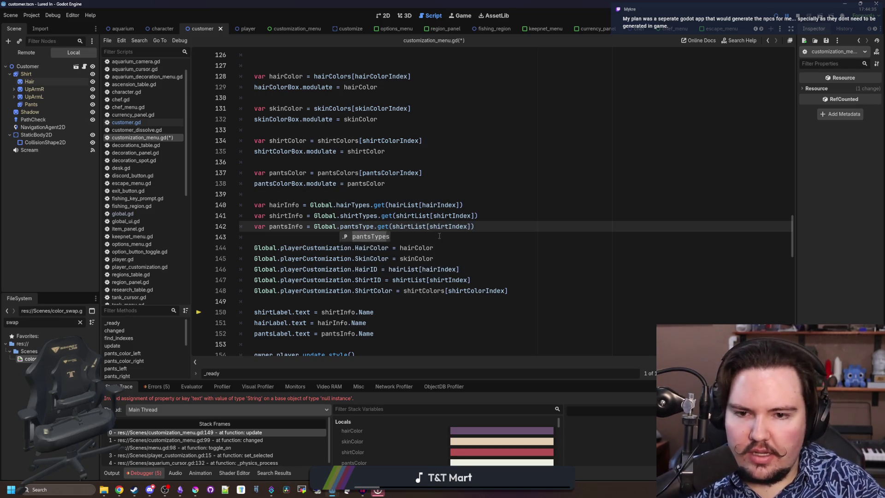
{"action": "double_click", "coordinate": [419, 227]}
{"action": "type", "text": "pants"}
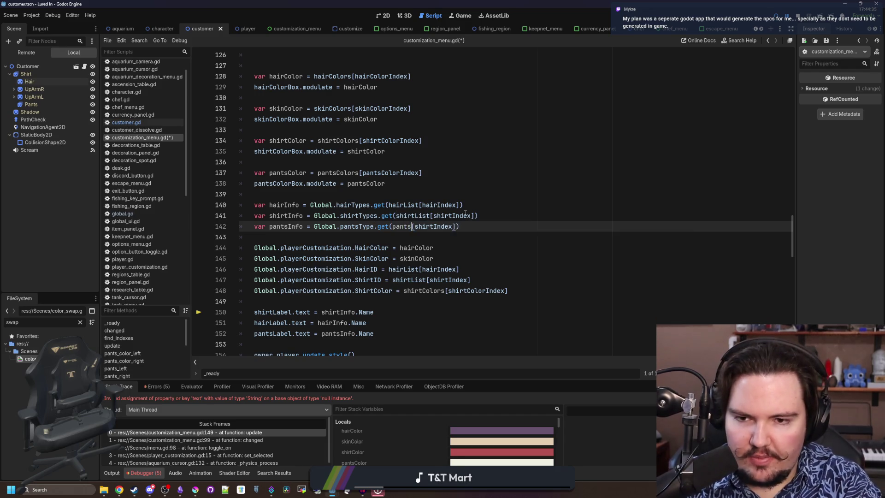
{"action": "type", "text": "List"}
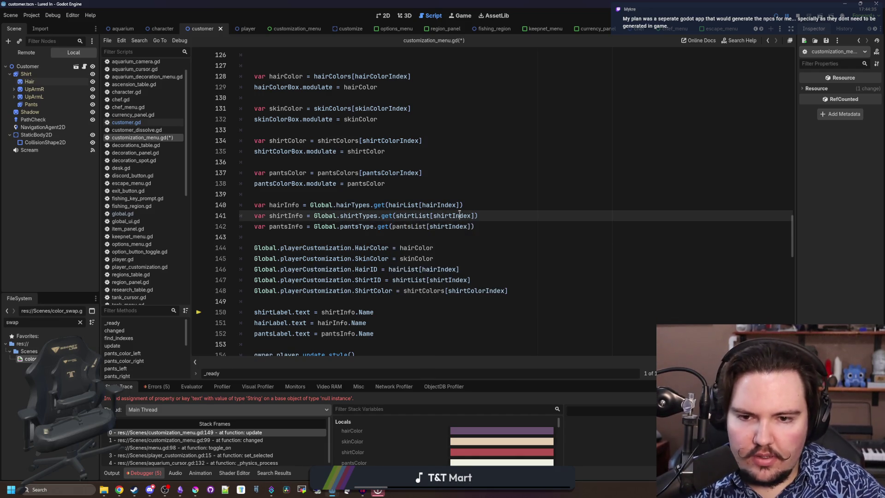
{"action": "double_click", "coordinate": [457, 226]}
{"action": "type", "text": "pantsList"}
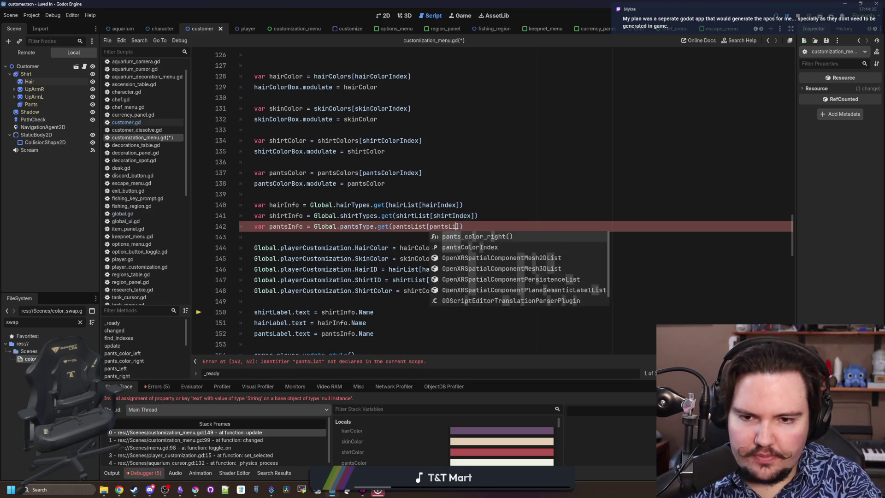
{"action": "key", "text": "BackSpace"}
{"action": "key", "text": "BackSpace"}
{"action": "key", "text": "BackSpace"}
{"action": "type", "text": "Index"}
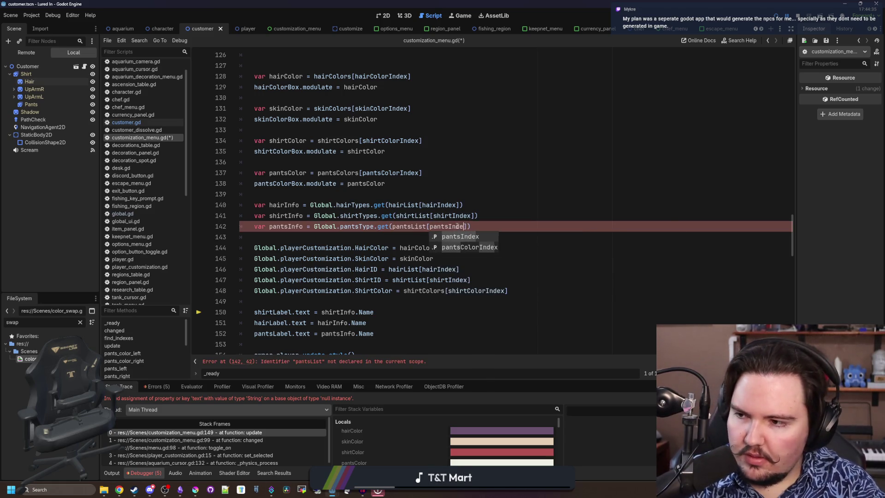
{"action": "left_click", "coordinate": [498, 198]}
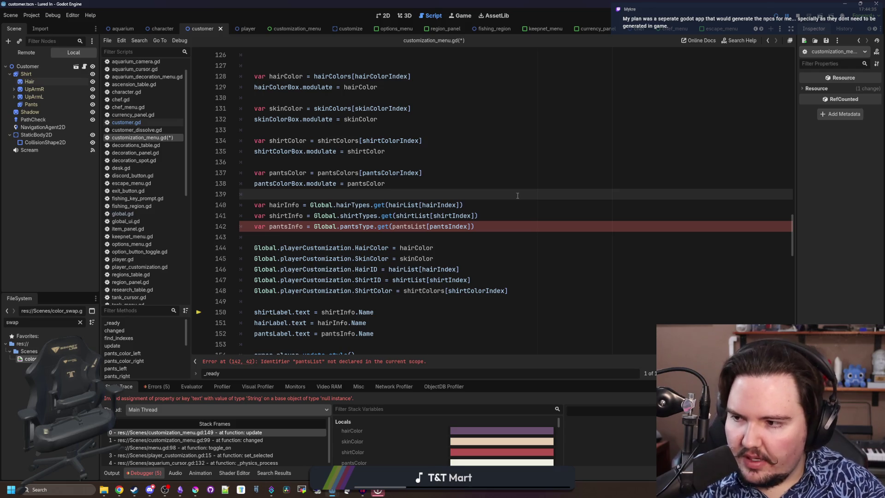
{"action": "left_click", "coordinate": [416, 233]}
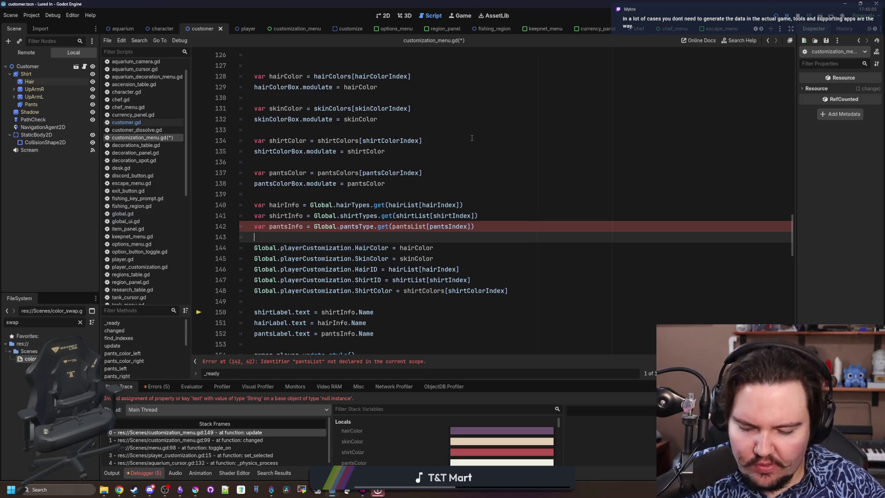
Step: Declare a new var pantsList: Array = [] below the shirtList declaration
{"action": "double_click", "coordinate": [360, 227]}
{"action": "left_click", "coordinate": [298, 235]}
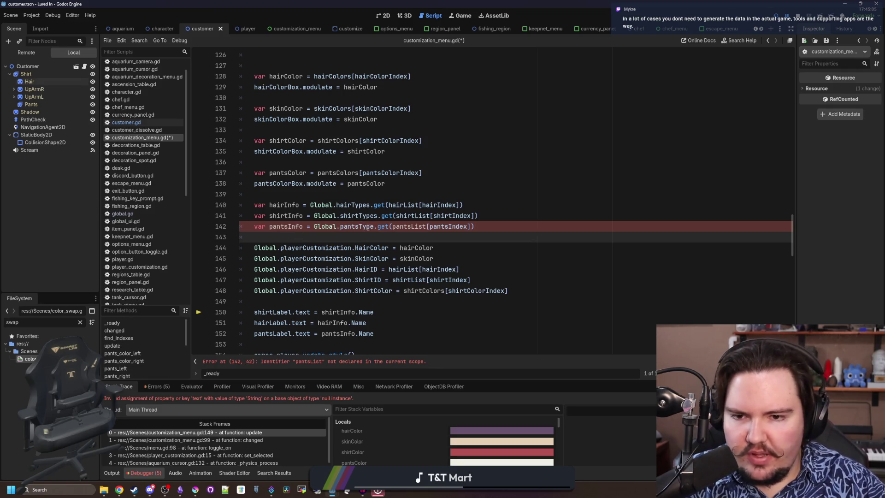
{"action": "double_click", "coordinate": [405, 226]}
{"action": "key", "text": "ctrl+c"}
{"action": "scroll", "coordinate": [462, 240], "scroll_direction": "up", "scroll_amount": 20}
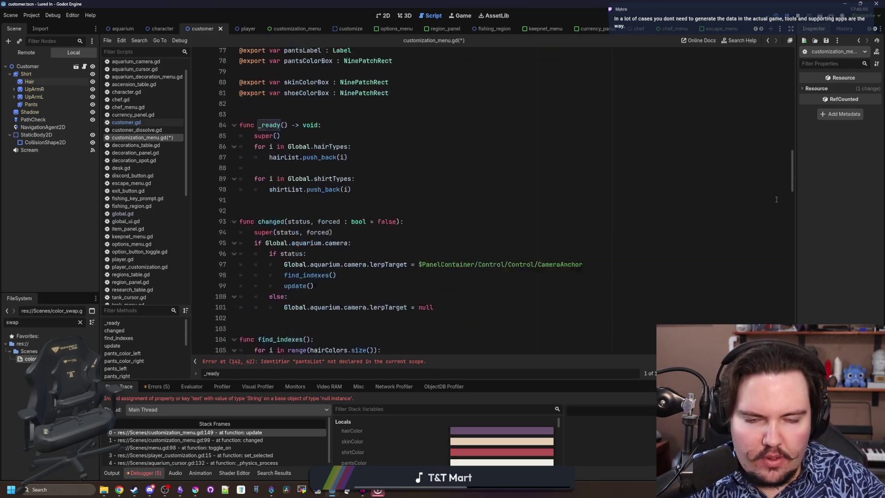
{"action": "scroll", "coordinate": [503, 256], "scroll_direction": "up", "scroll_amount": 5}
{"action": "scroll", "coordinate": [415, 231], "scroll_direction": "down", "scroll_amount": 4}
{"action": "left_click", "coordinate": [376, 216]}
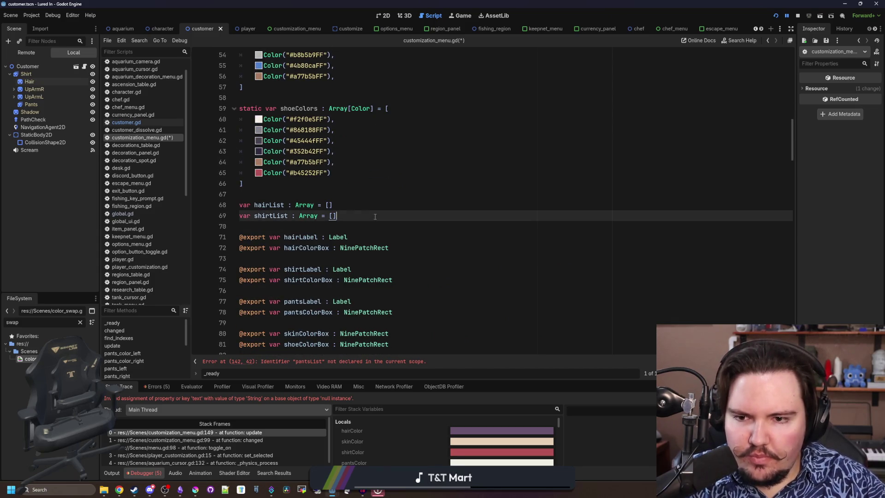
{"action": "key", "text": "Return"}
{"action": "key", "text": "ctrl+v"}
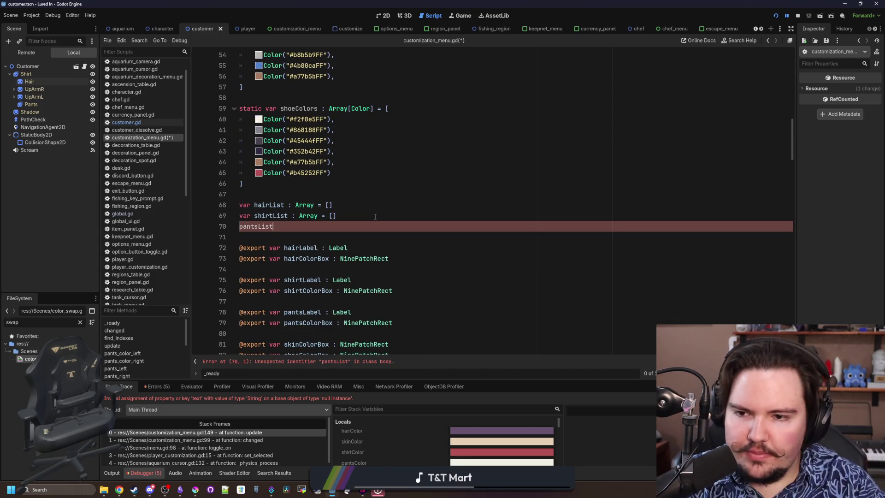
{"action": "key", "text": "Down"}
{"action": "key", "text": "Up"}
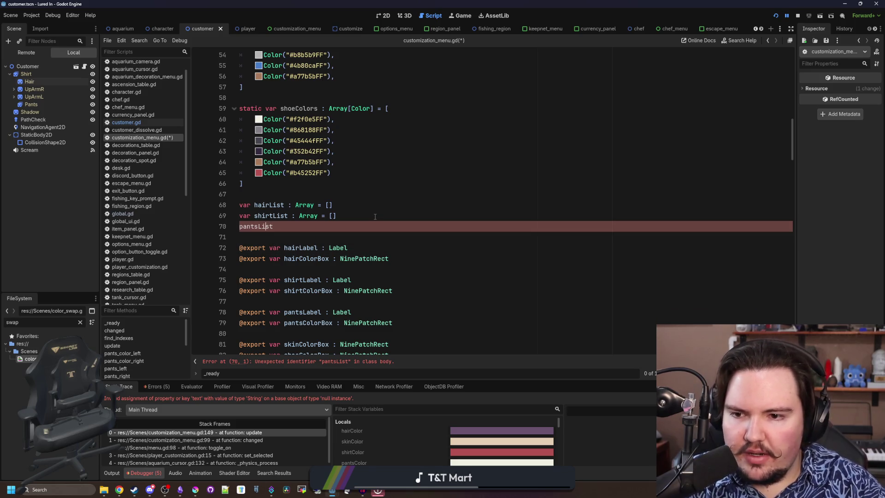
{"action": "type", "text": "var"}
{"action": "key", "text": "Right"}
{"action": "key", "text": "Right"}
{"action": "key", "text": "Right"}
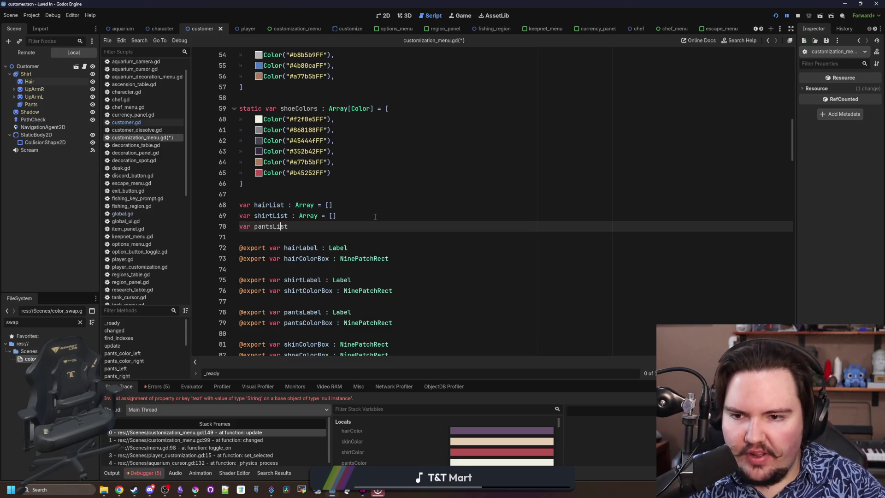
{"action": "type", "text": ": Array ="}
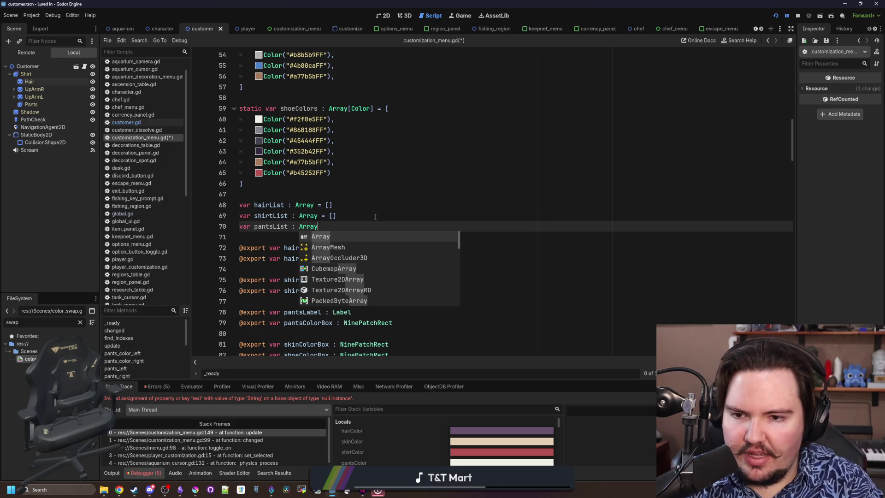
{"action": "type", "text": " ["}
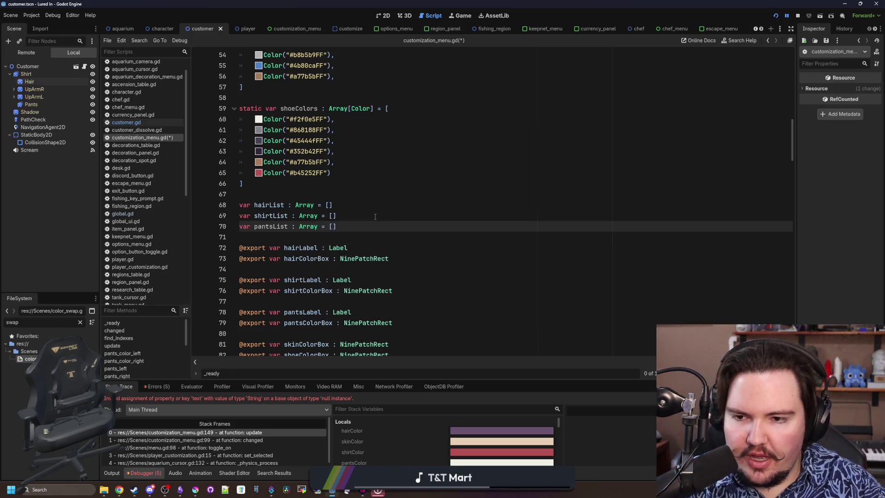
Step: Duplicate the shirtTypes loop in _ready() just below the original
{"action": "scroll", "coordinate": [375, 217], "scroll_direction": "down", "scroll_amount": 7}
{"action": "left_click", "coordinate": [376, 217]}
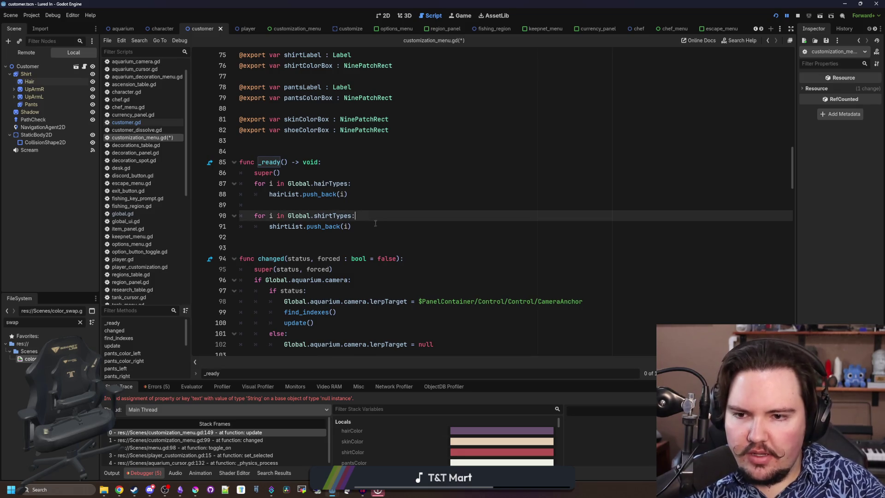
{"action": "left_click_drag", "start_coordinate": [376, 226], "coordinate": [376, 215]}
{"action": "left_click", "coordinate": [375, 233]}
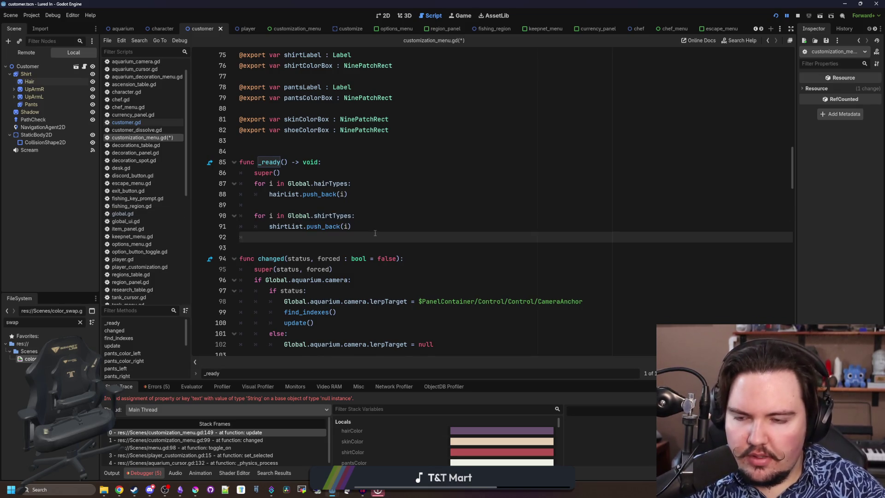
{"action": "key", "text": "ctrl+v"}
{"action": "key", "text": "Return"}
{"action": "left_click", "coordinate": [255, 248]}
{"action": "double_click", "coordinate": [325, 248]}
Step: Make the copied loop fill pantsList, fix the pantList typo, and save the script
{"action": "scroll", "coordinate": [445, 228], "scroll_direction": "up", "scroll_amount": 4}
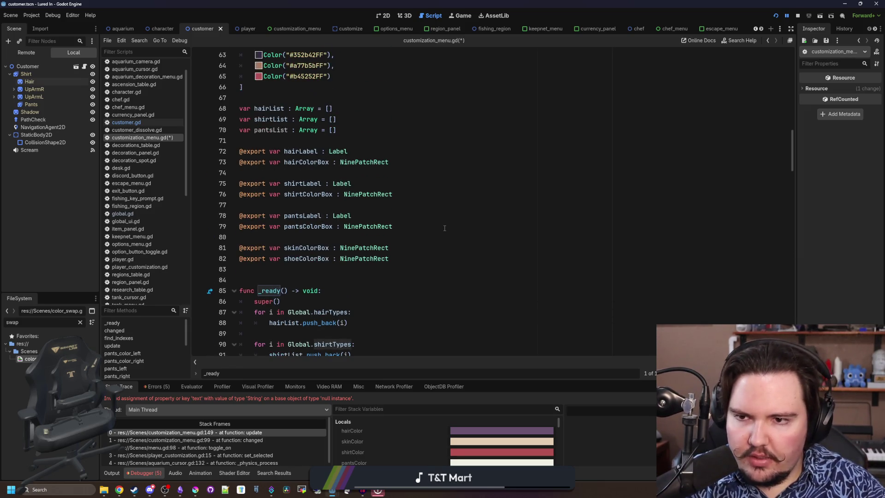
{"action": "type", "text": "pantsL:"}
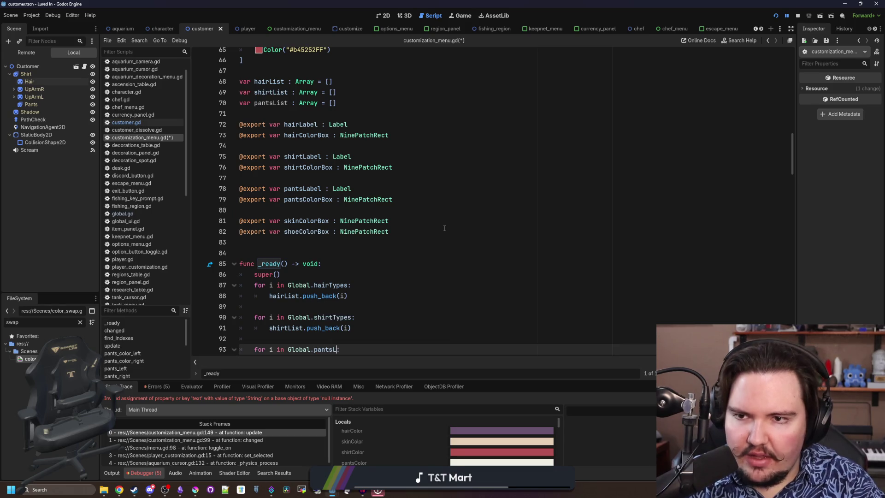
{"action": "type", "text": "ist"}
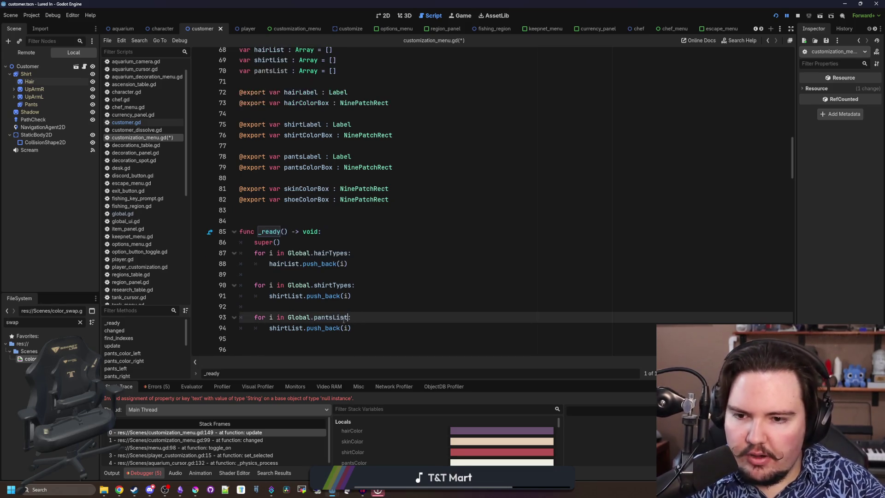
{"action": "scroll", "coordinate": [305, 249], "scroll_direction": "up", "scroll_amount": 1}
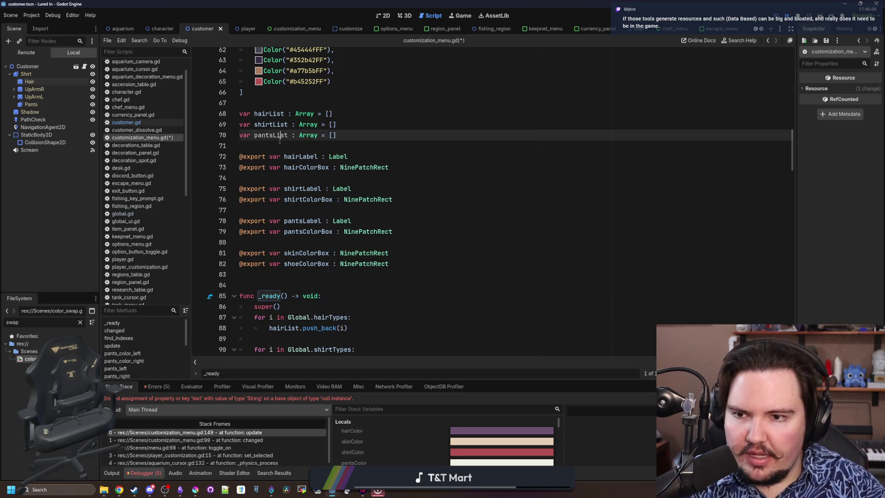
{"action": "scroll", "coordinate": [305, 249], "scroll_direction": "down", "scroll_amount": 4}
{"action": "double_click", "coordinate": [288, 264]}
{"action": "type", "text": "pantList.push_back(i"}
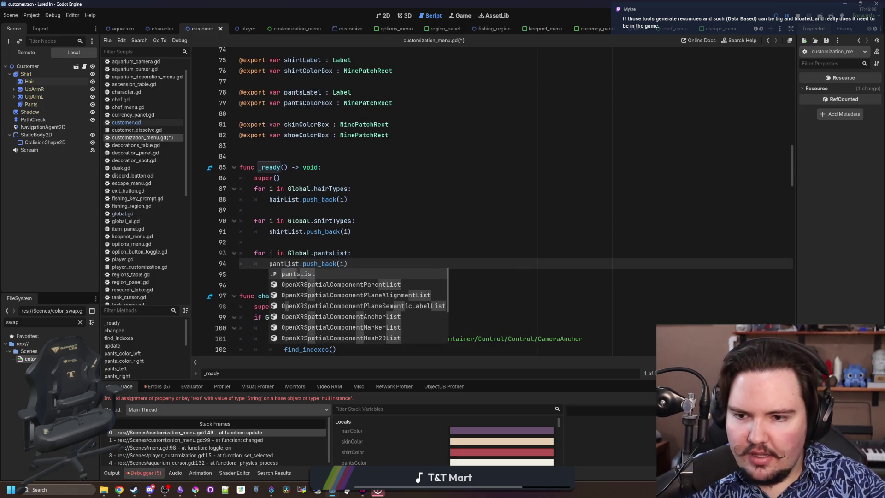
{"action": "left_click", "coordinate": [287, 254]}
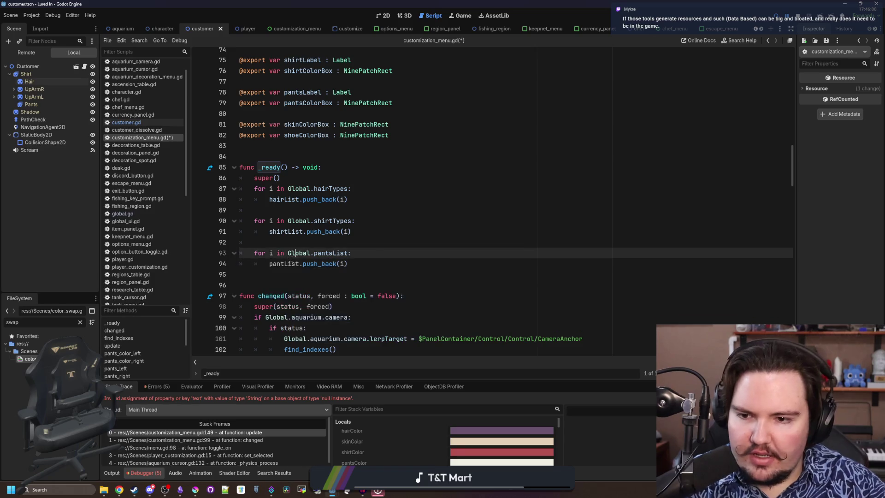
{"action": "left_click", "coordinate": [285, 270]}
{"action": "type", "text": "s"}
{"action": "left_click", "coordinate": [302, 250]}
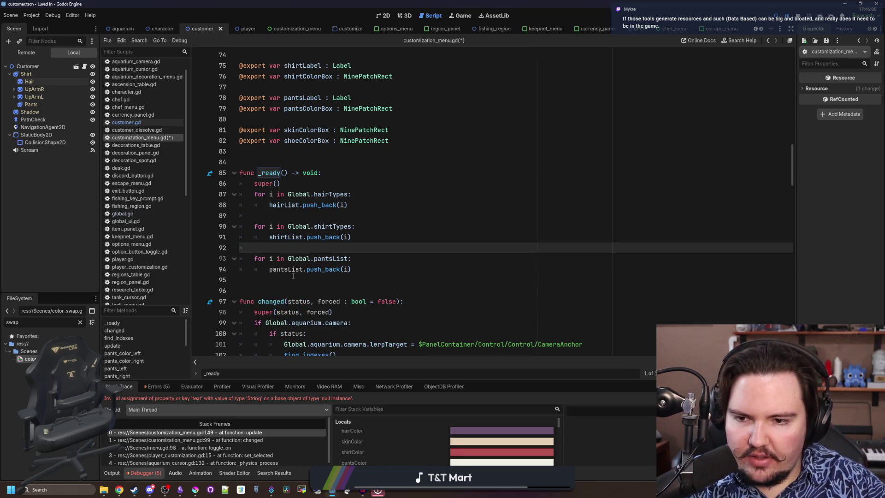
{"action": "key", "text": "ctrl+s"}
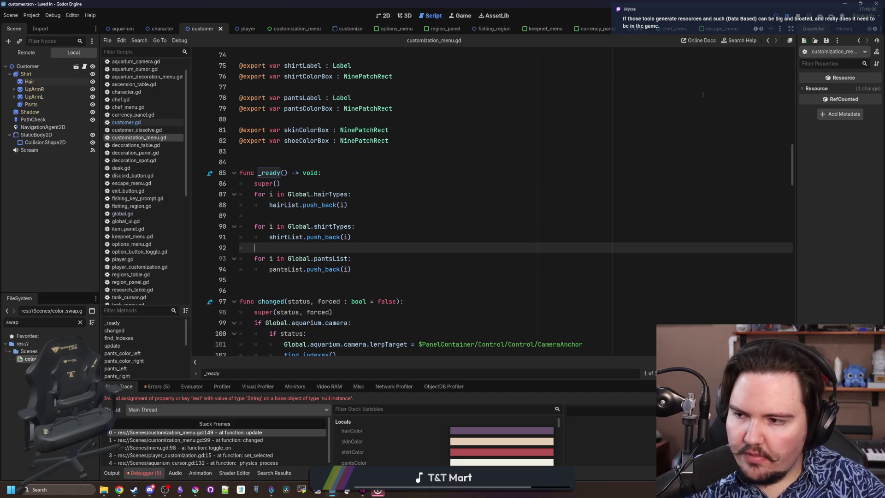
Step: Duplicate the skinColorIndex wrap line in update() and rename the copy's variable to pantsIndex
{"action": "scroll", "coordinate": [441, 240], "scroll_direction": "down", "scroll_amount": 15}
{"action": "scroll", "coordinate": [441, 240], "scroll_direction": "down", "scroll_amount": 11}
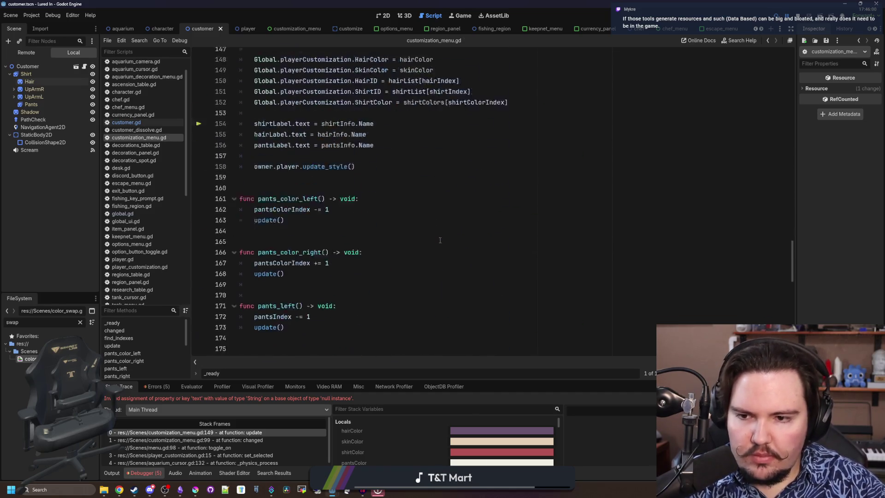
{"action": "scroll", "coordinate": [331, 211], "scroll_direction": "up", "scroll_amount": 12}
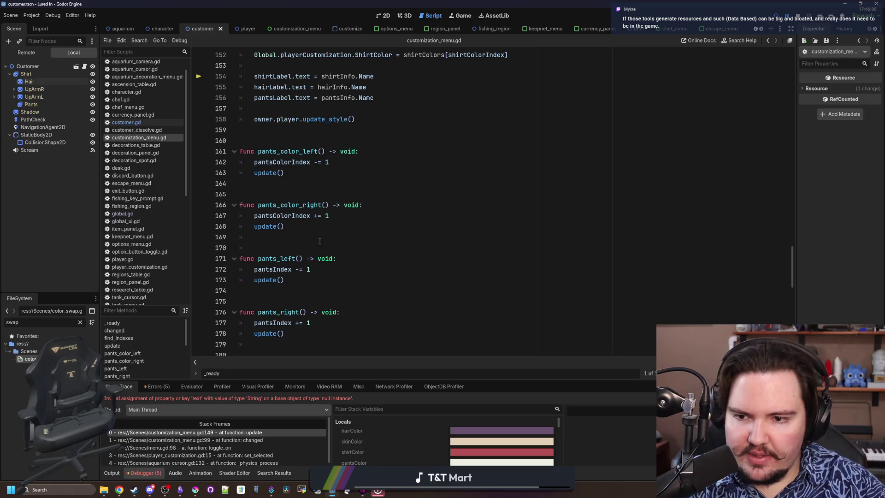
{"action": "scroll", "coordinate": [396, 274], "scroll_direction": "up", "scroll_amount": 2}
{"action": "left_click", "coordinate": [498, 197]}
{"action": "key", "text": "Up"}
{"action": "key", "text": "Up"}
{"action": "mouse_move", "coordinate": [498, 199]}
{"action": "left_mouse_down"}
{"action": "mouse_move", "coordinate": [232, 197]}
{"action": "mouse_move", "coordinate": [251, 197]}
{"action": "left_mouse_up"}
{"action": "key", "text": "ctrl+c"}
{"action": "key", "text": "End"}
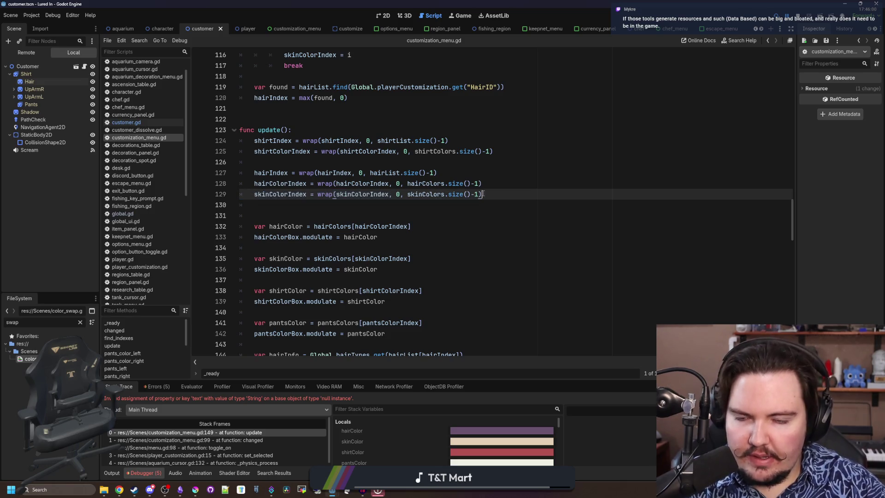
{"action": "key", "text": "Return"}
{"action": "key", "text": "ctrl+v"}
{"action": "double_click", "coordinate": [282, 205]}
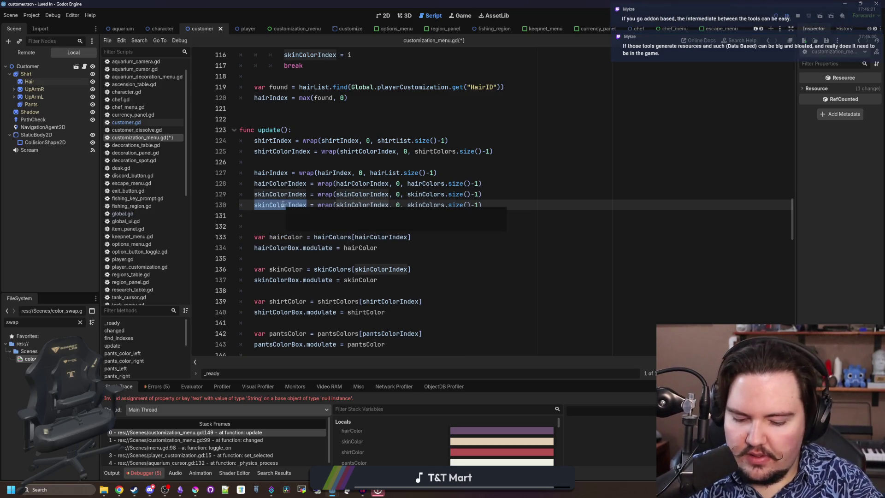
{"action": "type", "text": "pantsInd"}
{"action": "key", "text": "Return"}
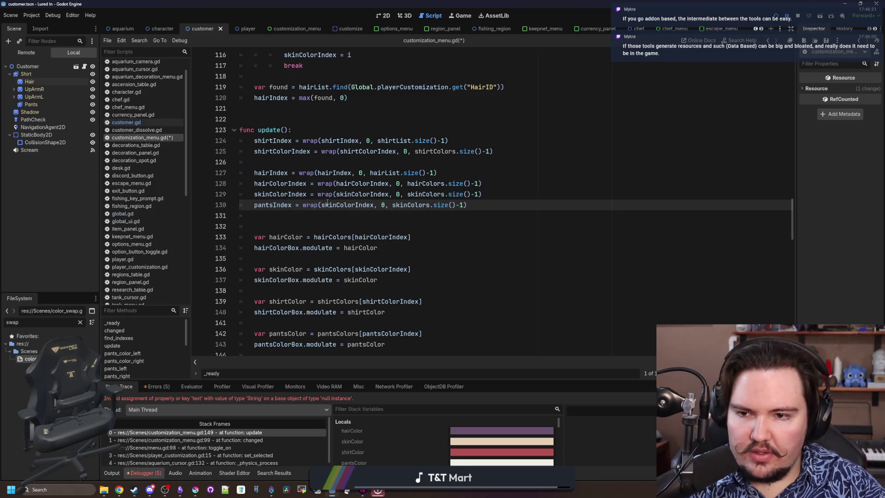
Step: Add a pantsColorIndex line below pantsIndex, with blank lines separating the groups
{"action": "key", "text": "Home"}
{"action": "key", "text": "Return"}
{"action": "key", "text": "End"}
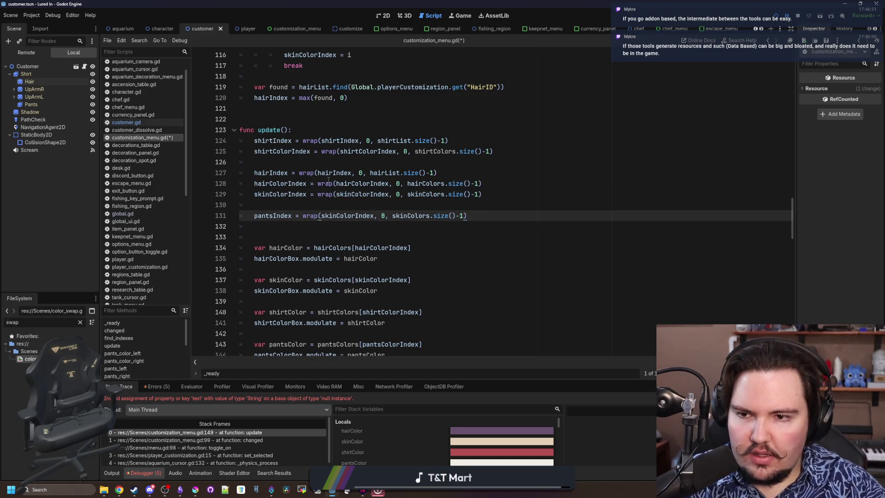
{"action": "key", "text": "Return"}
{"action": "type", "text": "pantsC"}
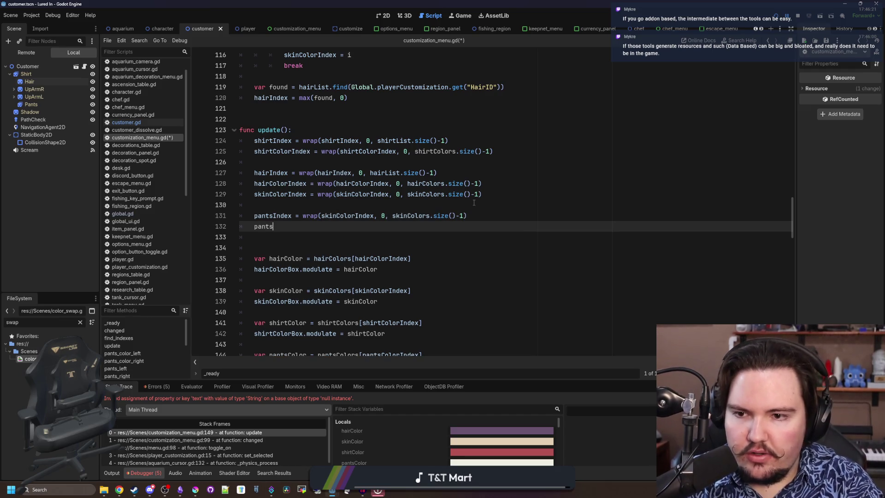
{"action": "type", "text": "o"}
{"action": "key", "text": "Down"}
{"action": "key", "text": "Down"}
{"action": "key", "text": "Return"}
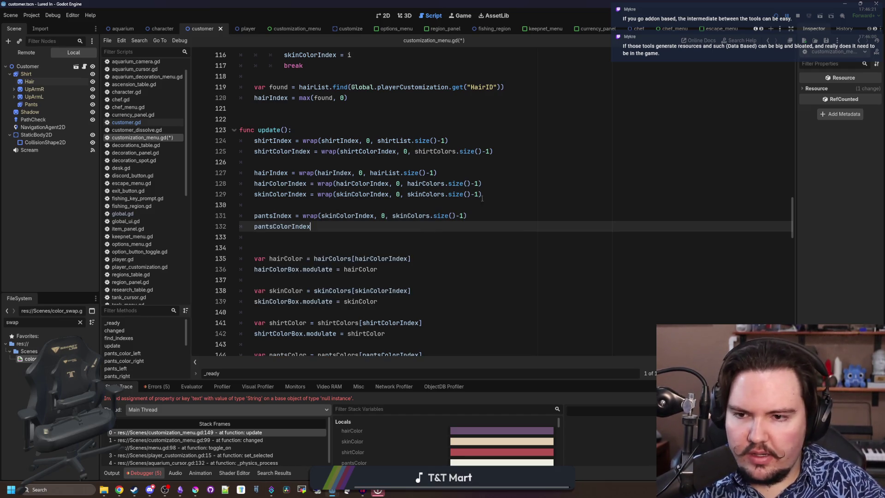
{"action": "left_click", "coordinate": [501, 186]}
{"action": "key", "text": "Return"}
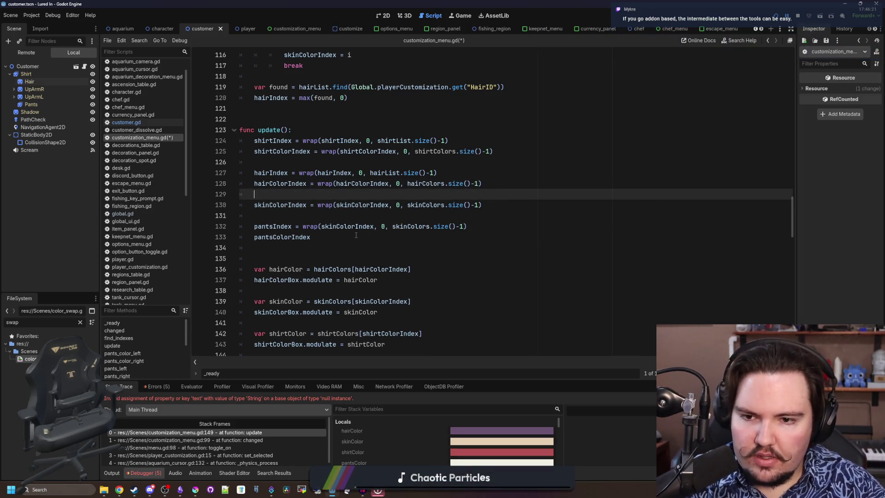
Step: Copy the wrap expression onto the pantsColorIndex line and make the pantsIndex wrap use pantsIndex
{"action": "left_click_drag", "start_coordinate": [487, 224], "coordinate": [304, 225]}
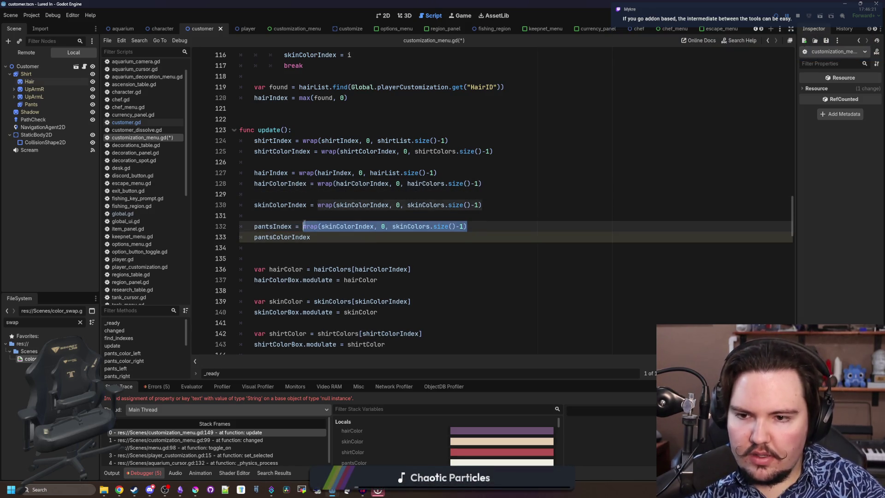
{"action": "key", "text": "ctrl+c"}
{"action": "left_click", "coordinate": [324, 238]}
{"action": "type", "text": "="}
{"action": "key", "text": "ctrl+v"}
{"action": "left_click", "coordinate": [345, 225]}
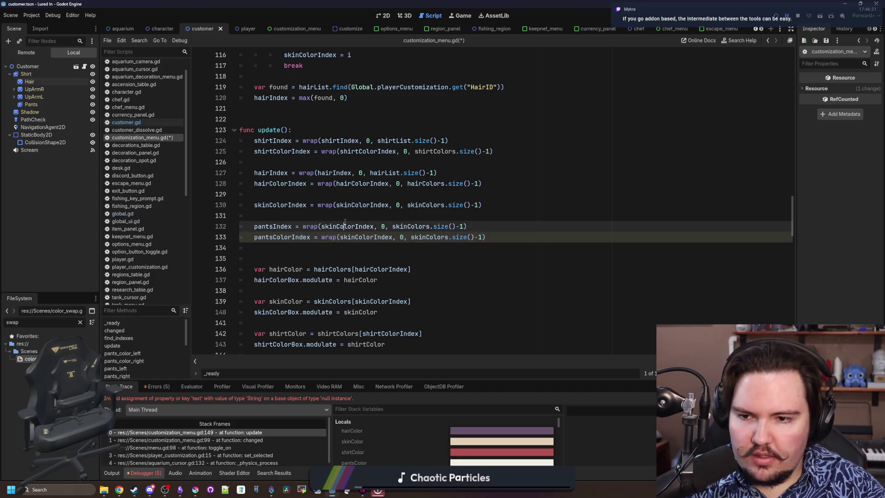
{"action": "double_click", "coordinate": [345, 226]}
{"action": "type", "text": "pantsIndex"}
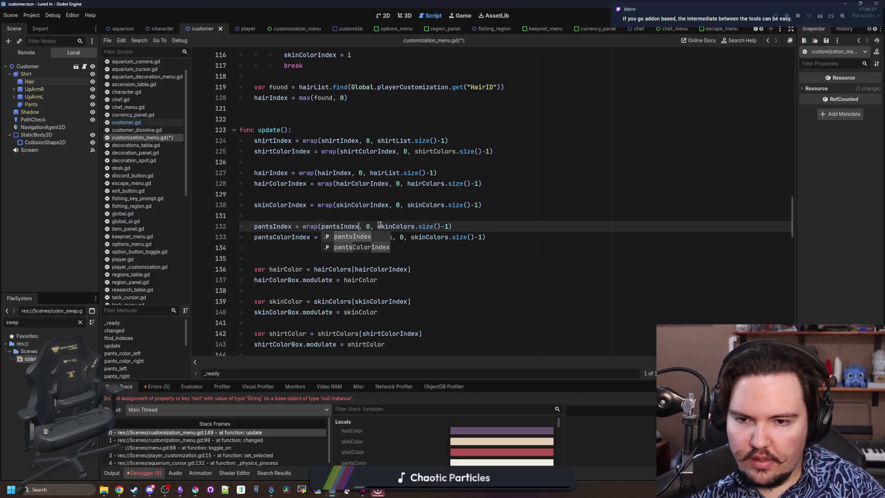
{"action": "double_click", "coordinate": [397, 226]}
{"action": "type", "text": "pantsColors"}
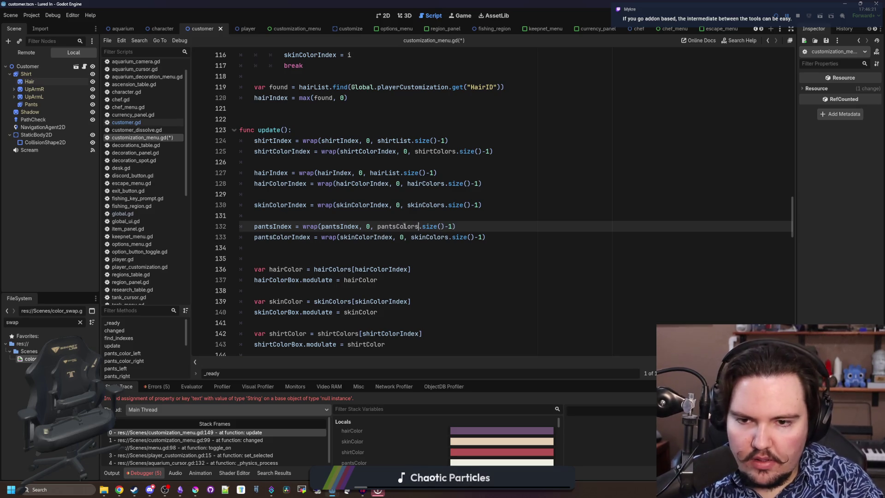
Step: Wrap pantsColorIndex by pantsColors.size() and pantsIndex by pantsList.size()
{"action": "double_click", "coordinate": [282, 237]}
{"action": "key", "text": "ctrl+c"}
{"action": "double_click", "coordinate": [365, 237]}
{"action": "key", "text": "ctrl+v"}
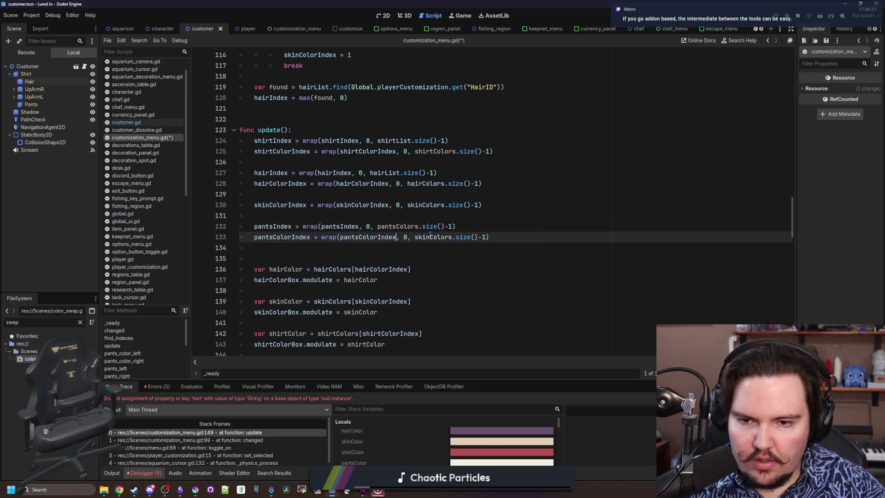
{"action": "double_click", "coordinate": [431, 237]}
{"action": "type", "text": "pantsColors"}
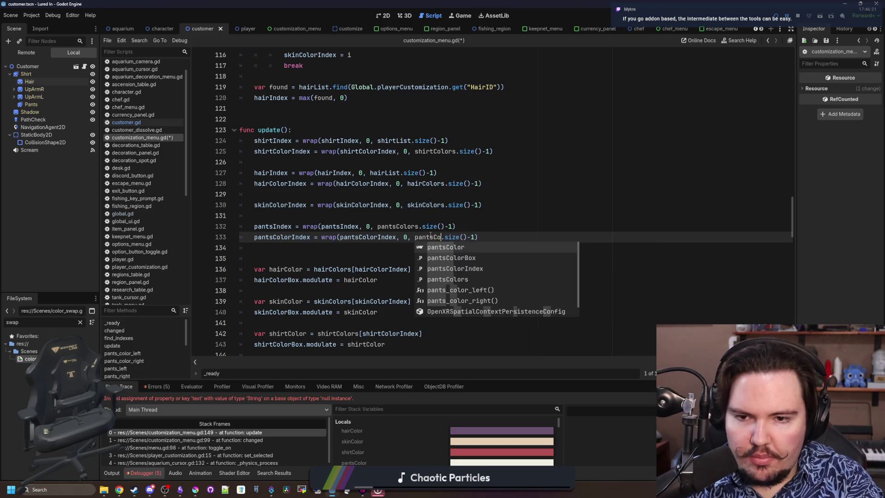
{"action": "double_click", "coordinate": [400, 226]}
{"action": "type", "text": "pantS"}
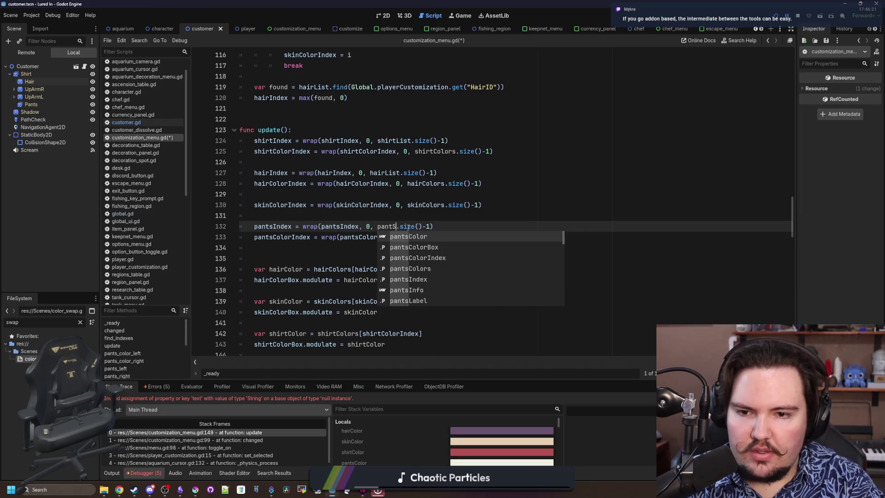
{"action": "type", "text": "List"}
{"action": "left_click", "coordinate": [442, 204]}
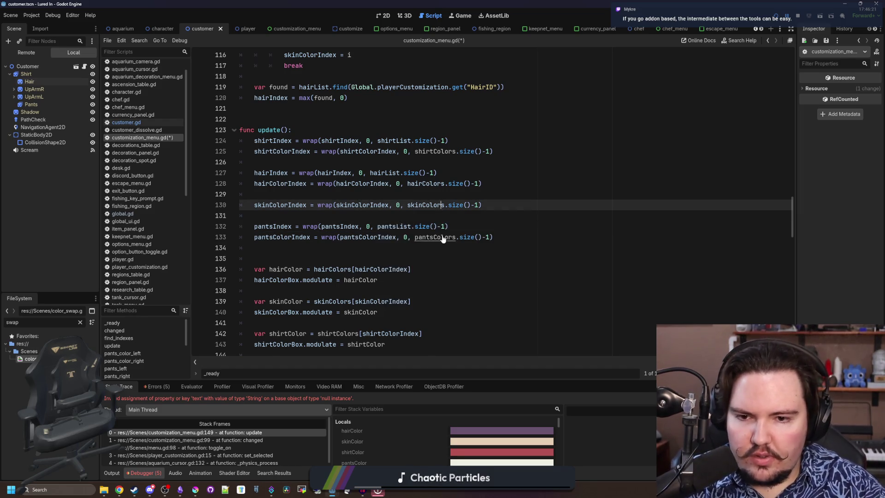
Step: Look over the _ready and update() code and save customization_menu.gd with Ctrl+S
{"action": "scroll", "coordinate": [443, 237], "scroll_direction": "up", "scroll_amount": 15}
{"action": "scroll", "coordinate": [442, 238], "scroll_direction": "down", "scroll_amount": 5}
{"action": "scroll", "coordinate": [443, 239], "scroll_direction": "down", "scroll_amount": 5}
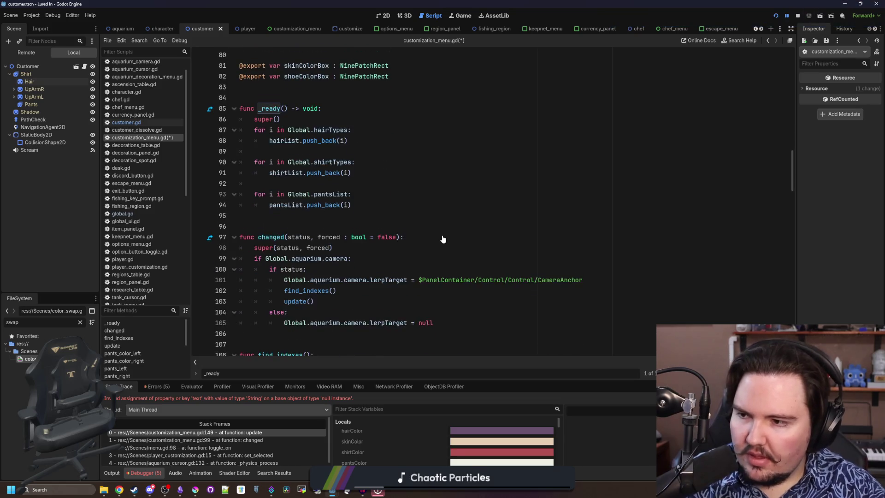
{"action": "left_click", "coordinate": [470, 152]}
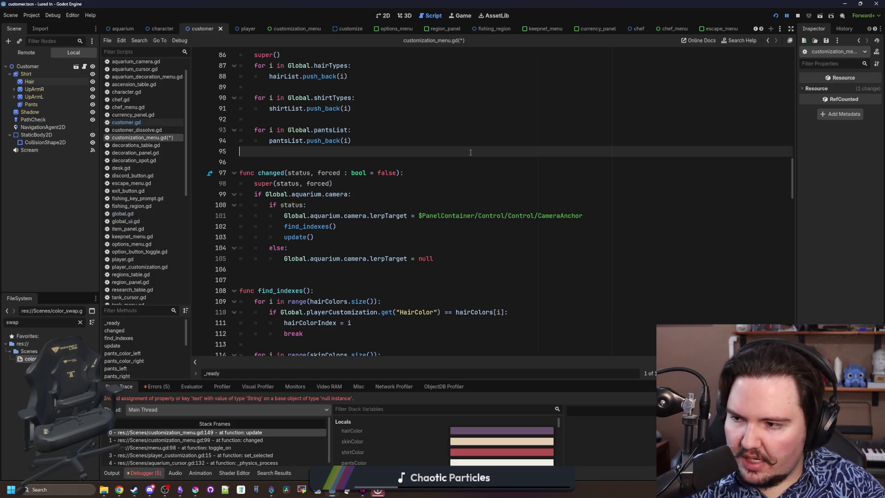
{"action": "left_click", "coordinate": [307, 161]}
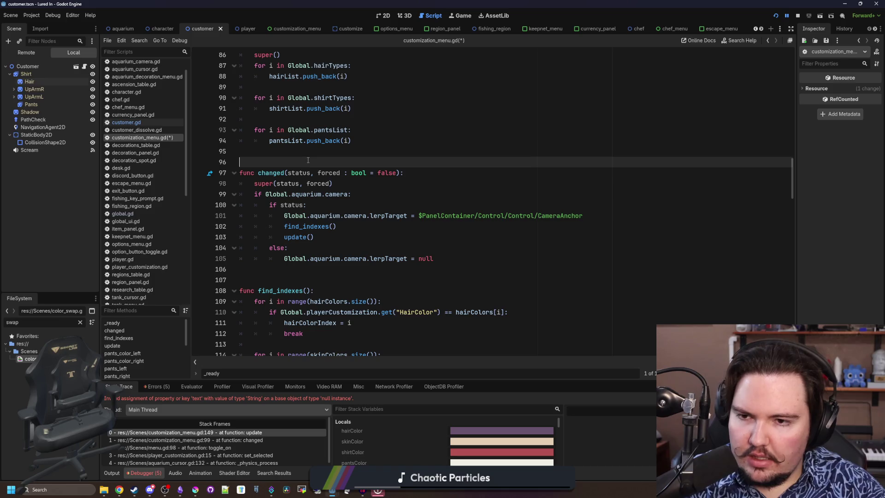
{"action": "key", "text": "ctrl+s"}
{"action": "scroll", "coordinate": [461, 198], "scroll_direction": "down", "scroll_amount": 2}
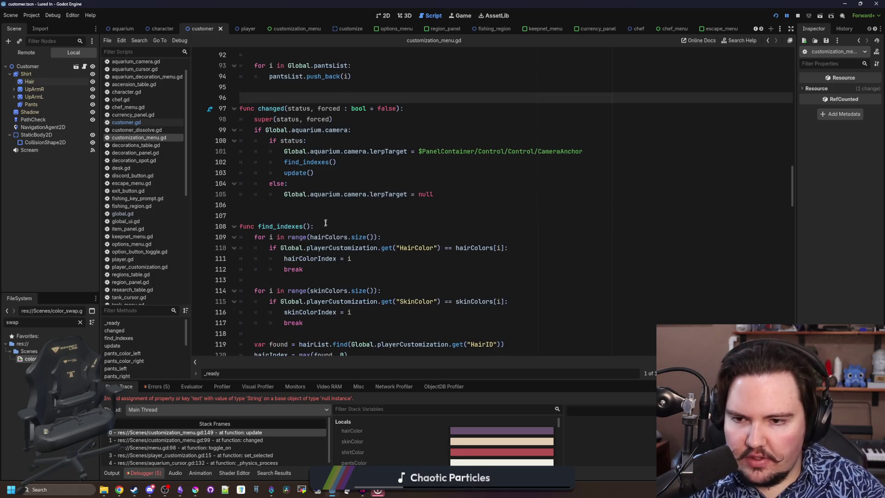
{"action": "left_click", "coordinate": [659, 205]}
{"action": "key", "text": "ctrl+s"}
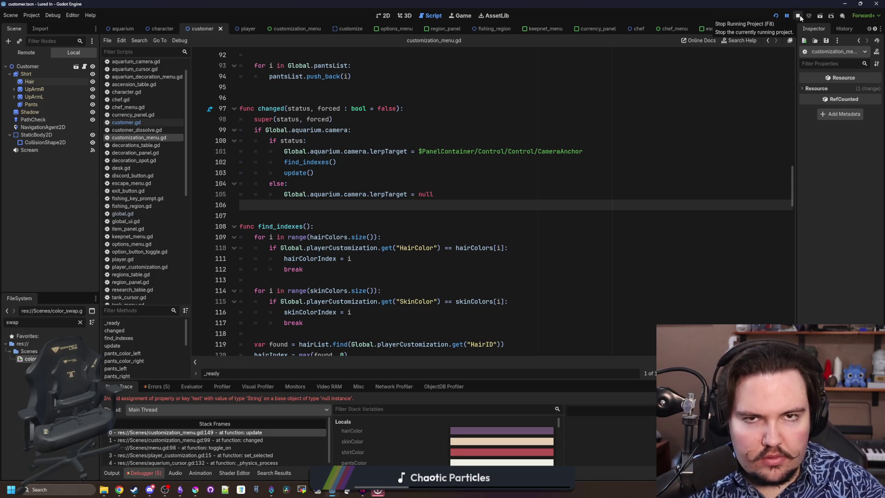
{"action": "left_click", "coordinate": [275, 215]}
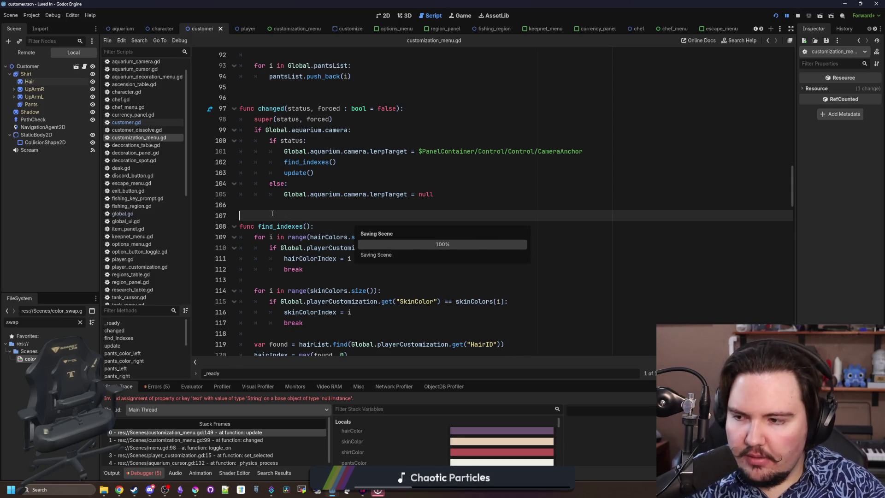
{"action": "scroll", "coordinate": [272, 214], "scroll_direction": "down", "scroll_amount": 4}
{"action": "scroll", "coordinate": [272, 214], "scroll_direction": "down", "scroll_amount": 15}
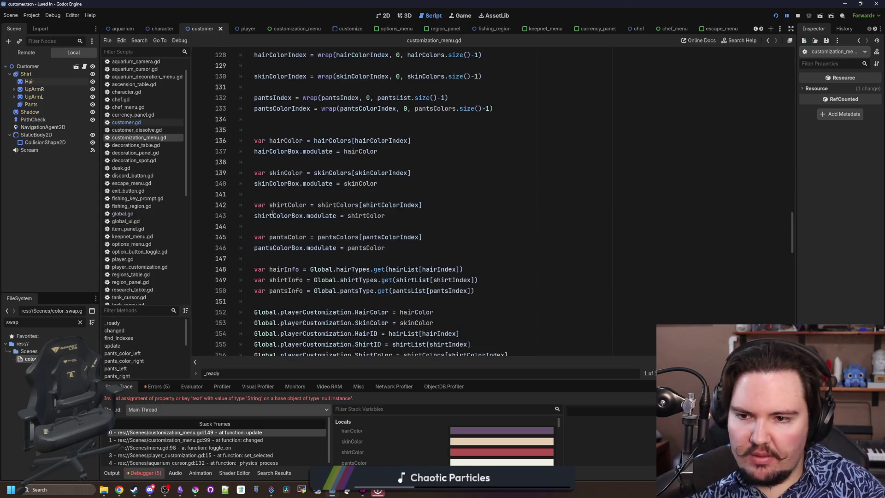
{"action": "scroll", "coordinate": [273, 214], "scroll_direction": "down", "scroll_amount": 14}
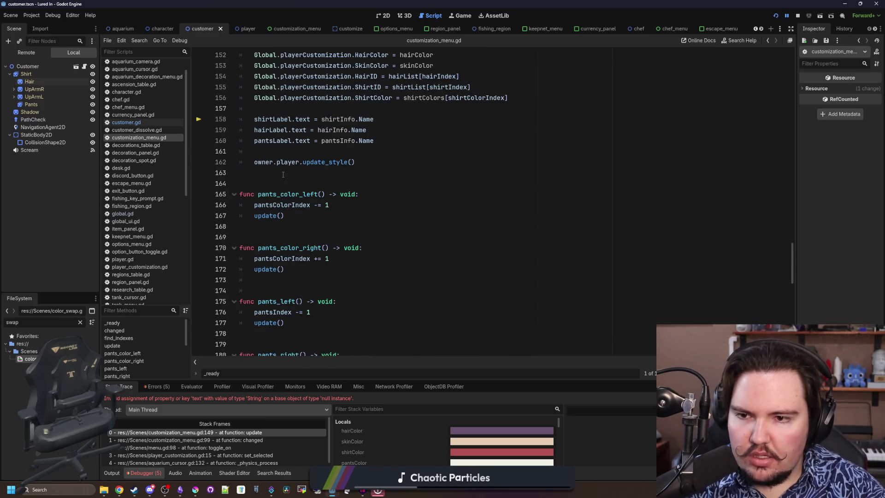
{"action": "scroll", "coordinate": [284, 189], "scroll_direction": "down", "scroll_amount": 5}
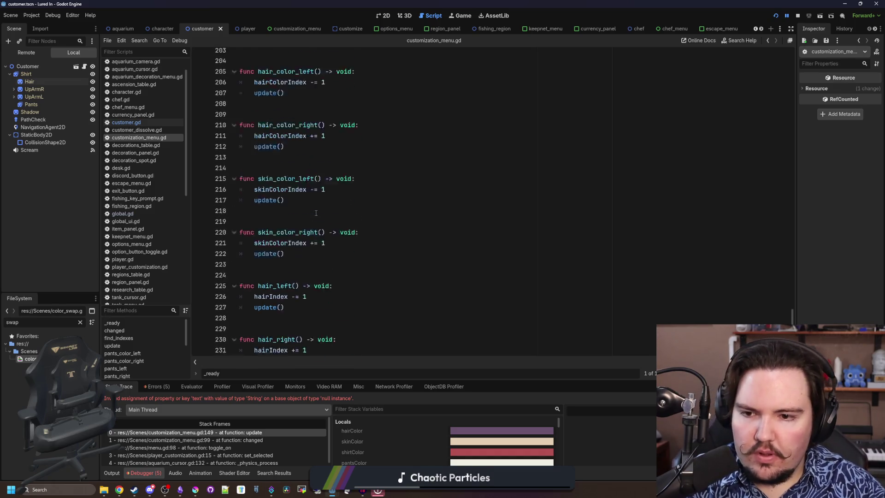
{"action": "left_click", "coordinate": [262, 297]}
{"action": "left_click", "coordinate": [286, 253]}
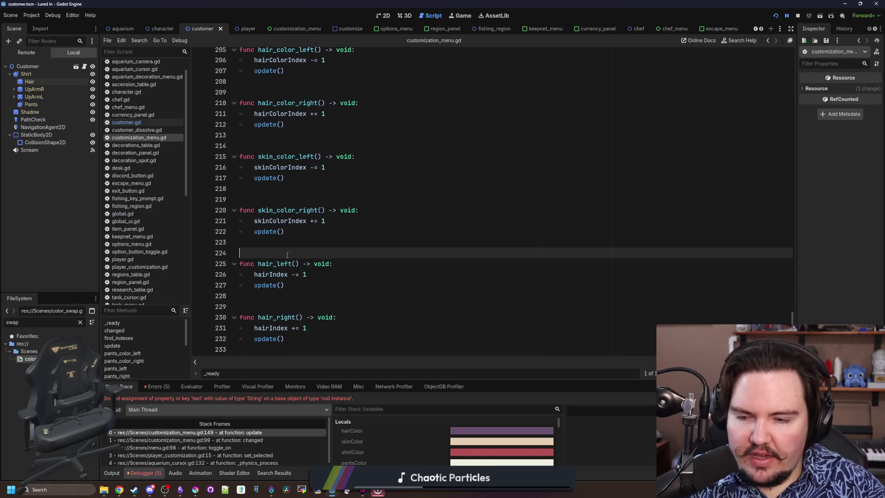
{"action": "scroll", "coordinate": [287, 255], "scroll_direction": "up", "scroll_amount": 5}
{"action": "scroll", "coordinate": [288, 255], "scroll_direction": "up", "scroll_amount": 12}
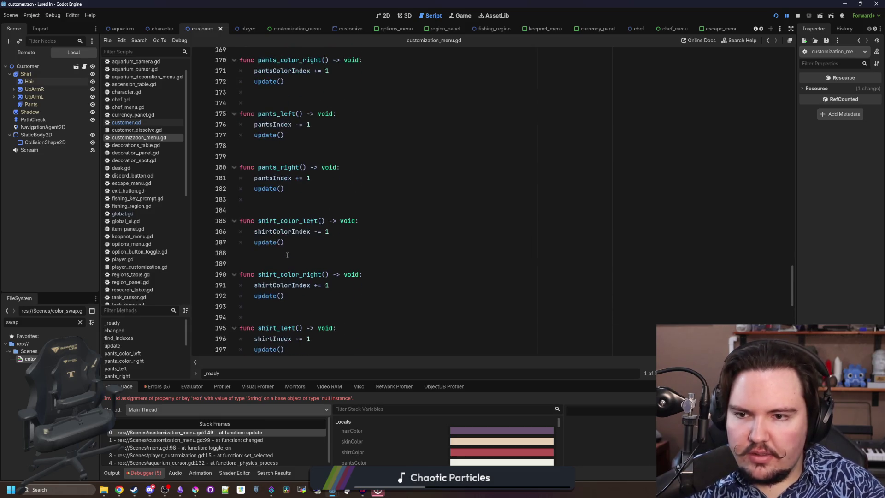
{"action": "left_click", "coordinate": [291, 251]}
{"action": "key", "text": "Down"}
{"action": "key", "text": "Down"}
{"action": "key", "text": "Down"}
{"action": "left_click", "coordinate": [292, 251]}
{"action": "key", "text": "ctrl+s"}
{"action": "left_click", "coordinate": [290, 203]}
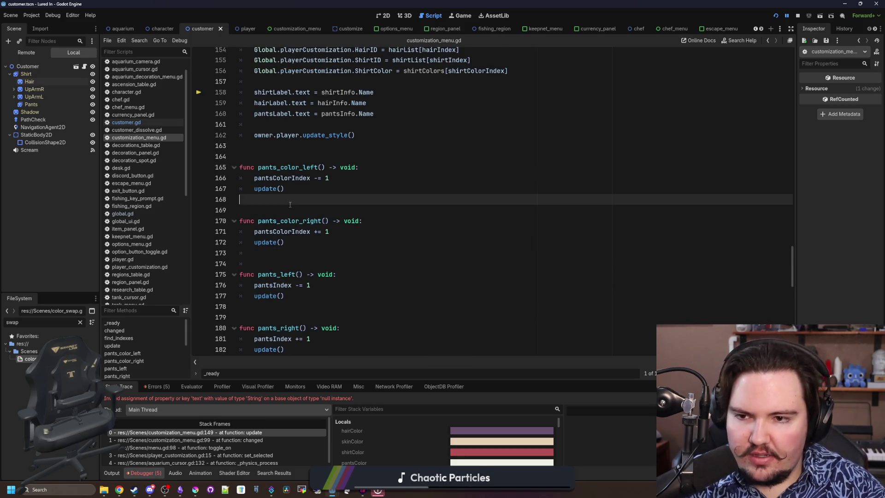
{"action": "left_click", "coordinate": [286, 209]}
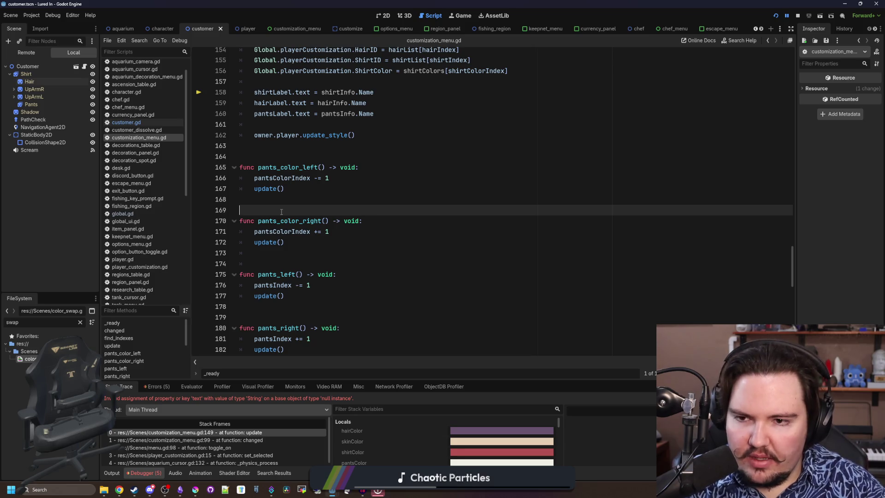
{"action": "left_click", "coordinate": [283, 203]}
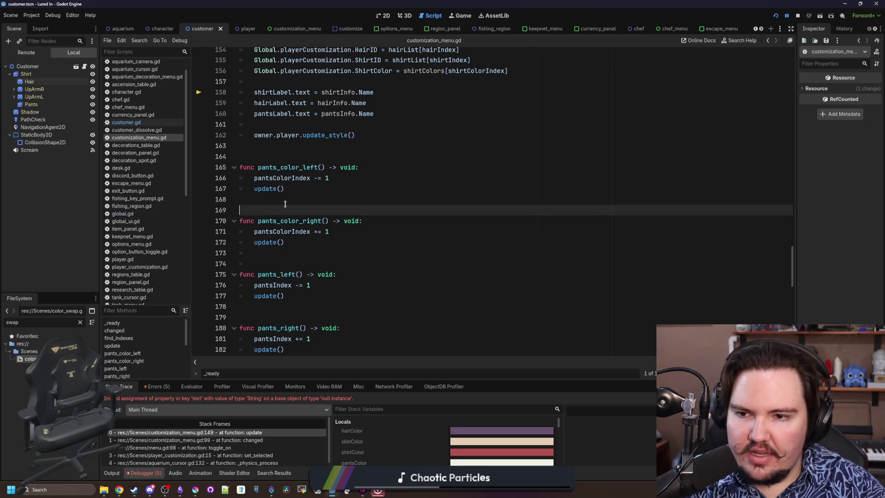
{"action": "left_click", "coordinate": [280, 211]}
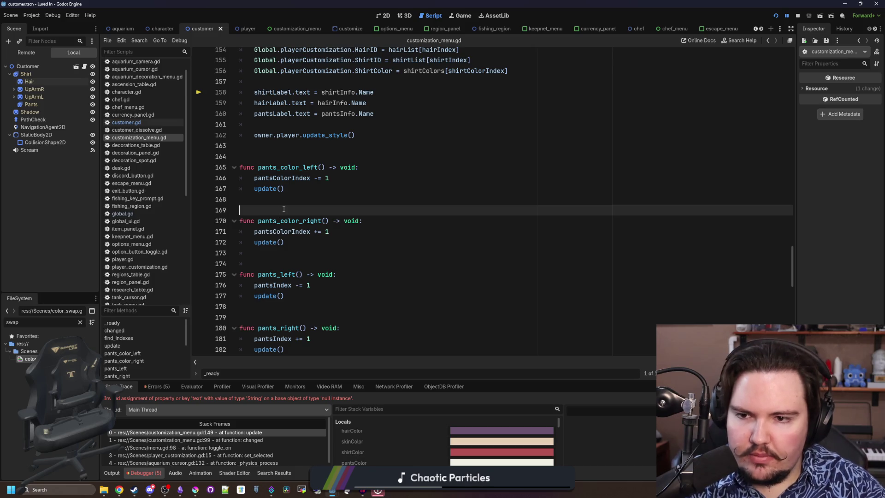
{"action": "left_click", "coordinate": [307, 199]}
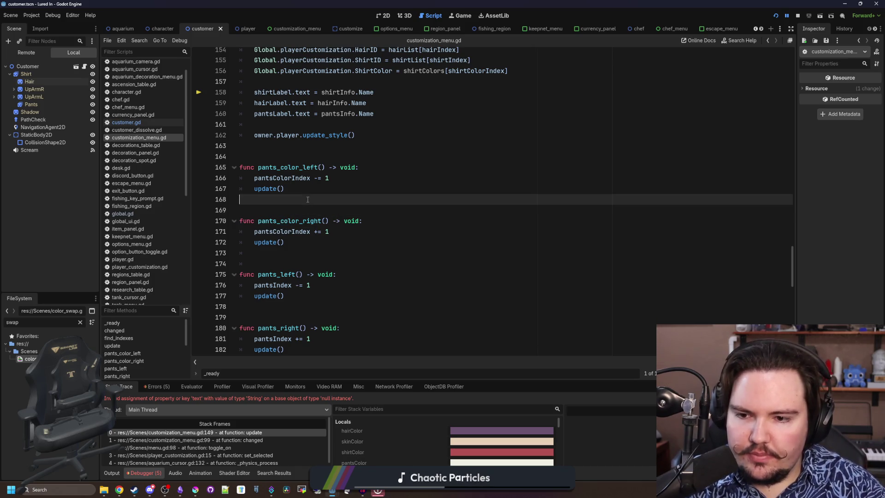
{"action": "scroll", "coordinate": [307, 199], "scroll_direction": "up", "scroll_amount": 5}
{"action": "left_click", "coordinate": [331, 306]}
{"action": "left_click", "coordinate": [360, 243]}
{"action": "left_click", "coordinate": [373, 276]}
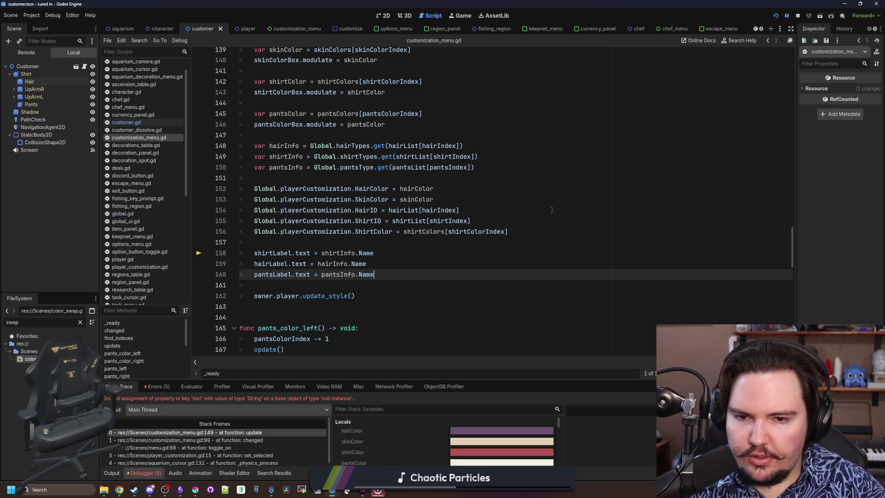
Step: Duplicate the ShirtColor assignment twice and rename the copies' keys to PantsColor and PantsID
{"action": "left_click", "coordinate": [534, 231]}
{"action": "left_click_drag", "start_coordinate": [534, 231], "coordinate": [249, 230]}
{"action": "key", "text": "ctrl+shift+d"}
{"action": "key", "text": "ctrl+shift+d"}
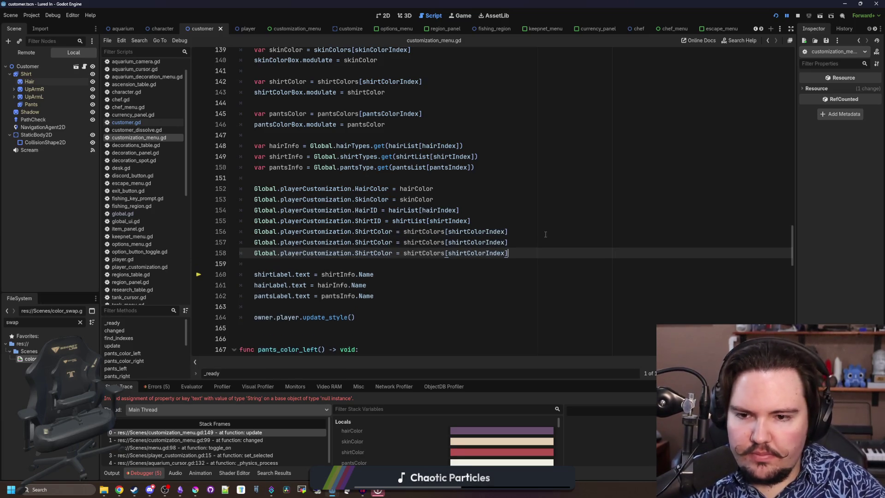
{"action": "double_click", "coordinate": [375, 245]}
{"action": "type", "text": "PantsColor"}
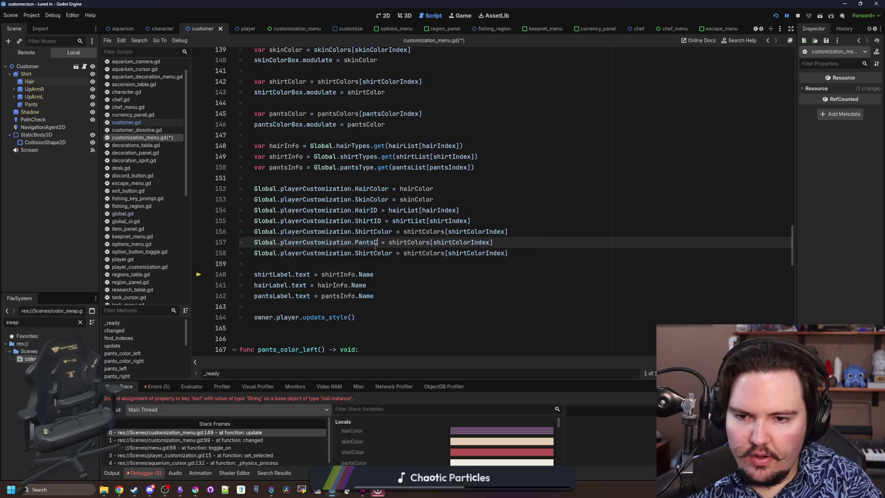
{"action": "double_click", "coordinate": [359, 253]}
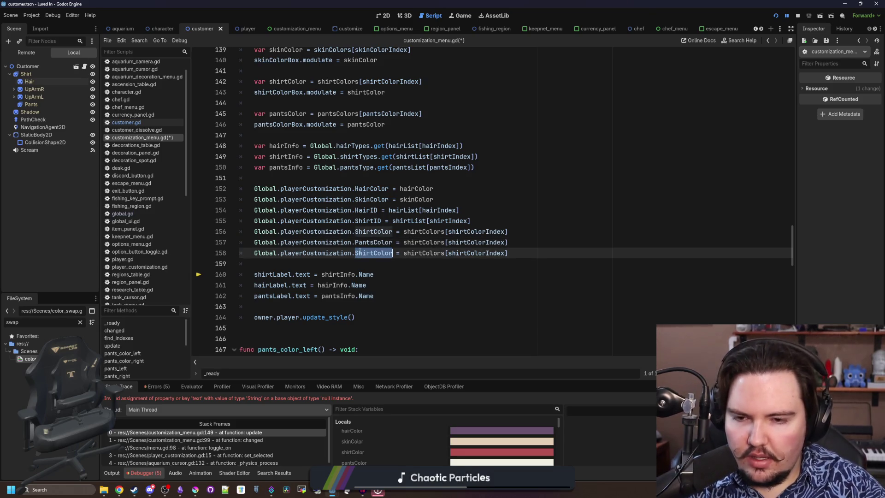
{"action": "type", "text": "PantsID"}
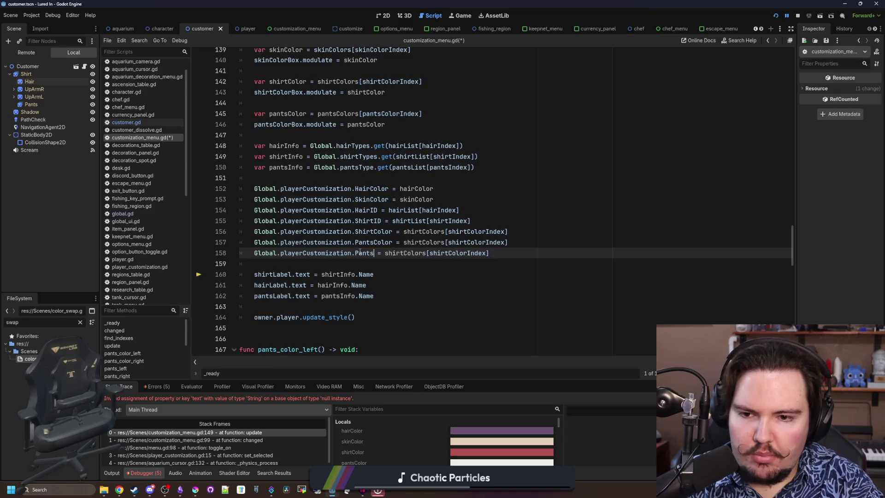
Step: Make PantsID read pantsList[pantsIndex] and PantsColor read pantsColors[pantsColorIndex]
{"action": "double_click", "coordinate": [412, 253]}
{"action": "type", "text": "pantsList"}
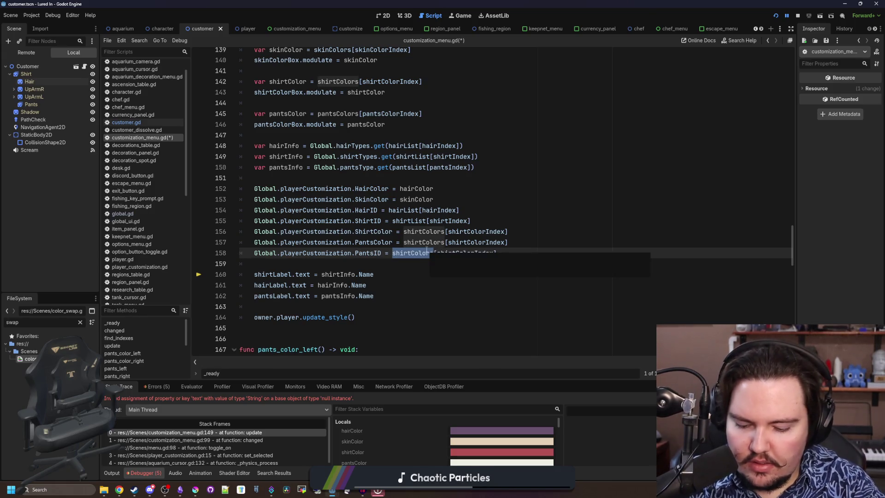
{"action": "left_click", "coordinate": [442, 252]}
{"action": "double_click", "coordinate": [448, 253]}
{"action": "type", "text": "pantsI"}
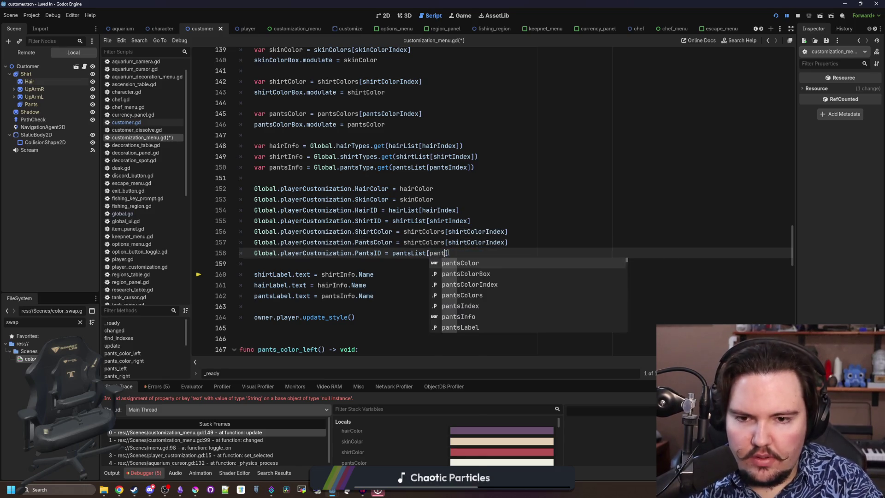
{"action": "type", "text": "ndex"}
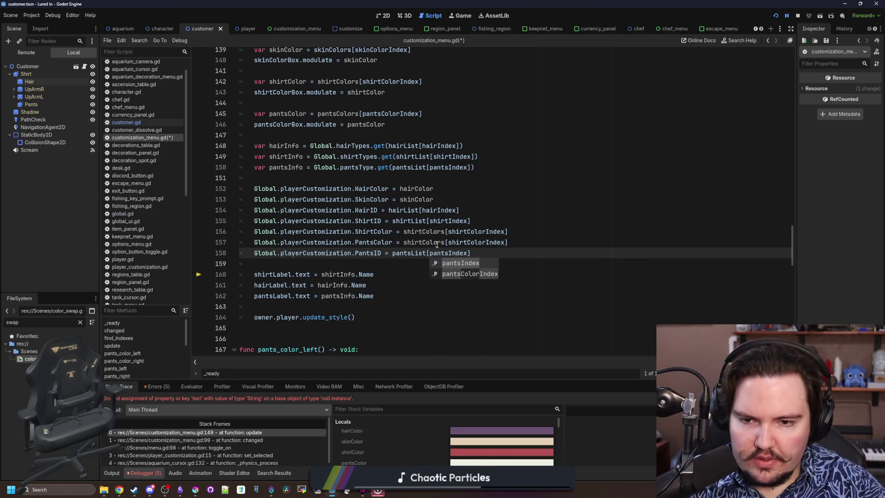
{"action": "double_click", "coordinate": [438, 243]}
{"action": "type", "text": "pantsColors"}
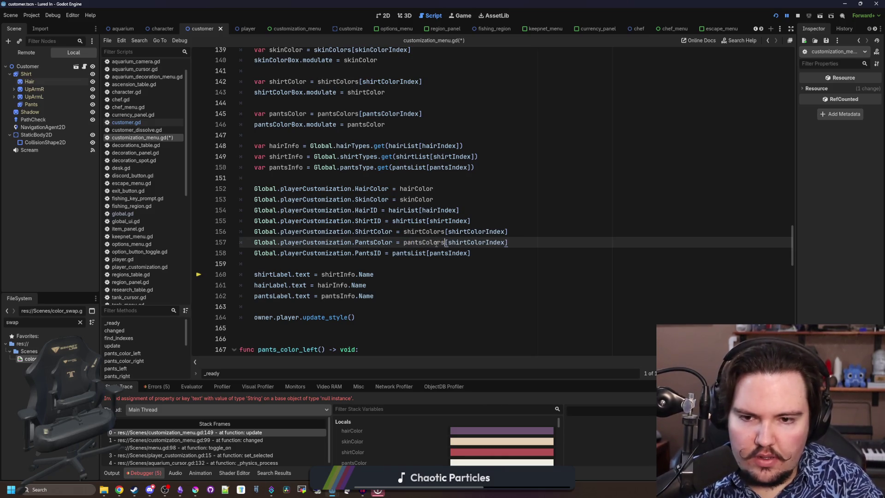
{"action": "double_click", "coordinate": [449, 242]}
{"action": "type", "text": "pantsC"}
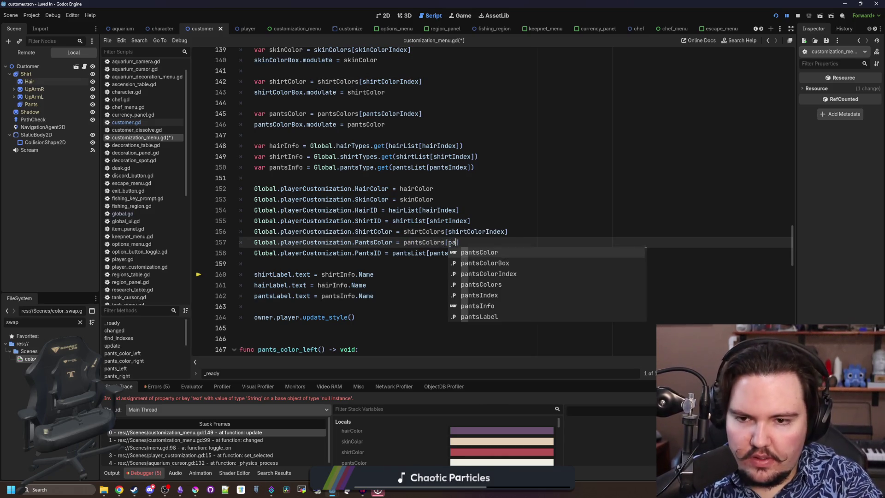
{"action": "type", "text": "olorIndex"}
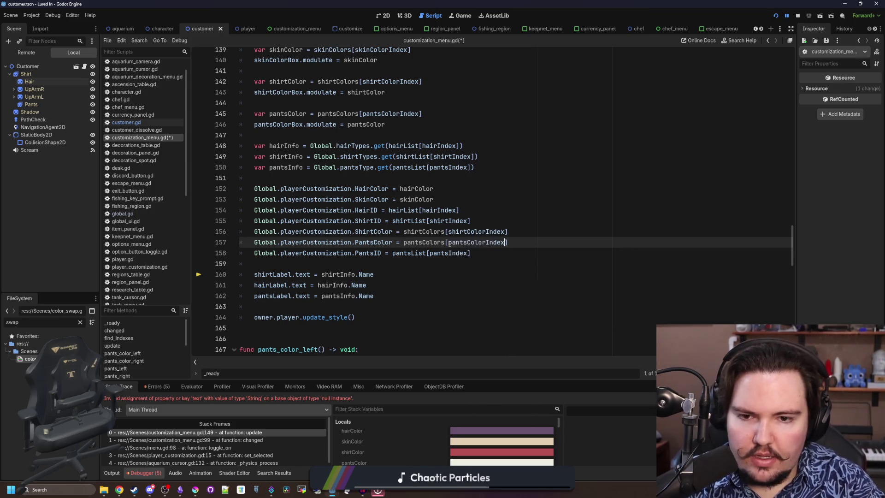
{"action": "left_click", "coordinate": [526, 268]}
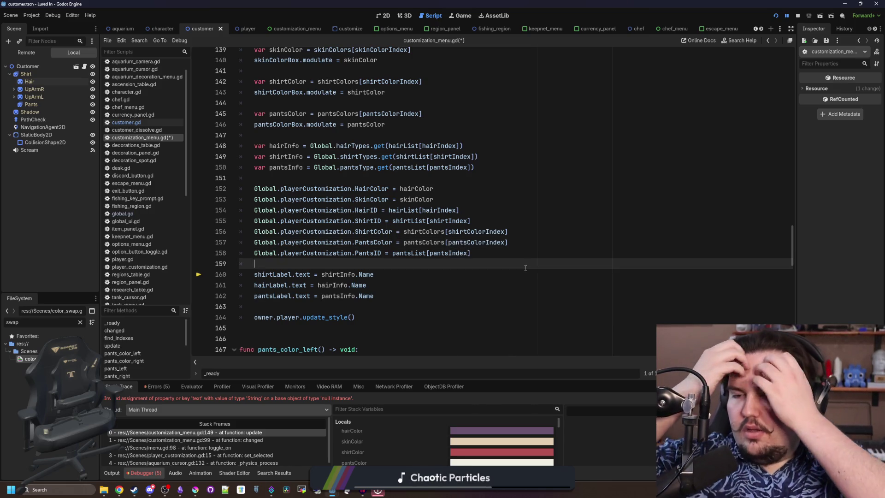
{"action": "scroll", "coordinate": [526, 268], "scroll_direction": "up", "scroll_amount": 7}
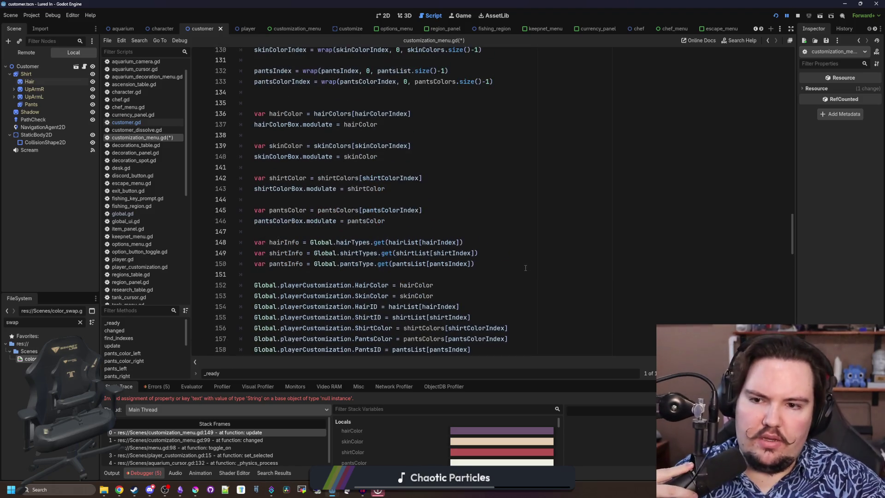
Step: Save the script and review the update() and find_indexes code
{"action": "left_click", "coordinate": [336, 230]}
{"action": "scroll", "coordinate": [336, 230], "scroll_direction": "up", "scroll_amount": 1}
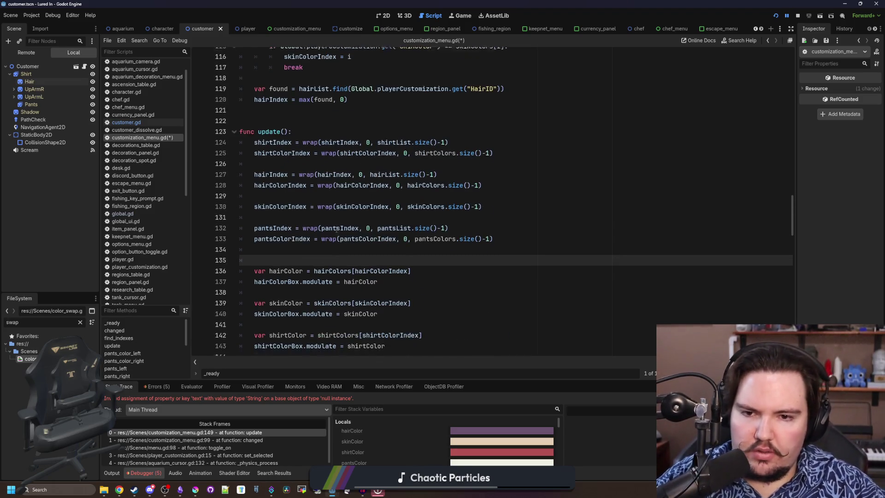
{"action": "key", "text": "ctrl+s"}
{"action": "left_click", "coordinate": [332, 216]}
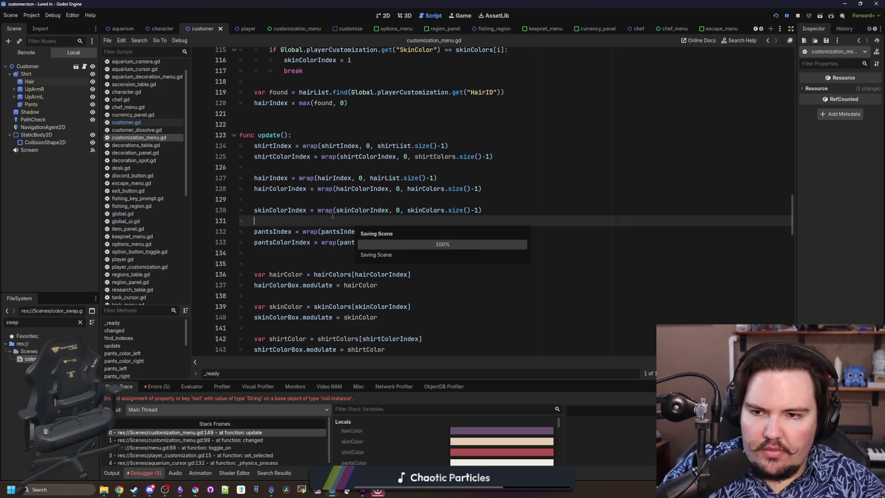
{"action": "scroll", "coordinate": [332, 215], "scroll_direction": "up", "scroll_amount": 4}
{"action": "left_click", "coordinate": [282, 250]}
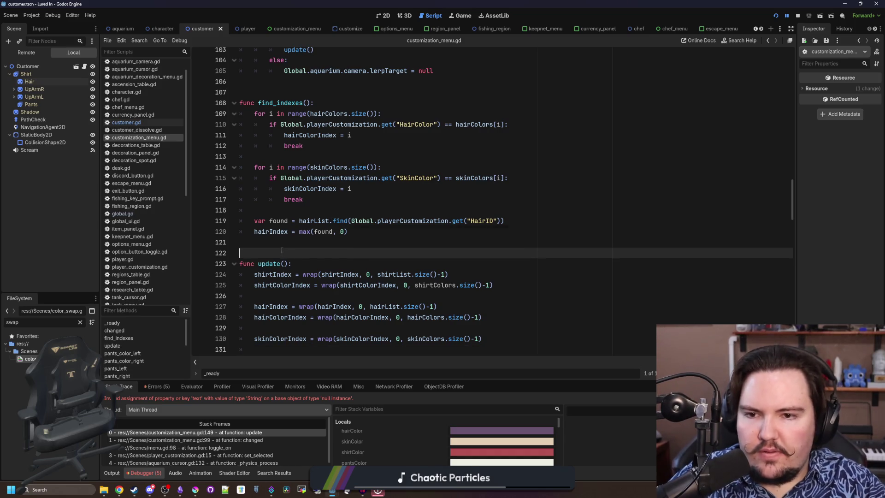
{"action": "scroll", "coordinate": [282, 250], "scroll_direction": "up", "scroll_amount": 1}
{"action": "left_click", "coordinate": [336, 270]}
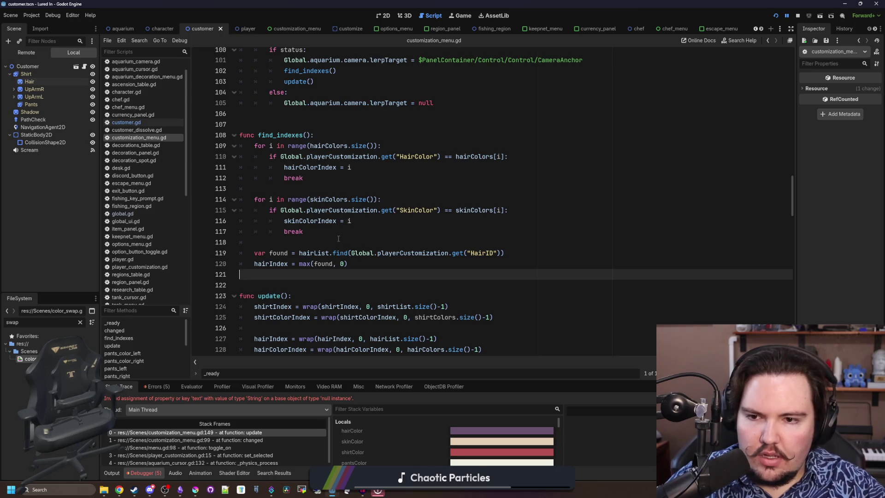
{"action": "left_click_drag", "start_coordinate": [340, 238], "coordinate": [204, 150]}
{"action": "left_click", "coordinate": [320, 190]}
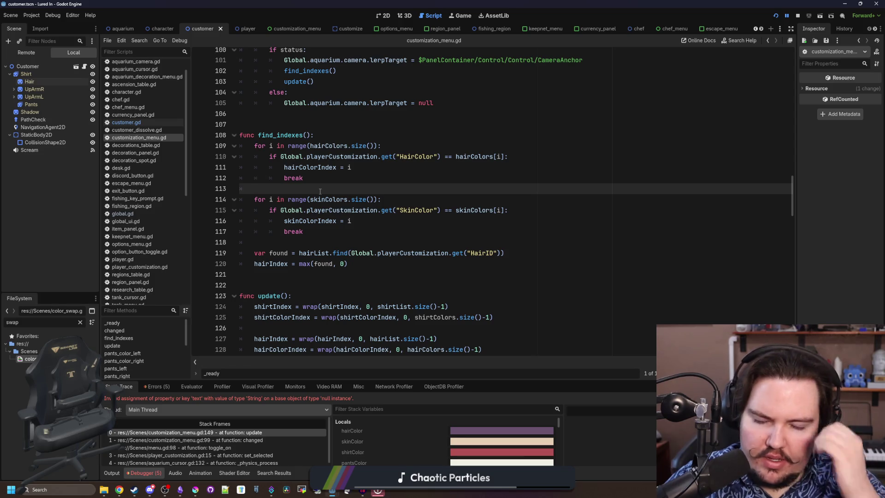
Step: Undo a stray edit and check the _ready loops and pants_left method
{"action": "key", "text": "ctrl+z"}
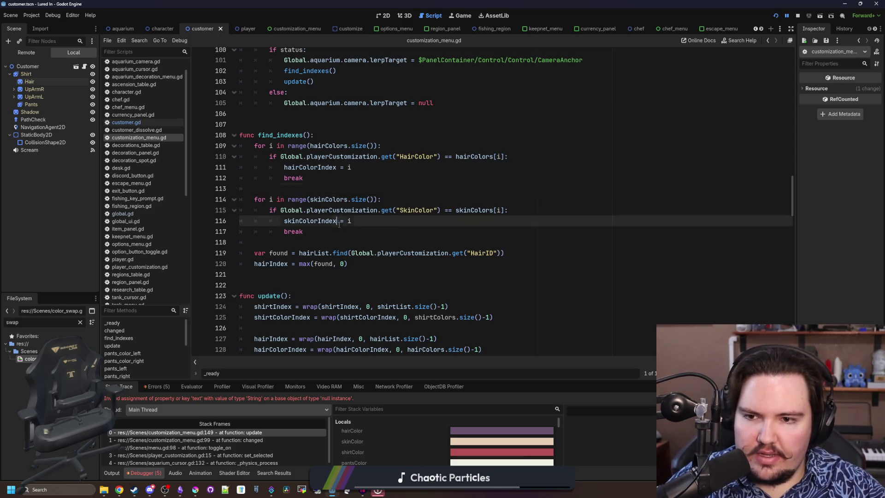
{"action": "left_click", "coordinate": [344, 222]}
{"action": "scroll", "coordinate": [335, 233], "scroll_direction": "up", "scroll_amount": 4}
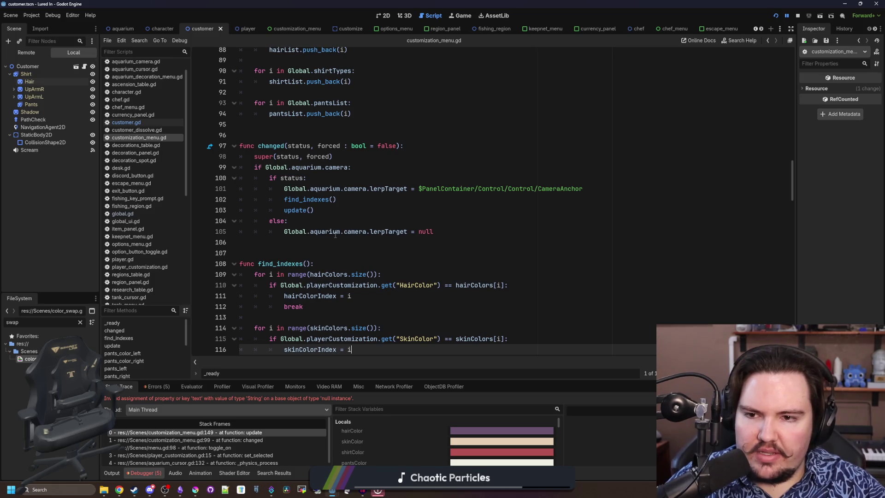
{"action": "scroll", "coordinate": [335, 235], "scroll_direction": "up", "scroll_amount": 3}
{"action": "left_click", "coordinate": [344, 228]}
{"action": "scroll", "coordinate": [344, 229], "scroll_direction": "up", "scroll_amount": 1}
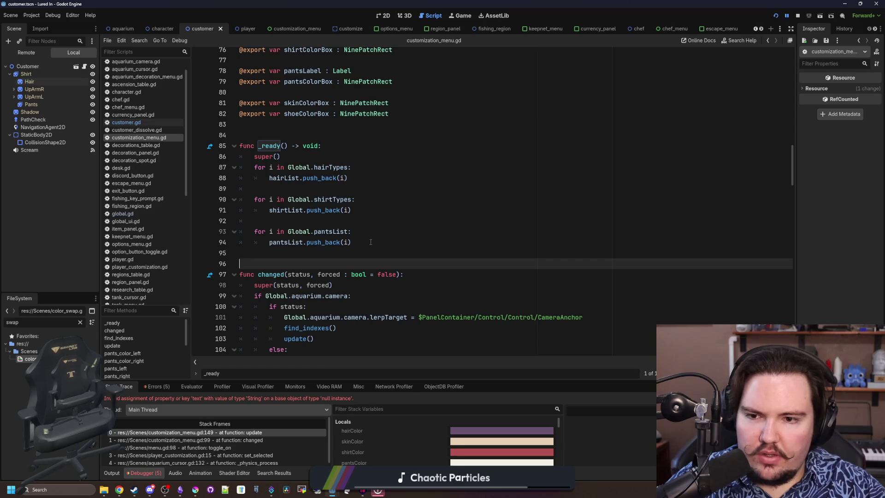
{"action": "scroll", "coordinate": [370, 242], "scroll_direction": "down", "scroll_amount": 20}
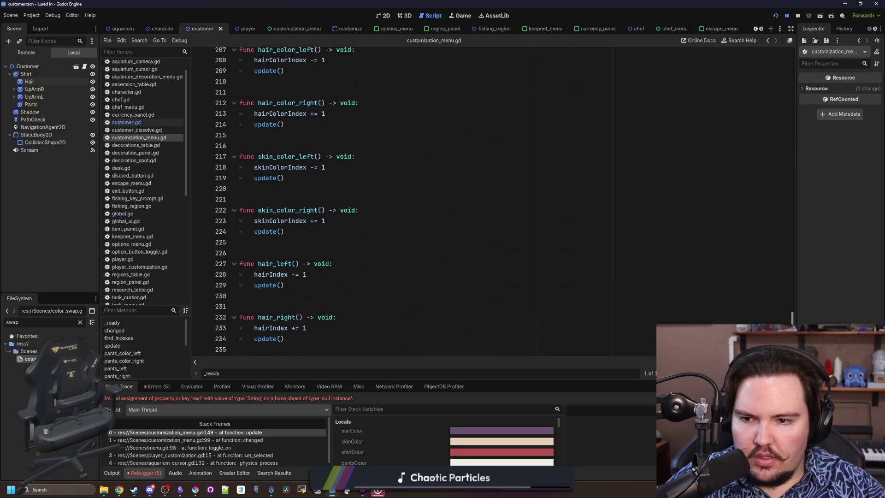
{"action": "scroll", "coordinate": [476, 261], "scroll_direction": "up", "scroll_amount": 16}
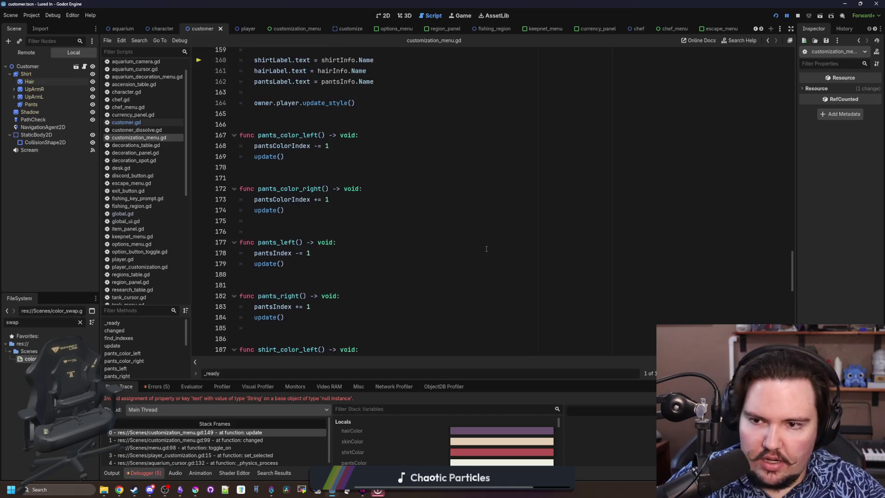
{"action": "scroll", "coordinate": [291, 207], "scroll_direction": "down", "scroll_amount": 2}
{"action": "left_click", "coordinate": [291, 210]}
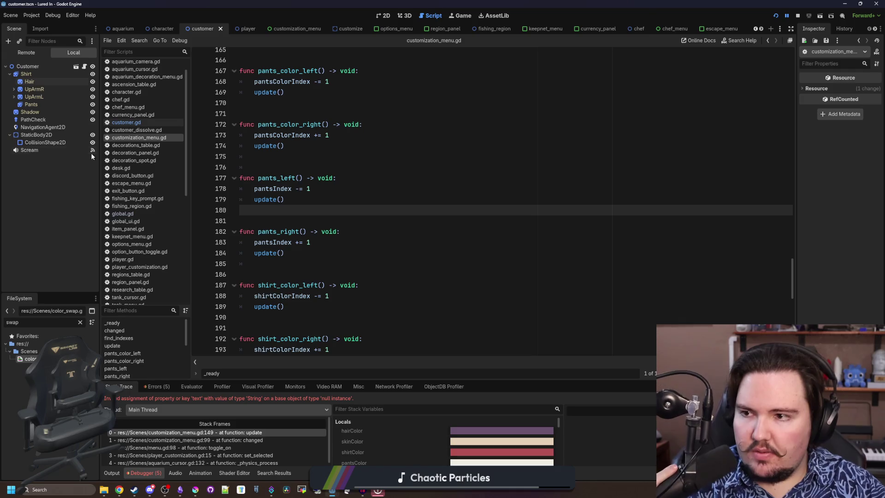
Step: Filter the FileSystem for 'customiz', open customization_menu.tscn, and view it in 2D
{"action": "key", "text": "Up"}
{"action": "left_click", "coordinate": [79, 323]}
{"action": "type", "text": "customiz"}
{"action": "double_click", "coordinate": [27, 366]}
{"action": "left_click", "coordinate": [259, 220]}
{"action": "key", "text": "ctrl+s"}
{"action": "left_click", "coordinate": [382, 17]}
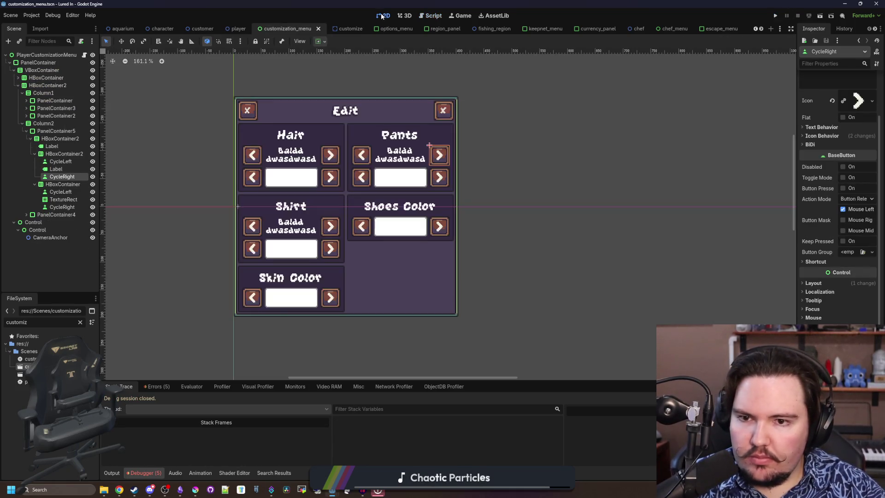
Step: Select the Pants left cycle button and show its signal list in a widened Node dock
{"action": "left_click", "coordinate": [83, 169]}
{"action": "left_click", "coordinate": [65, 154]}
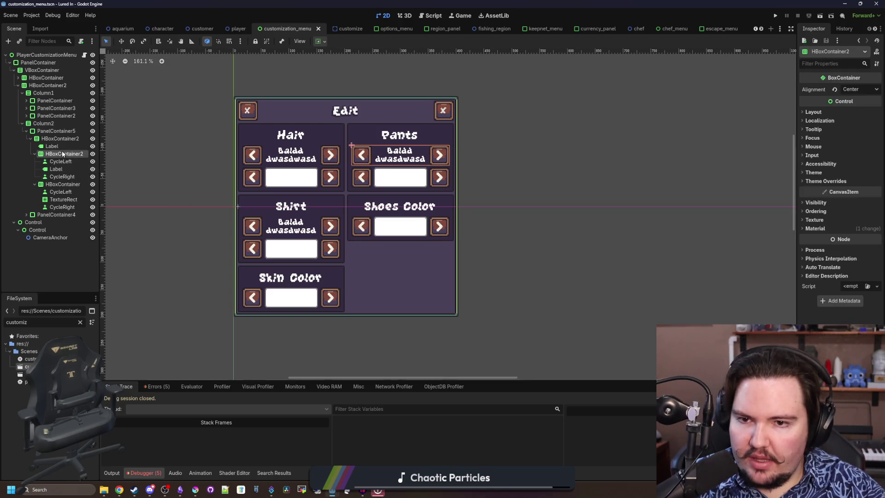
{"action": "left_click", "coordinate": [57, 138]}
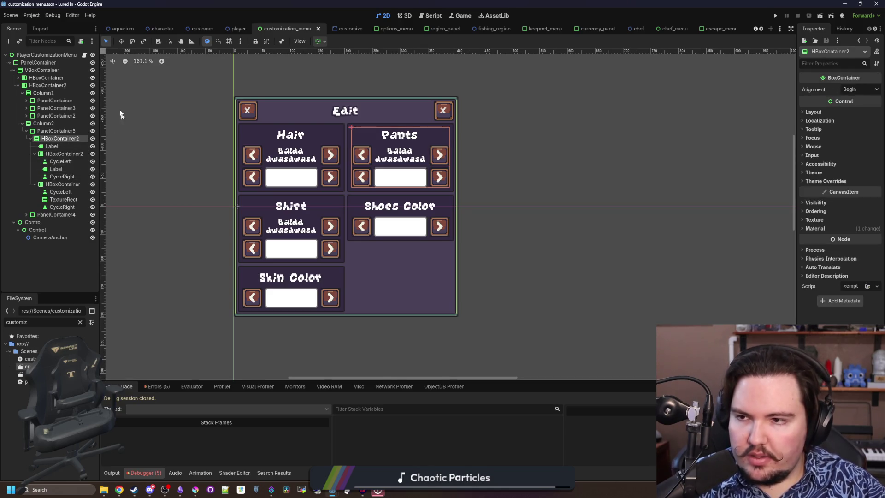
{"action": "left_click", "coordinate": [85, 55]}
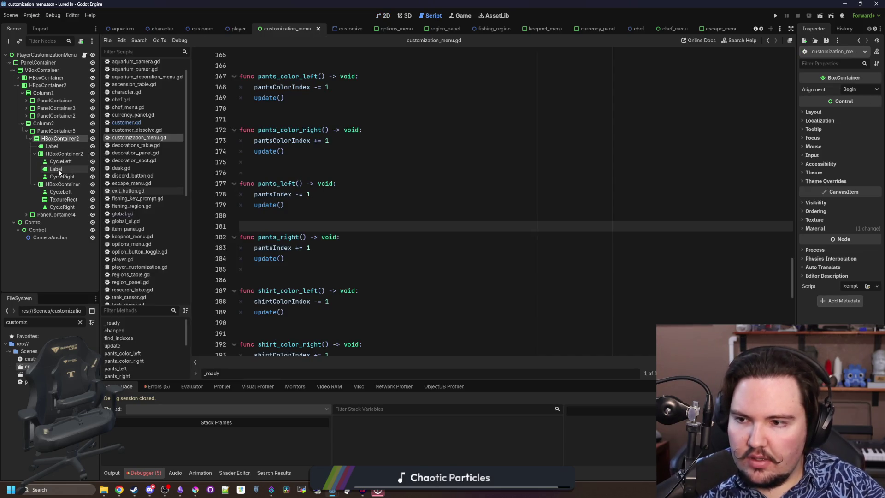
{"action": "left_click", "coordinate": [60, 162]}
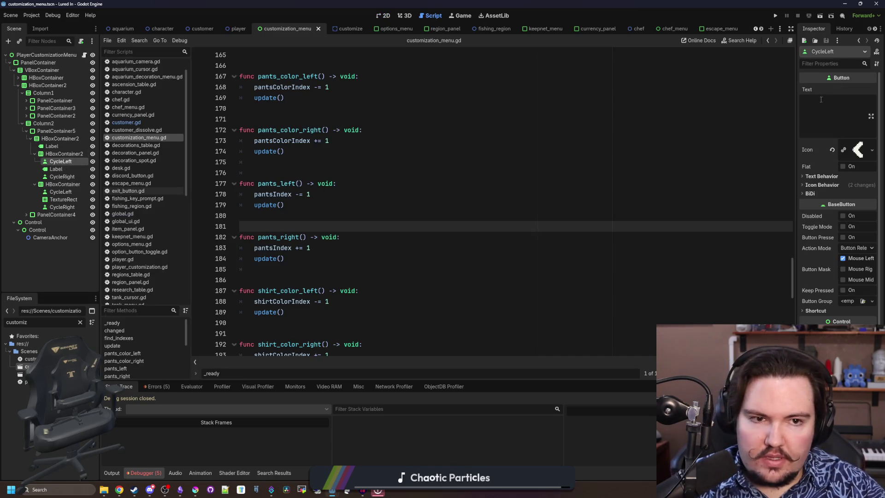
{"action": "left_click_drag", "start_coordinate": [797, 252], "coordinate": [690, 138]}
{"action": "left_click", "coordinate": [765, 29]}
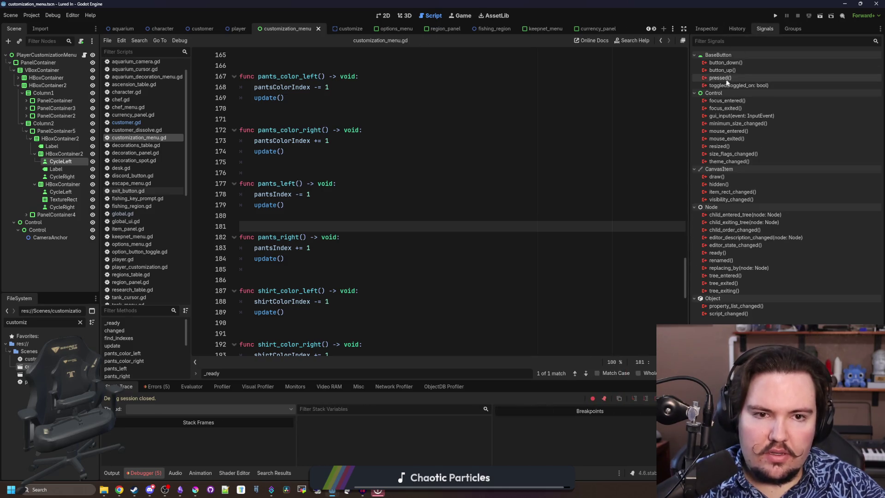
Step: Connect the left cycle button's pressed signal to pants_left
{"action": "right_click", "coordinate": [727, 79]}
{"action": "left_click", "coordinate": [751, 87]}
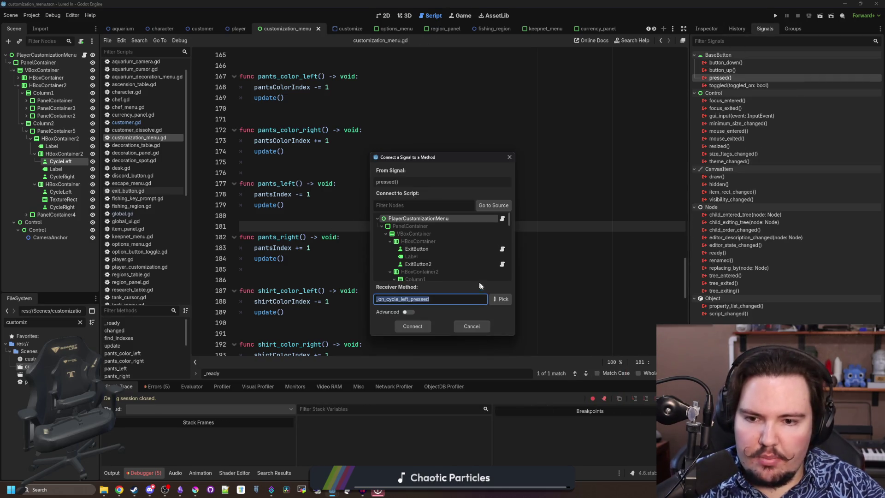
{"action": "left_click", "coordinate": [497, 299]}
{"action": "type", "text": "pant"}
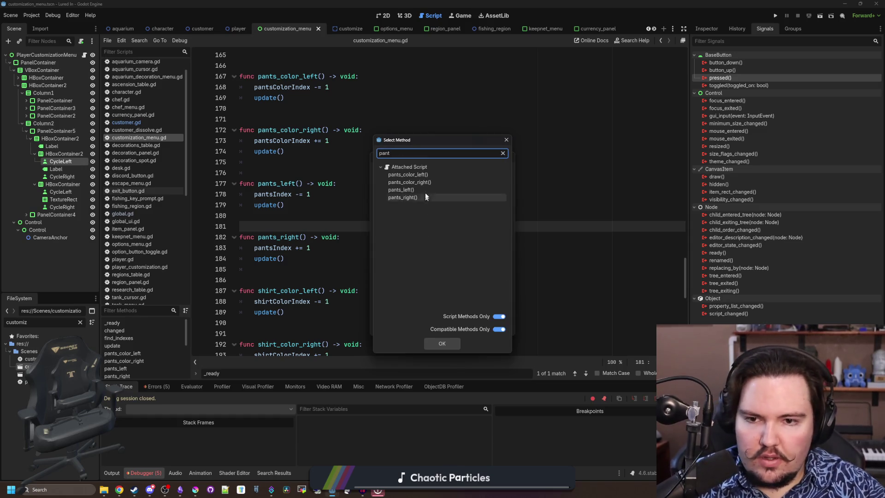
{"action": "double_click", "coordinate": [426, 189]}
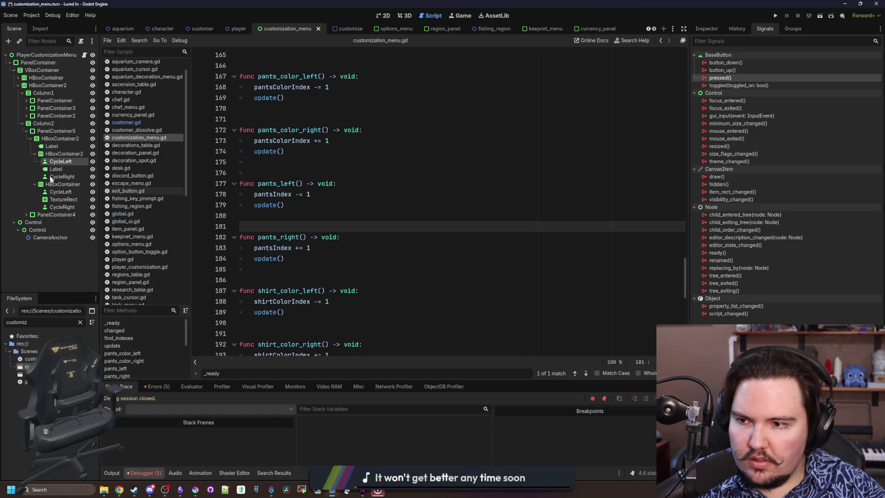
{"action": "left_click", "coordinate": [424, 328]}
Step: Connect the Pants right cycle button's pressed signal to pants_right
{"action": "left_click", "coordinate": [62, 179]}
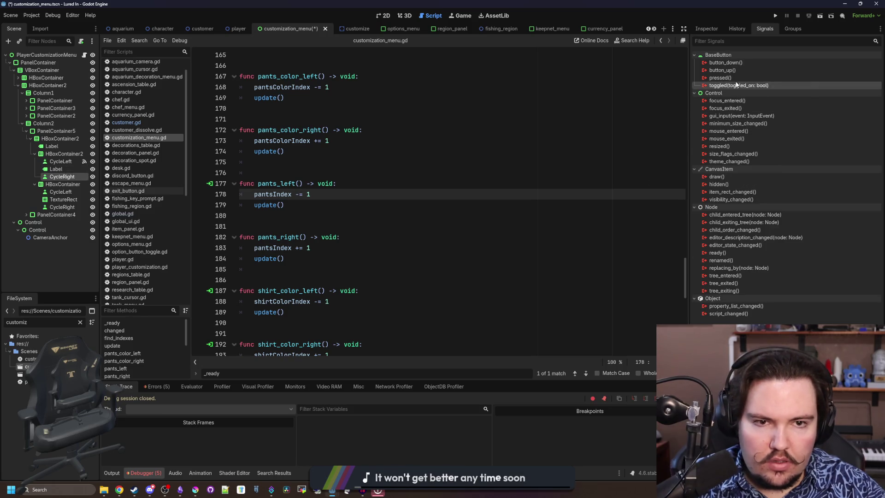
{"action": "double_click", "coordinate": [731, 78]}
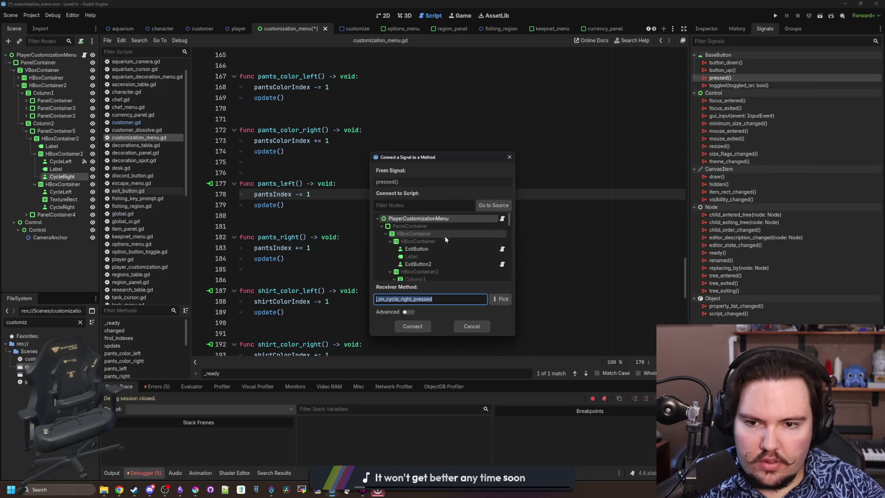
{"action": "left_click", "coordinate": [499, 300]}
{"action": "type", "text": "pants_r"}
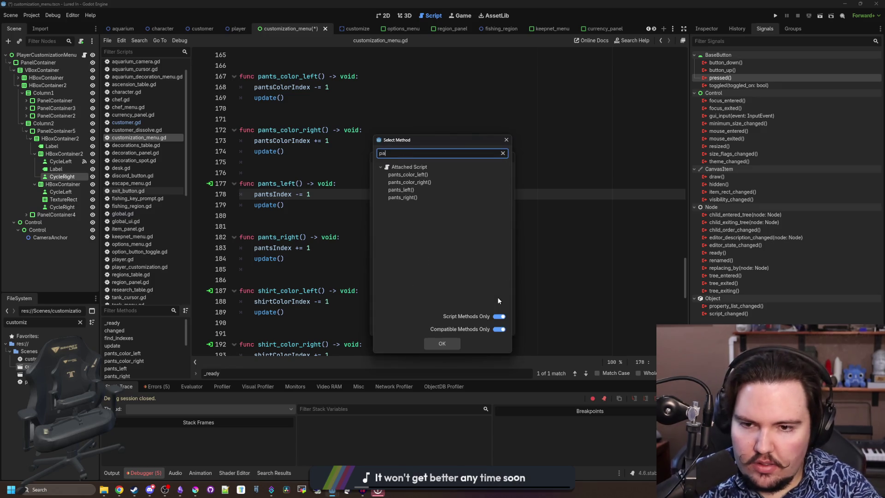
{"action": "double_click", "coordinate": [422, 174]}
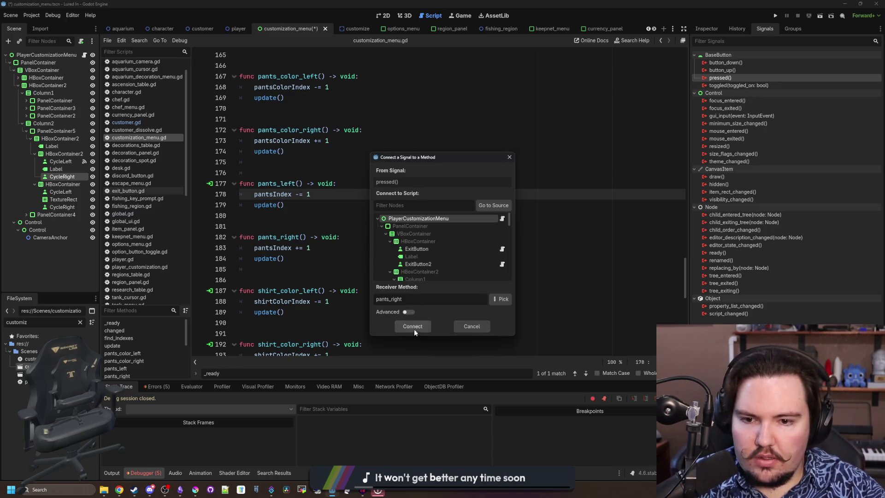
{"action": "left_click", "coordinate": [414, 330]}
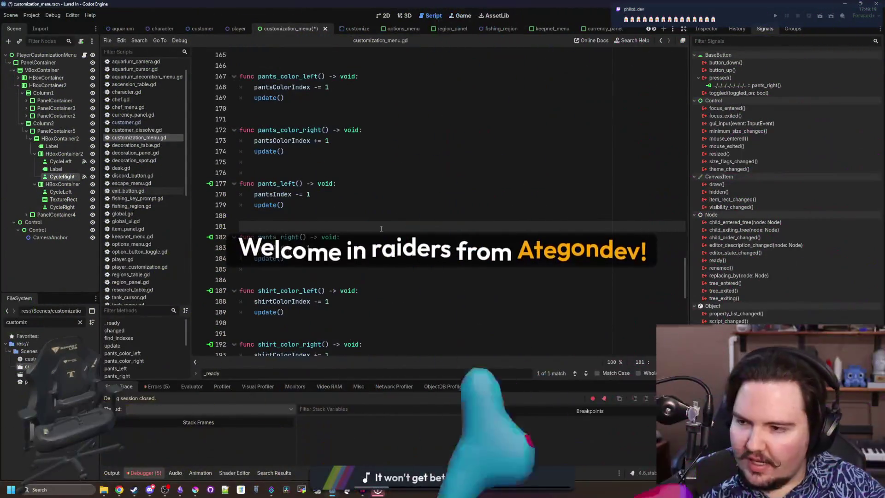
{"action": "left_click", "coordinate": [323, 215]}
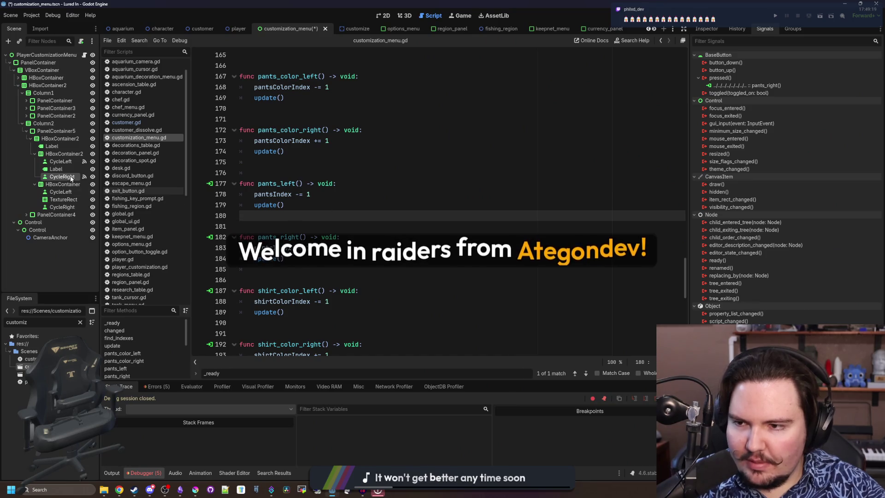
Step: Connect the Pants colour-left button's pressed signal to pants_color_left
{"action": "left_click", "coordinate": [60, 191]}
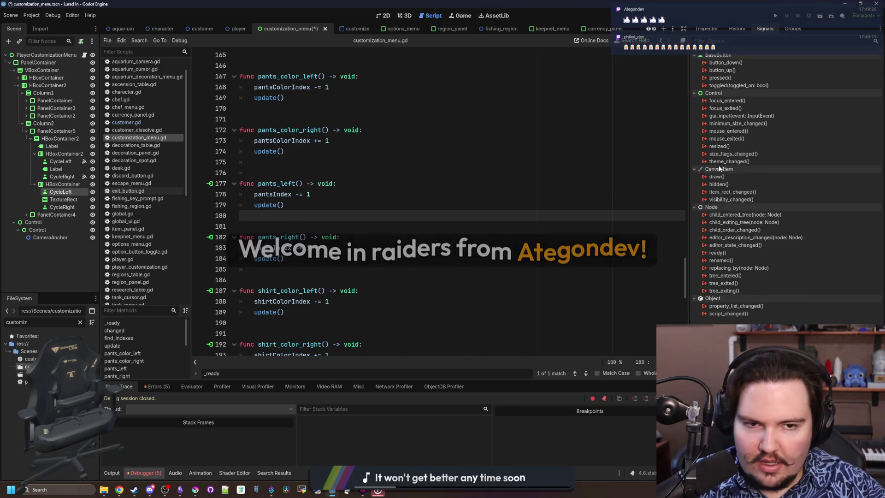
{"action": "right_click", "coordinate": [721, 78]}
{"action": "left_click", "coordinate": [743, 85]}
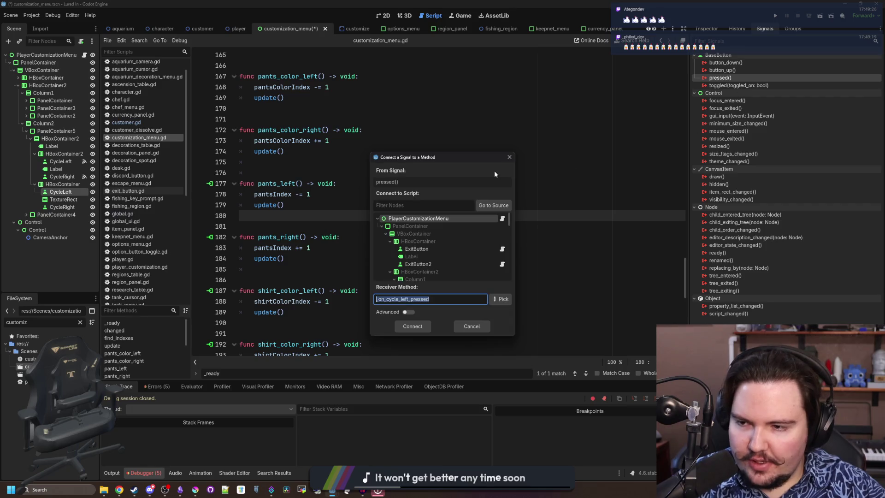
{"action": "type", "text": "pa"}
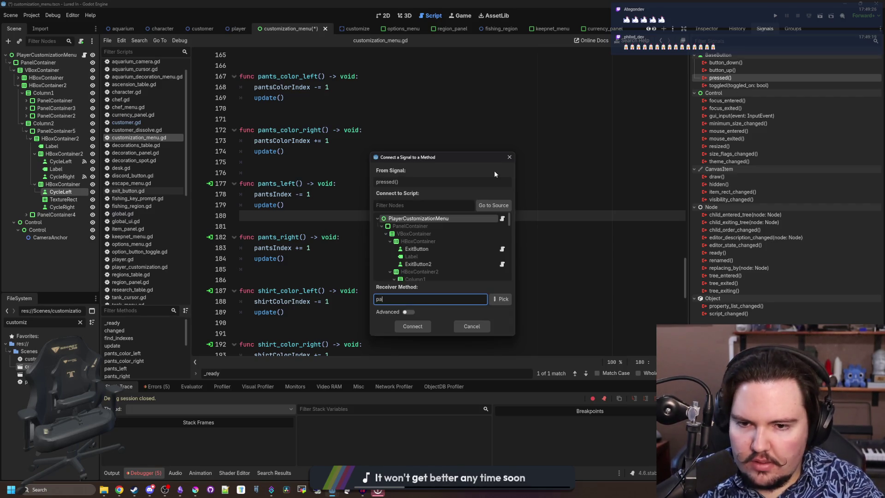
{"action": "left_click", "coordinate": [503, 299]}
{"action": "type", "text": "nt"}
{"action": "double_click", "coordinate": [432, 175]}
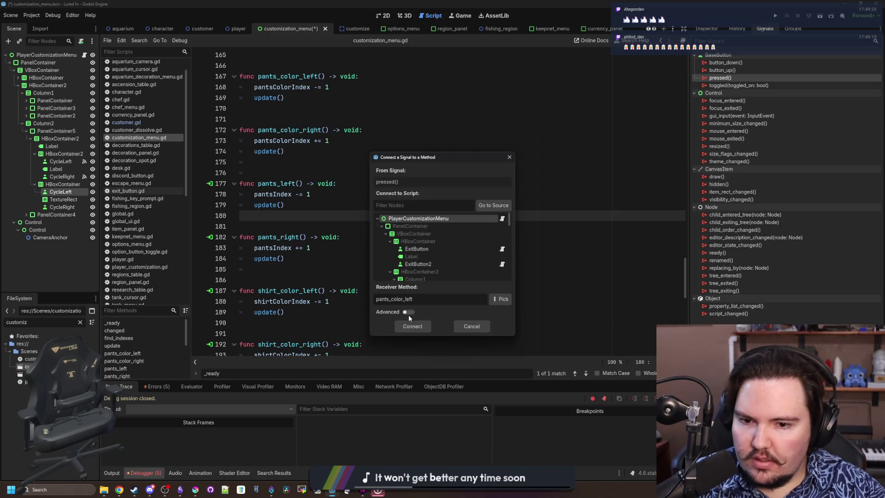
{"action": "key", "text": "Return"}
Step: Connect the Pants colour-right button's pressed signal to pants_color_right
{"action": "left_click", "coordinate": [62, 207]}
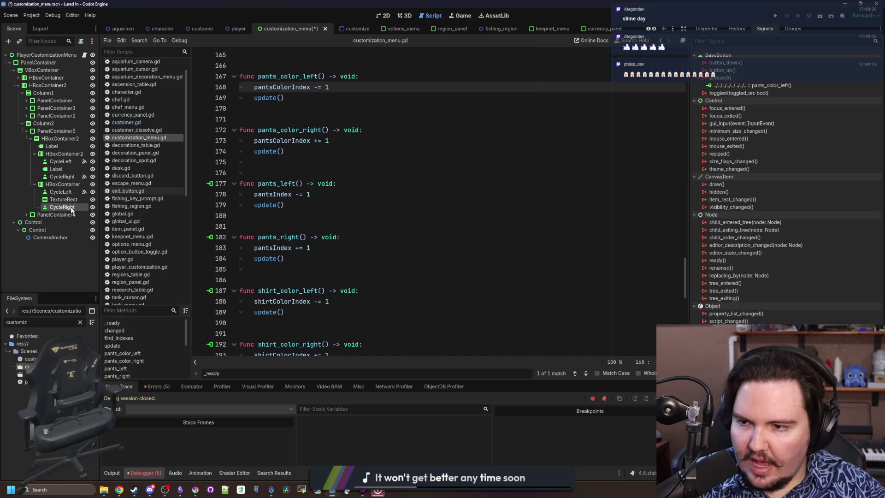
{"action": "left_click", "coordinate": [739, 83]}
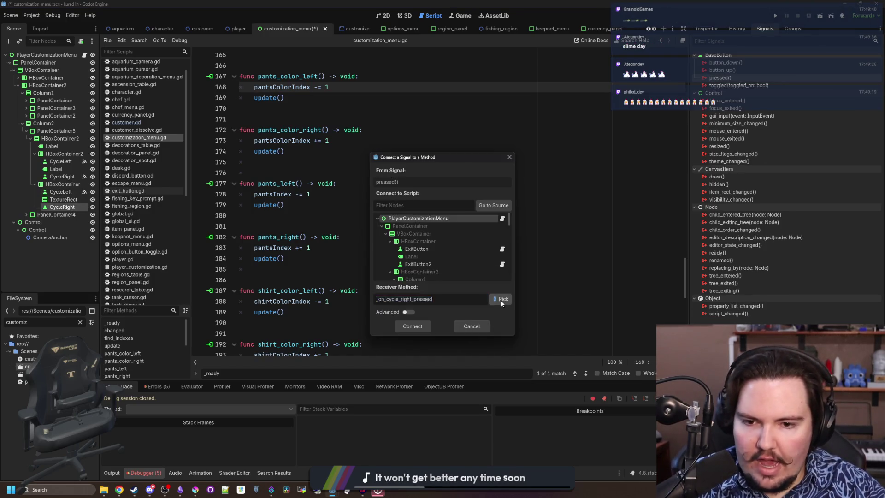
{"action": "left_click", "coordinate": [501, 300]}
{"action": "type", "text": "co"}
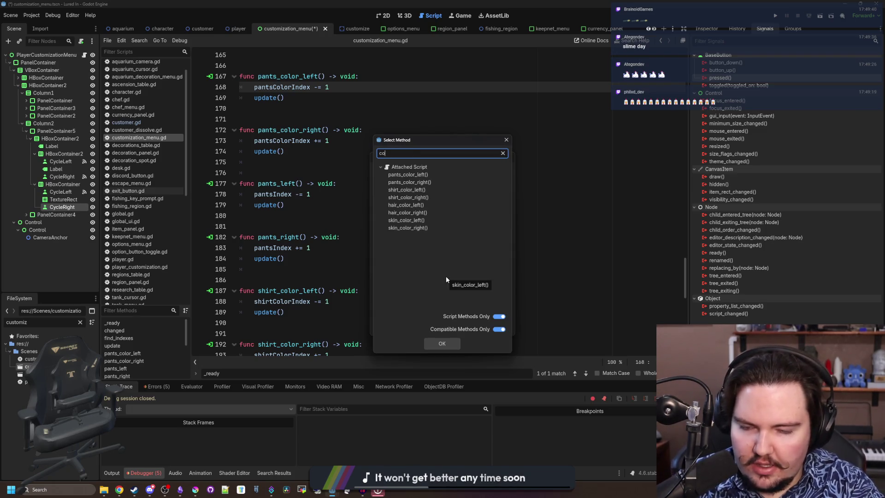
{"action": "double_click", "coordinate": [410, 183]}
{"action": "left_click", "coordinate": [413, 327]}
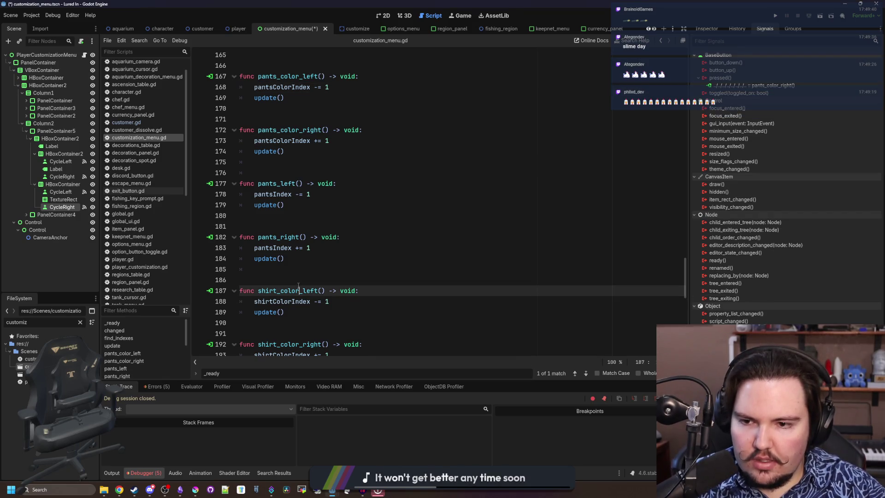
Step: Save the scene and run the project to test the customization menu
{"action": "key", "text": "ctrl+s"}
{"action": "left_click", "coordinate": [269, 225]}
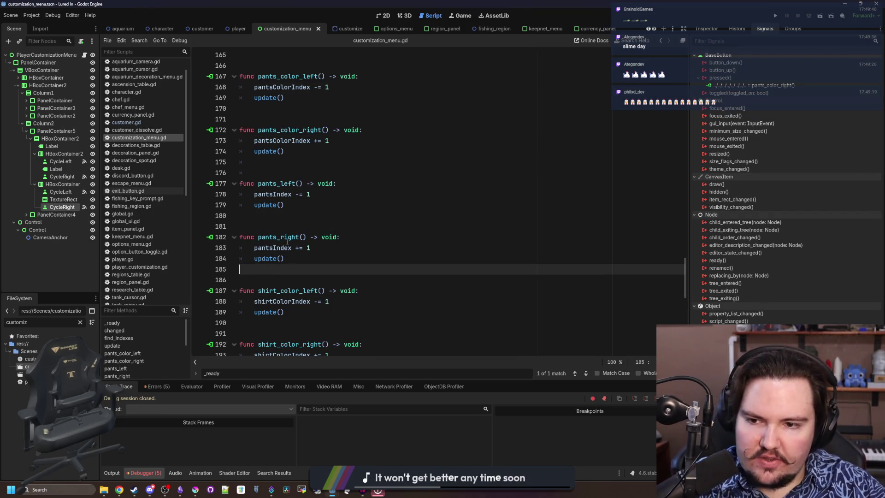
{"action": "scroll", "coordinate": [304, 203], "scroll_direction": "up", "scroll_amount": 2}
{"action": "left_click", "coordinate": [305, 184]}
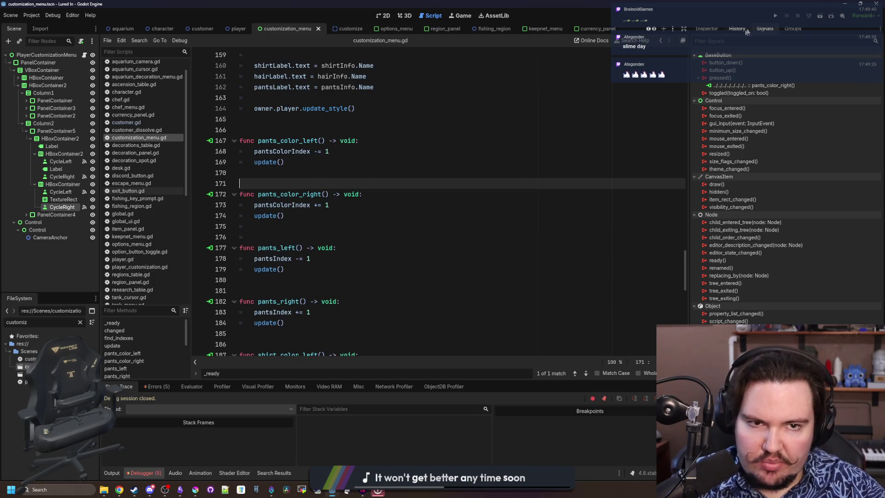
{"action": "left_click", "coordinate": [776, 16]}
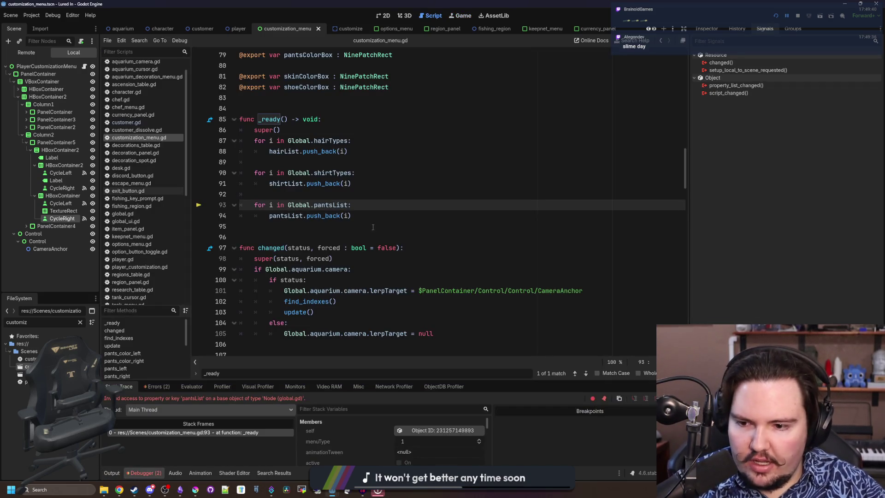
Step: Inspect the failing Global.pantsList reference on line 93 in _ready and save
{"action": "left_click", "coordinate": [330, 236]}
{"action": "key", "text": "ctrl+s"}
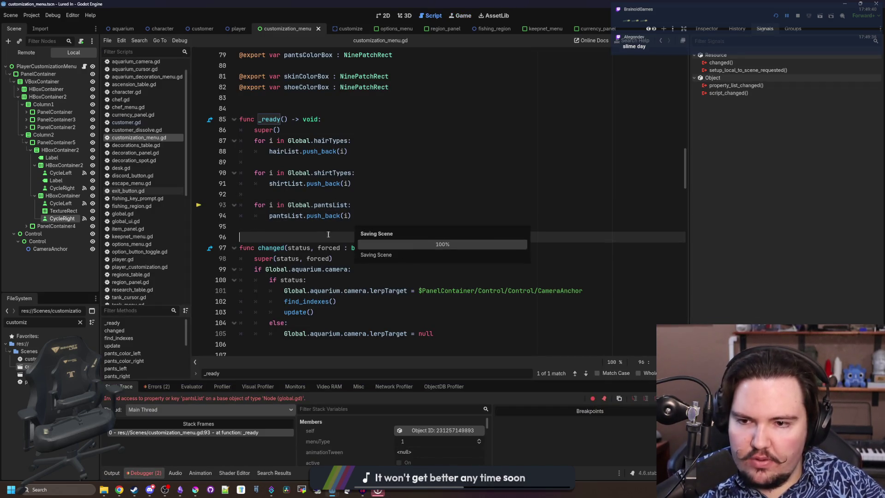
{"action": "scroll", "coordinate": [278, 345], "scroll_direction": "up", "scroll_amount": 1}
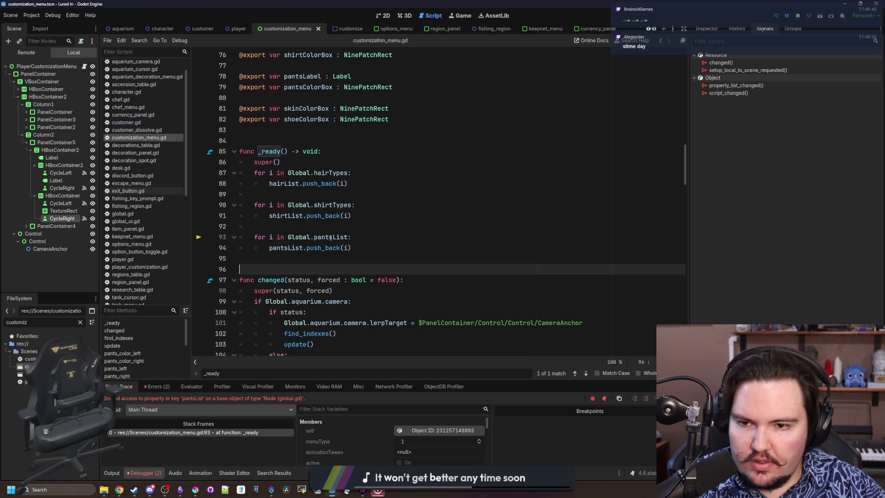
{"action": "double_click", "coordinate": [330, 237]}
{"action": "left_click", "coordinate": [276, 227]}
{"action": "key", "text": "ctrl+s"}
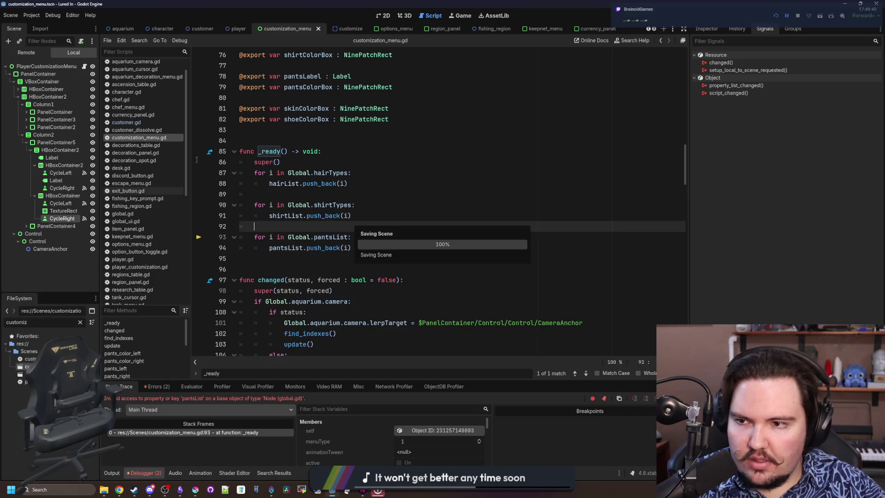